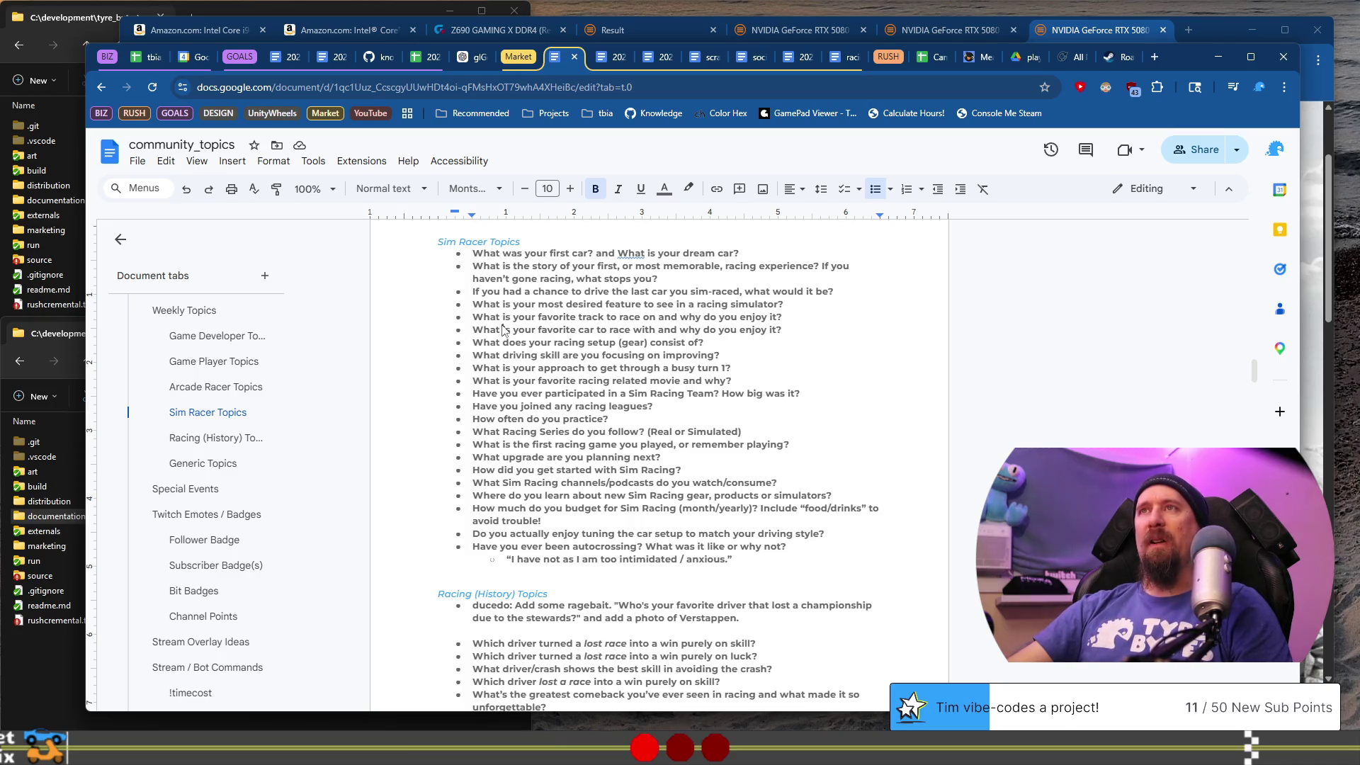
- Unbold the Arcade Racer question 'What's the worst racing game you've ever played?'
scroll(503, 329, up, 6)
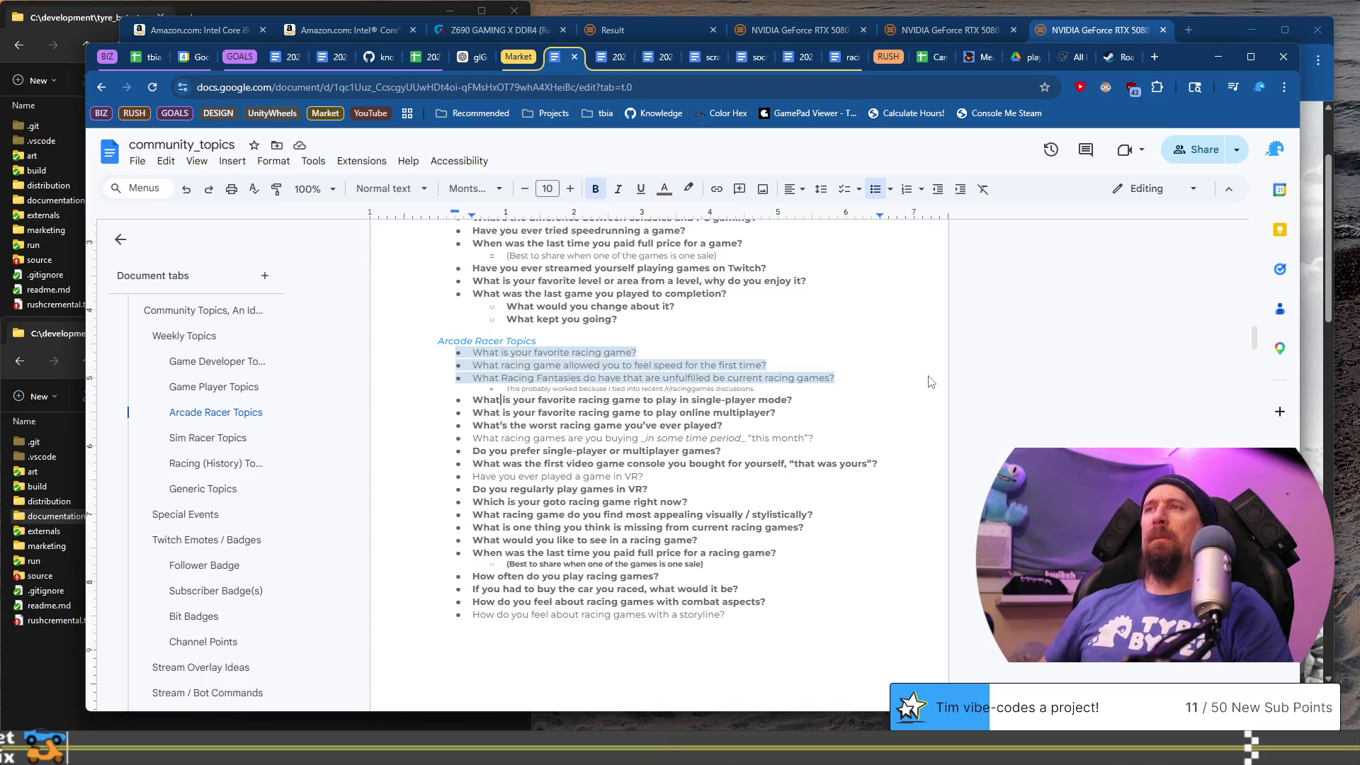
key(shift+Down)
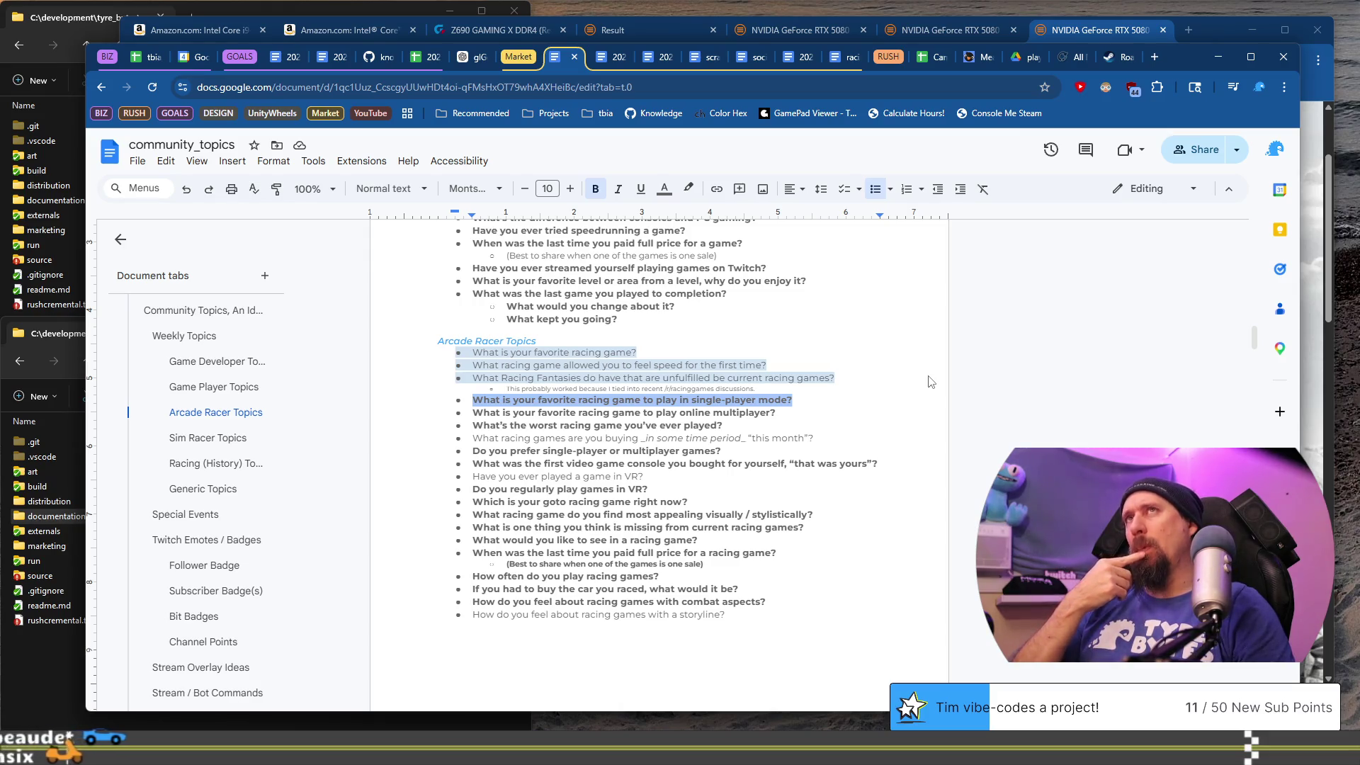
key(Down)
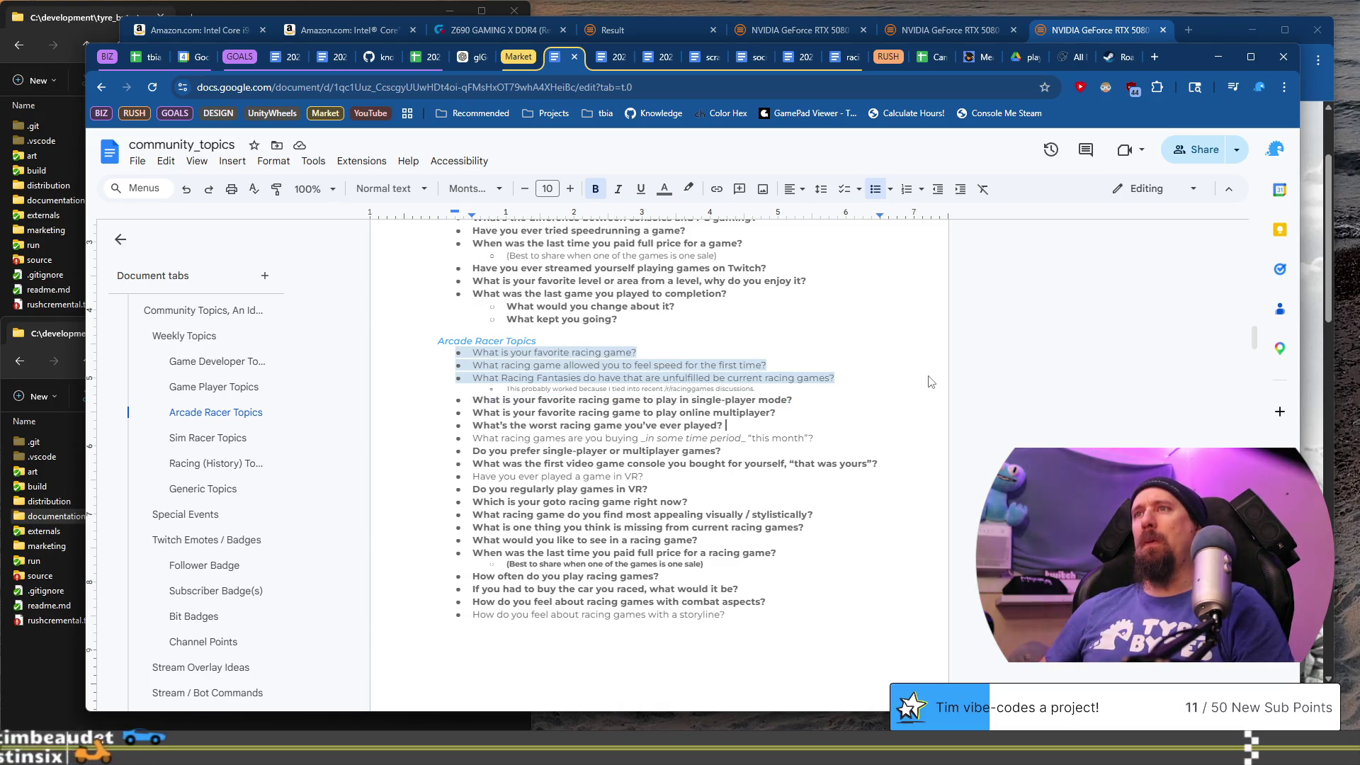
key(shift+Home)
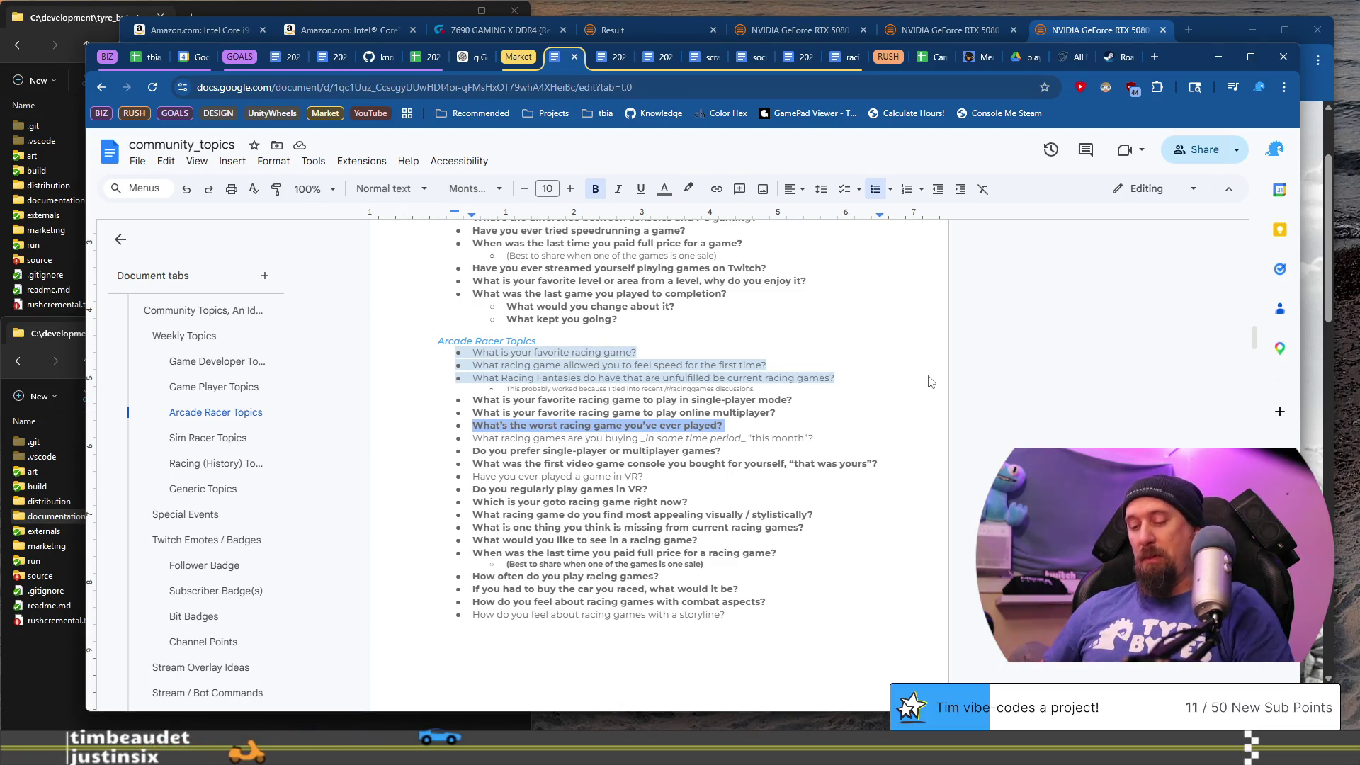
key(ctrl+b)
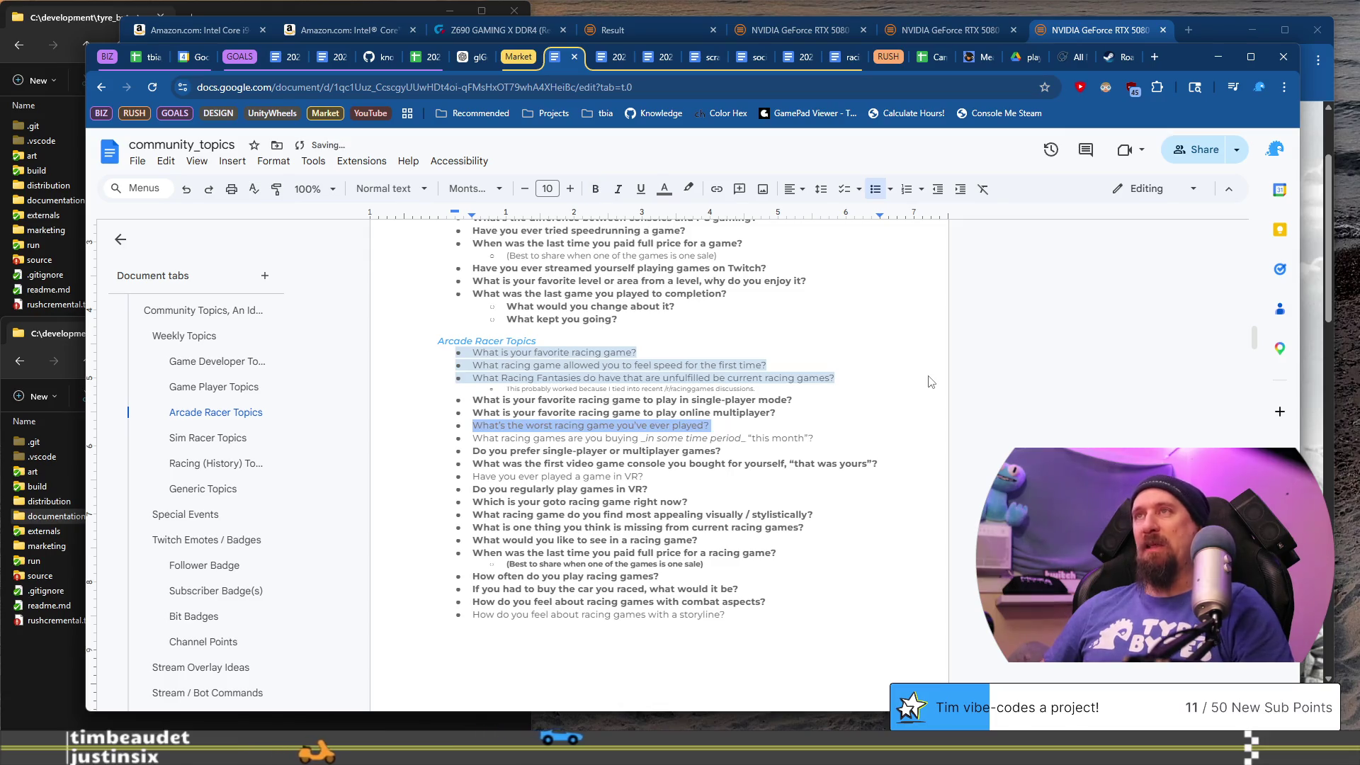
- Open reddit.com/r/racinggames in a new browser tab
key(ctrl+t)
text(r)
key(Return)
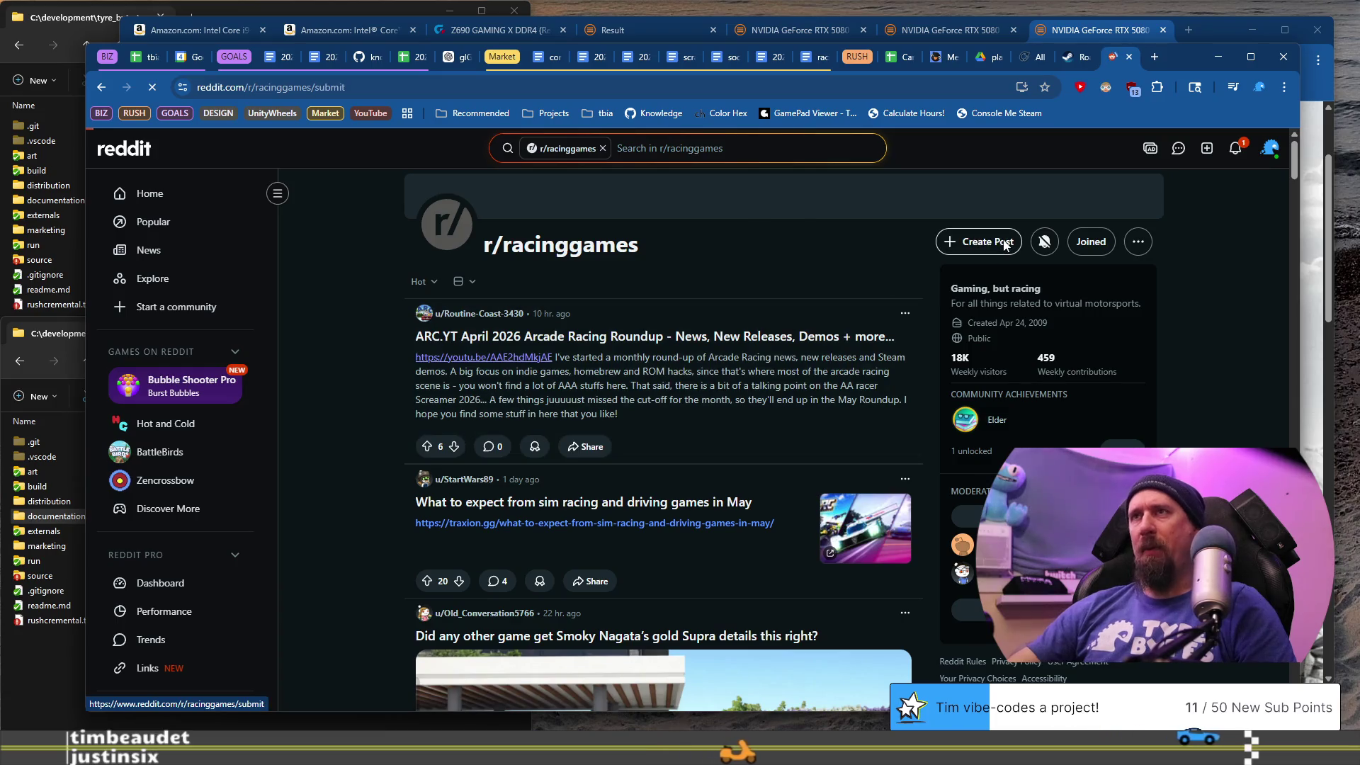
- Post 'What's the worst racing game you've ever played?' with body 'Why was it the worst?', then close Reddit
click(979, 241)
click(586, 318)
text(What’s the worst racing game you’ve ever played?)
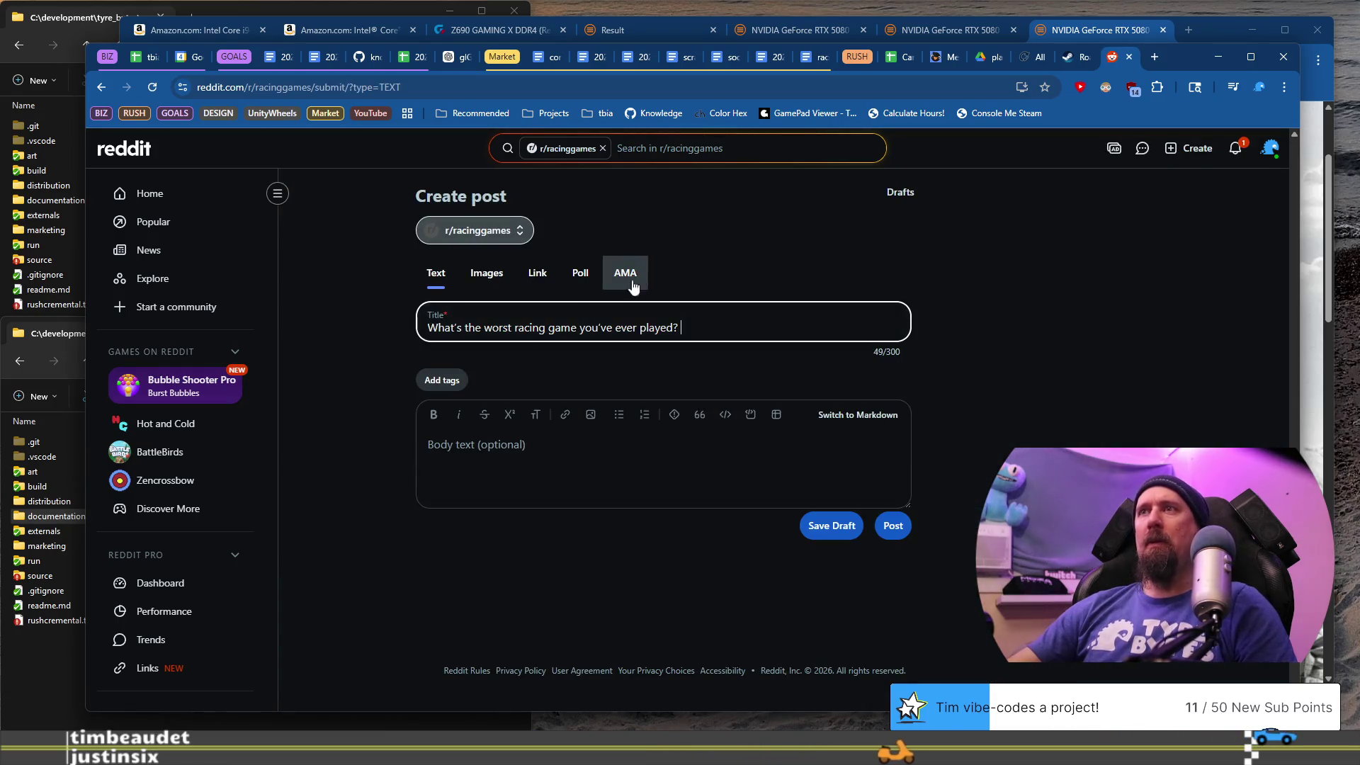
click(627, 472)
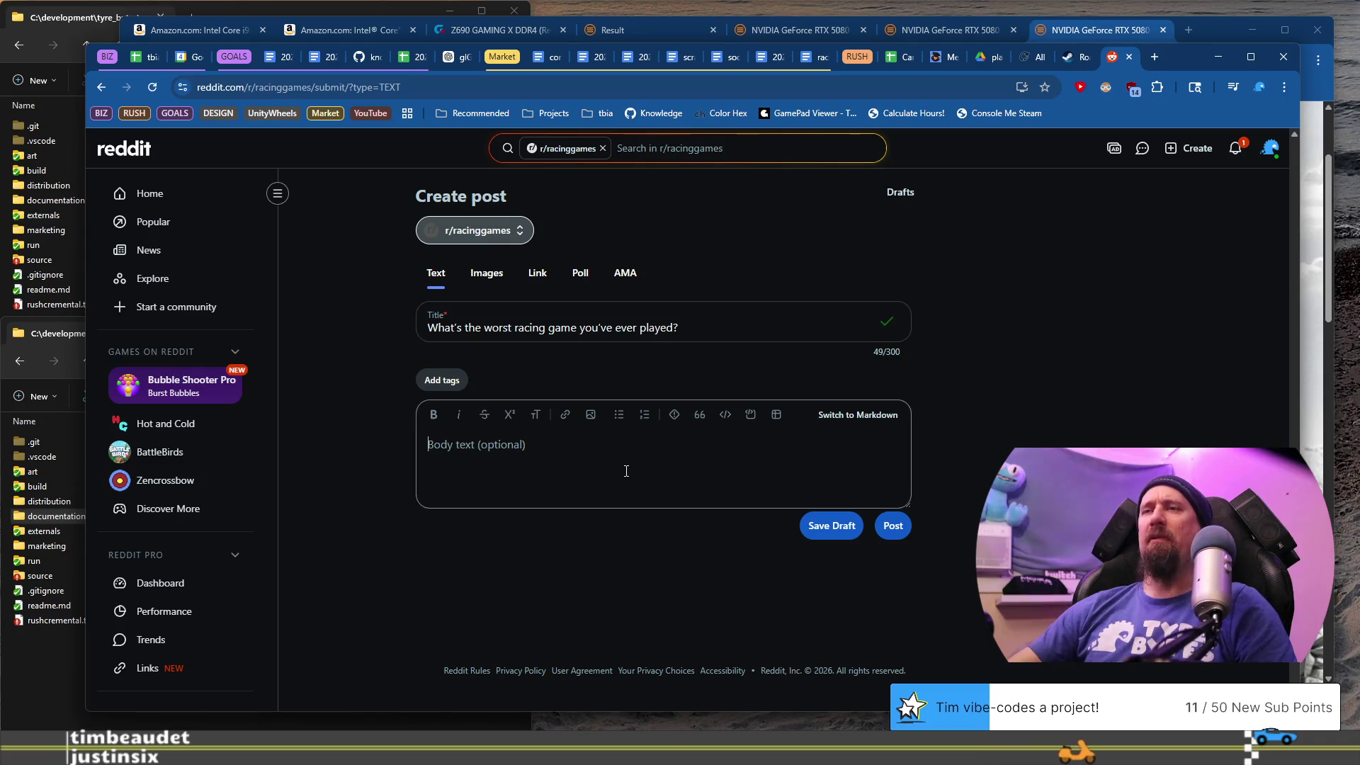
text(Why was it the worst?)
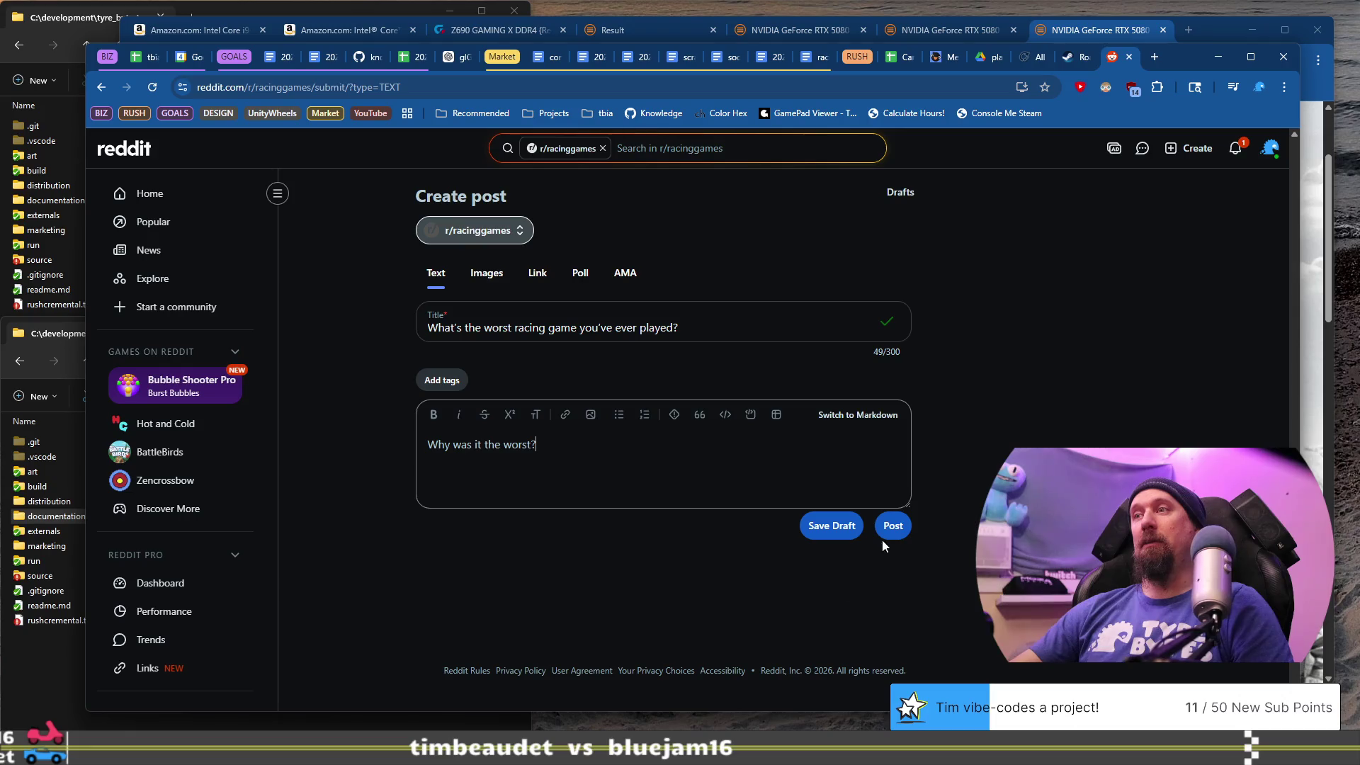
click(897, 528)
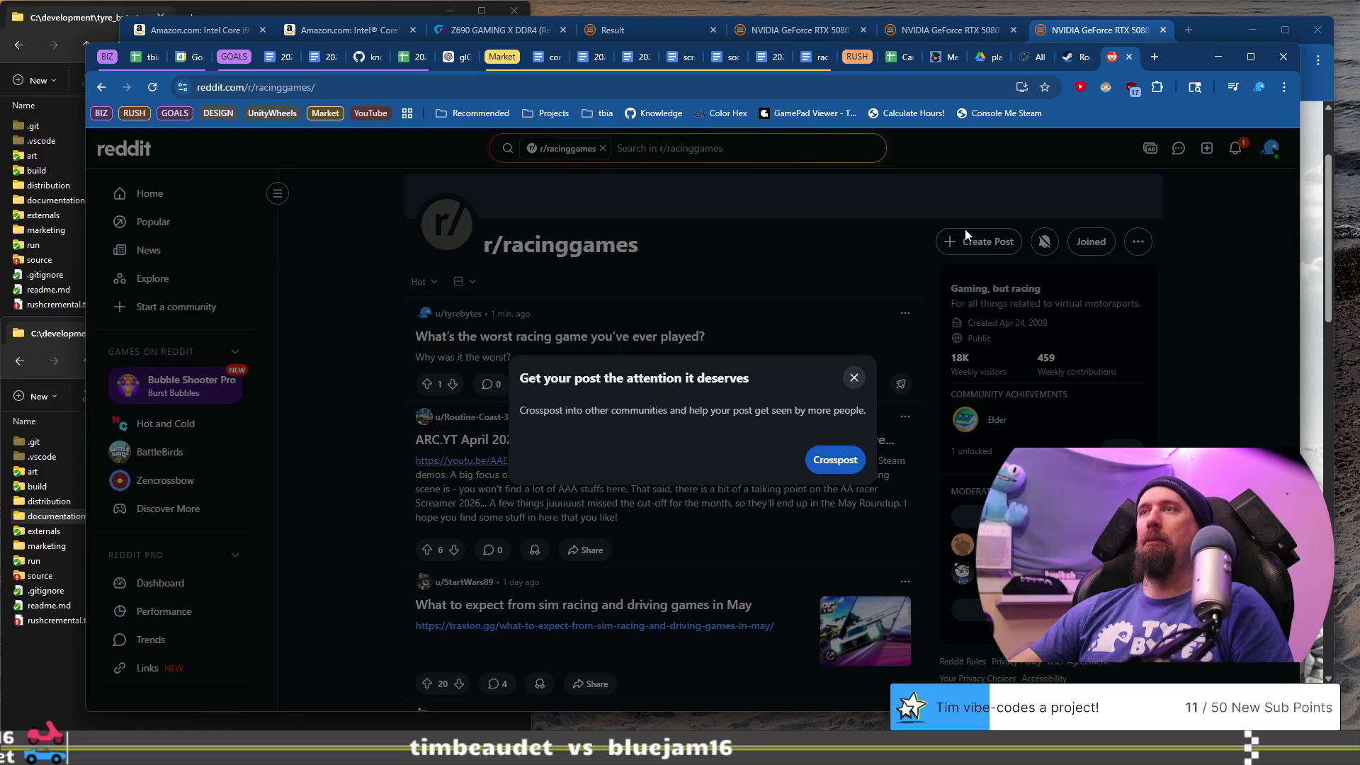
click(1130, 57)
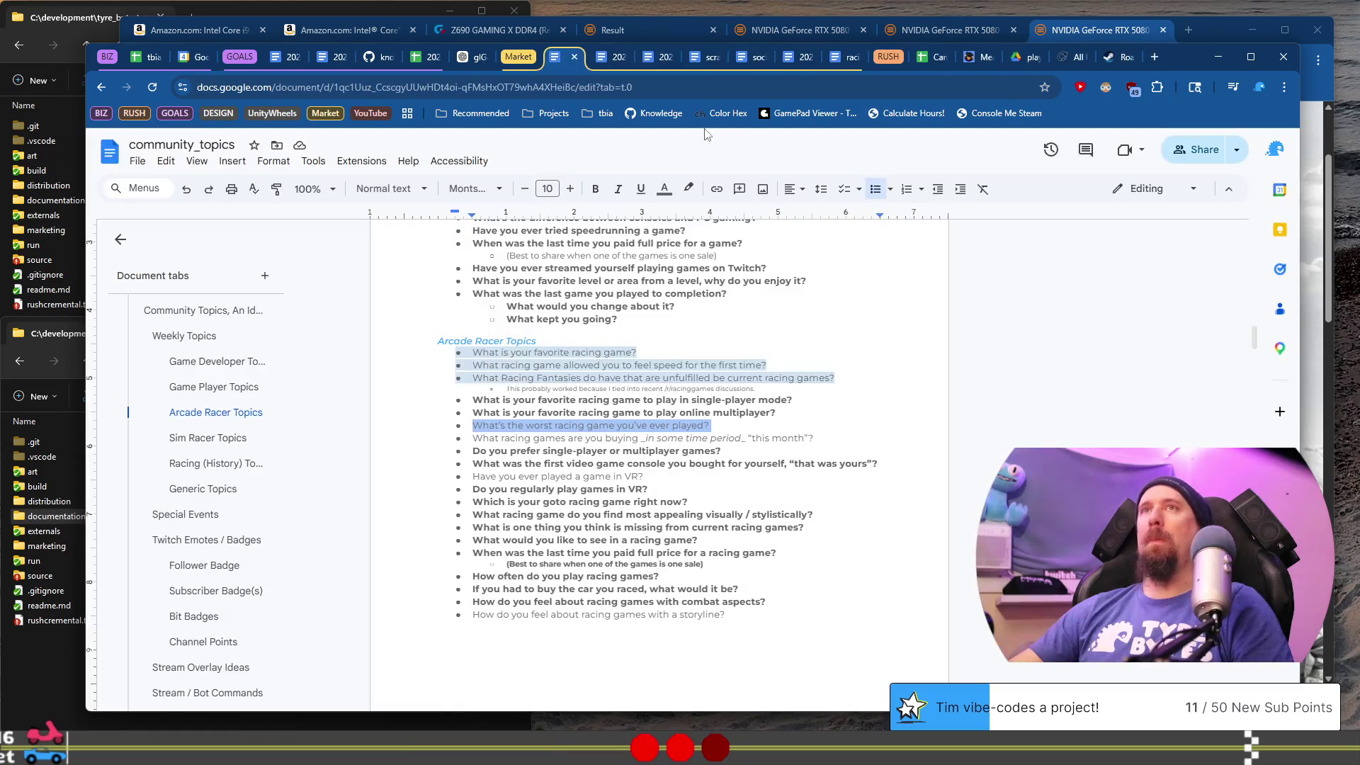
- Clear the selection in the topics document and switch to the tbia_tracker_2026 spreadsheet
click(575, 428)
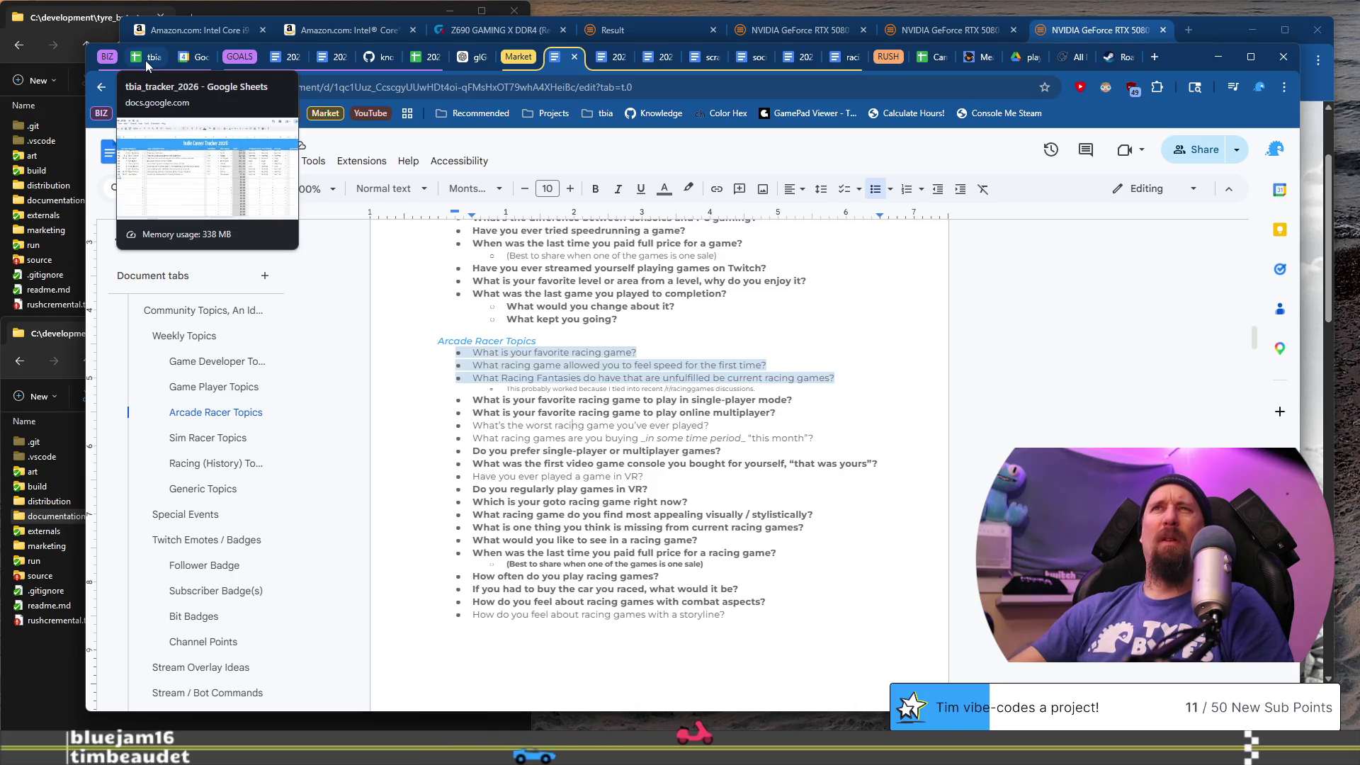
click(146, 61)
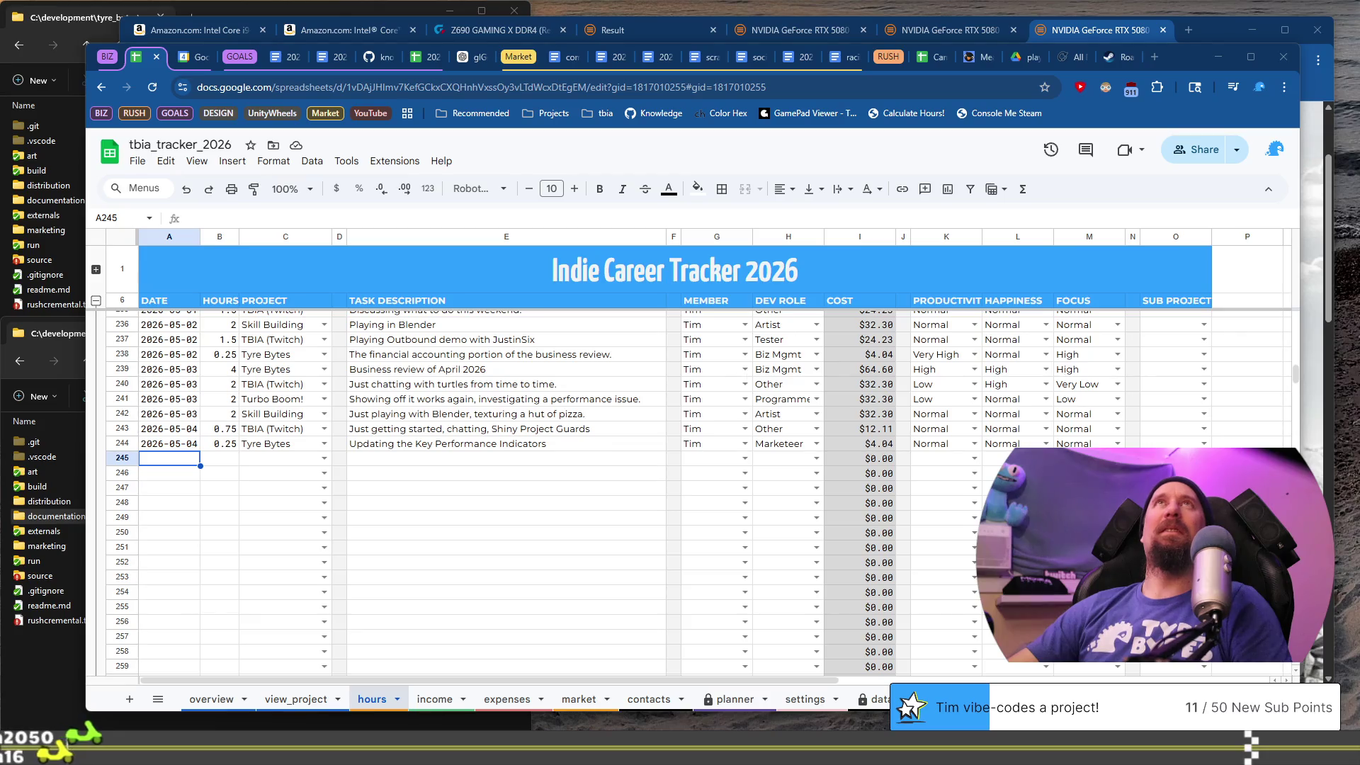
- Enter 0.5 hours in B244 and append 'and Weekly Topic' to the E244 description
click(221, 446)
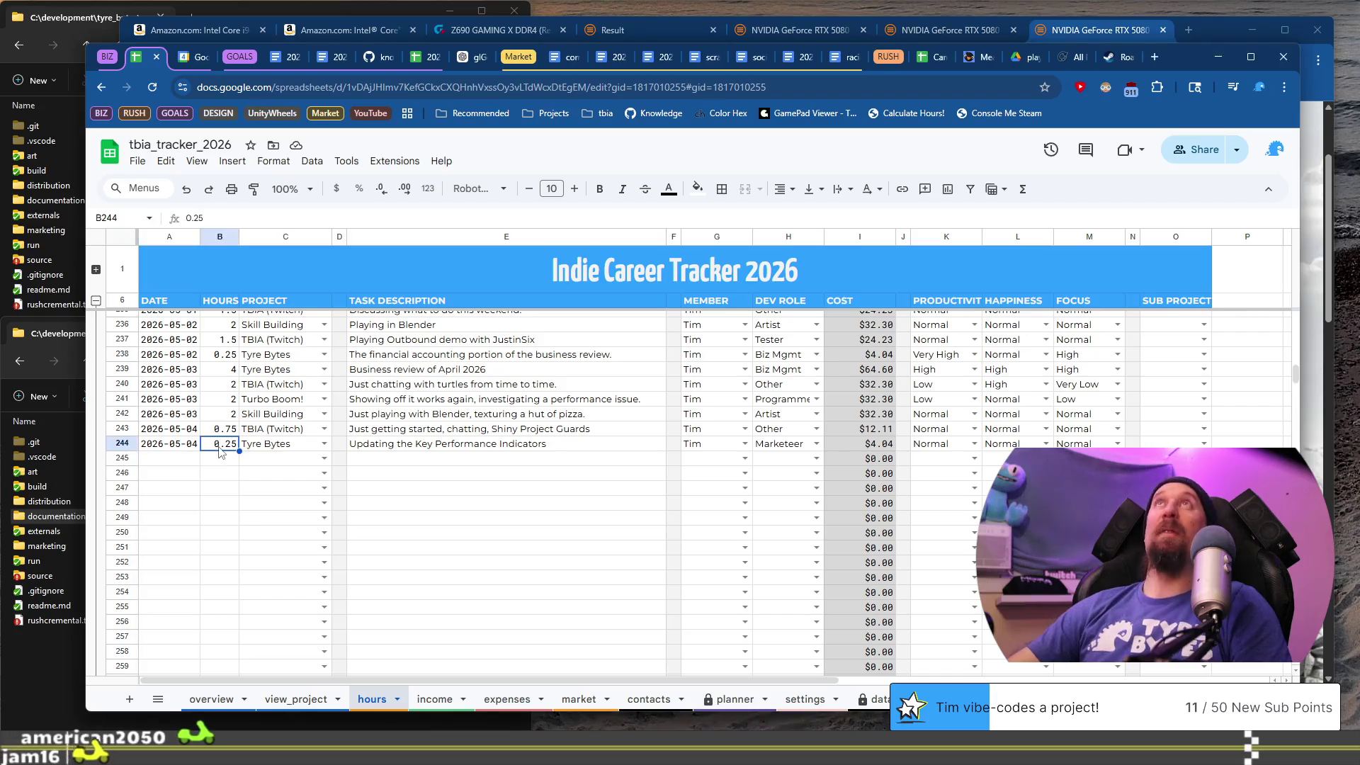
text(0.5)
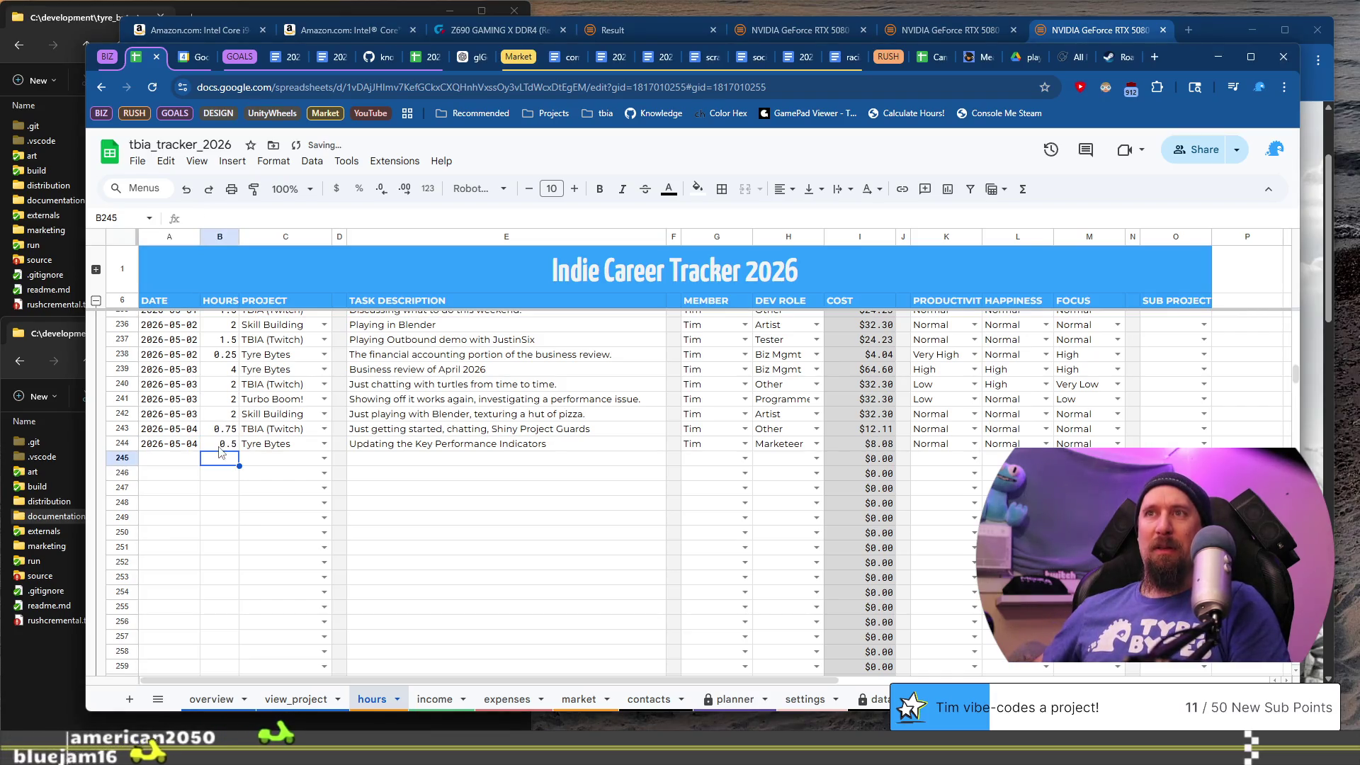
key(Tab)
key(Tab)
key(Tab)
key(Return)
text(and)
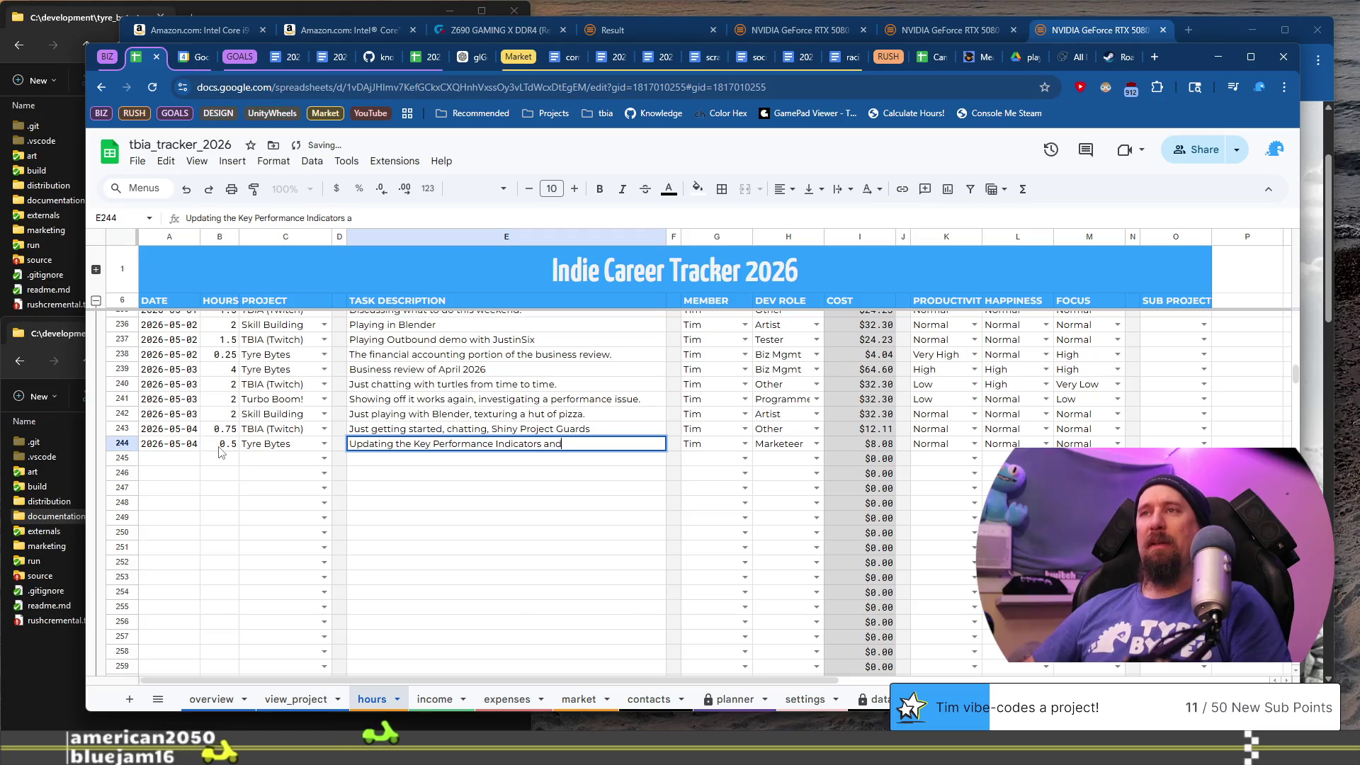
text( Weekly)
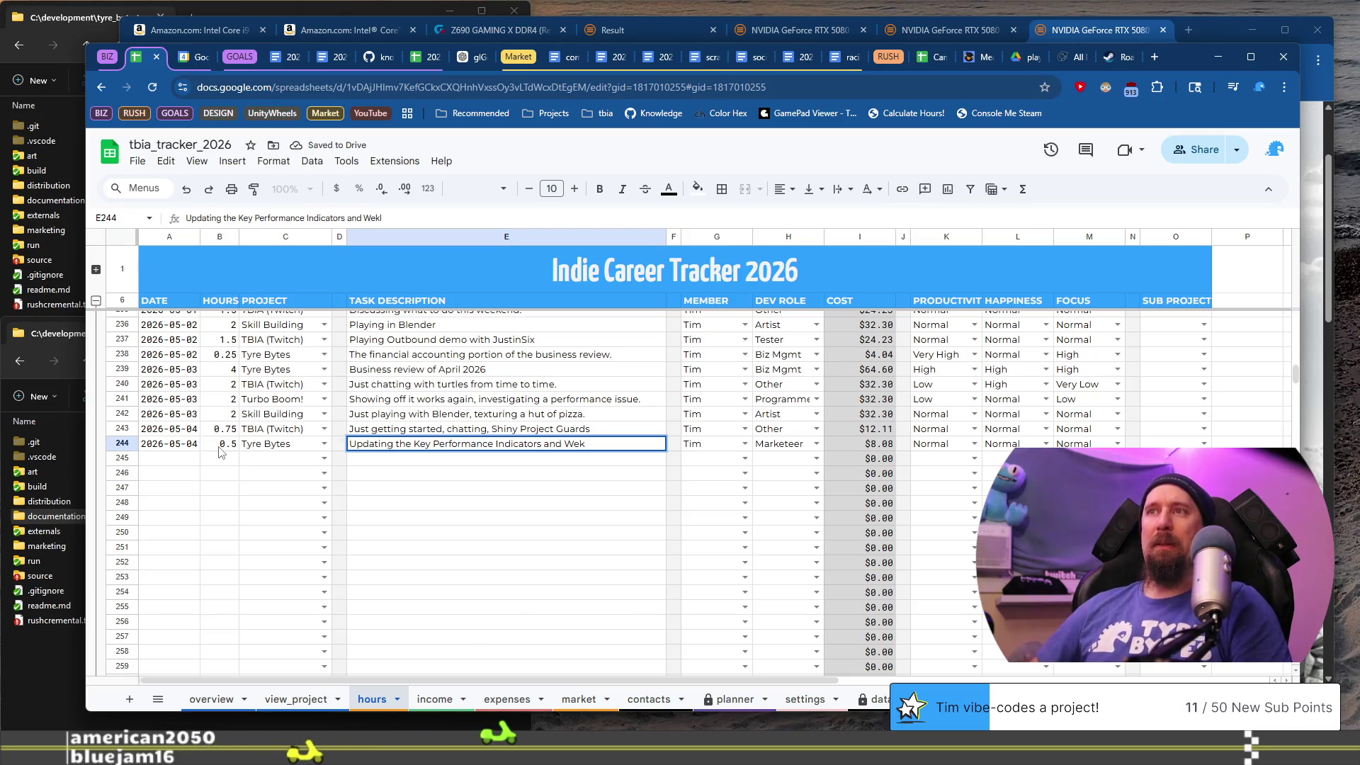
text( Topic)
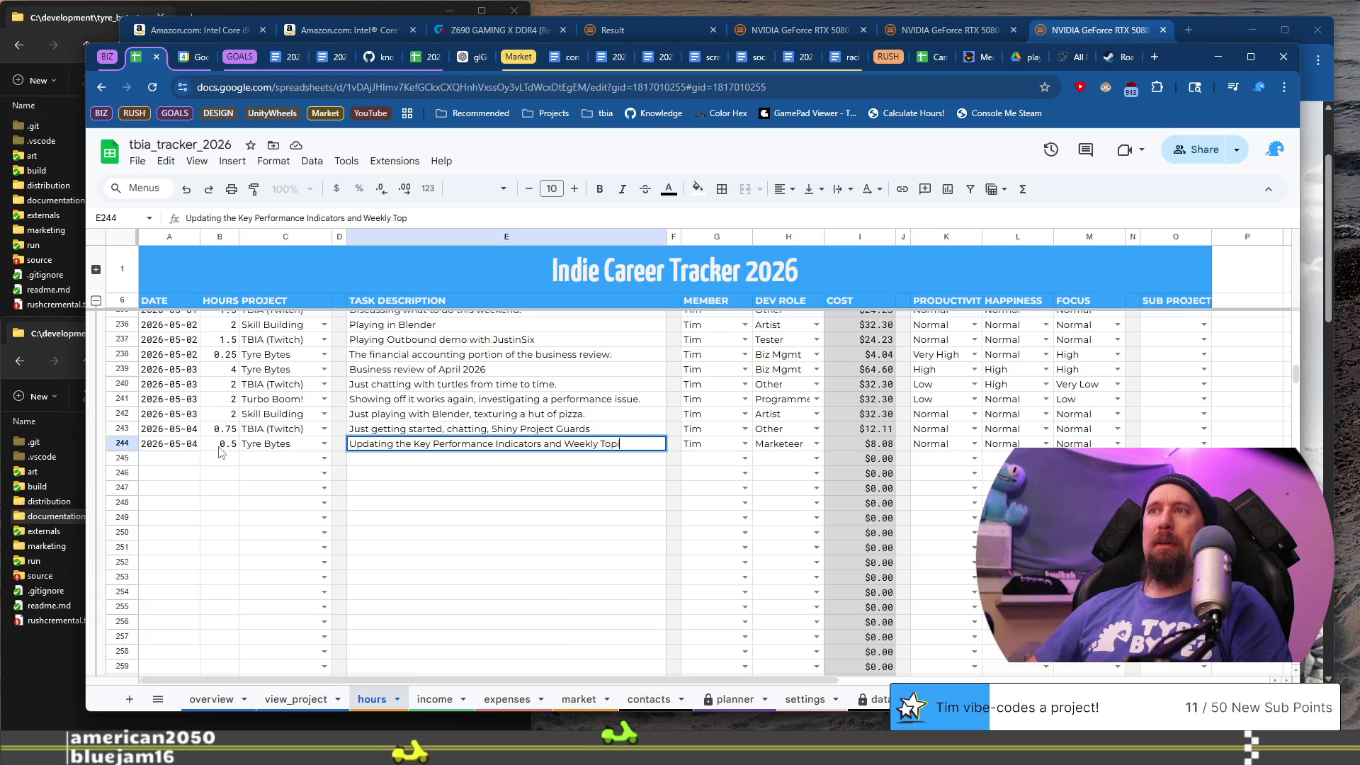
key(Return)
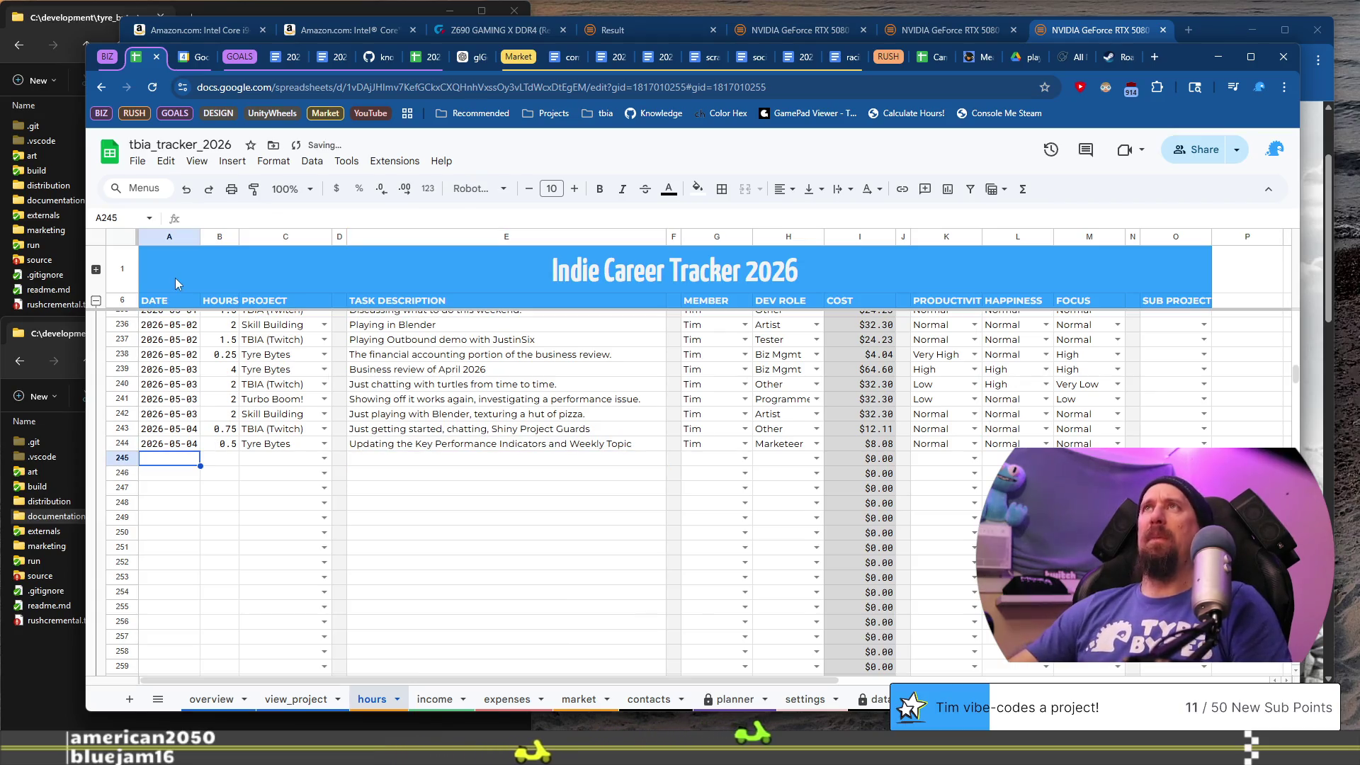
- Review the weekly plans and May development reports objectives in today.md on GitHub
click(368, 60)
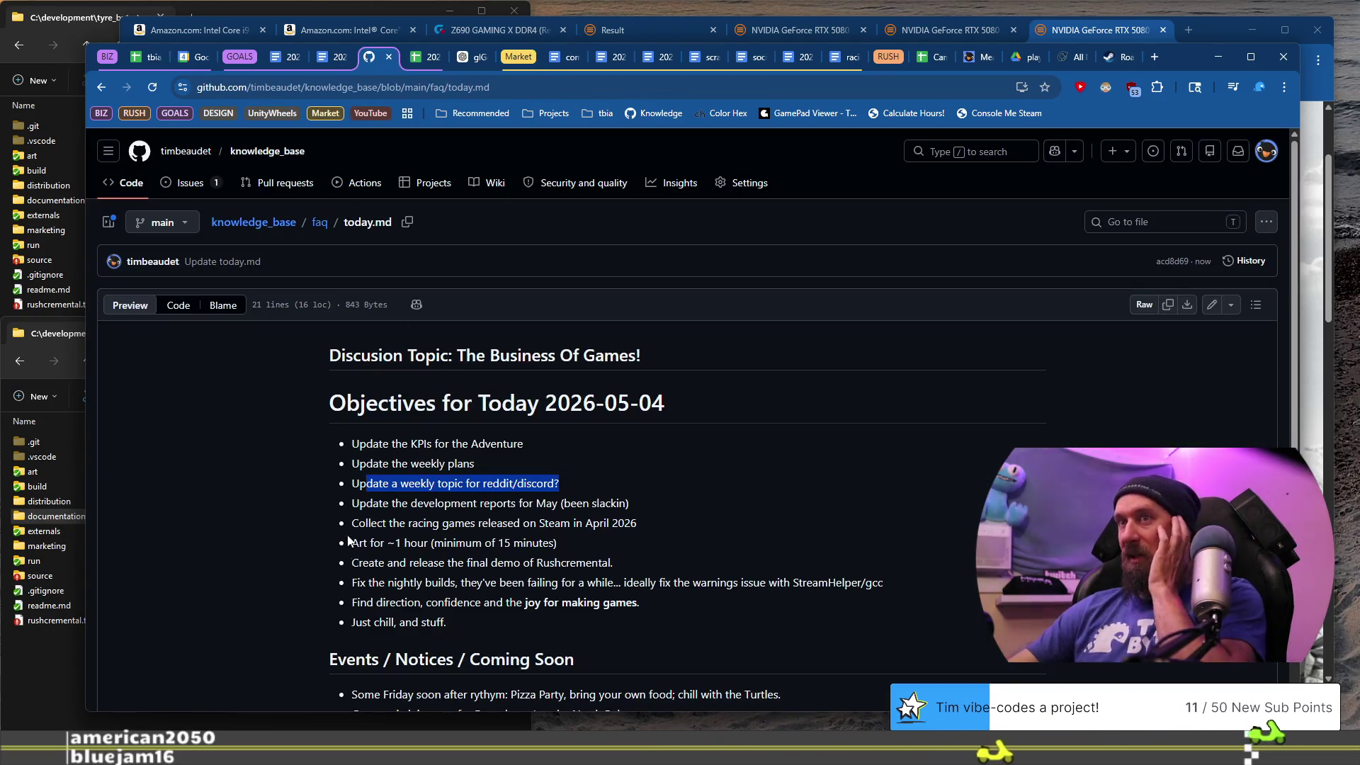
drag(366, 500, 553, 501)
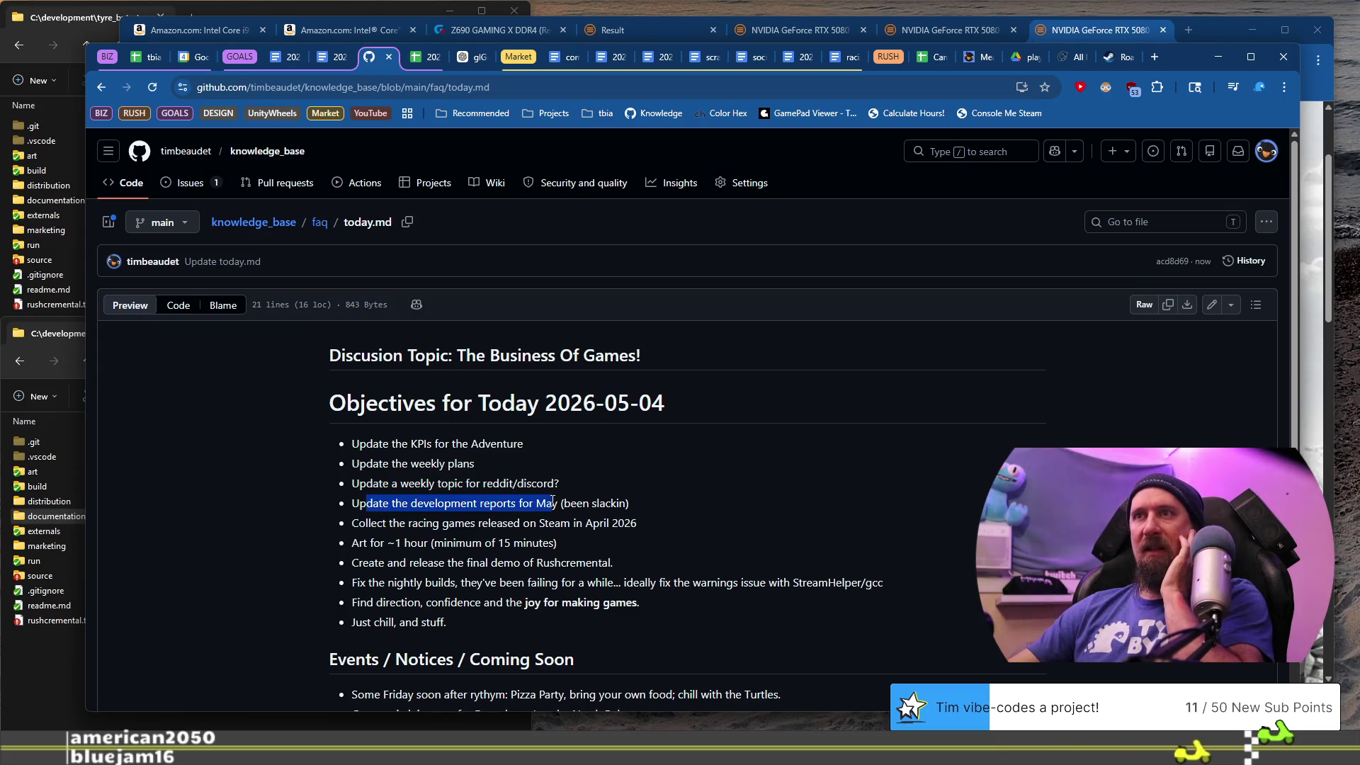
drag(394, 488, 552, 505)
mouse_move(359, 464)
mouse_down()
mouse_move(471, 484)
mouse_move(508, 462)
mouse_up()
drag(365, 502, 646, 517)
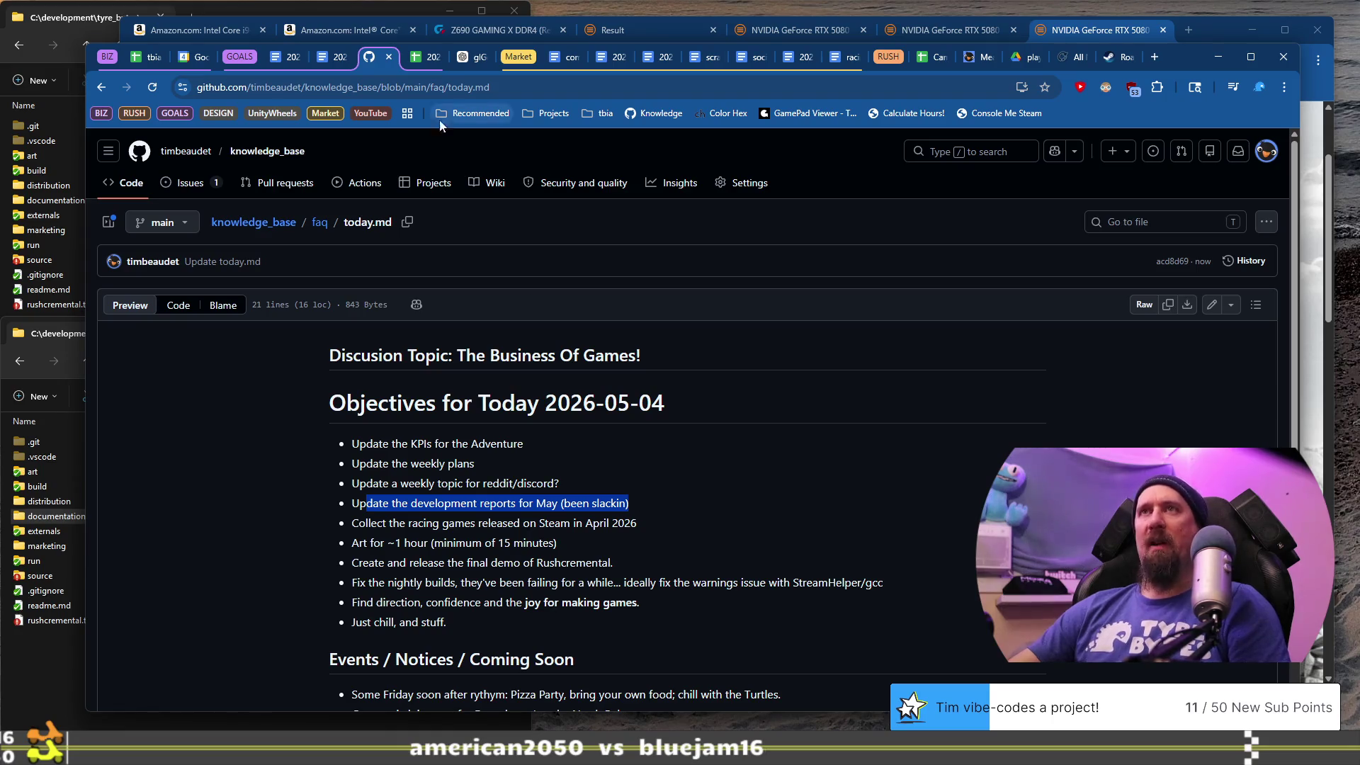
click(329, 63)
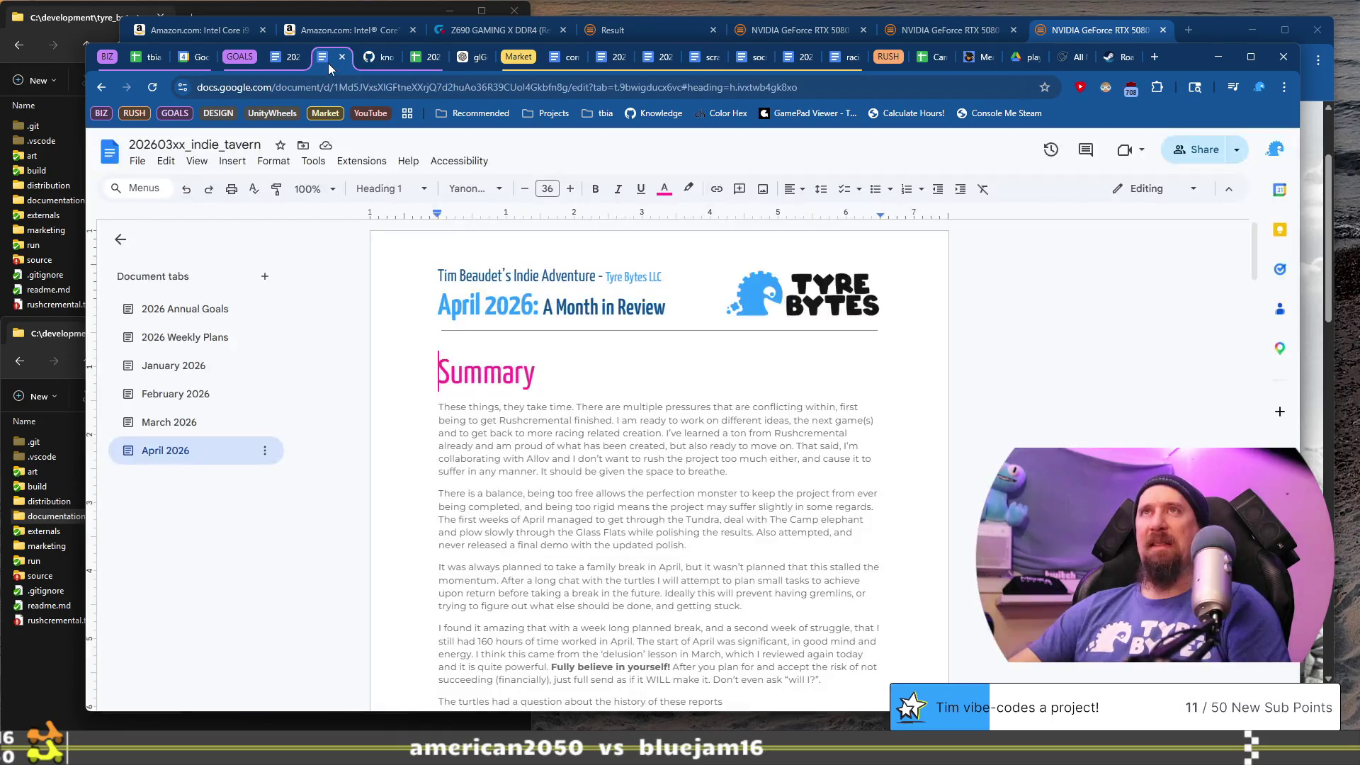
- Paste a copy of the Week 18 of 2026 entry below it and renumber it Week 19
double_click(182, 340)
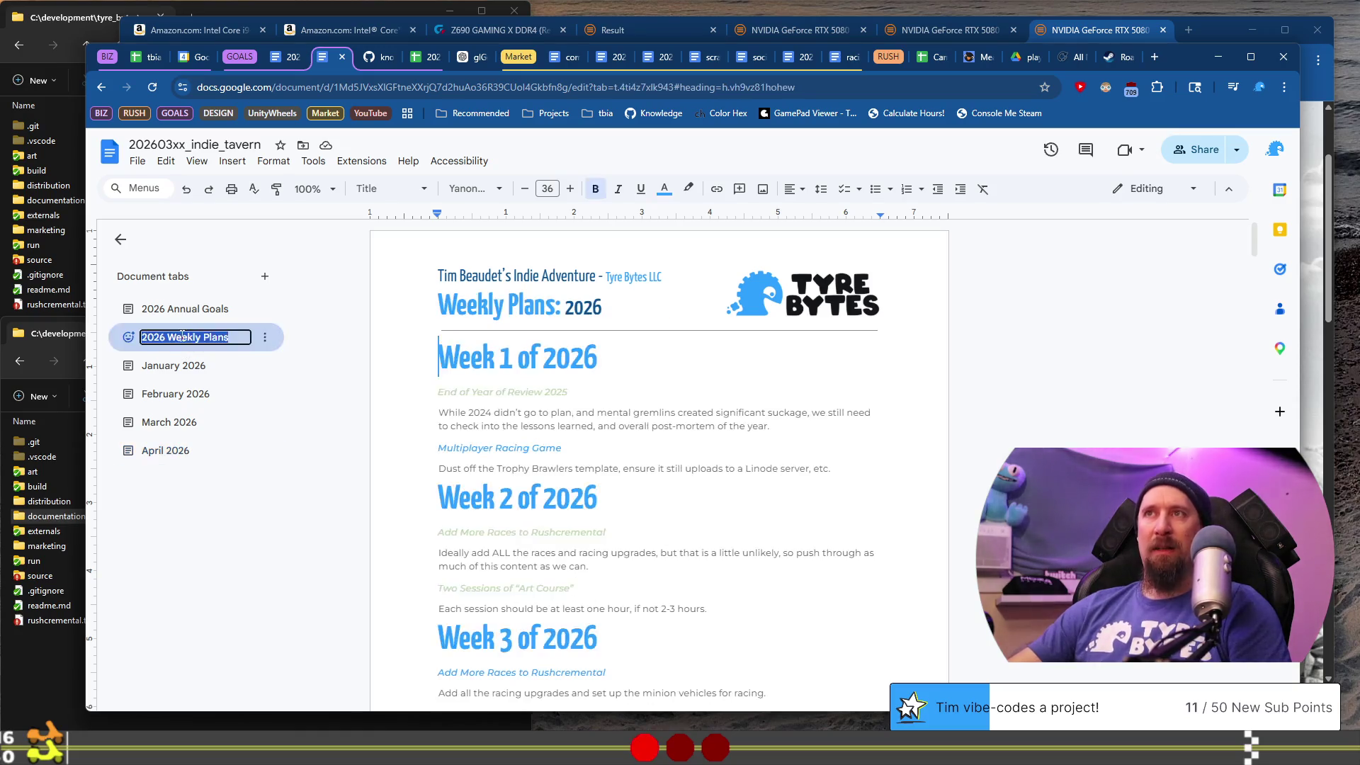
click(615, 397)
key(ctrl+End)
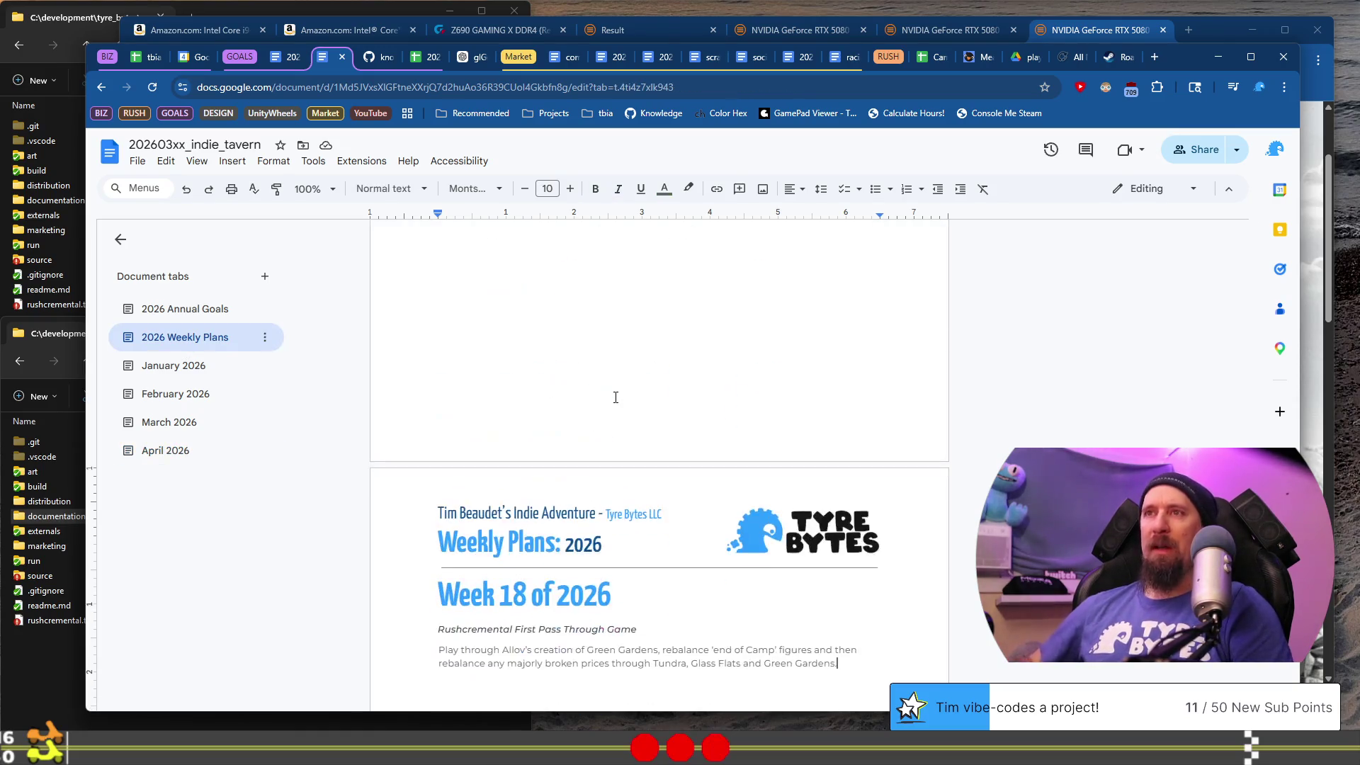
scroll(659, 423, down, 3)
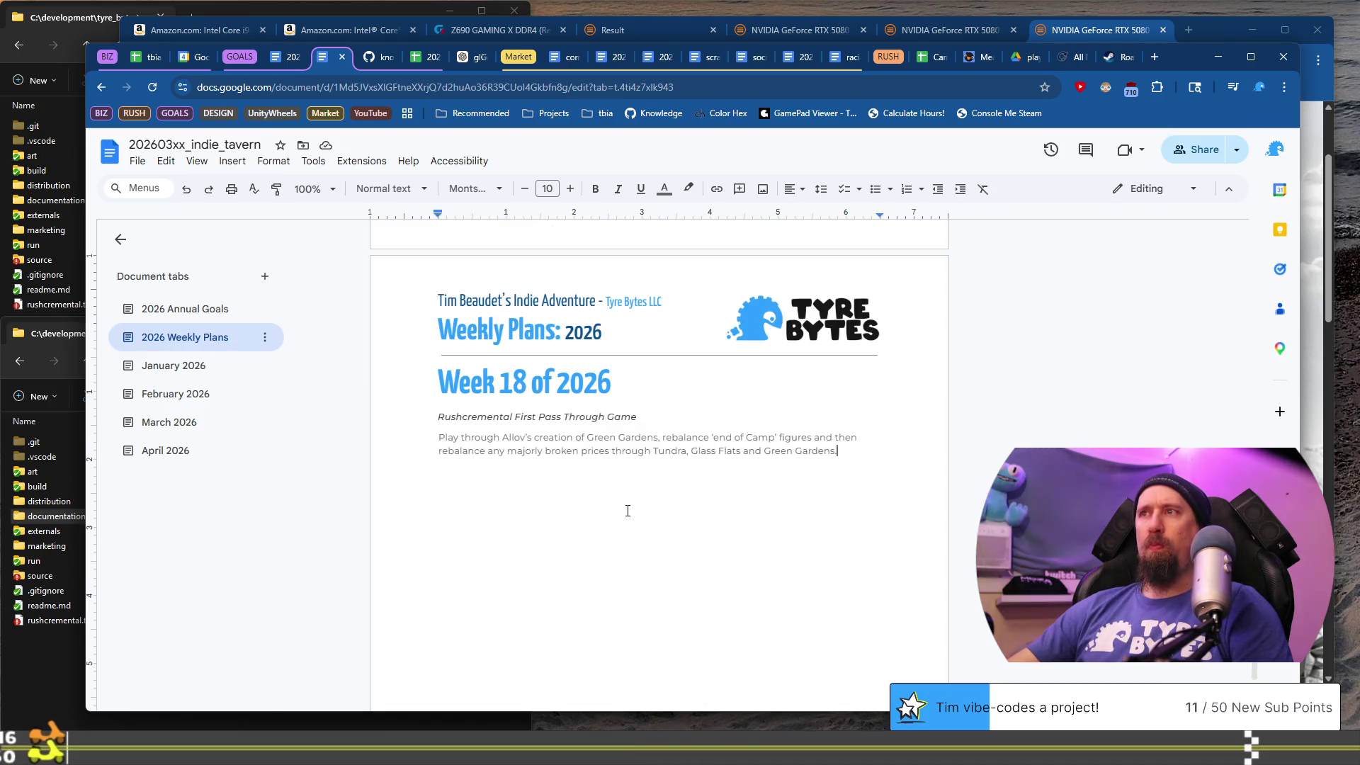
drag(627, 511, 433, 375)
key(ctrl+c)
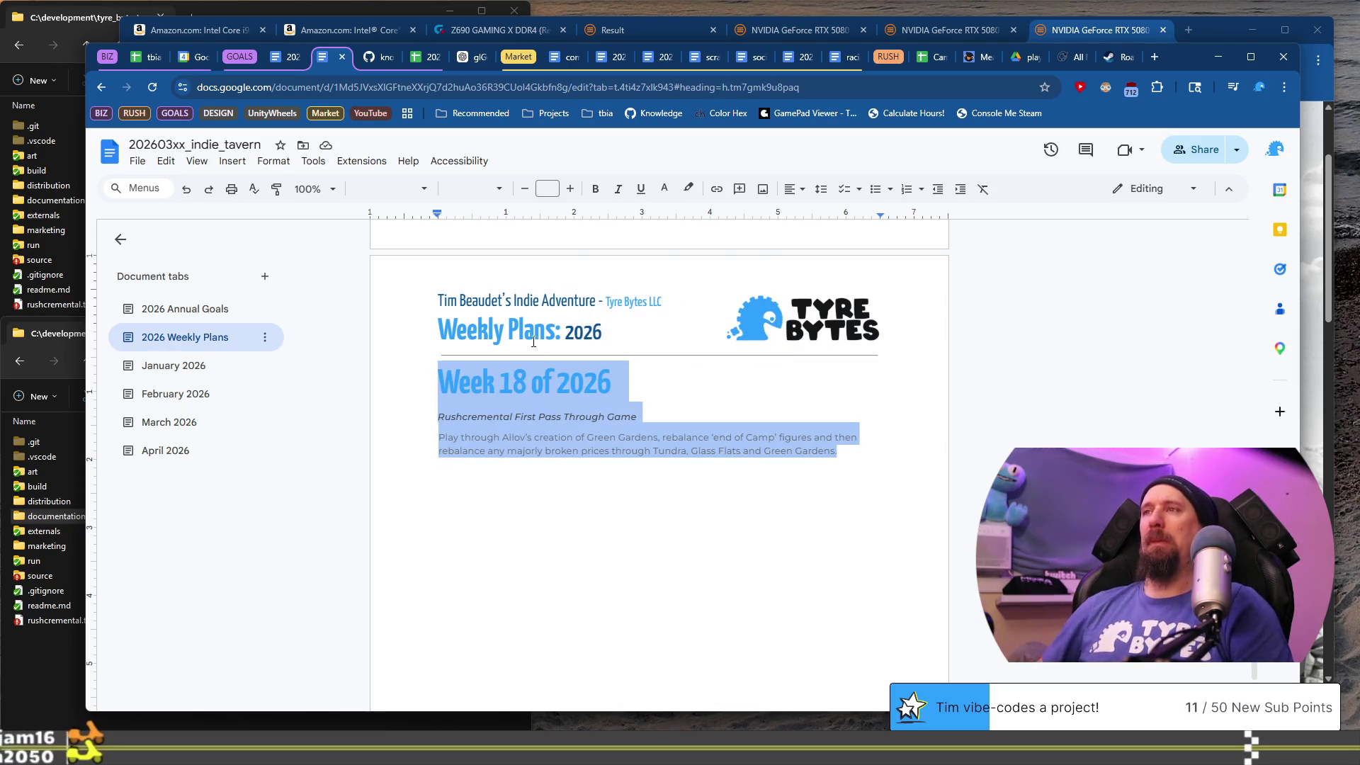
key(Right)
key(Return)
key(Return)
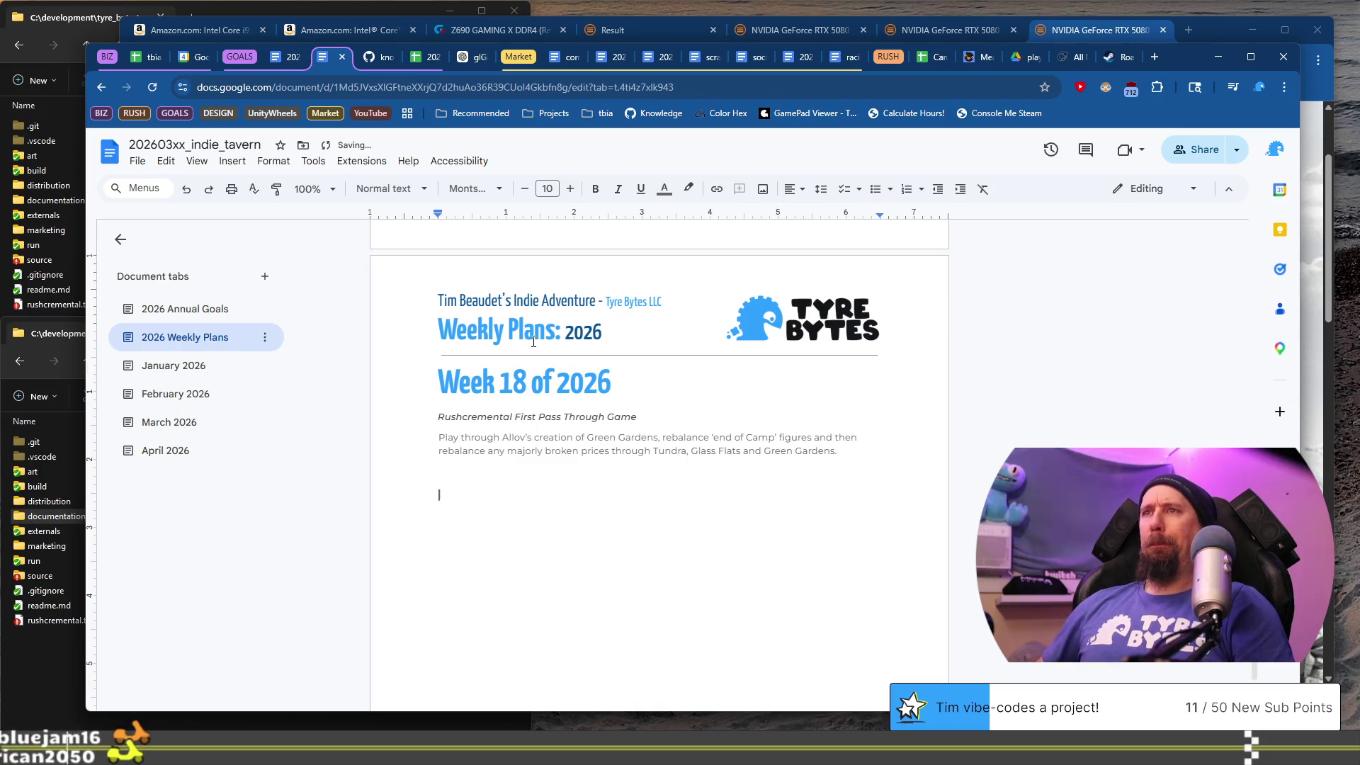
key(ctrl+v)
key(Up)
key(Up)
key(Home)
key(BackSpace)
text(9)
- Duplicate the Rushcremental First Pass subtitle line under the Week 19 heading
key(Down)
key(Home)
key(shift+End)
key(ctrl+c)
key(Home)
key(Return)
key(Up)
key(ctrl+v)
key(Home)
- Reword the copy to 'Release the 'final' Demo of Rushcremental' and start a body line below
text(Release a)
key(BackSpace)
text(f)
key(BackSpace)
text(the 'final' )
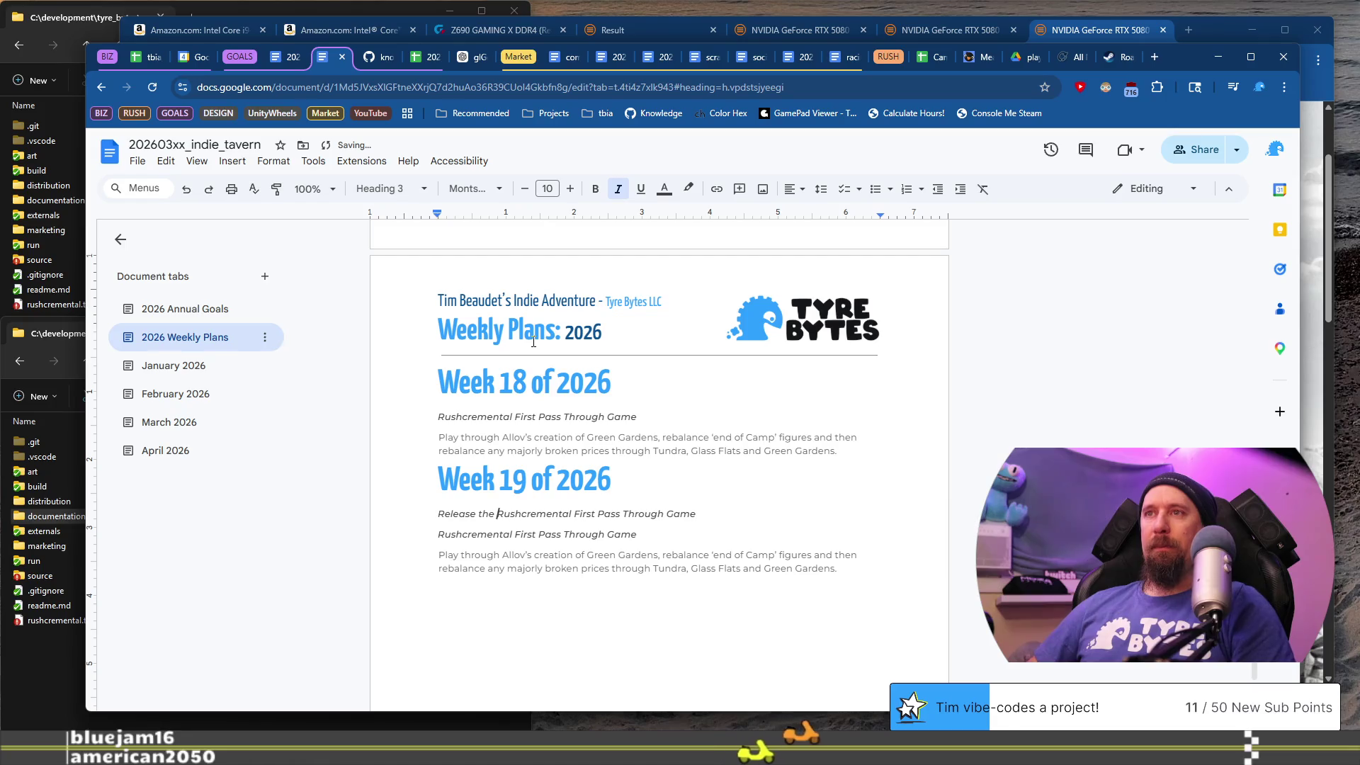
text(Demo of)
key(ctrl+Right)
key(shift+End)
key(Return)
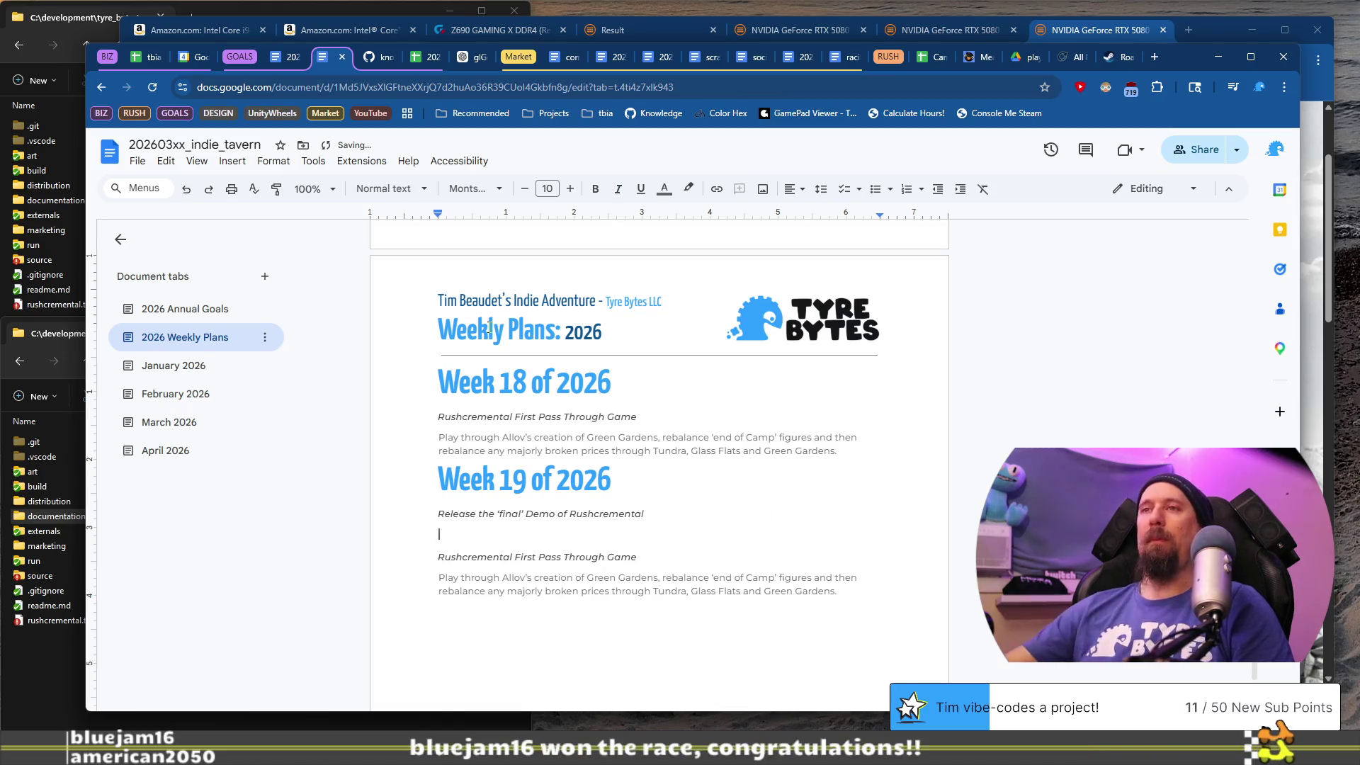
scroll(718, 376, down, 2)
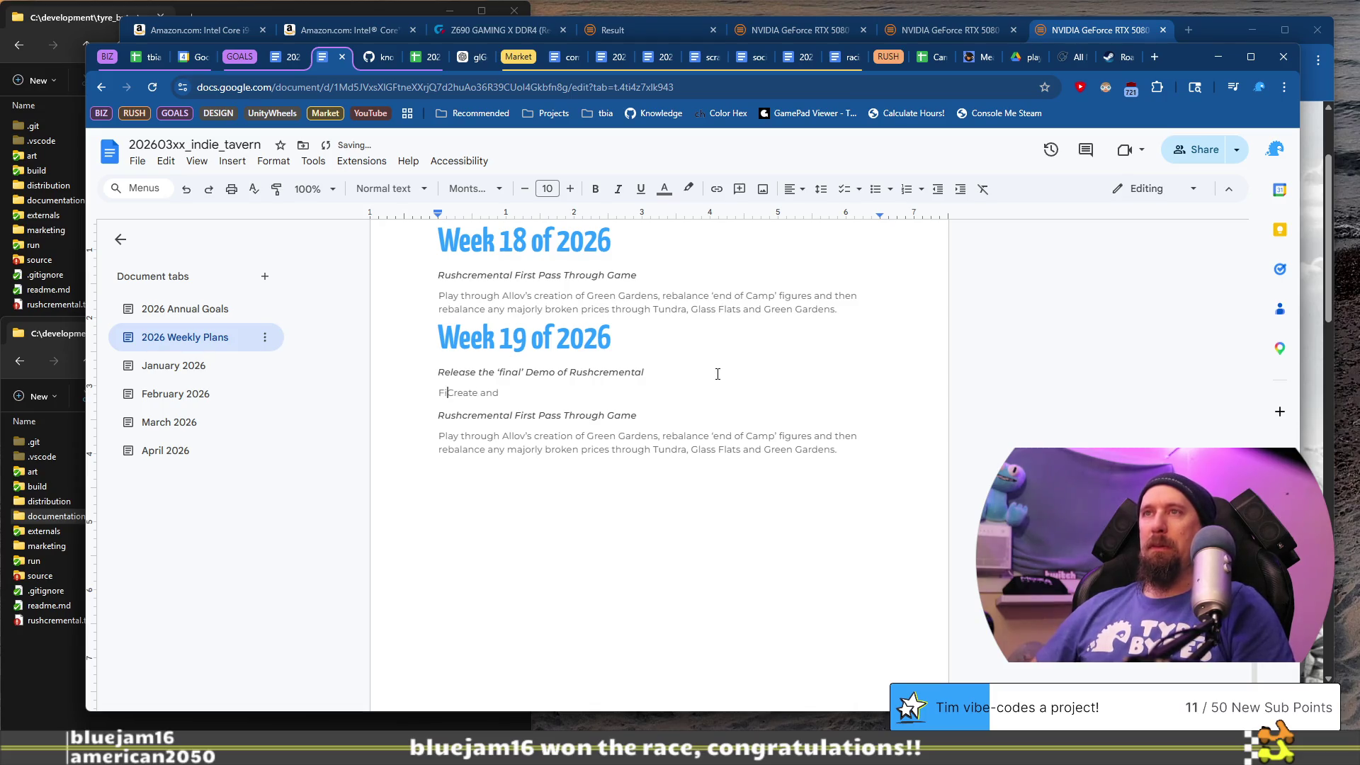
- Describe finalizing and releasing the 'final' Rushcremental demo with the Supply Run end polish
text(ize, create and rele)
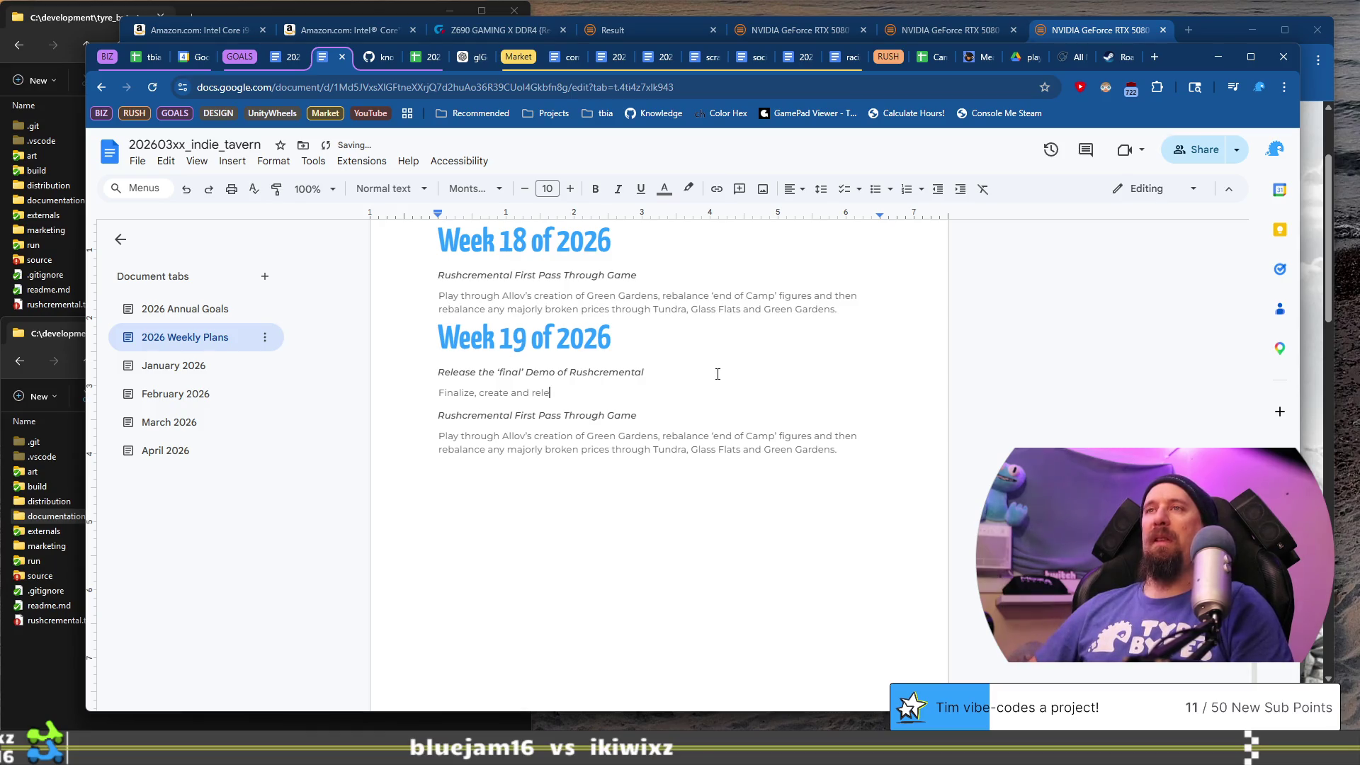
text(ase the ‘final’ demo of)
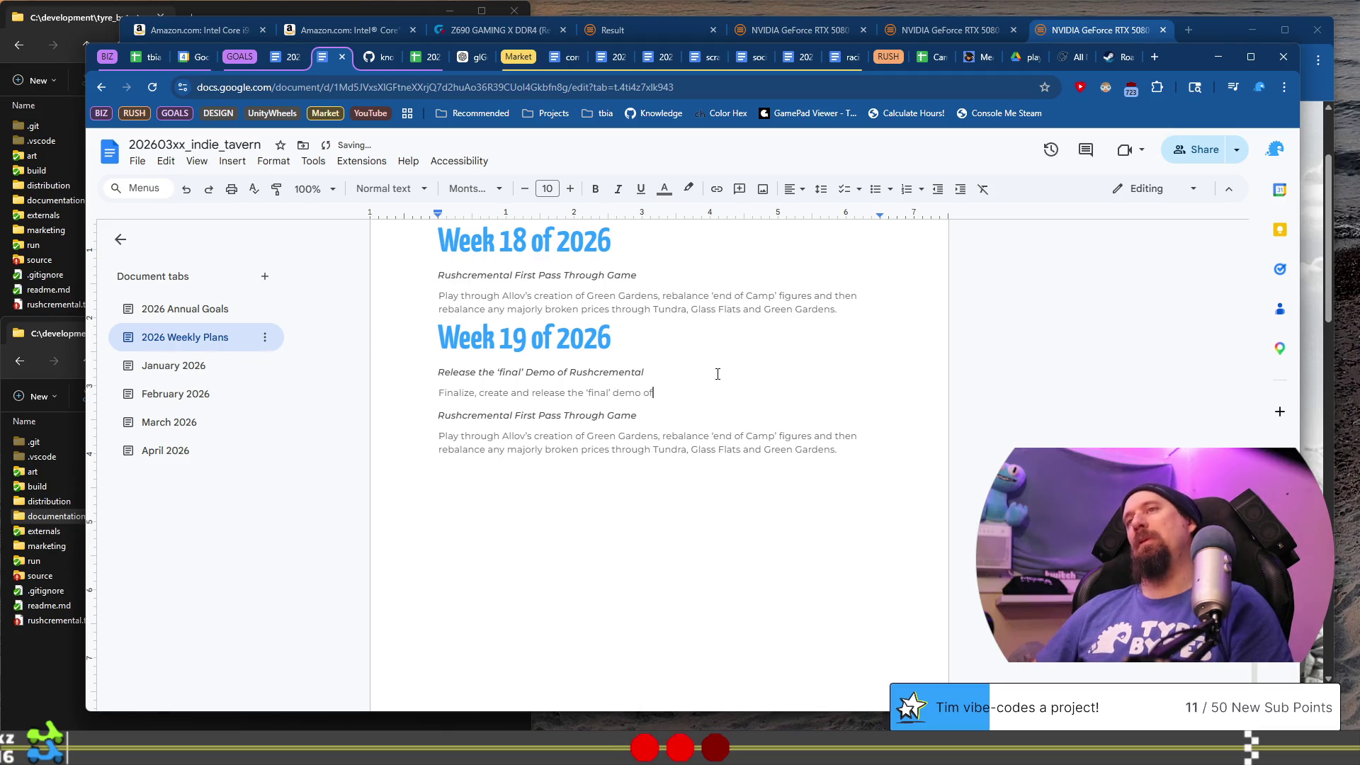
text(or Rushc)
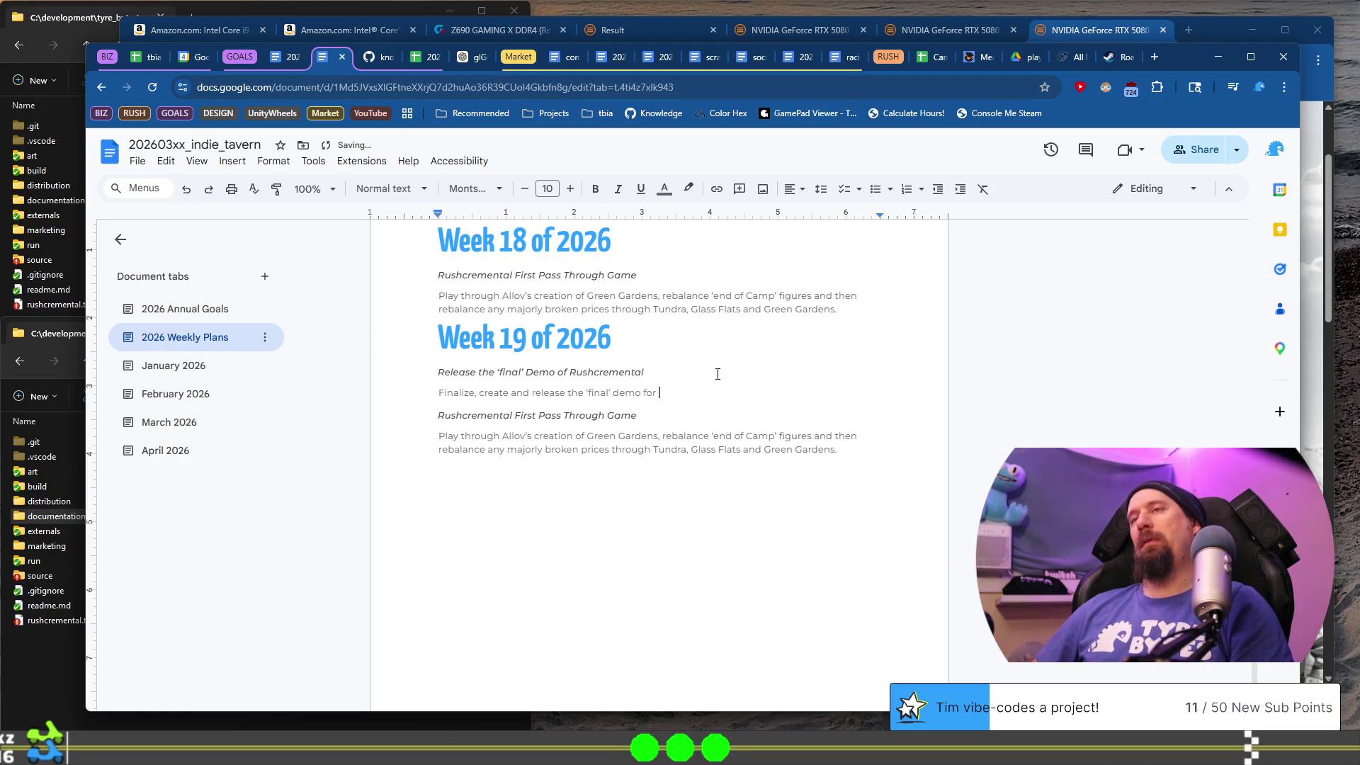
text(remental that includes the )
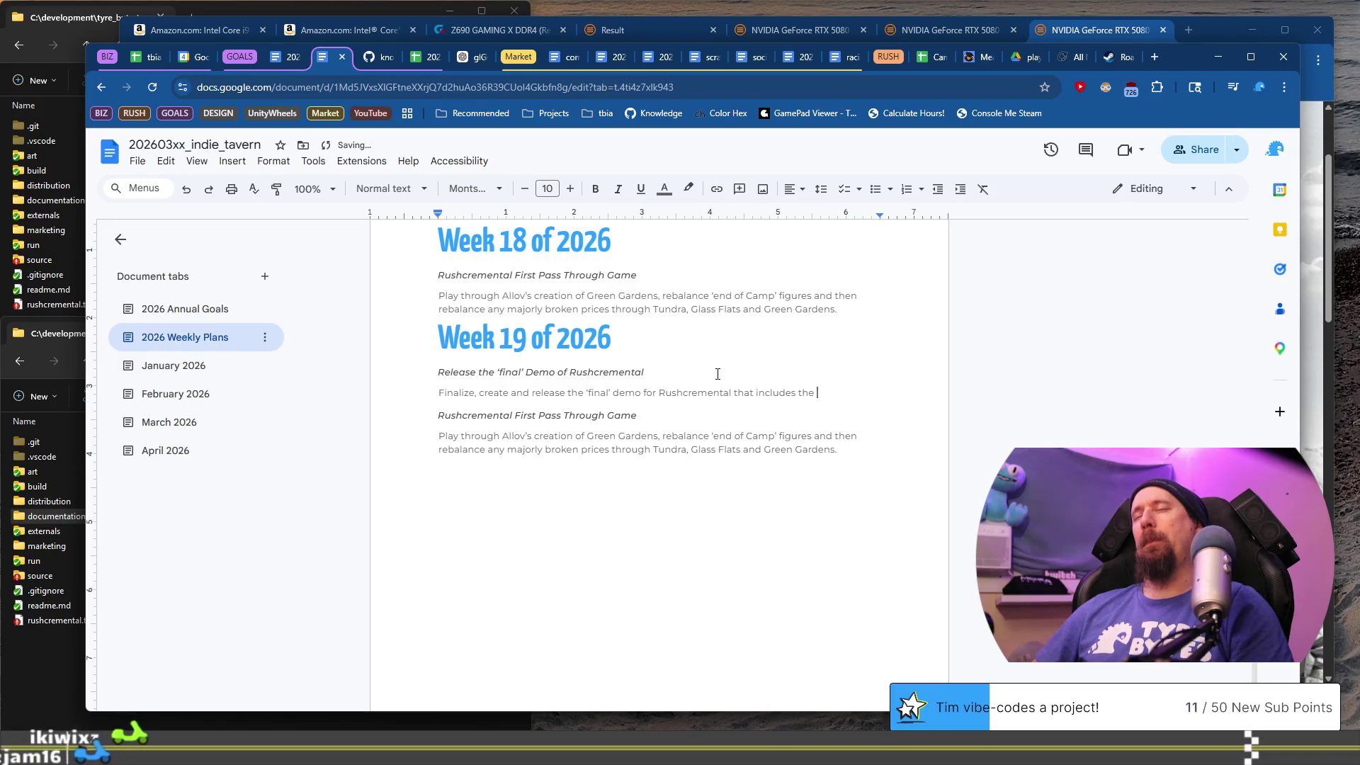
text(Supply Run en)
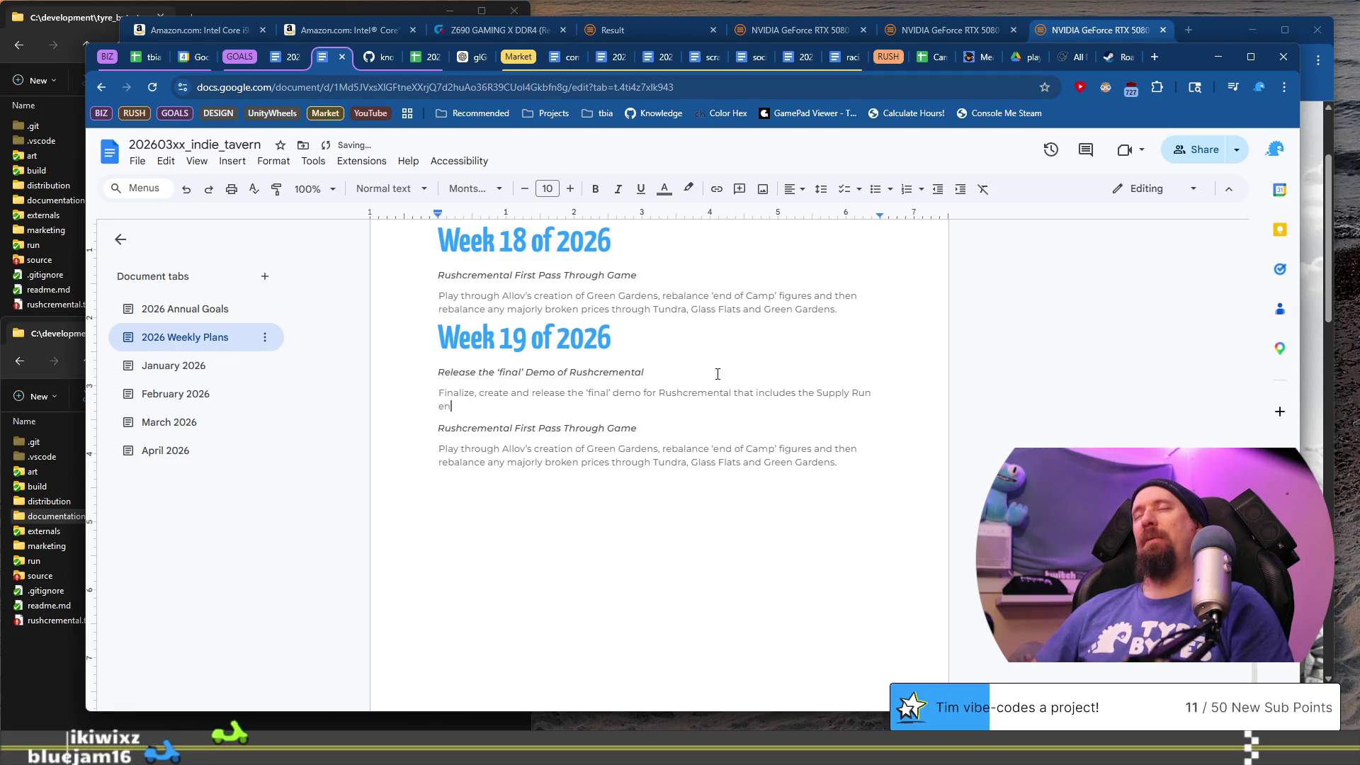
text(d polish and )
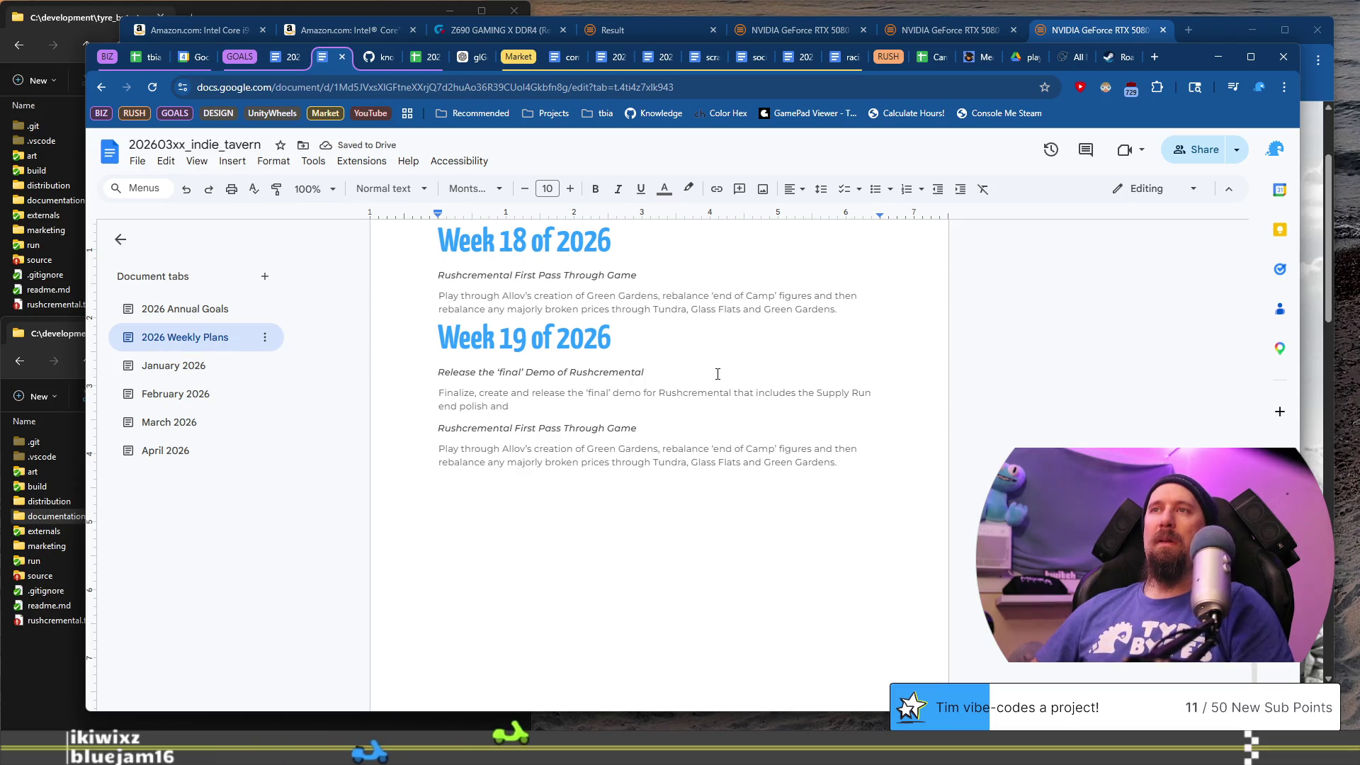
text(actual start to)
key(BackSpace)
key(BackSpace)
key(BackSpace)
text(of the game. Maybe even add a notice that)
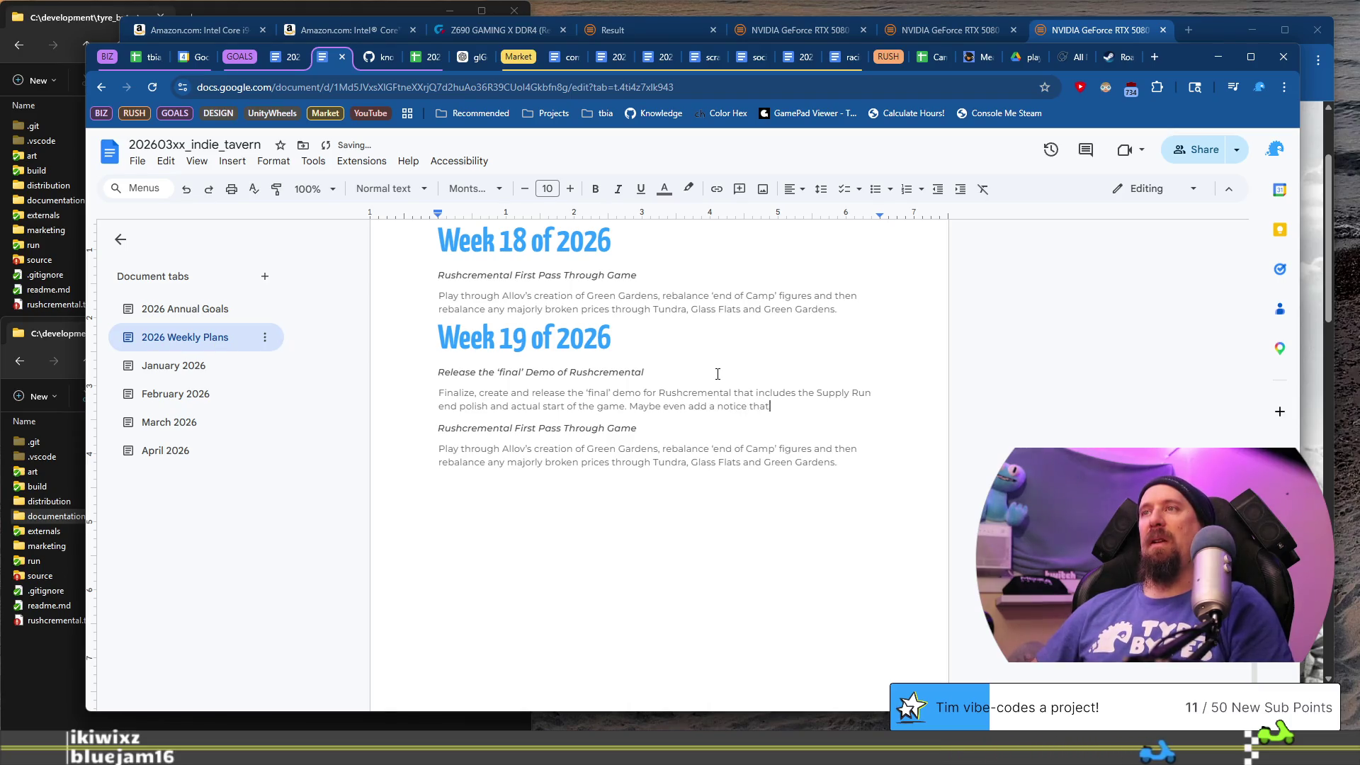
text(and)
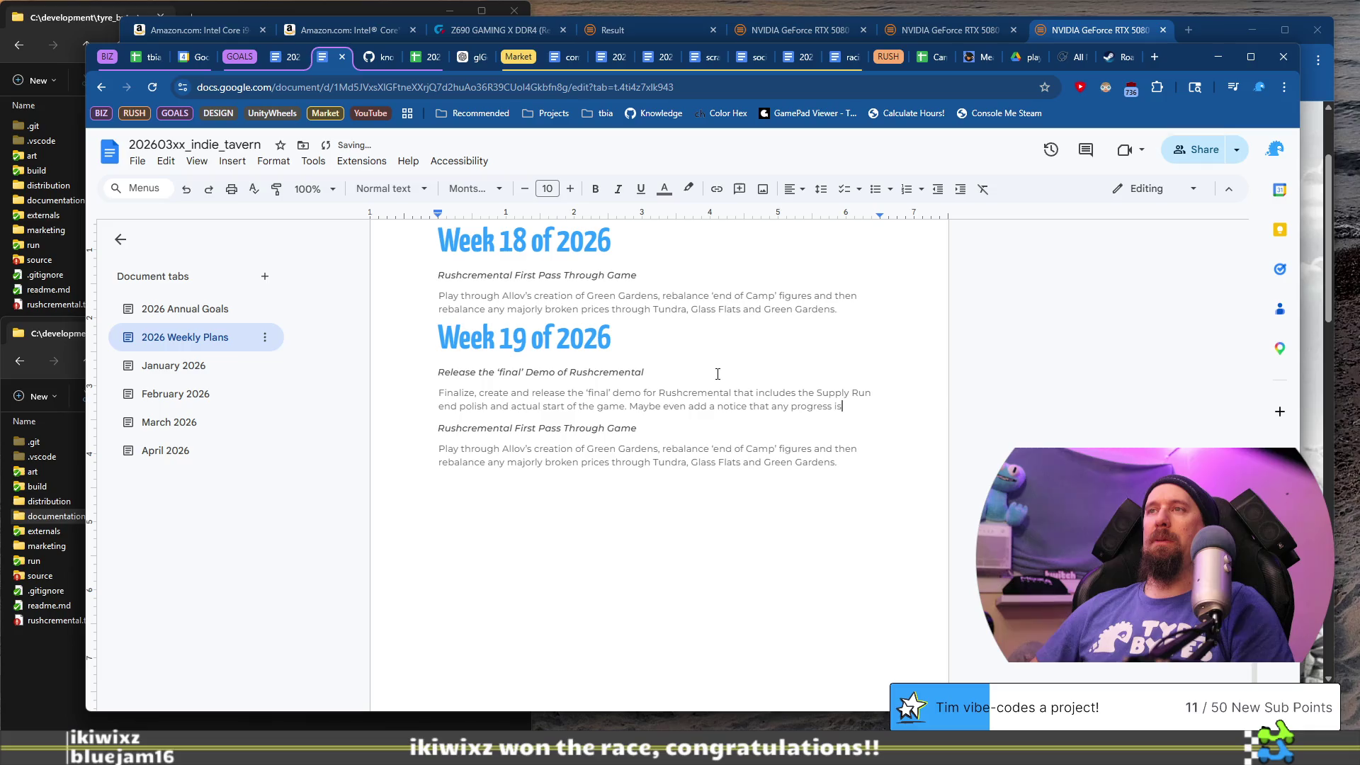
text(s not)
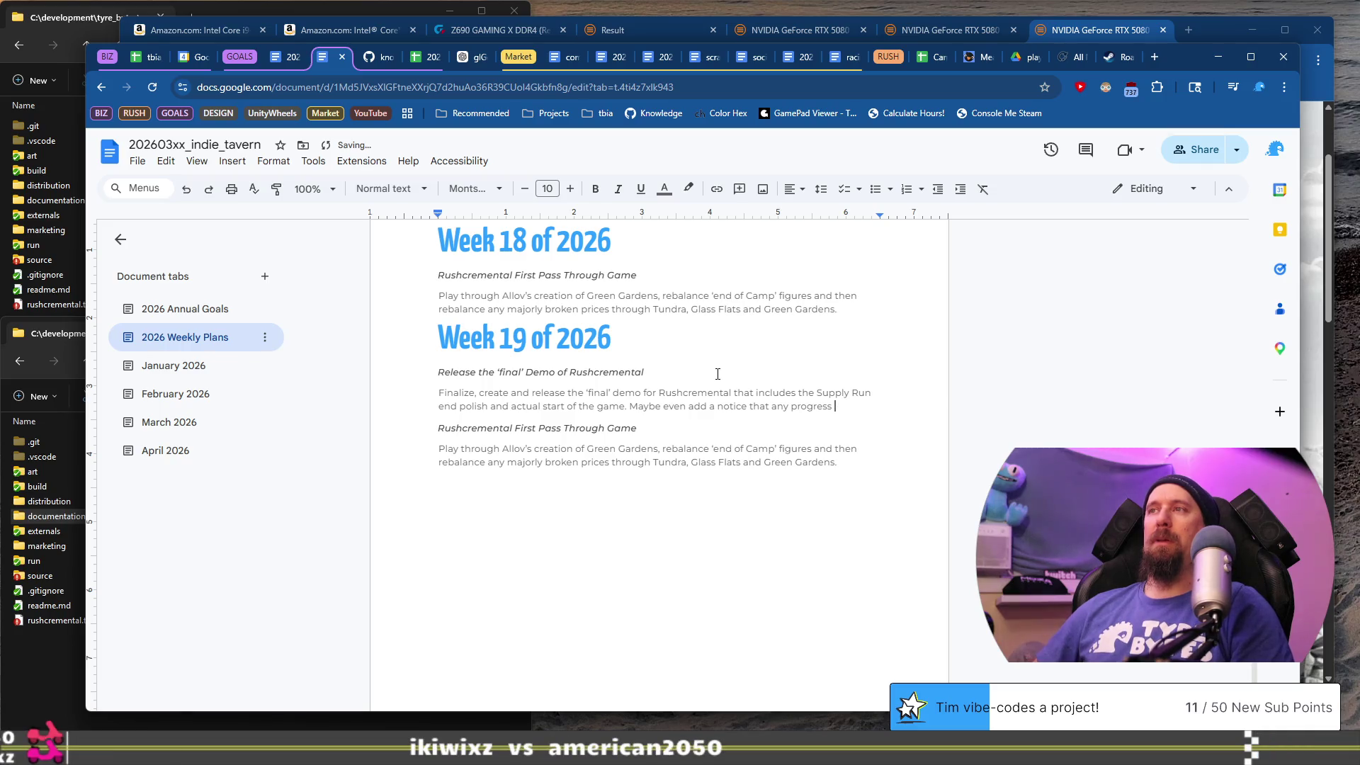
text(e)
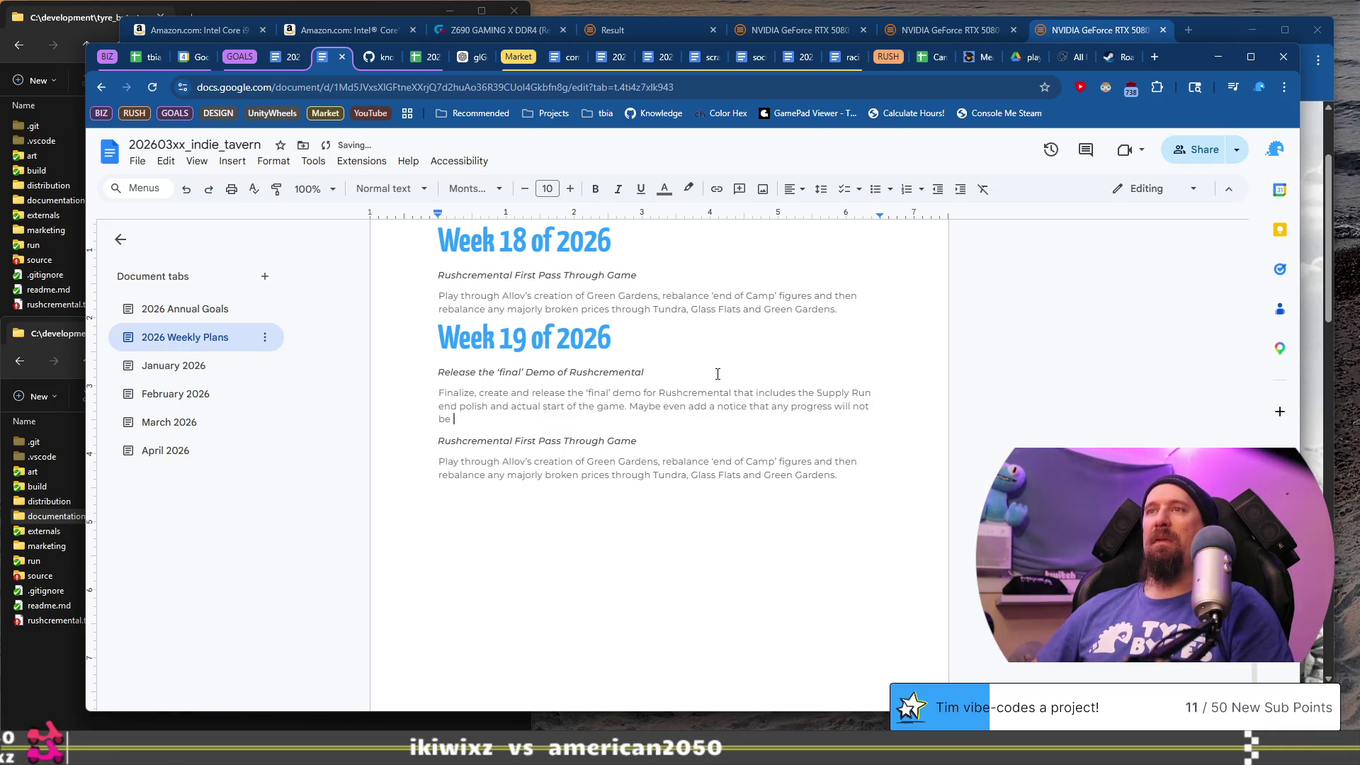
text(d.)
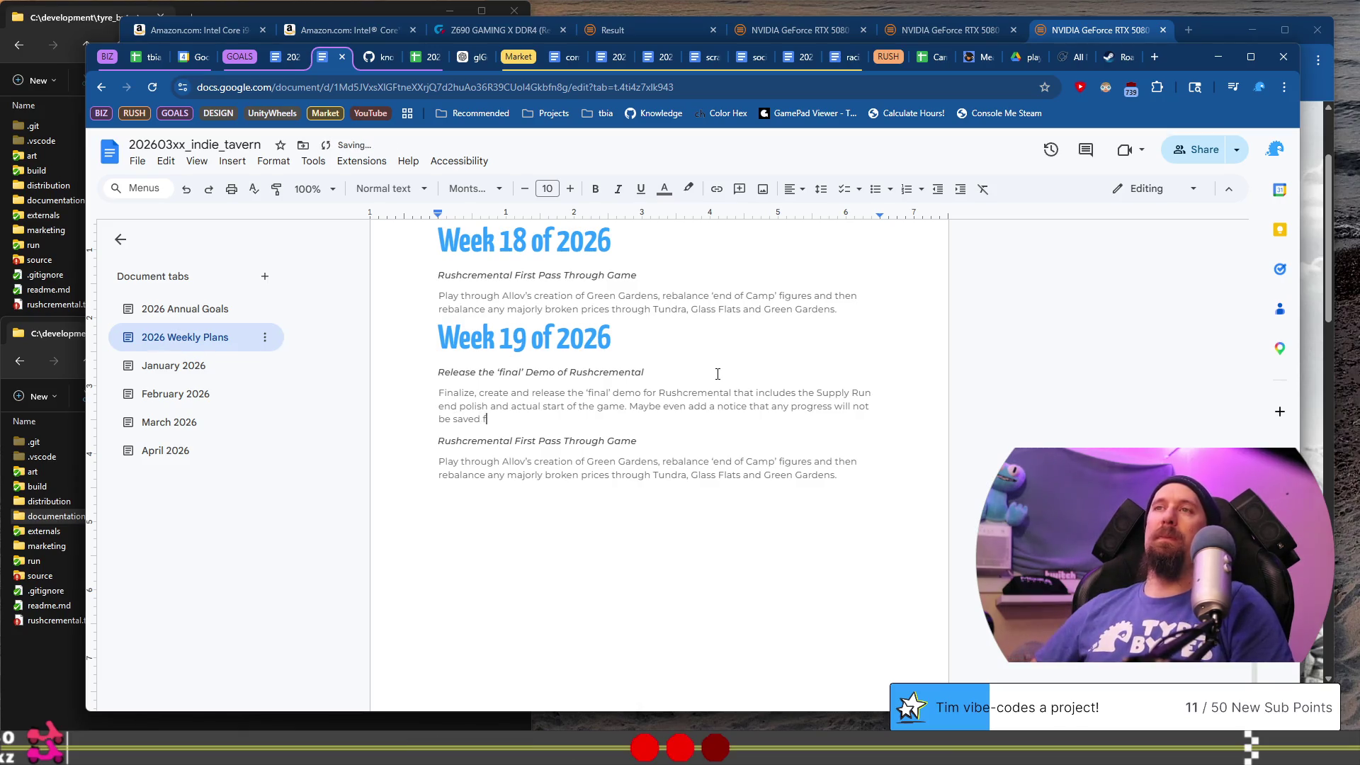
text(ll game.)
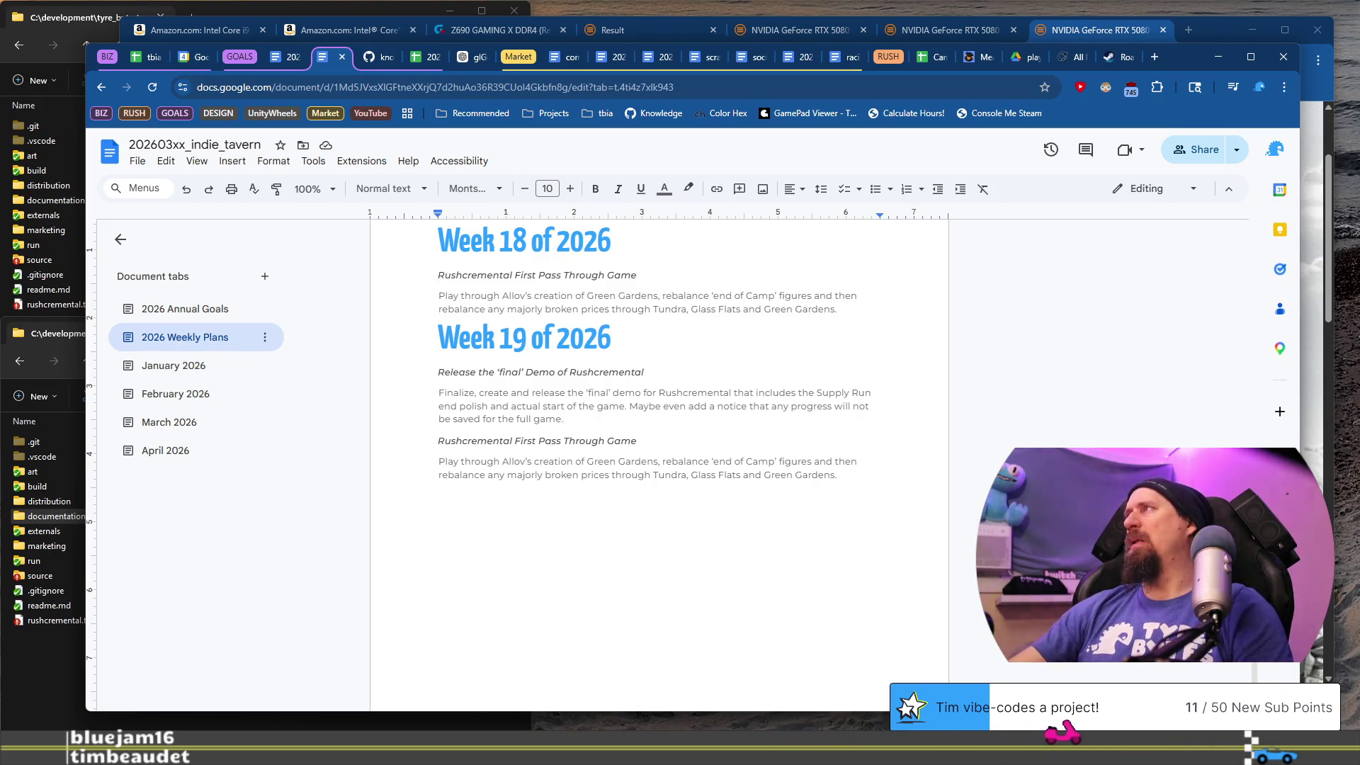
- Switch over to VS Code
key(alt+Tab)
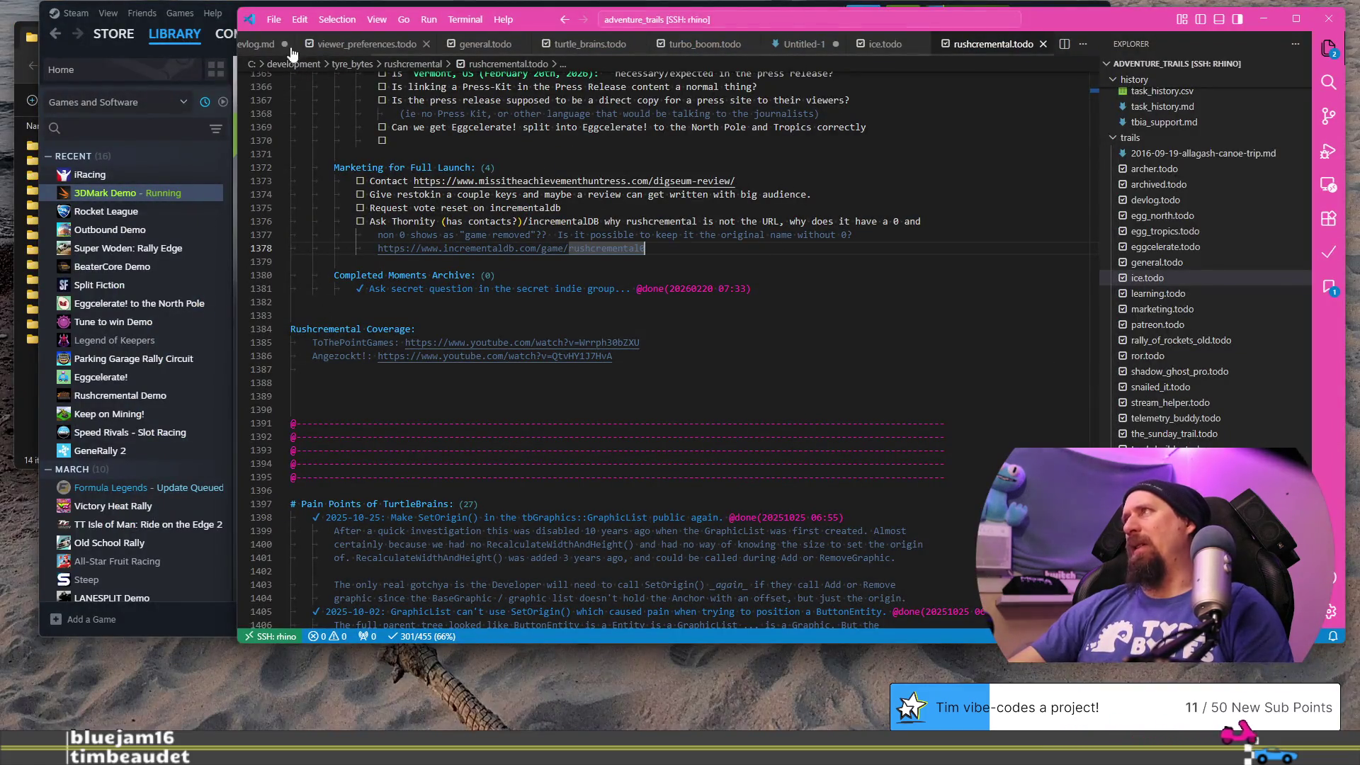
- Check 2026_devlog.md down to the blank line after April 19, then return to Weekly Plans
click(259, 44)
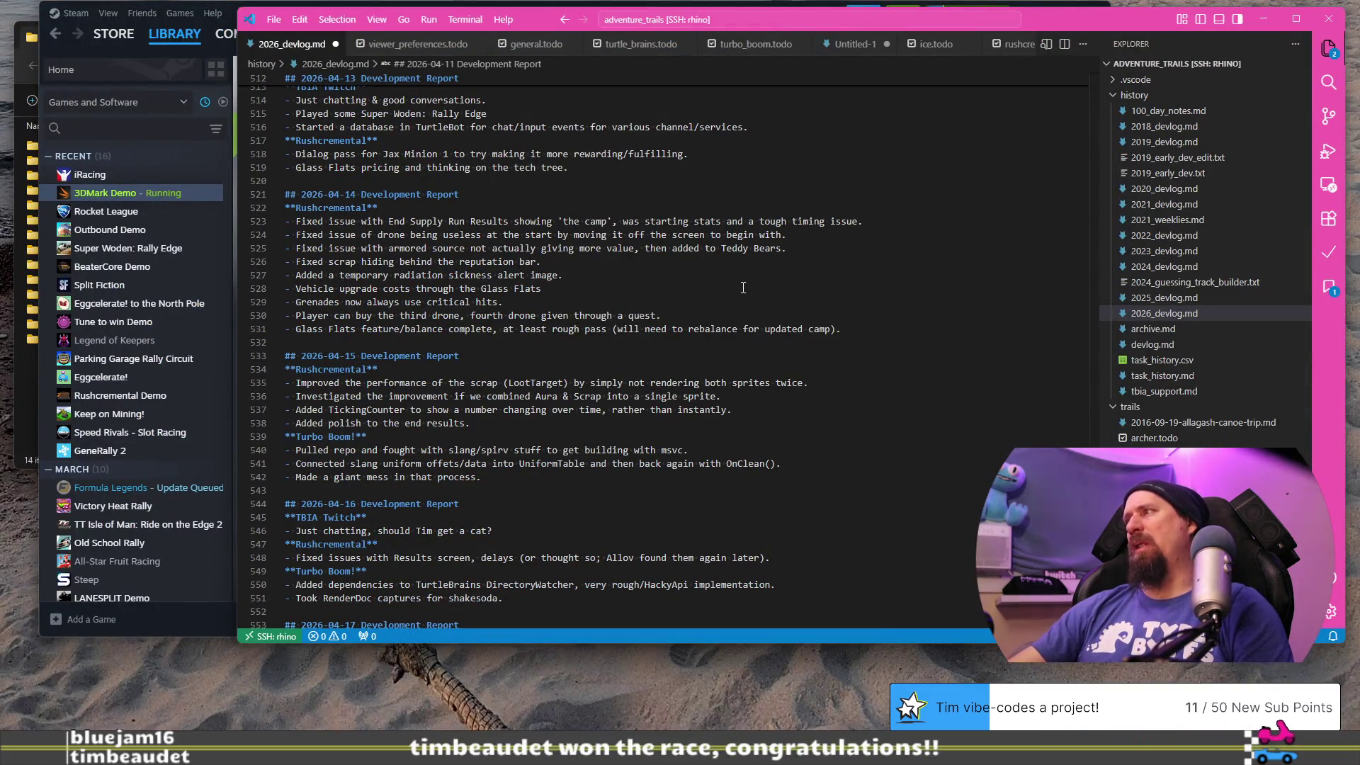
scroll(743, 287, down, 10)
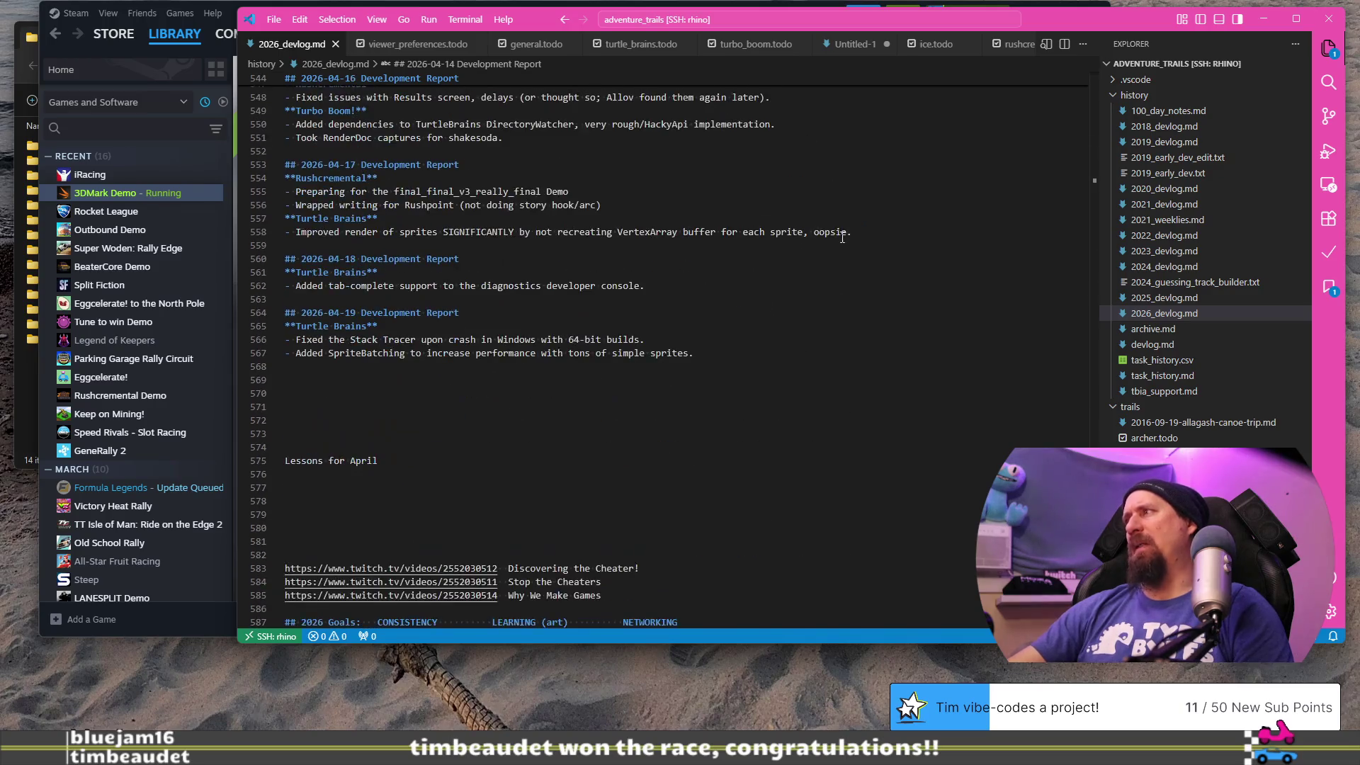
click(640, 369)
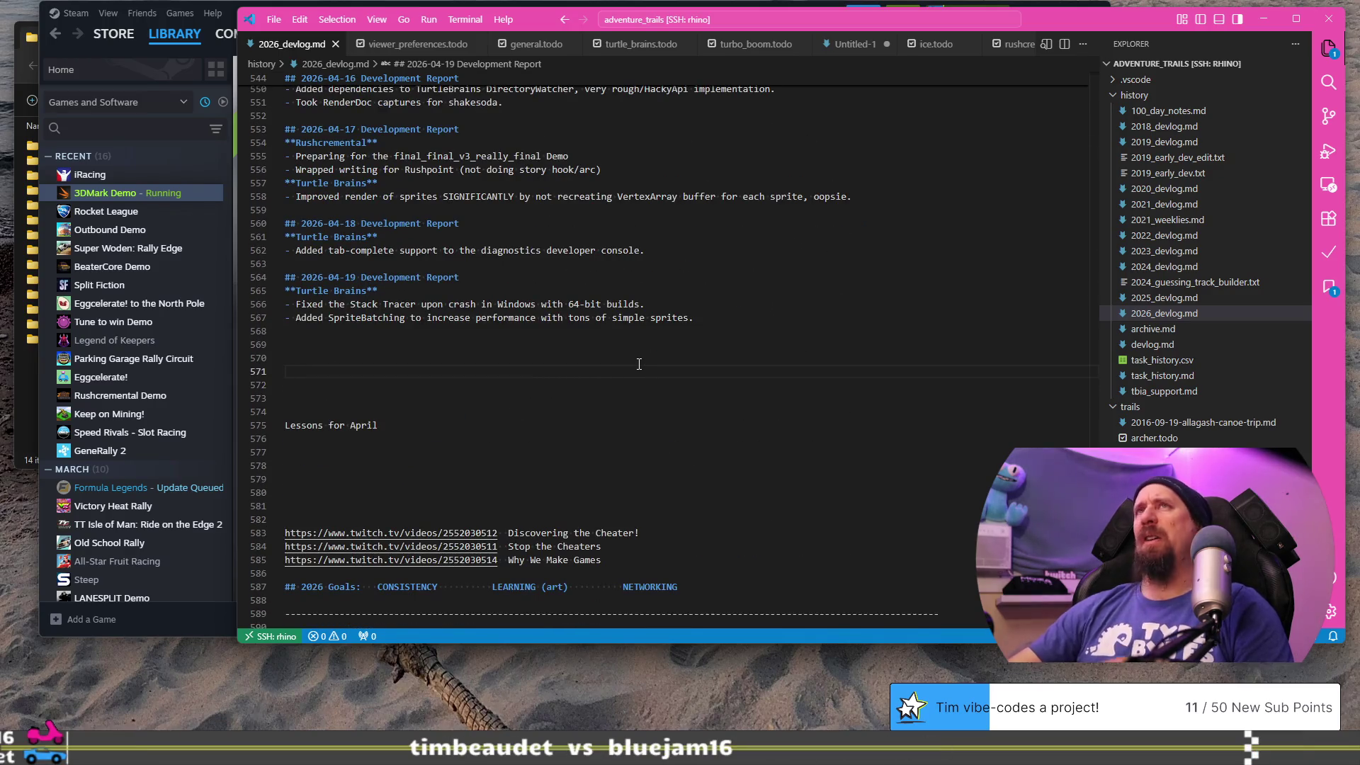
key(alt+Tab)
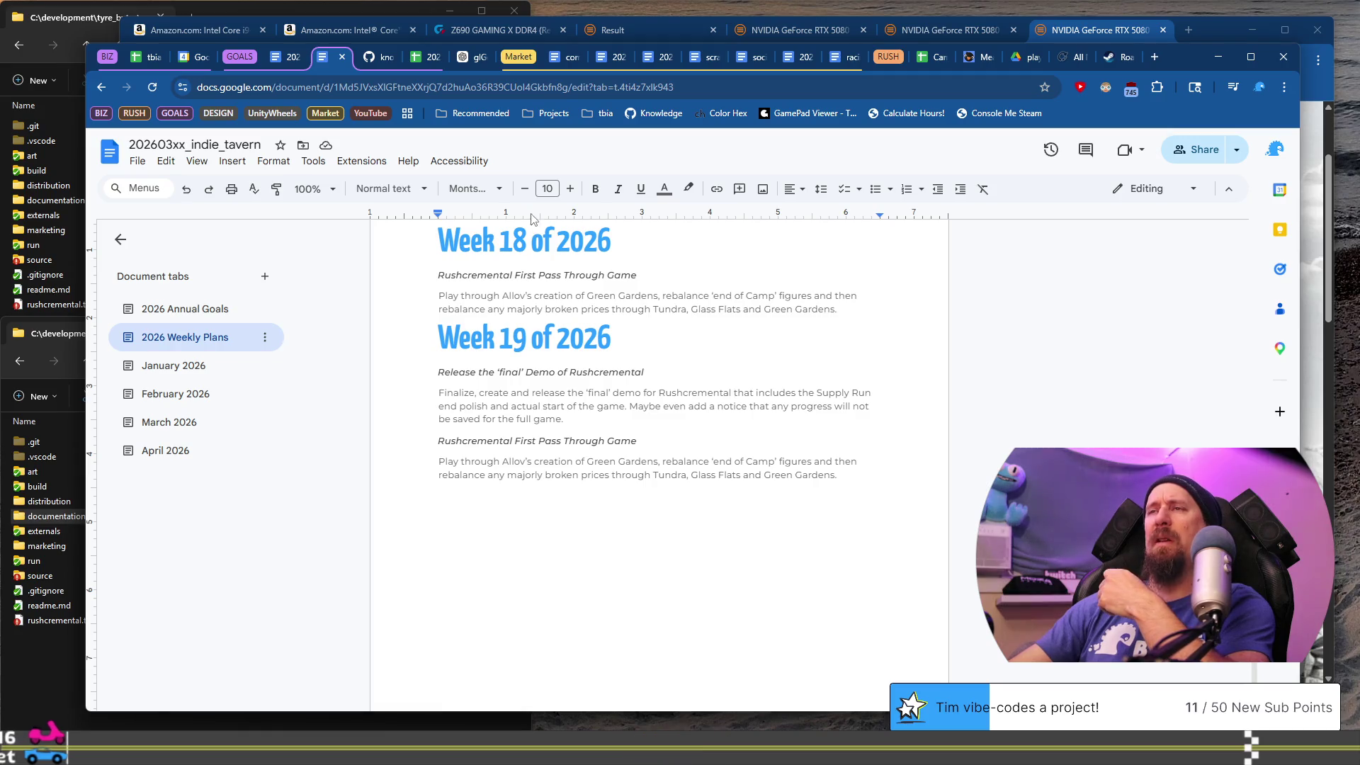
- Add the heading 'Art for at Least 15 minutes Every Day' at the top of Week 19
click(674, 335)
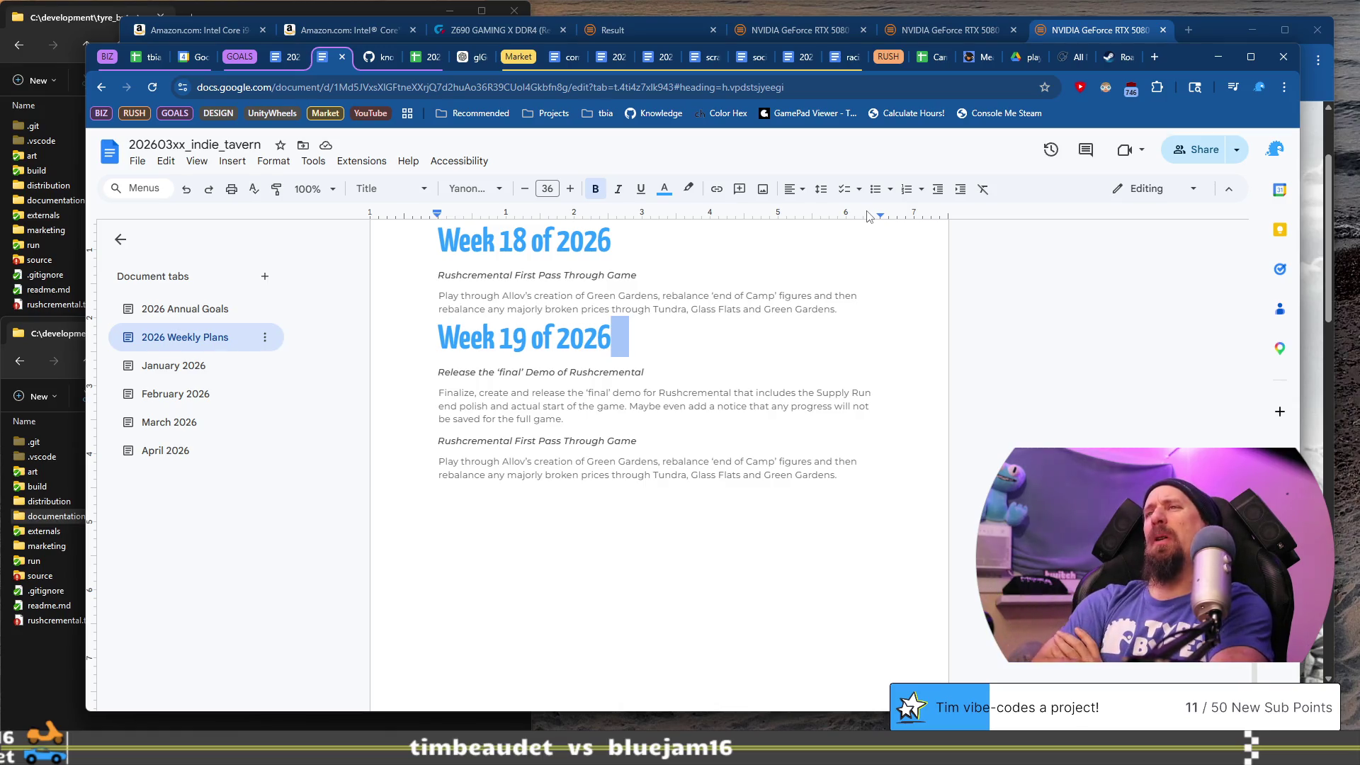
key(Down)
key(shift+Home)
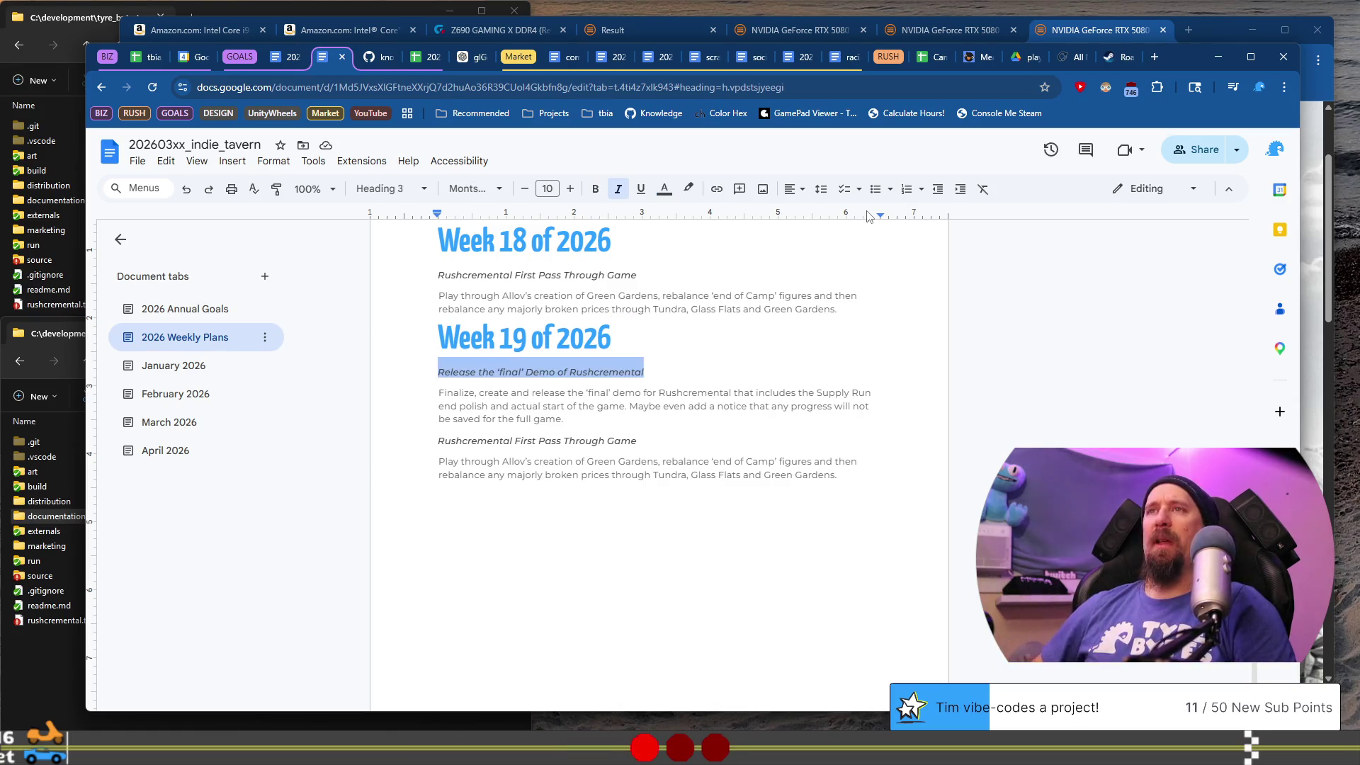
key(ctrl+c)
key(ctrl+v)
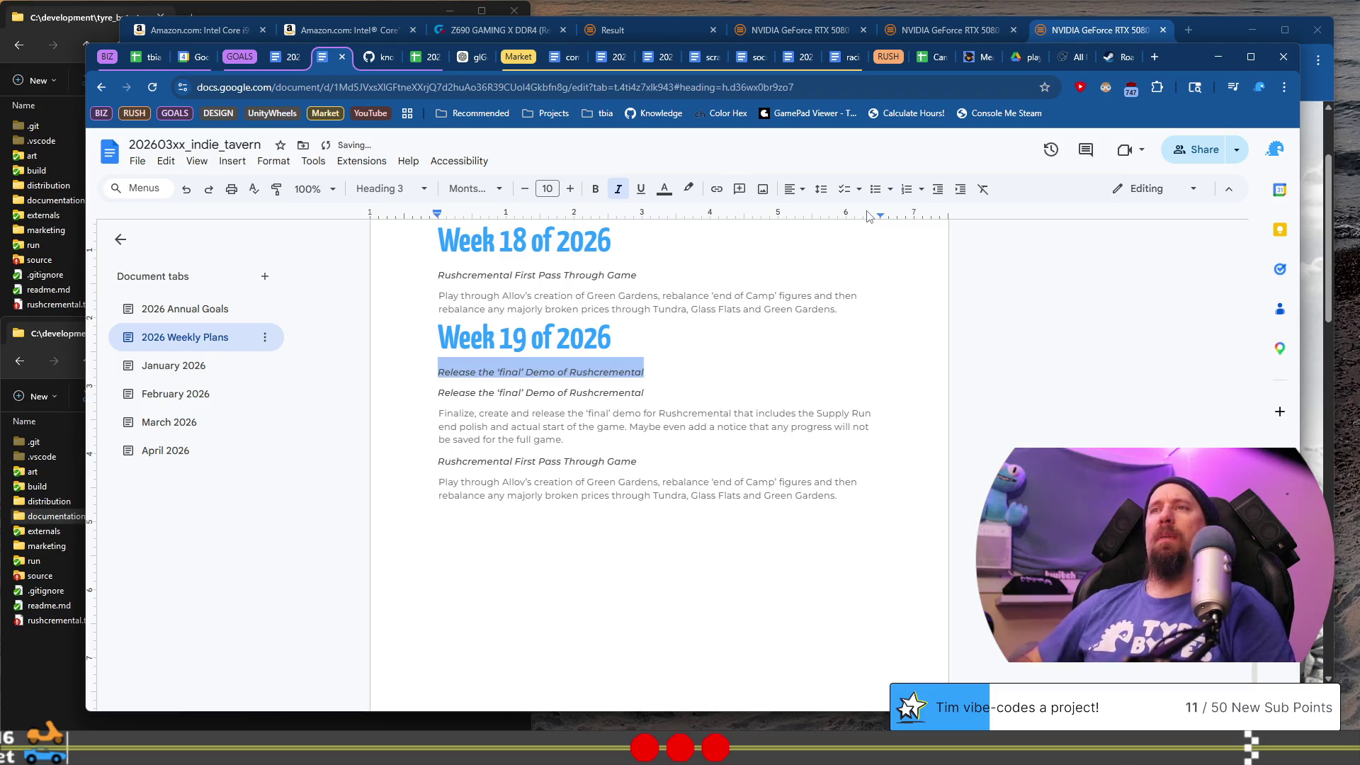
text(Art for at )
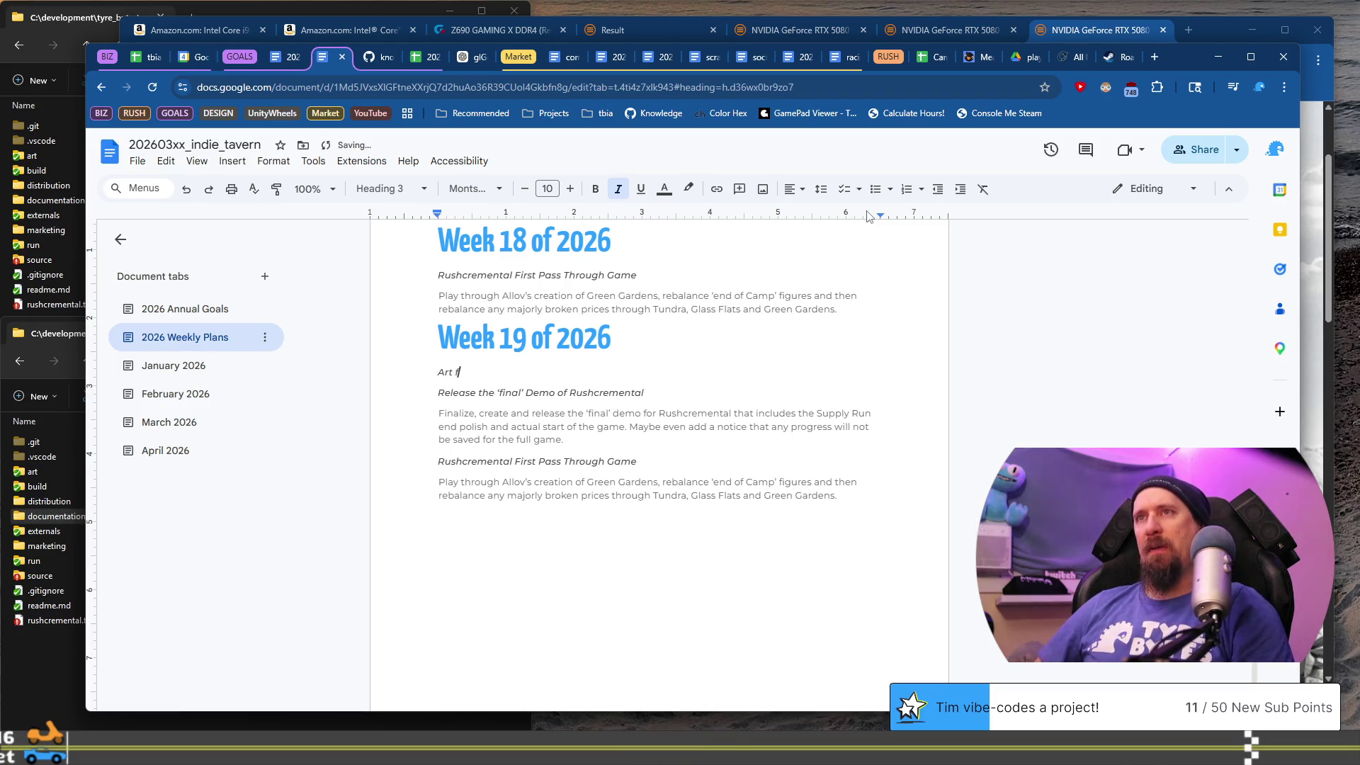
text(Lea)
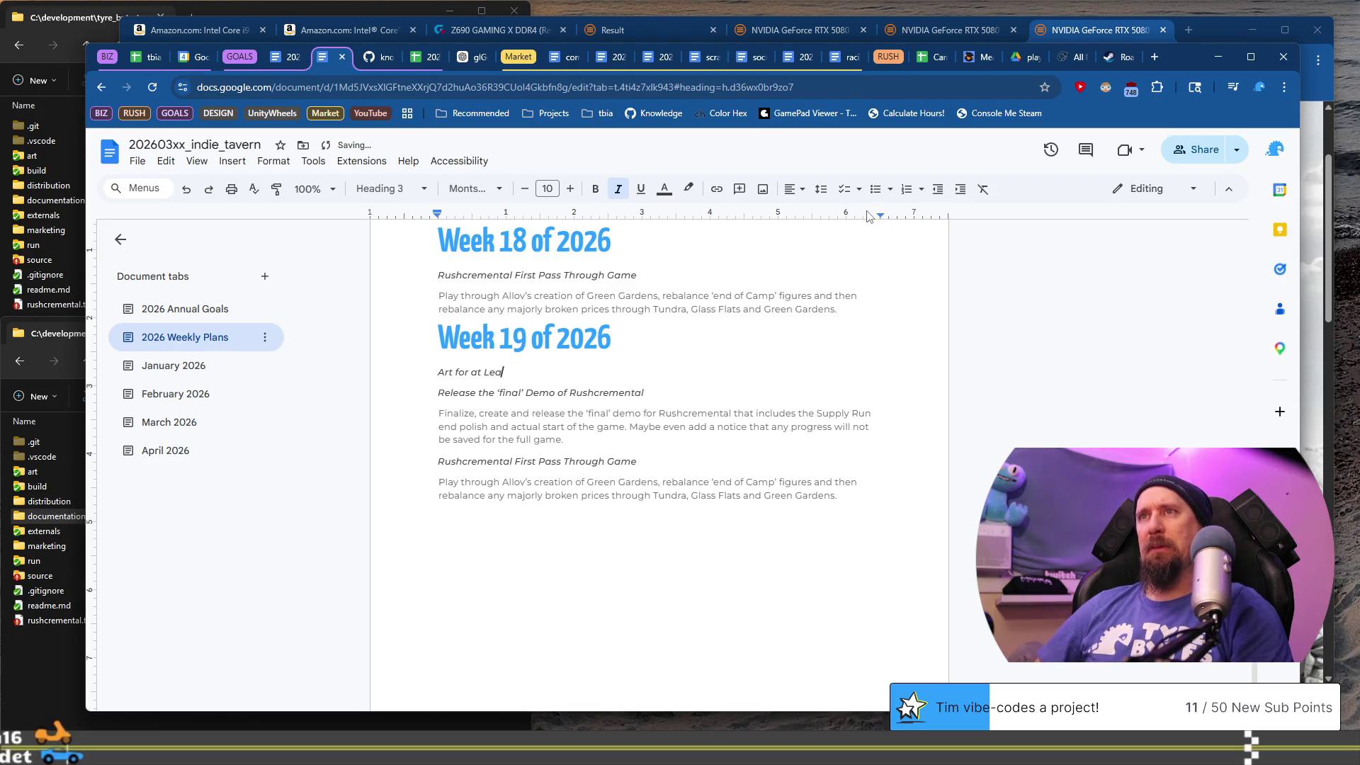
text(st 15 minutes Every Day)
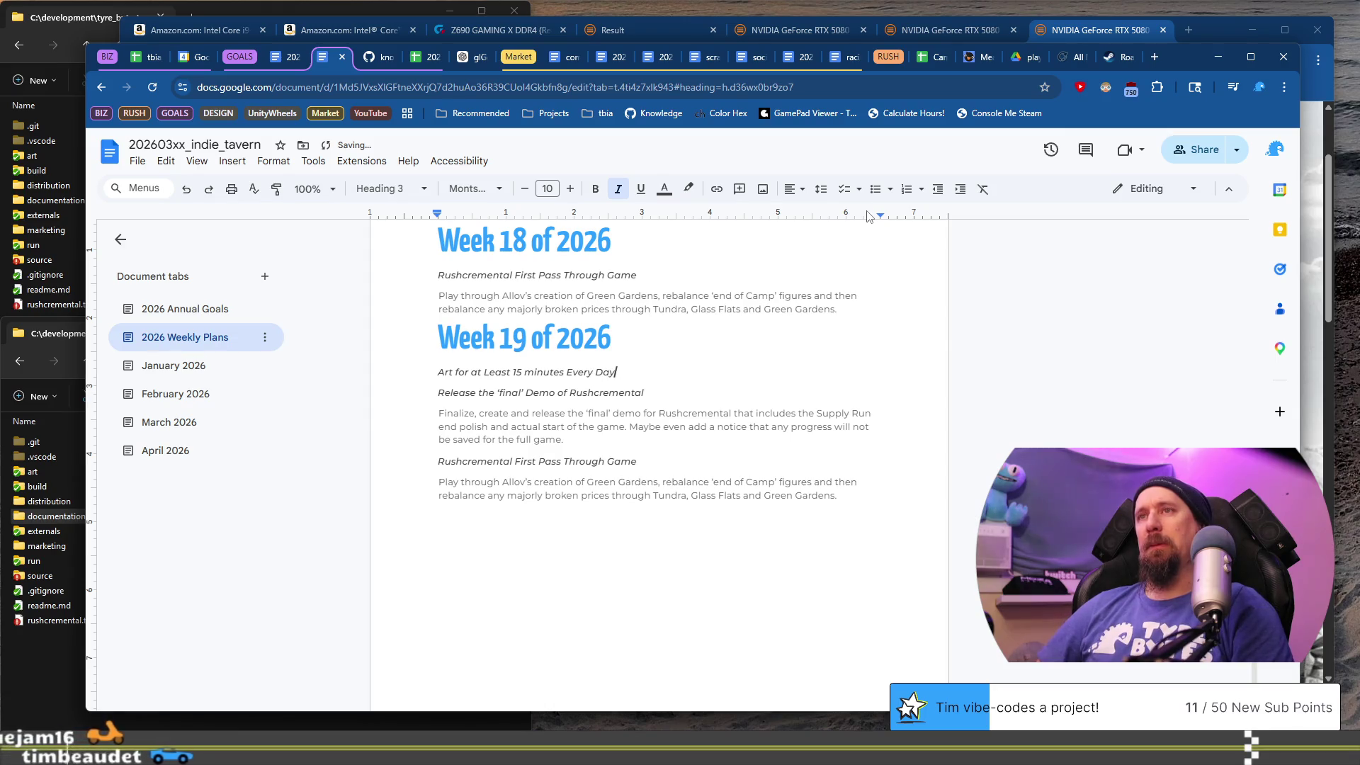
- Start a body line under the art heading and copy the word 'Finalize' from below
key(Return)
key(Up)
key(ctrl+shift+Right)
key(ctrl+c)
- Draft a note under the Week 19 art goal beginning 'Since the 2nd of May'
key(Up)
key(Up)
key(ctrl+v)
key(shift+Home)
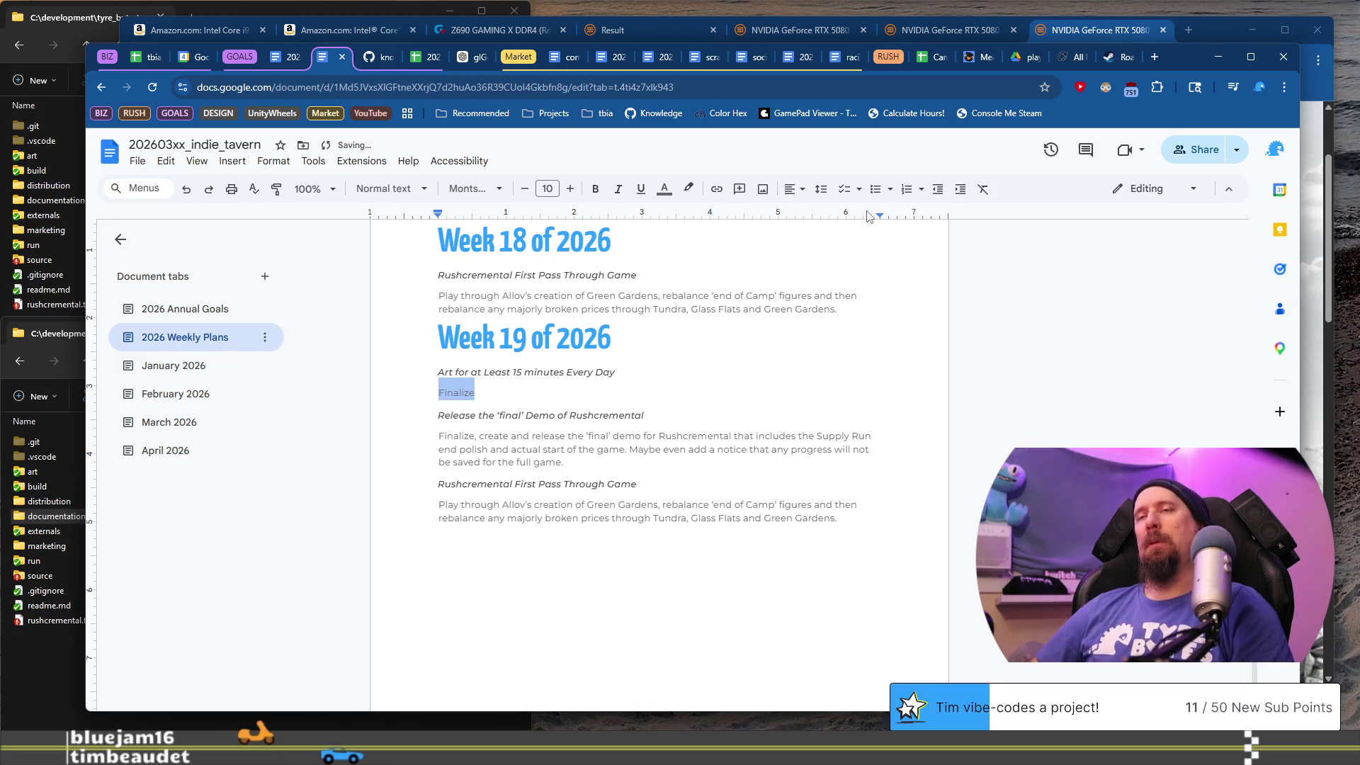
text(S)
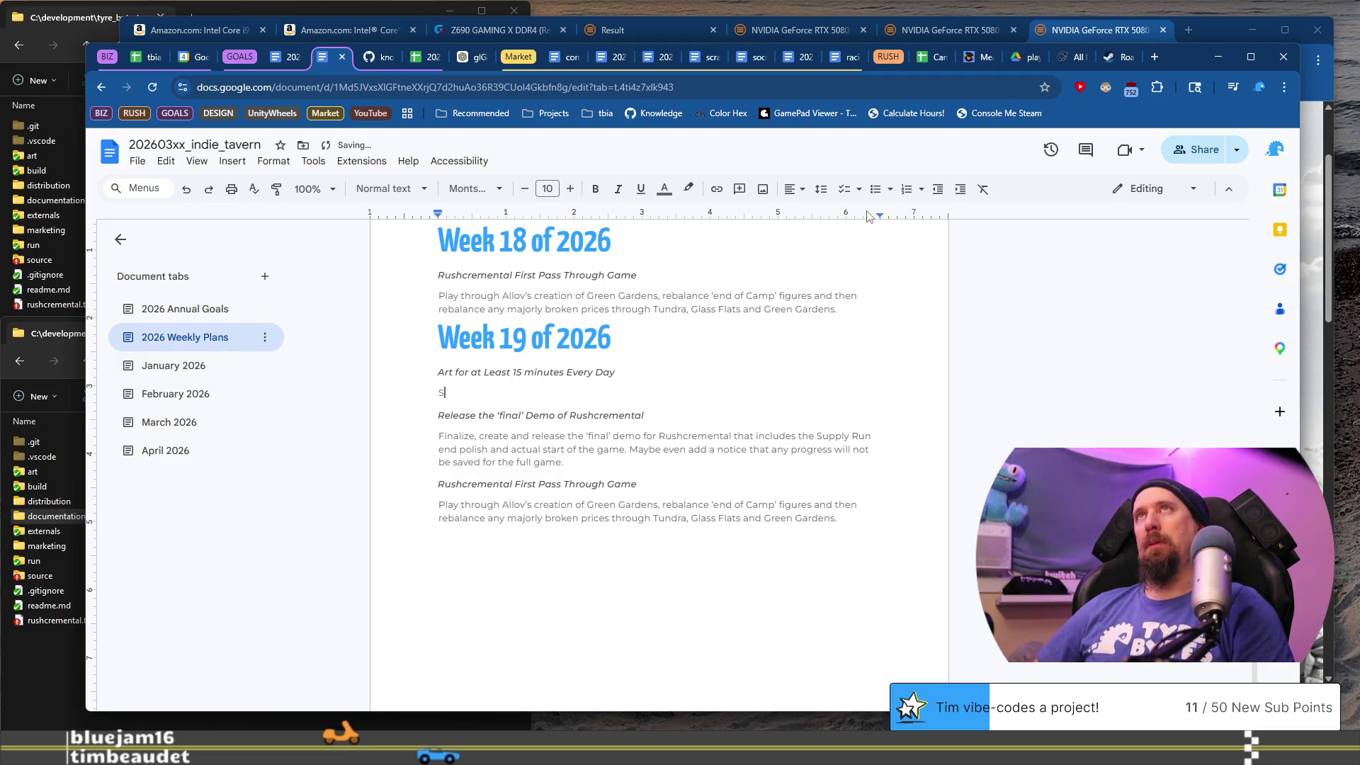
text(ince the 2)
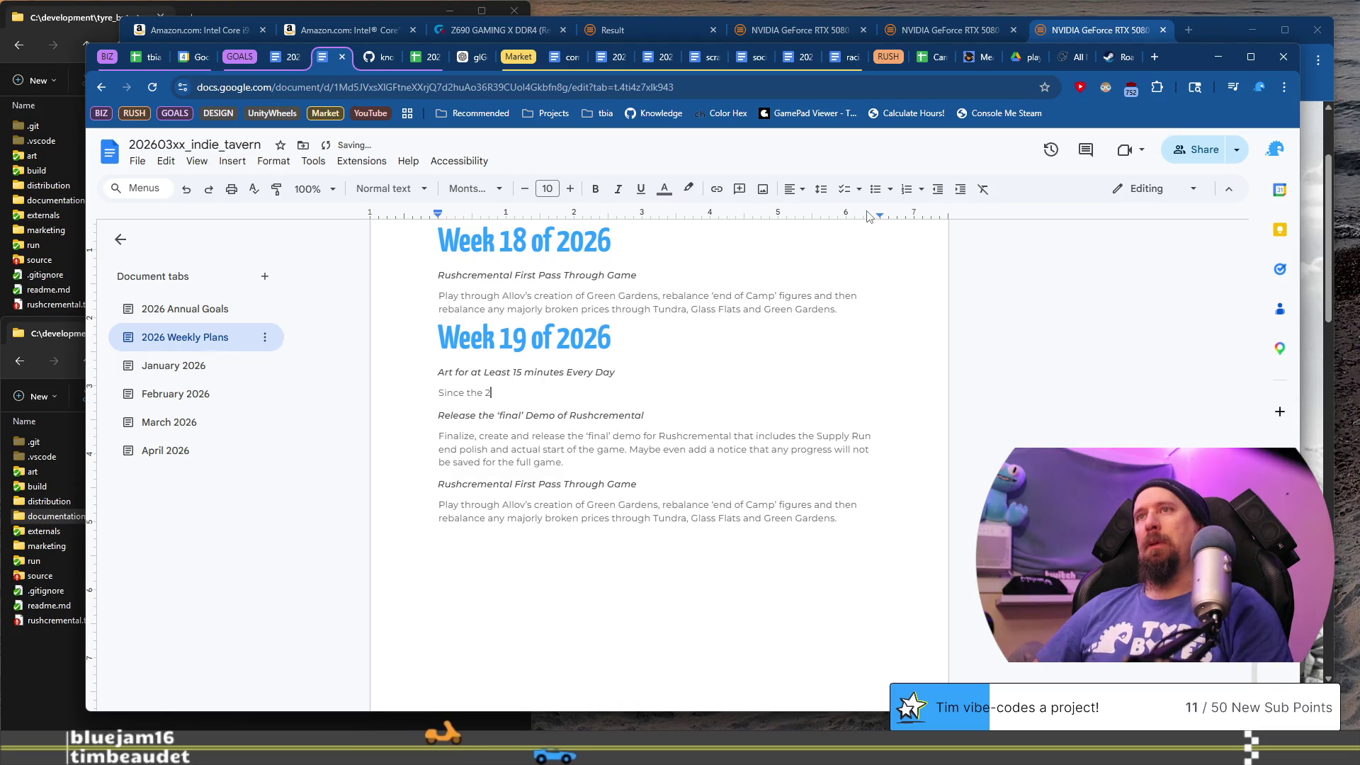
text(nd o)
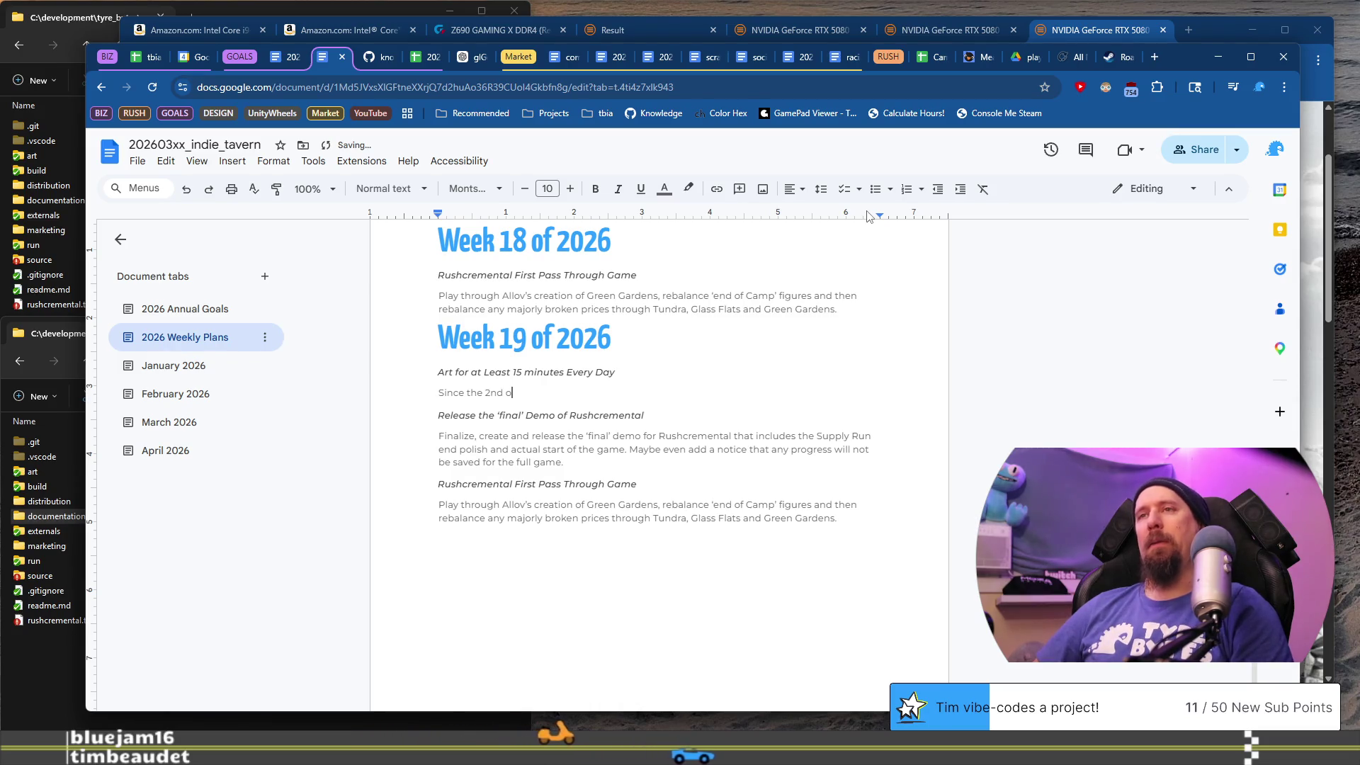
text(f M)
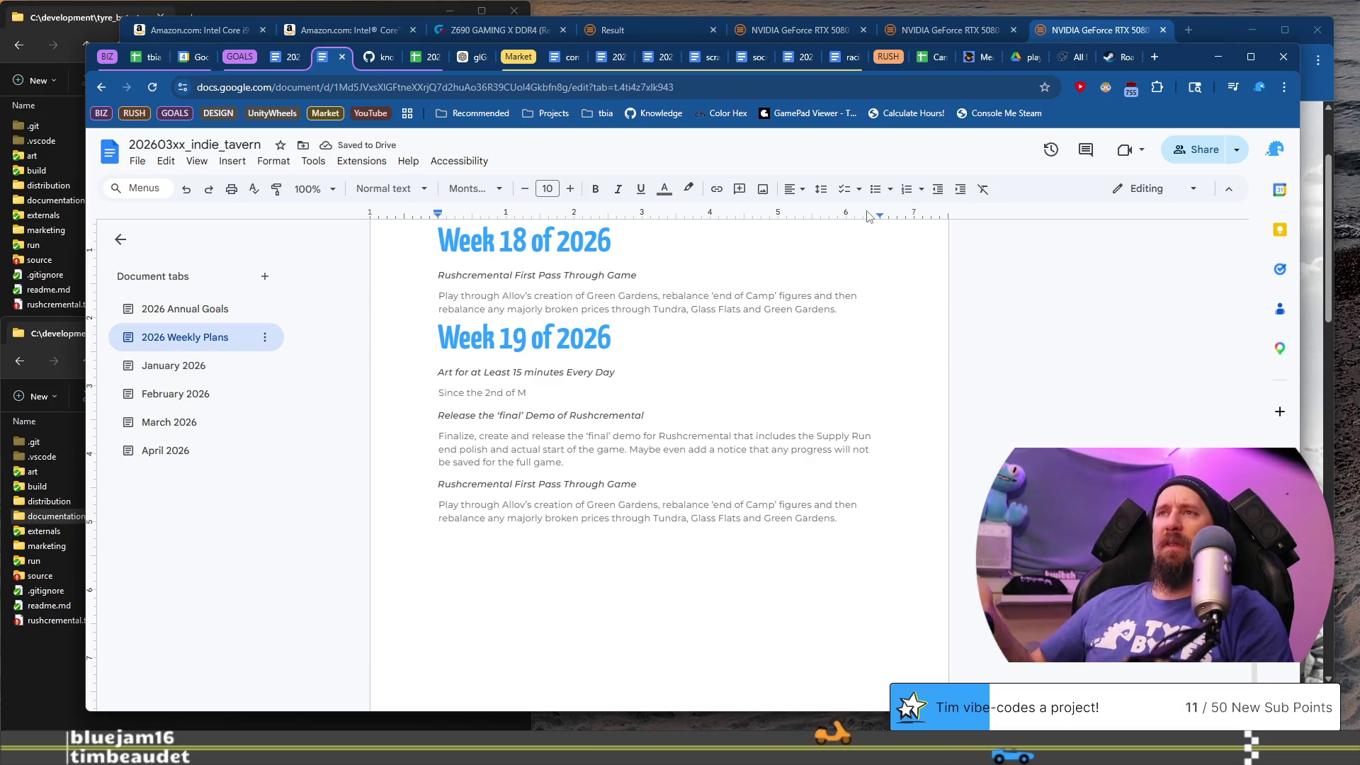
text(ay)
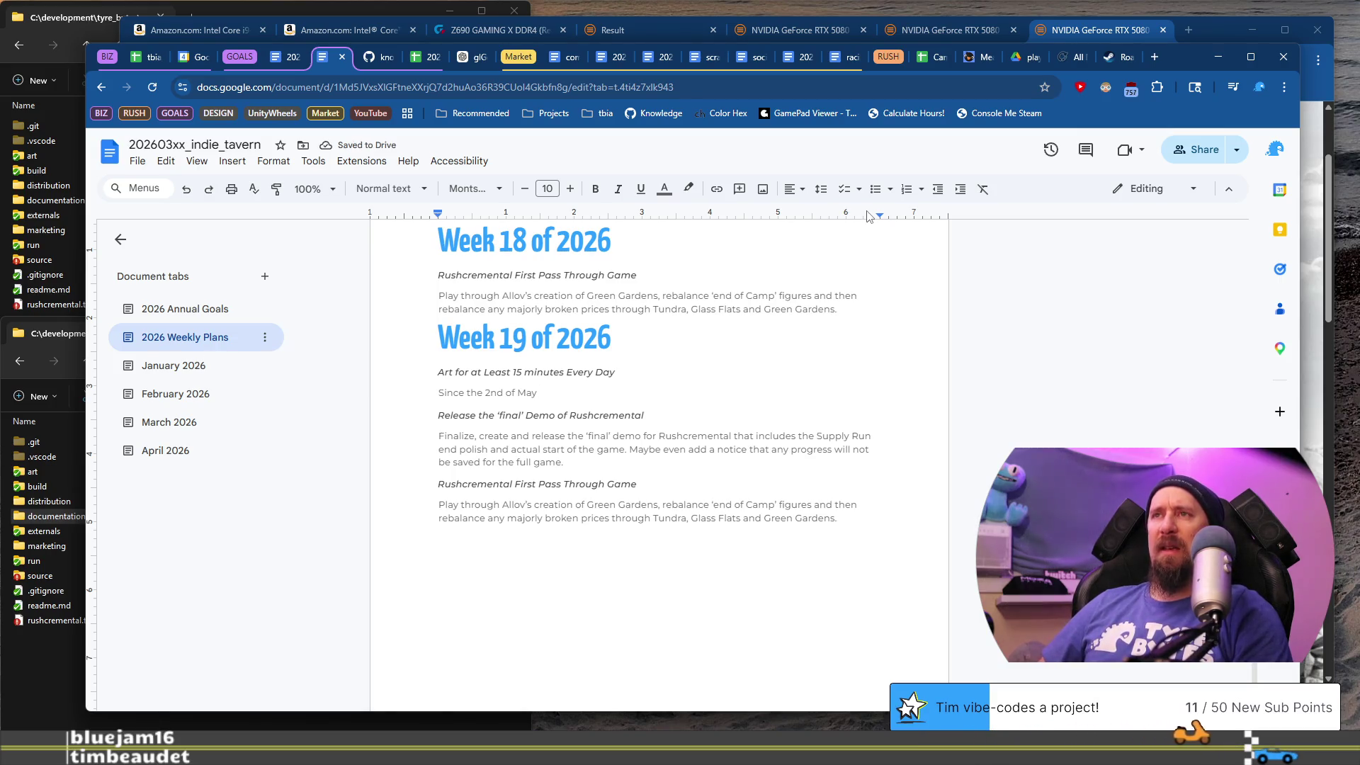
key(ctrl+Left)
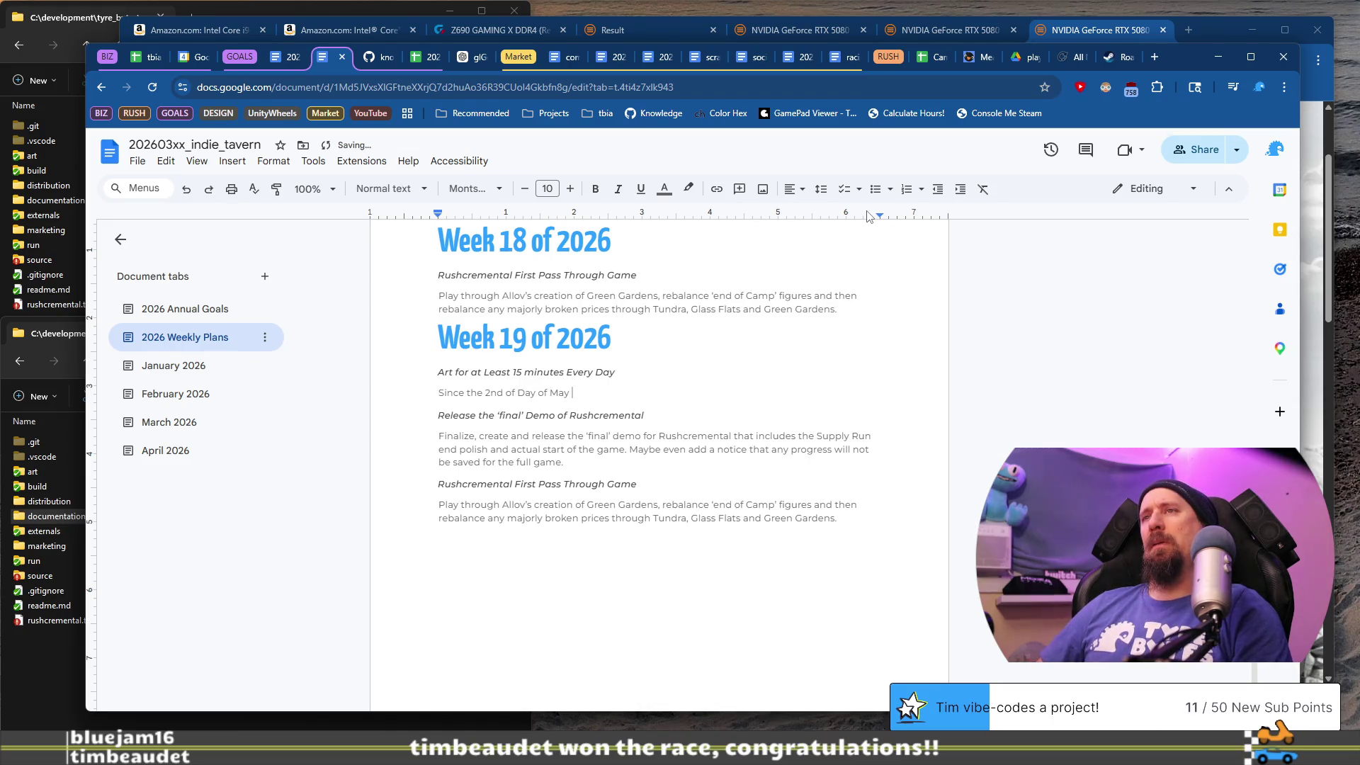
text(h)
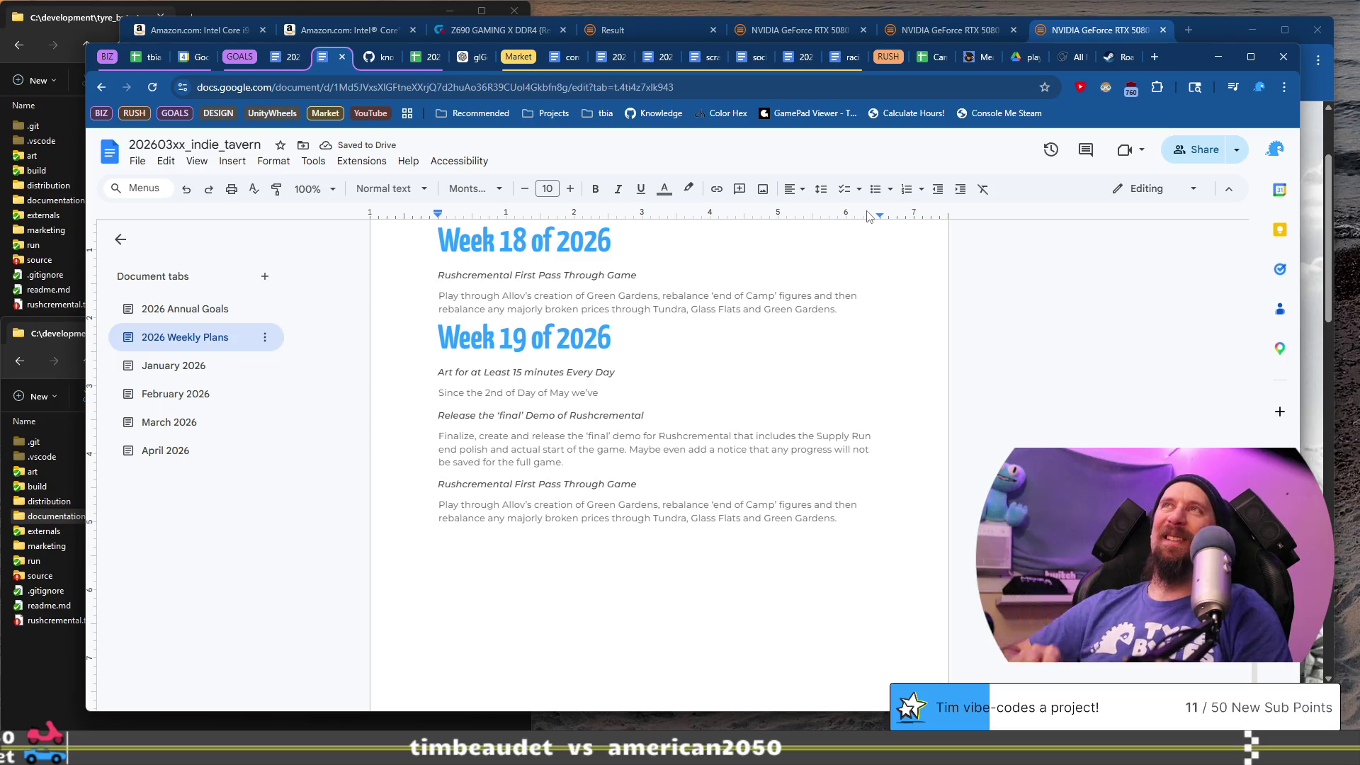
- Replace that draft with 'We gonna get an art practice session in every day'
key(shift+Home)
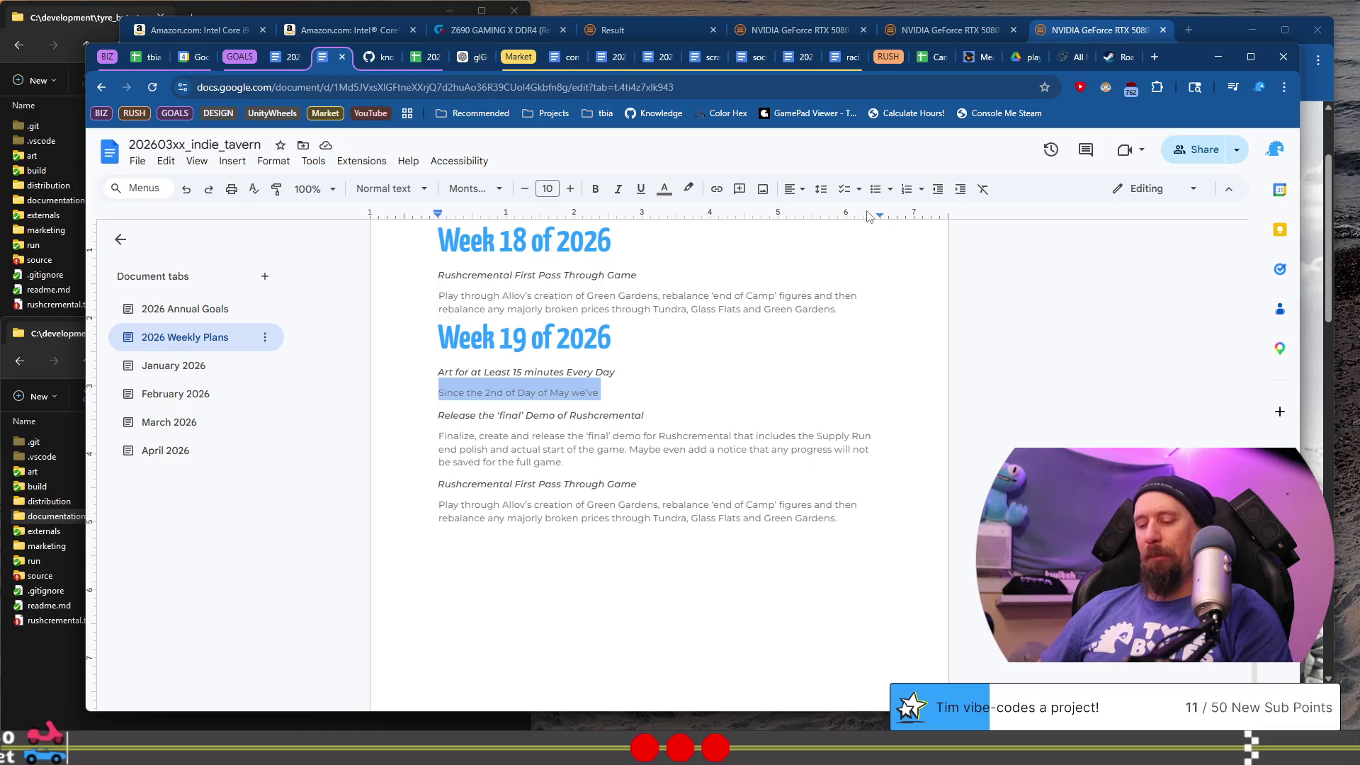
key(BackSpace)
text(W)
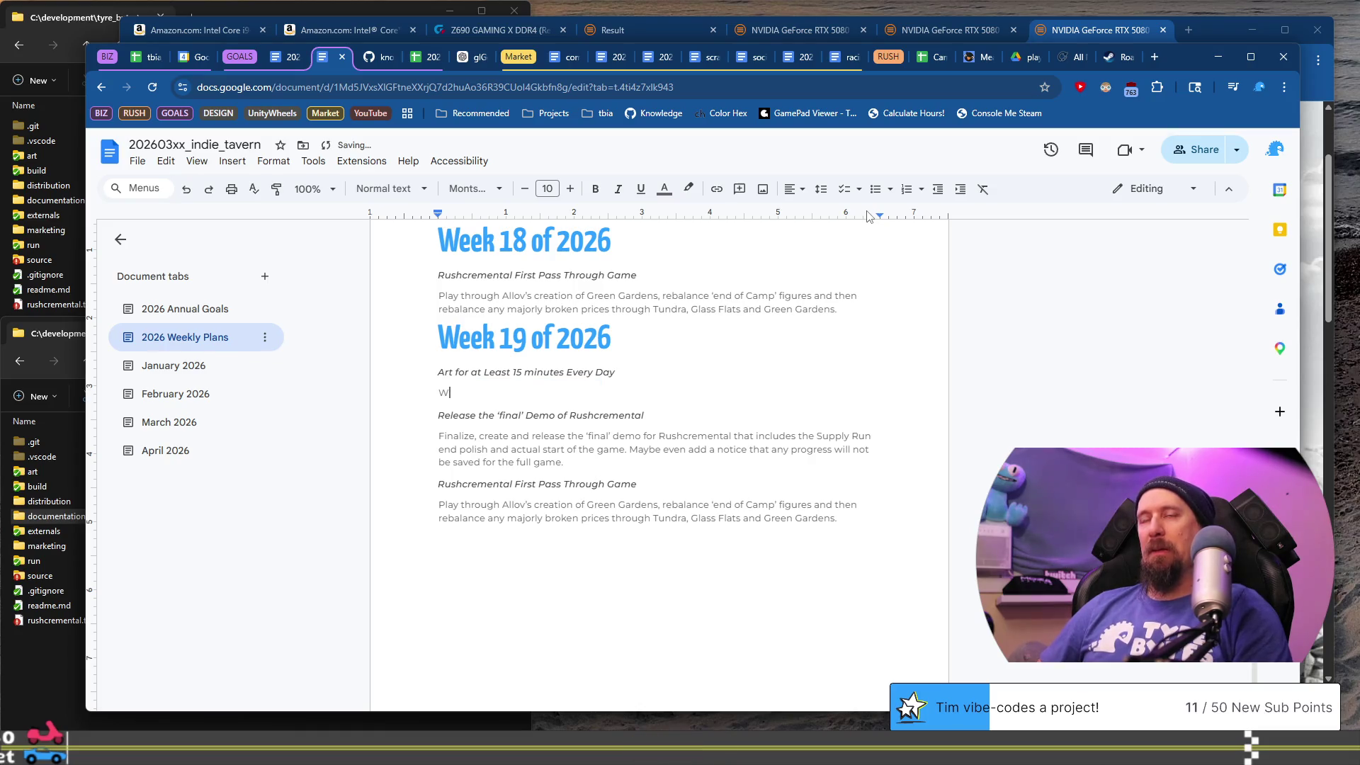
text(e gonna get )
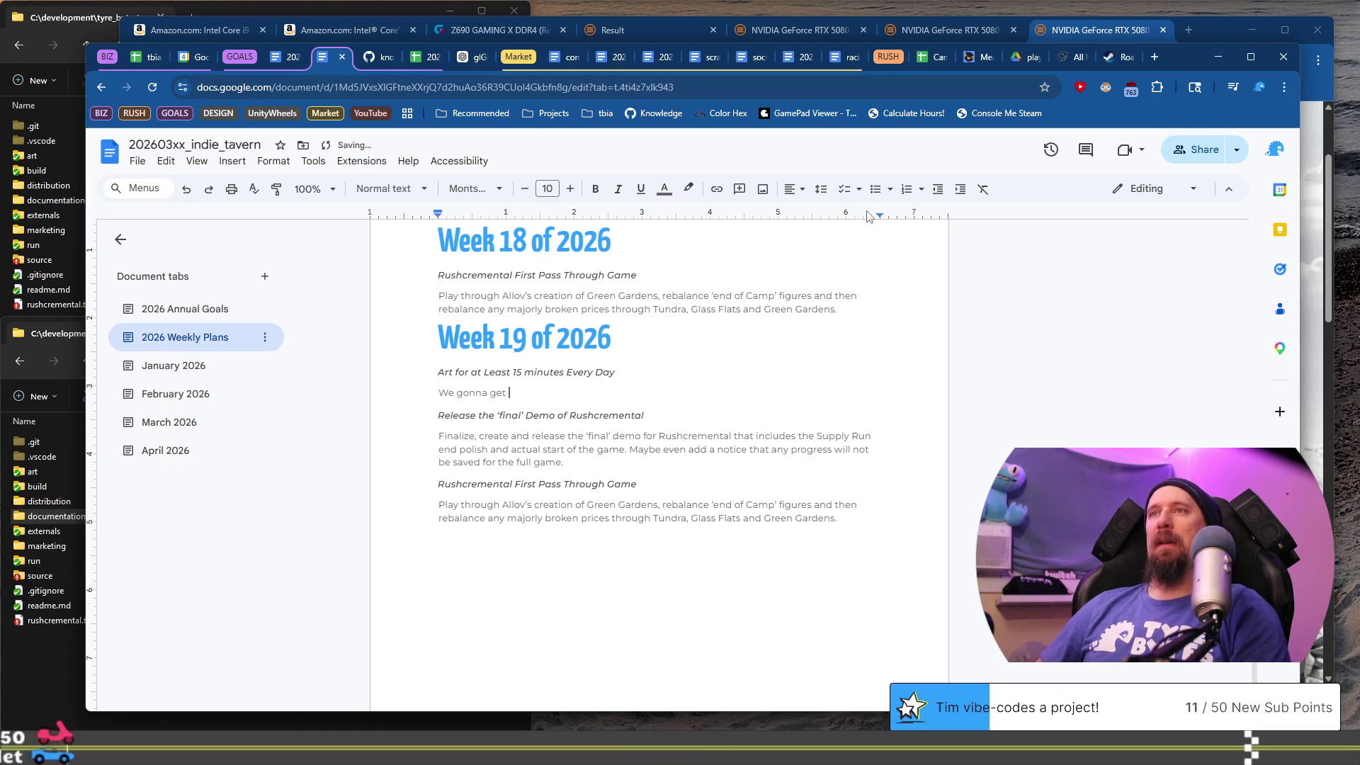
text(an art p)
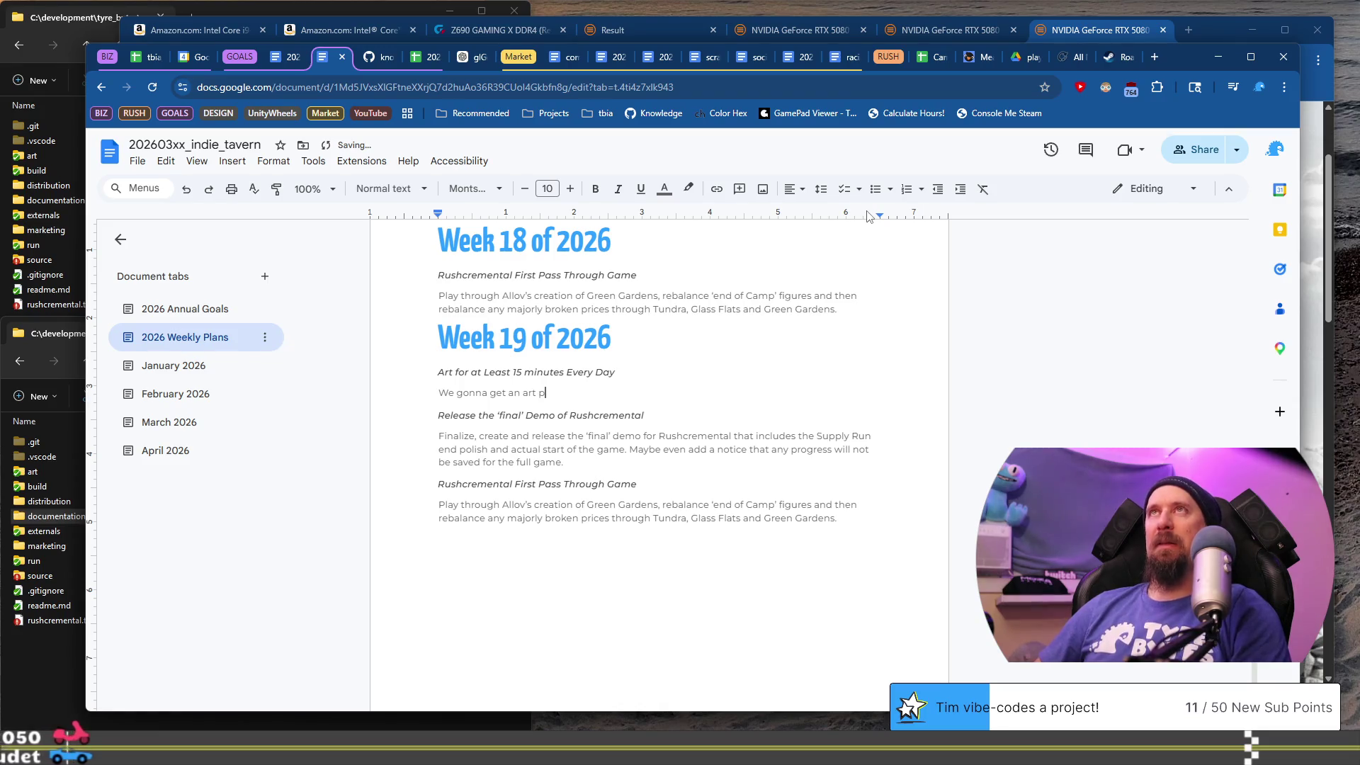
text(ractice)
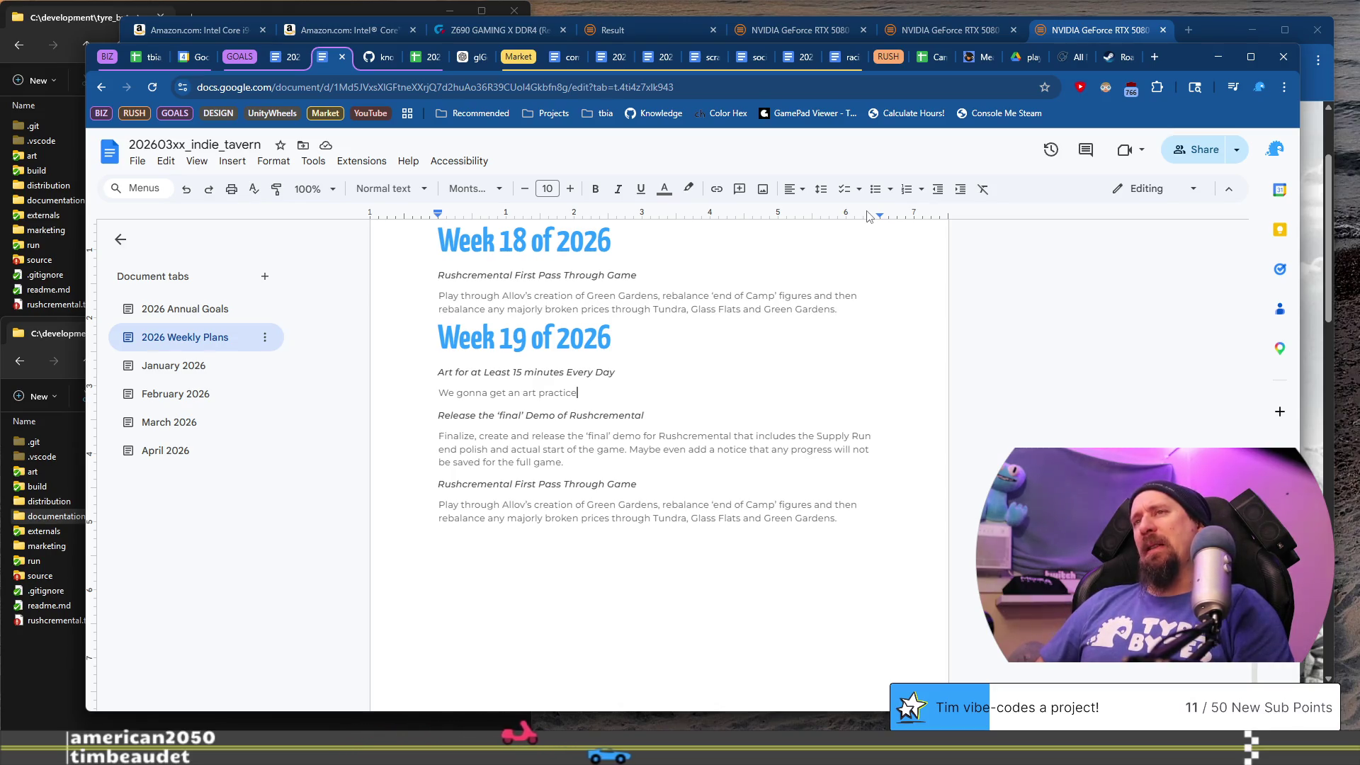
text( sess)
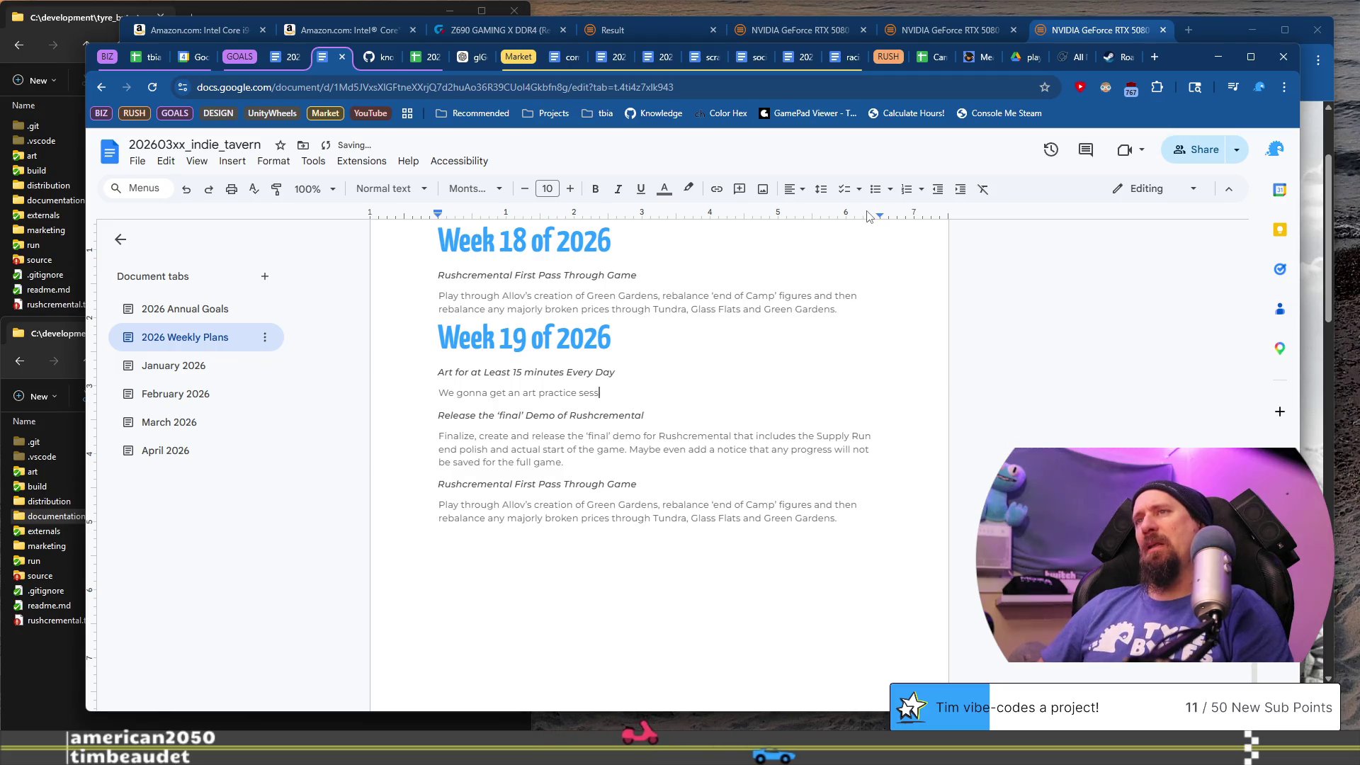
text(ion in every o)
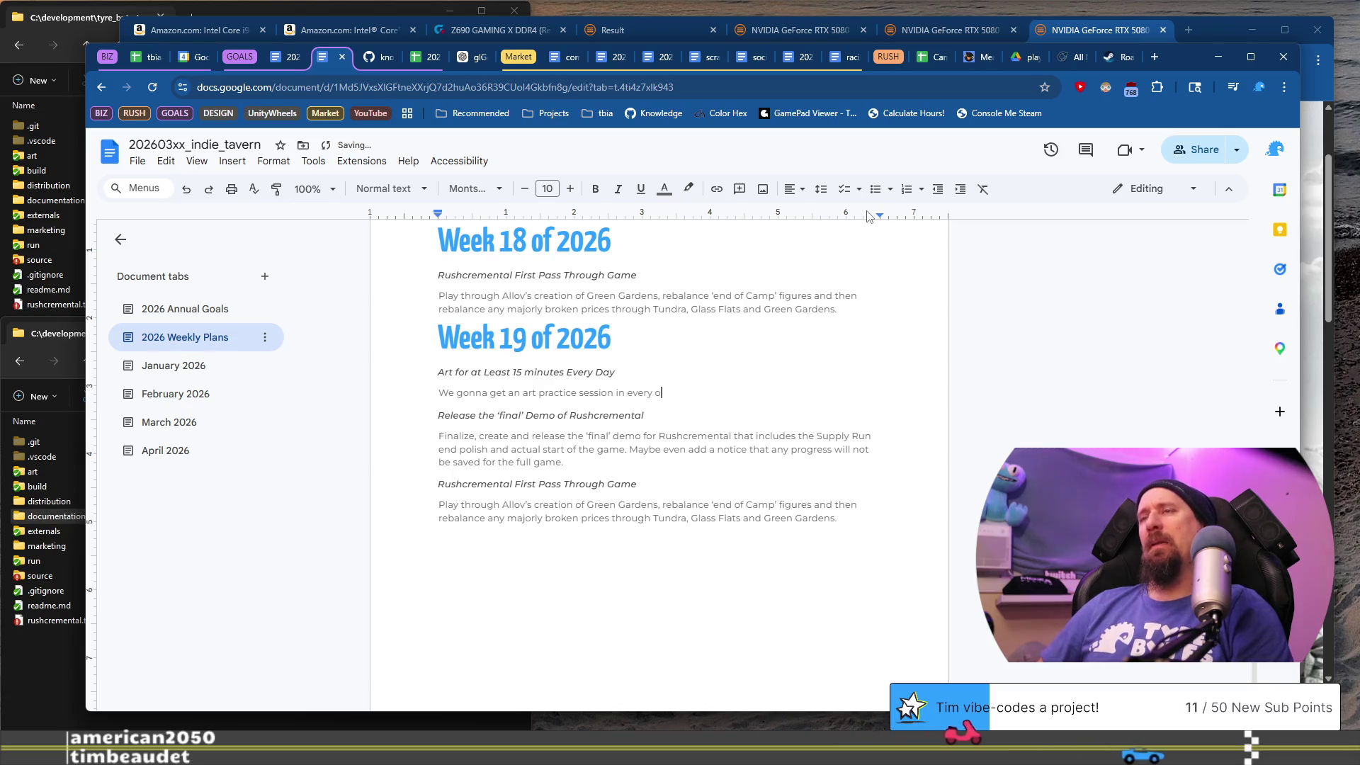
key(BackSpace)
key(BackSpace)
text( d)
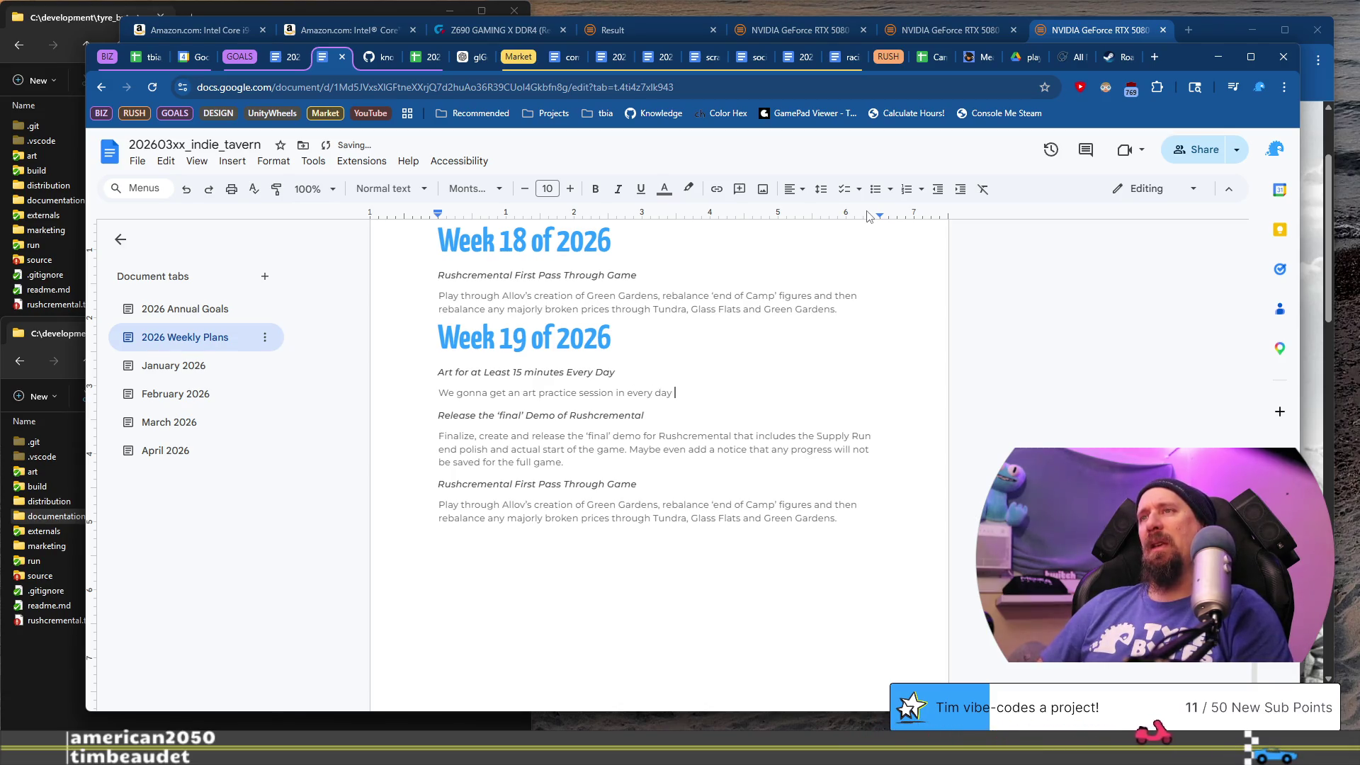
text(ay except the first.)
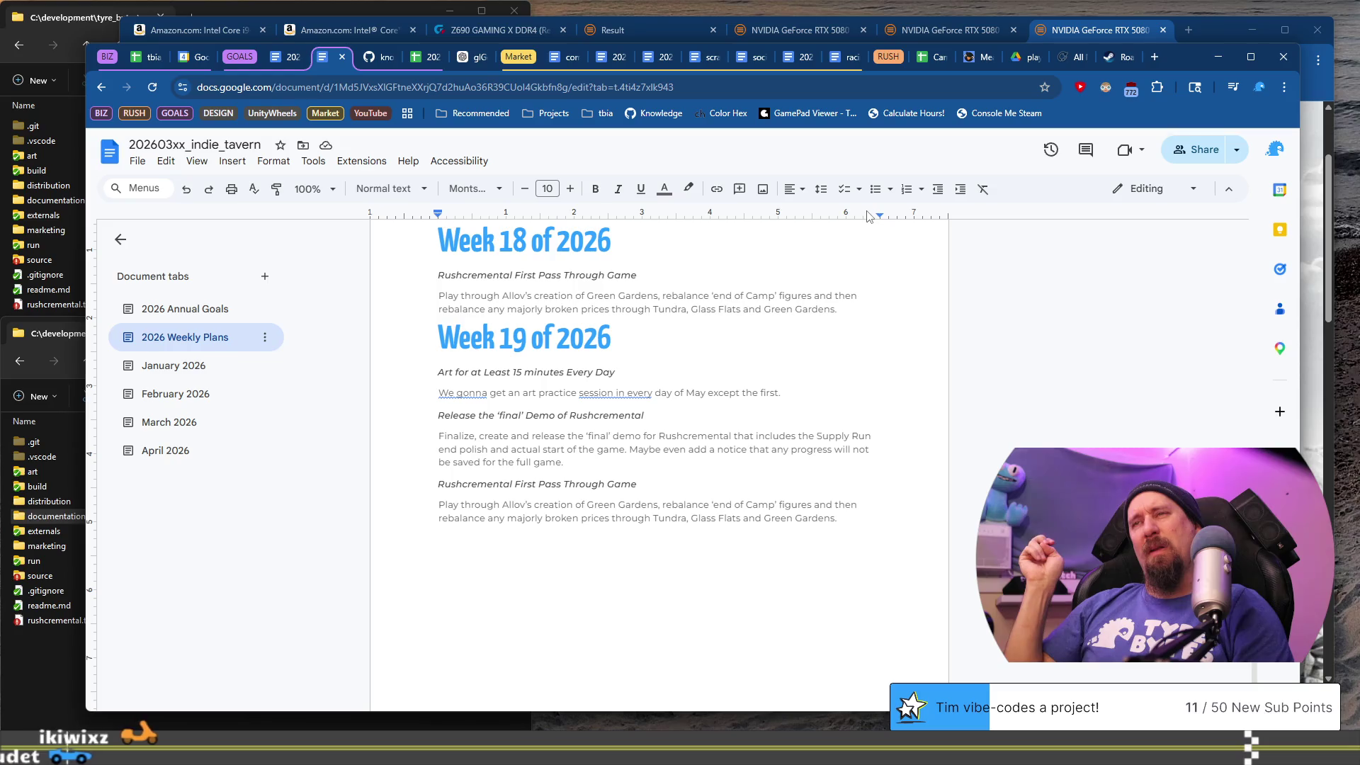
- Insert 'are' after 'We' in the art note
key(Home)
key(ctrl+Right)
key(ctrl+Right)
key(ctrl+Right)
key(ctrl+Left)
key(ctrl+Left)
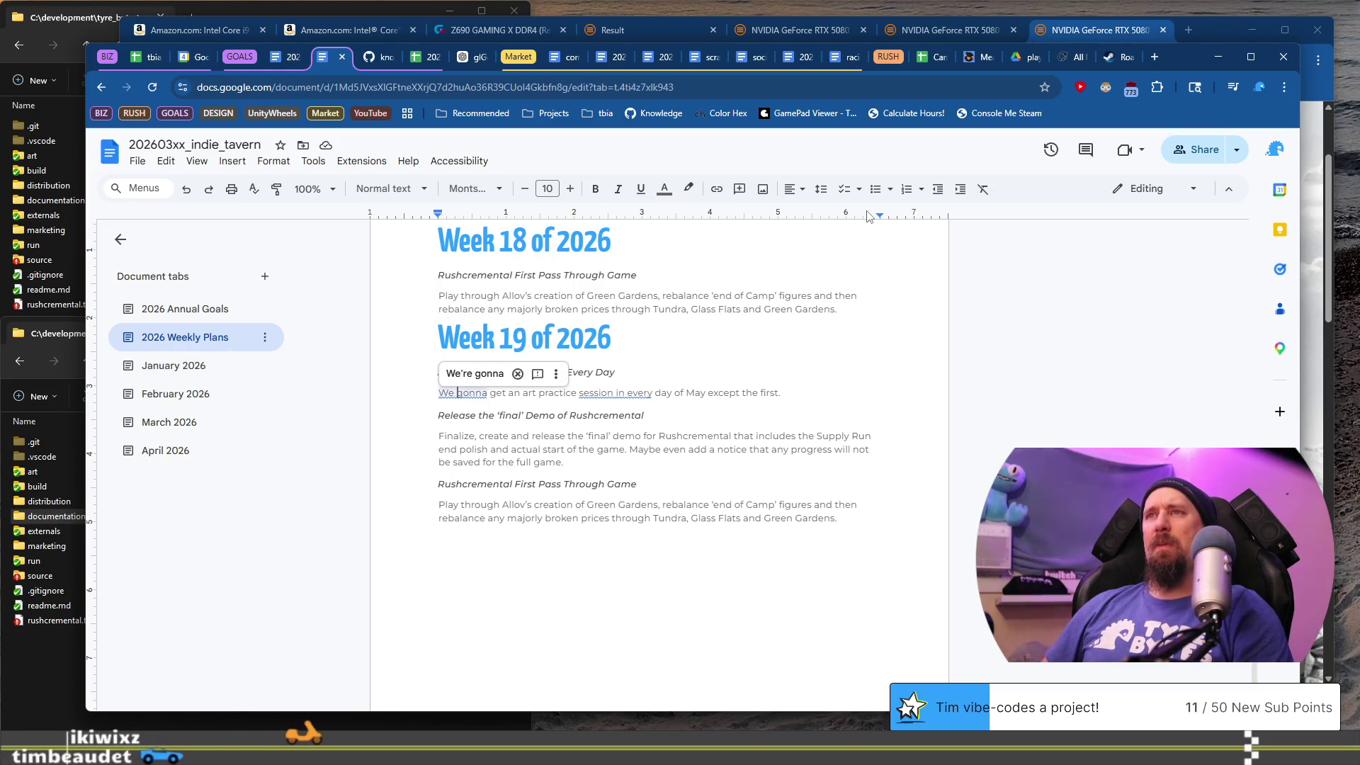
text(are)
- Change 'in every' to 'every', drop the final period, and begin adding other exceptions
key(ctrl+Right)
key(ctrl+Right)
key(ctrl+Right)
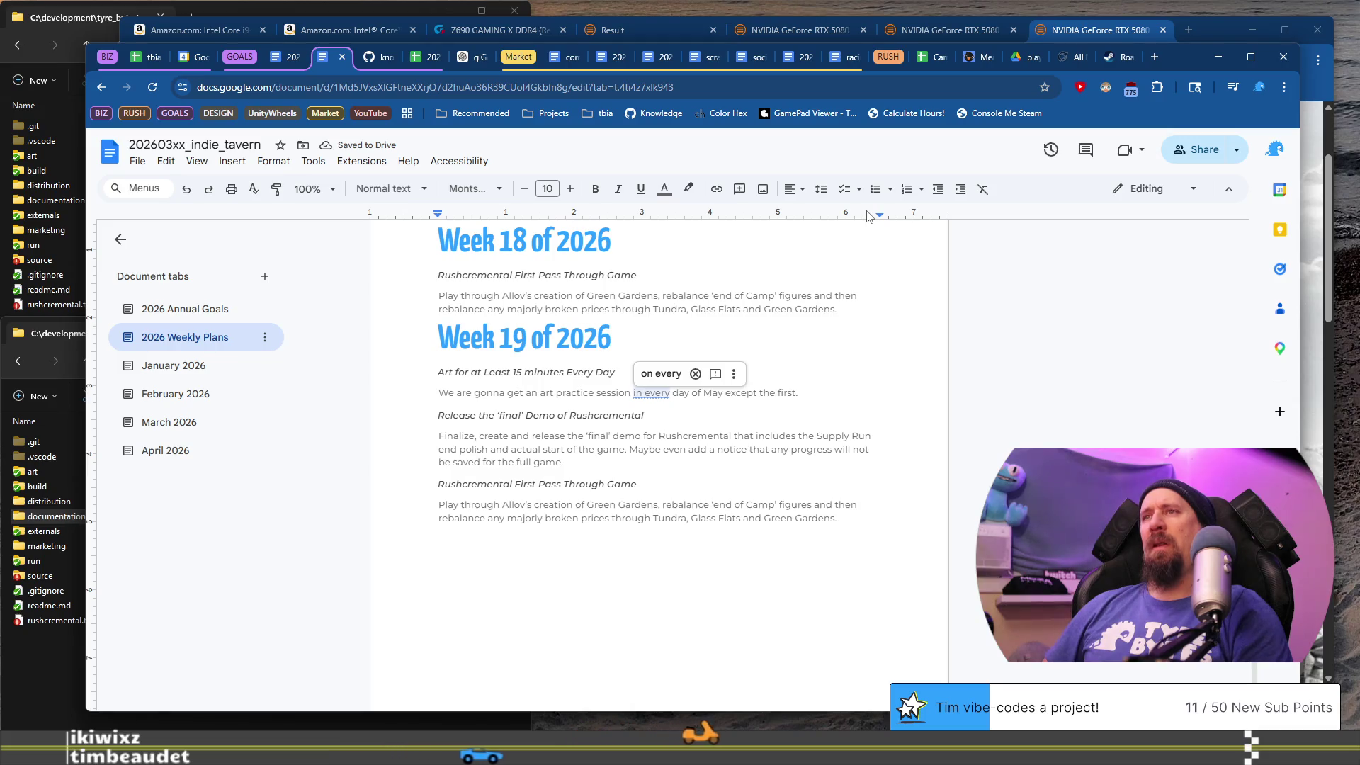
text(on)
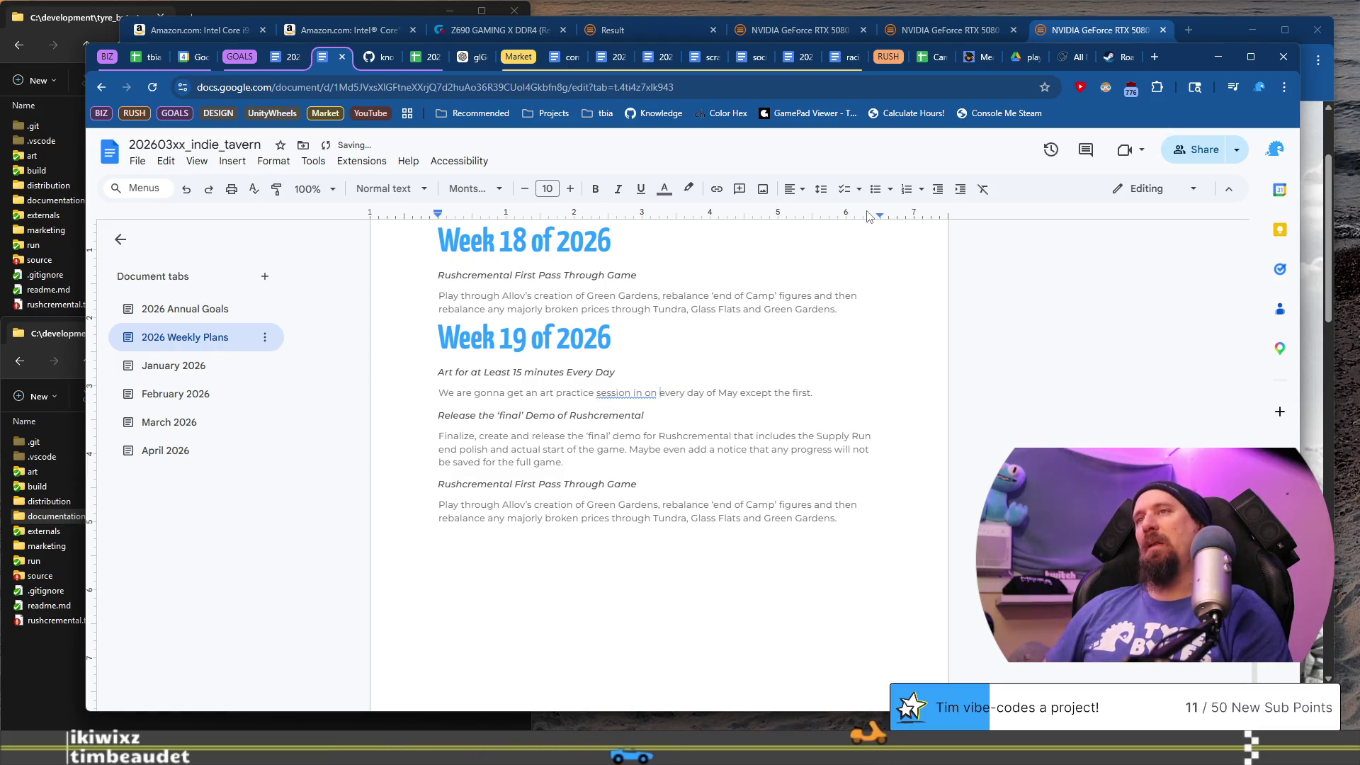
key(BackSpace)
key(BackSpace)
key(BackSpace)
key(BackSpace)
key(BackSpace)
key(BackSpace)
text(on)
key(Down)
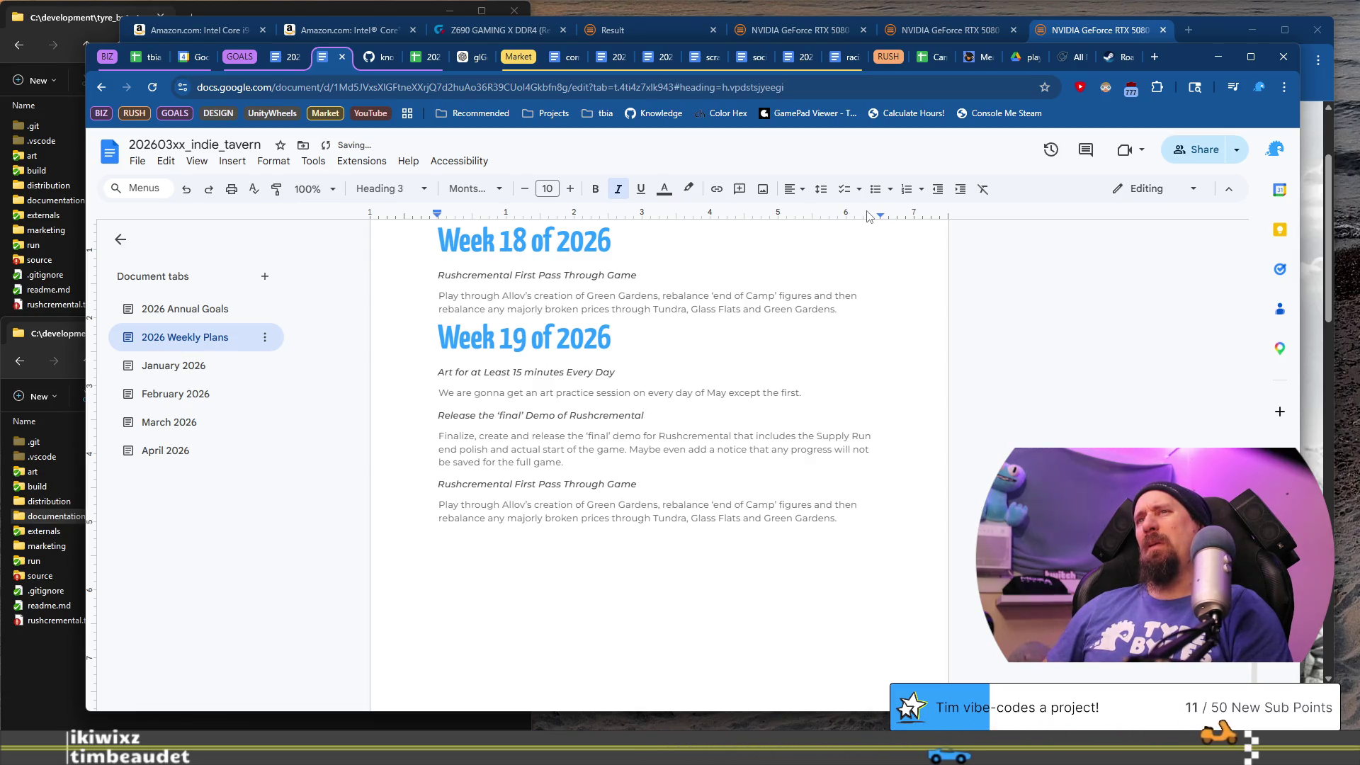
key(Up)
key(BackSpace)
key(BackSpace)
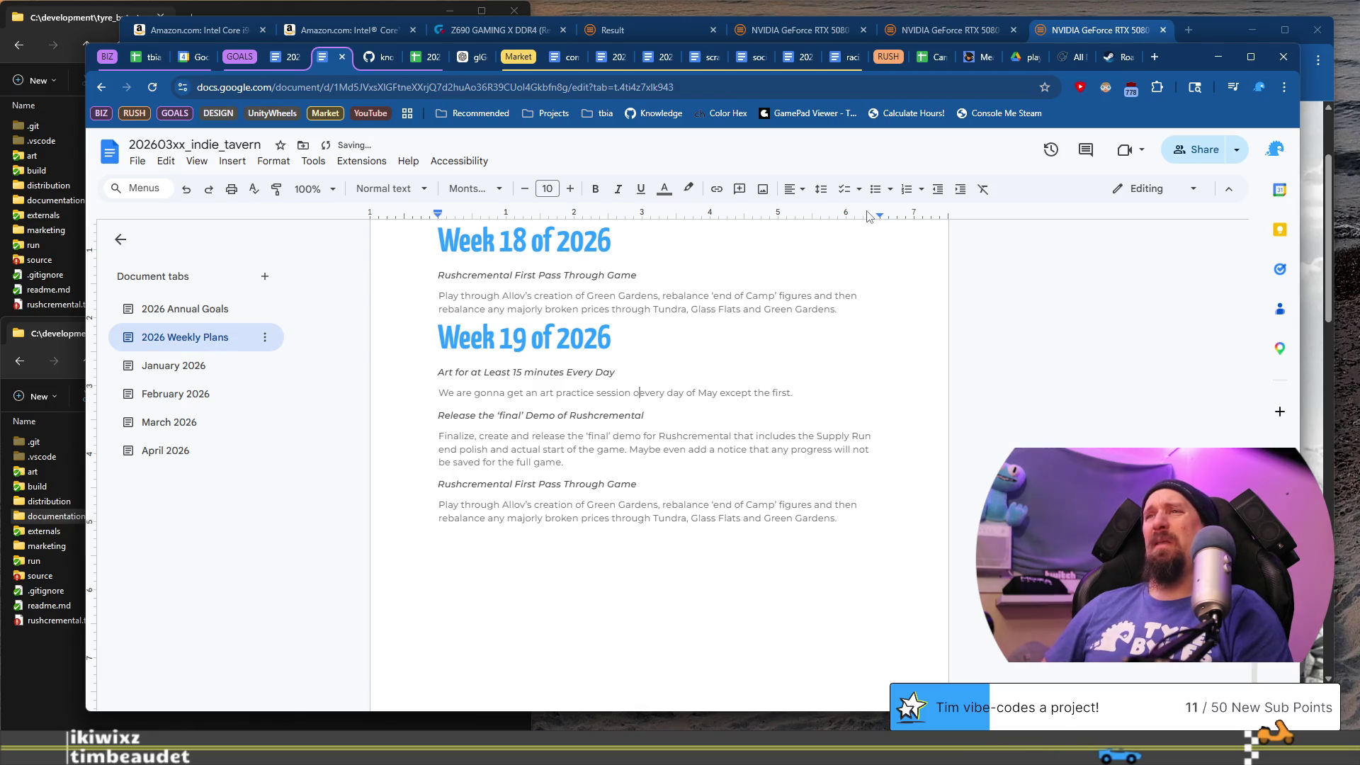
key(BackSpace)
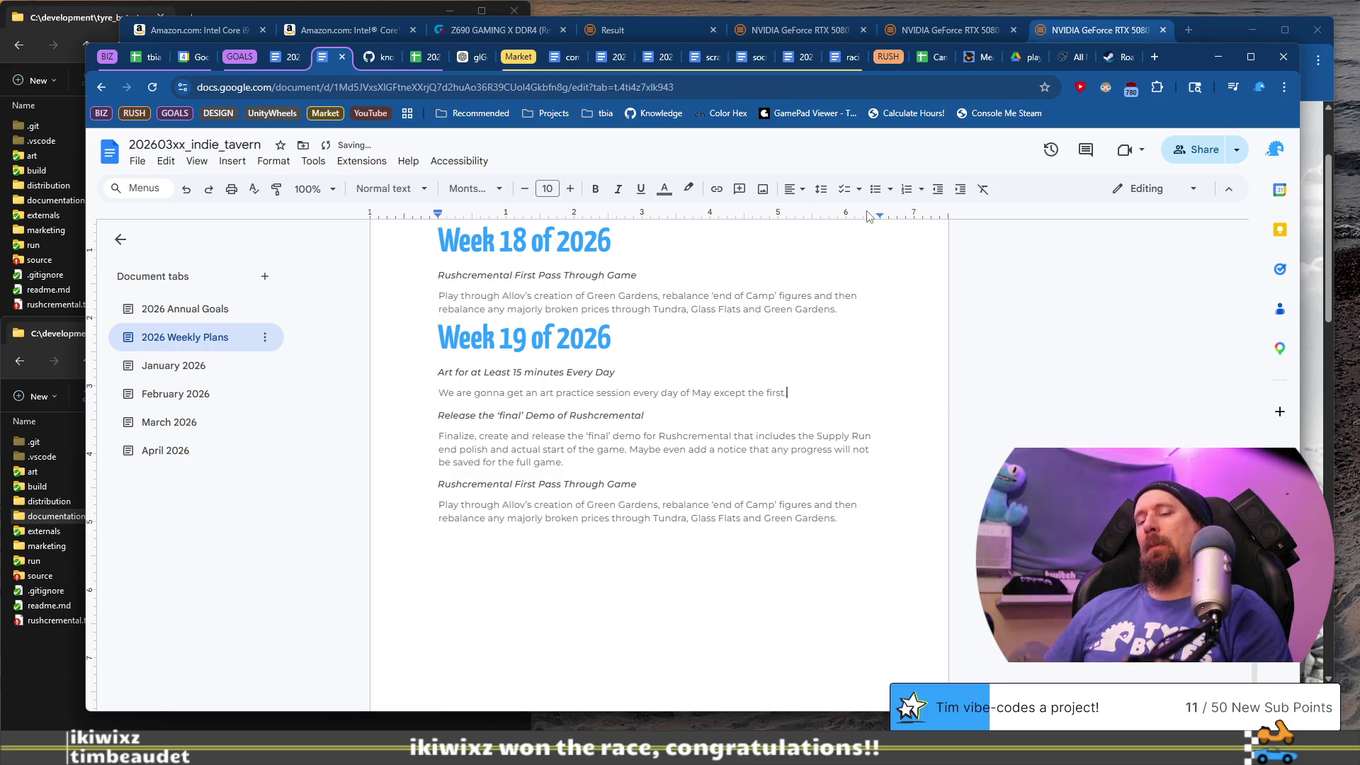
key(BackSpace)
text(, and maybe a few)
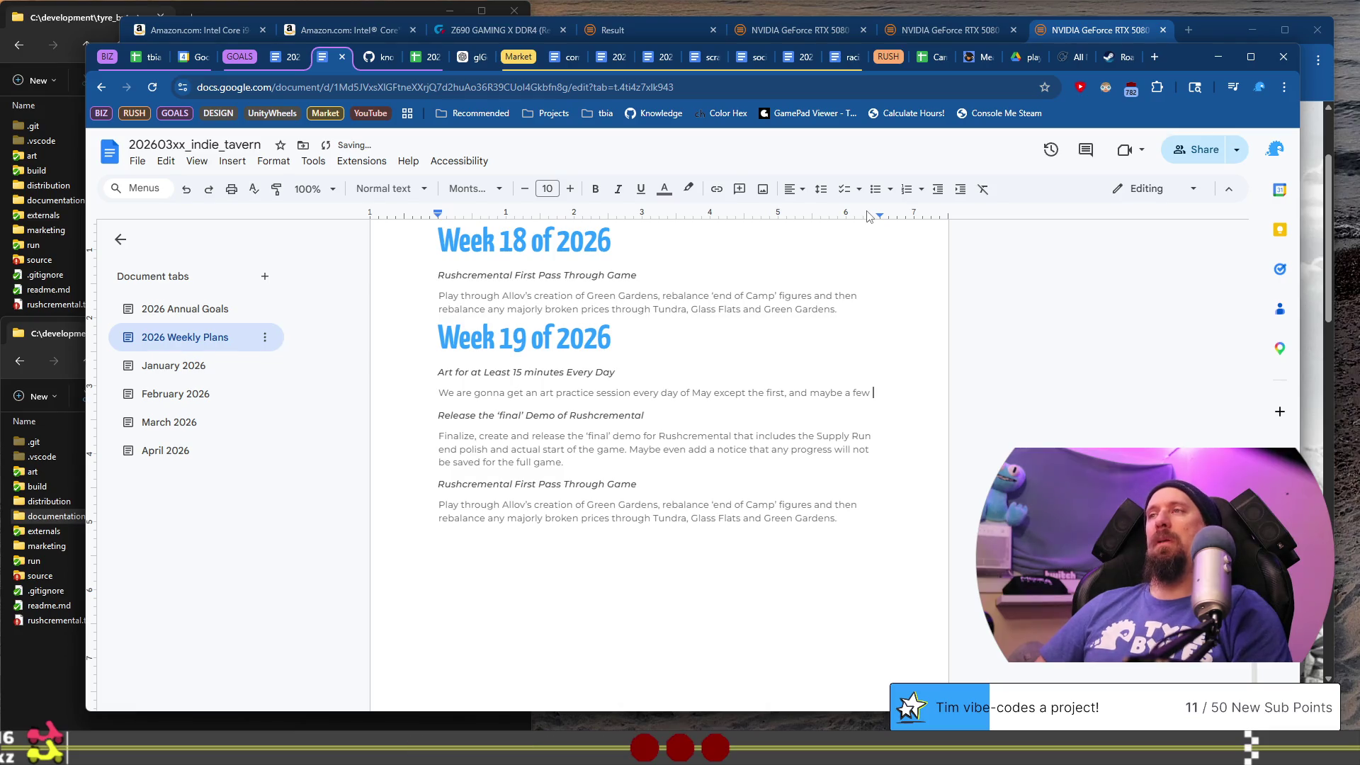
text(other exce)
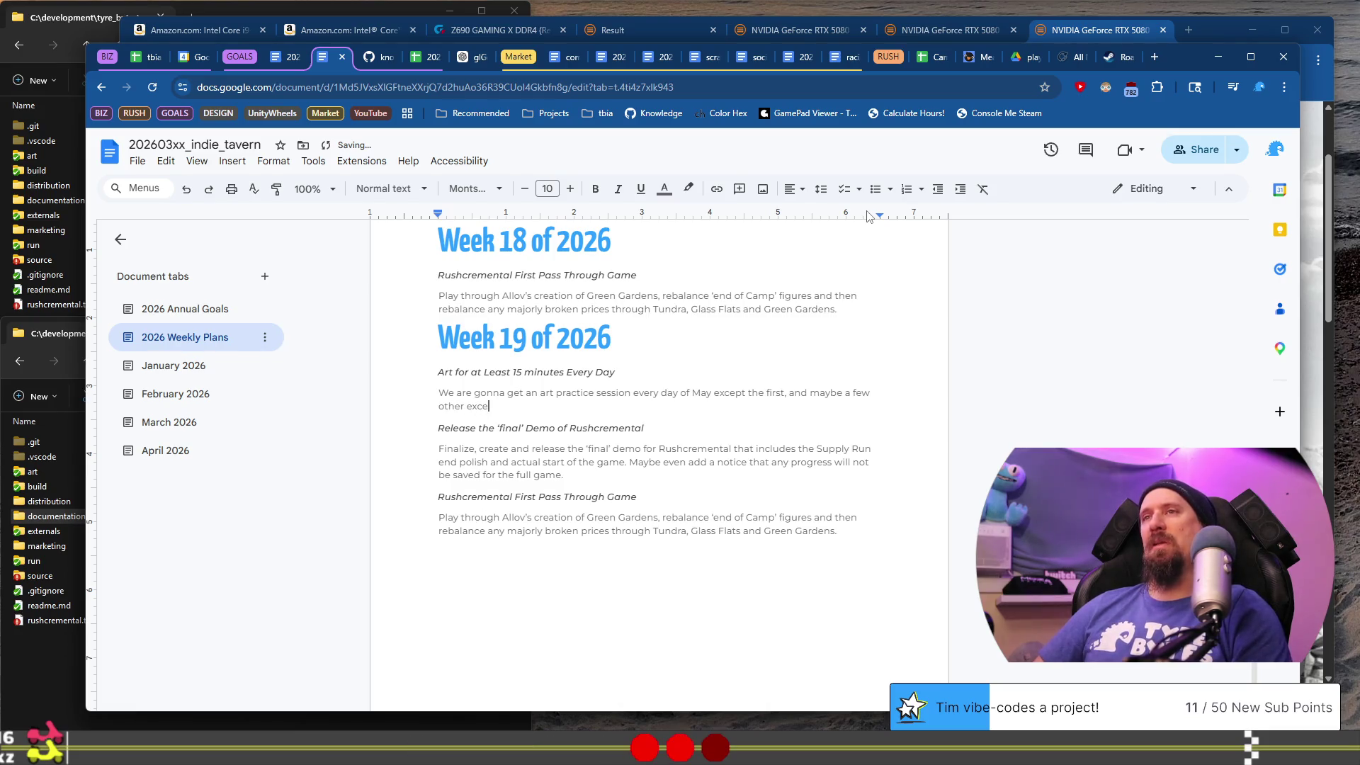
text(ptions. L)
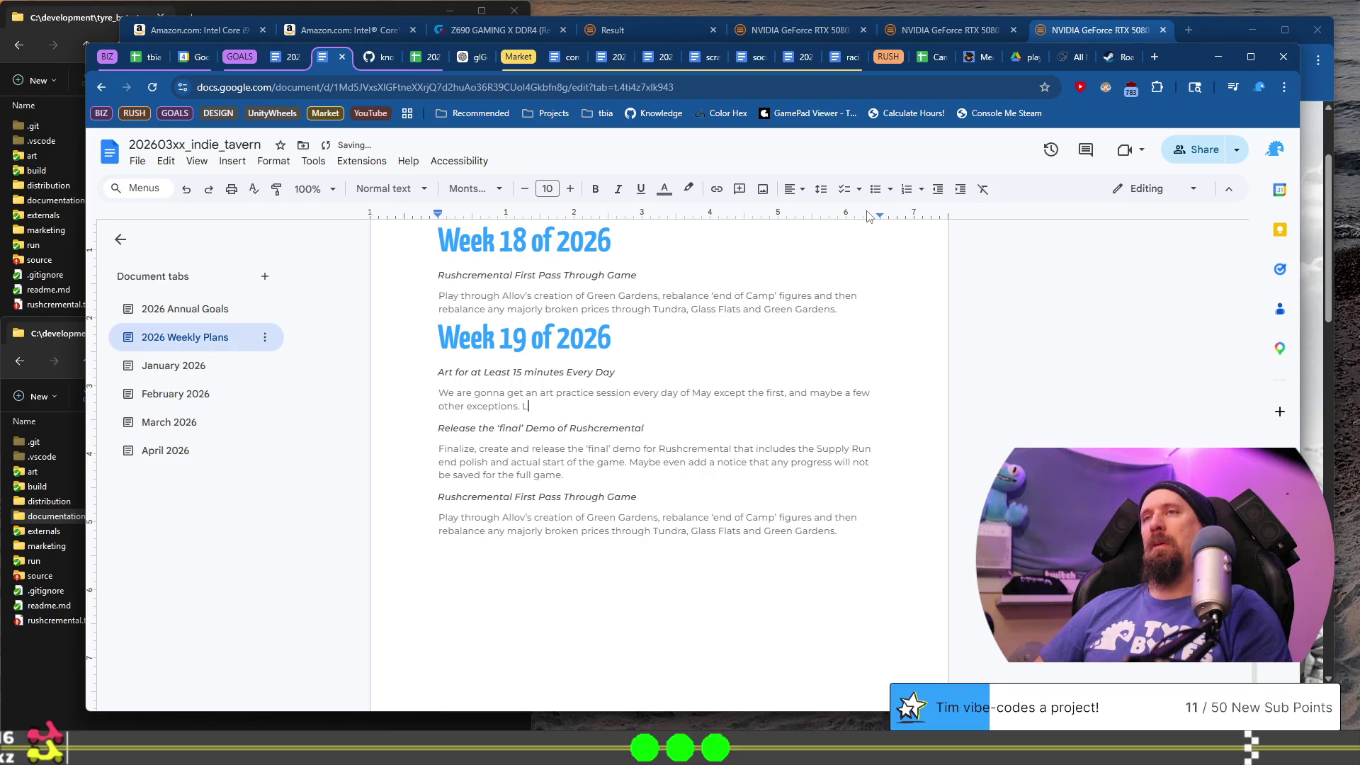
text('s)
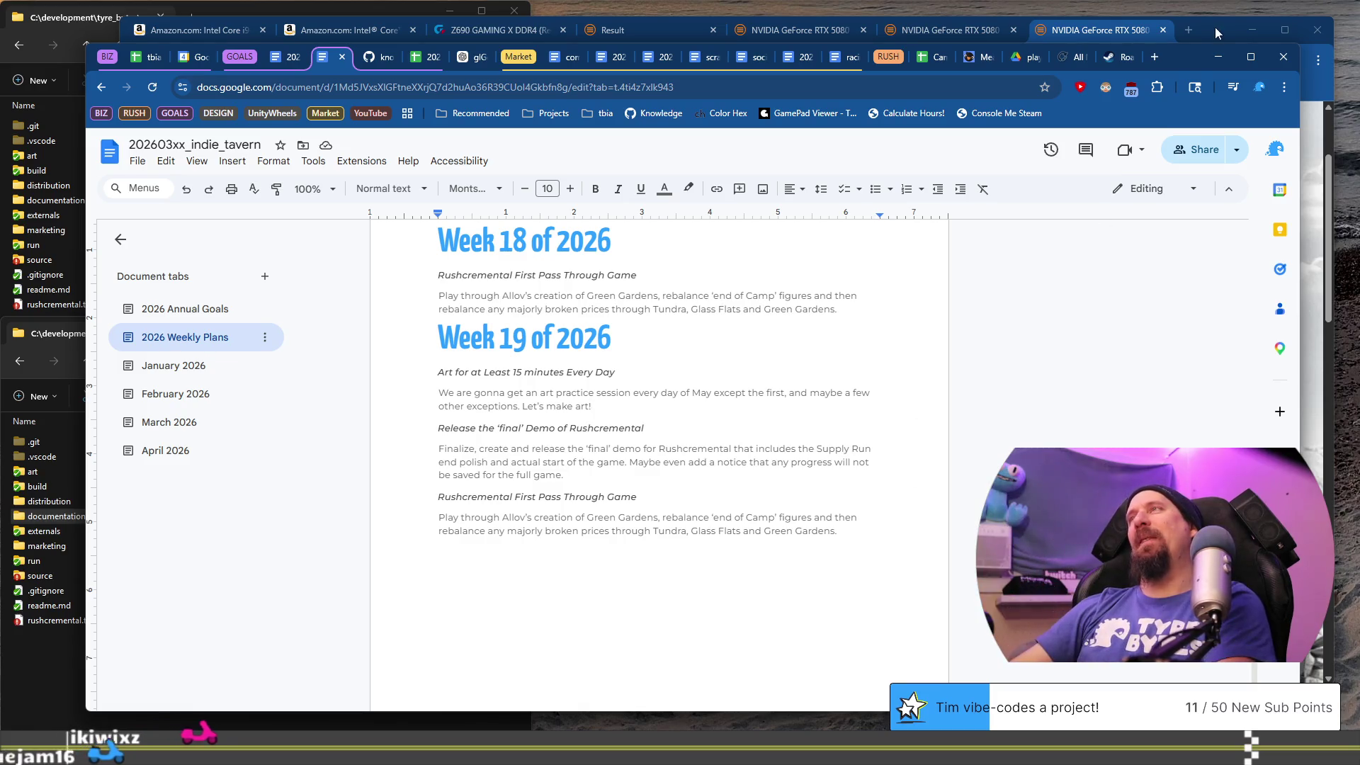
- Search Google for 'swedish moose' and open the SVT Play 'Den stora älgvandringen' result
click(1156, 66)
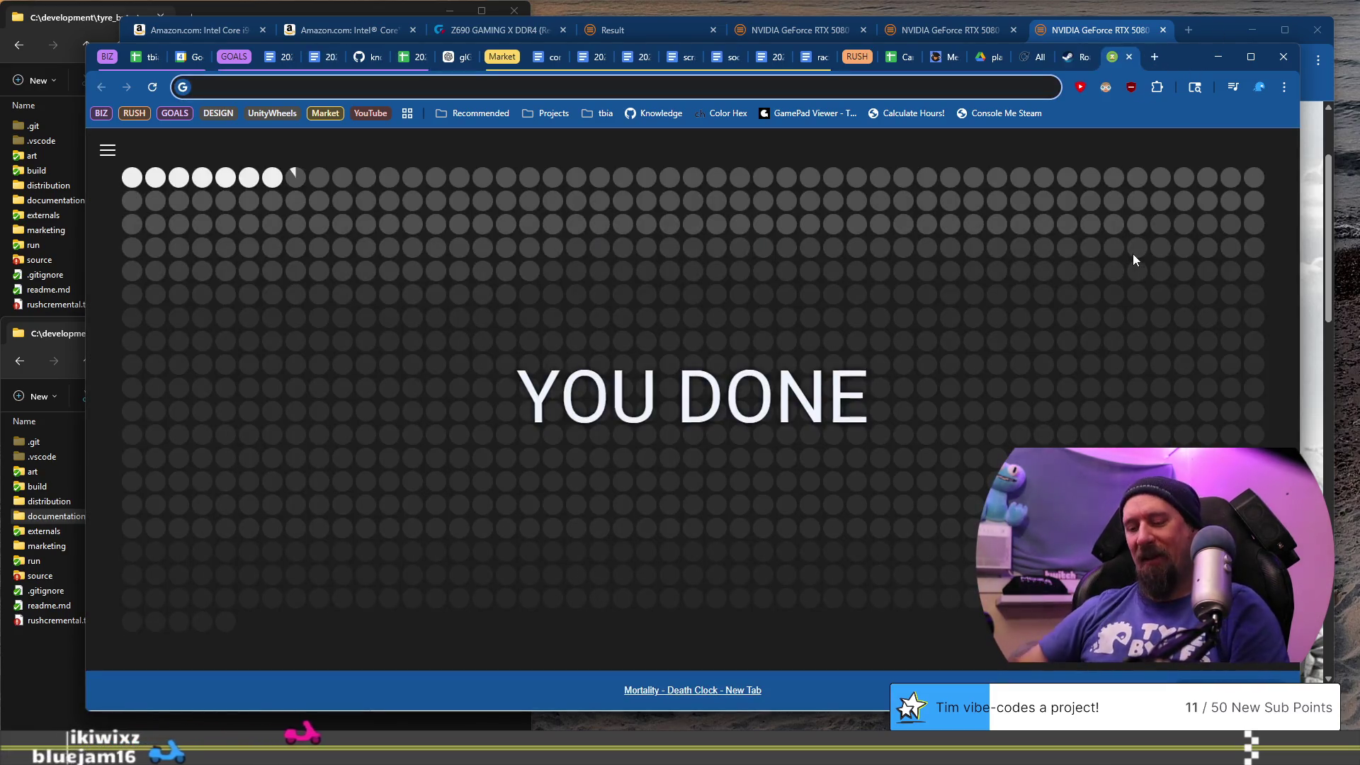
text(sew)
key(BackSpace)
key(BackSpace)
text(w)
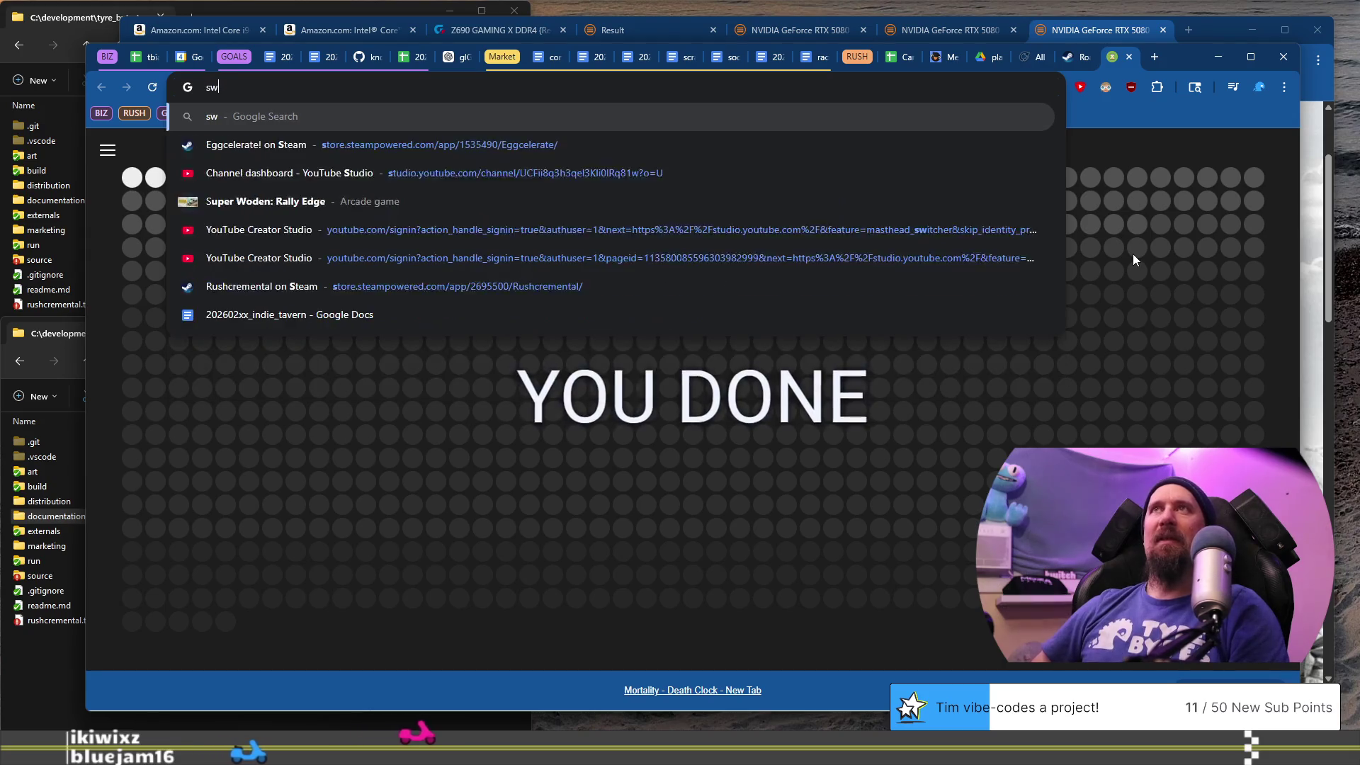
text(edish moose)
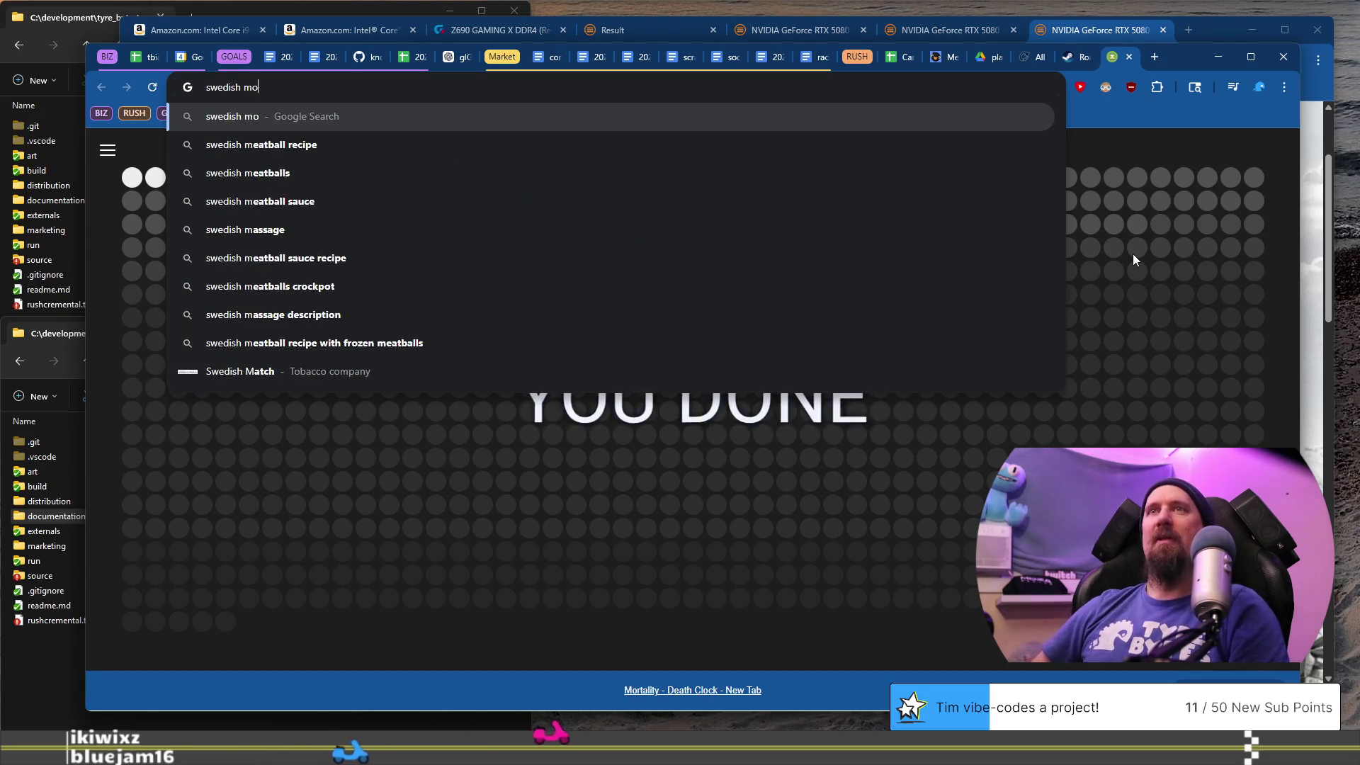
key(Return)
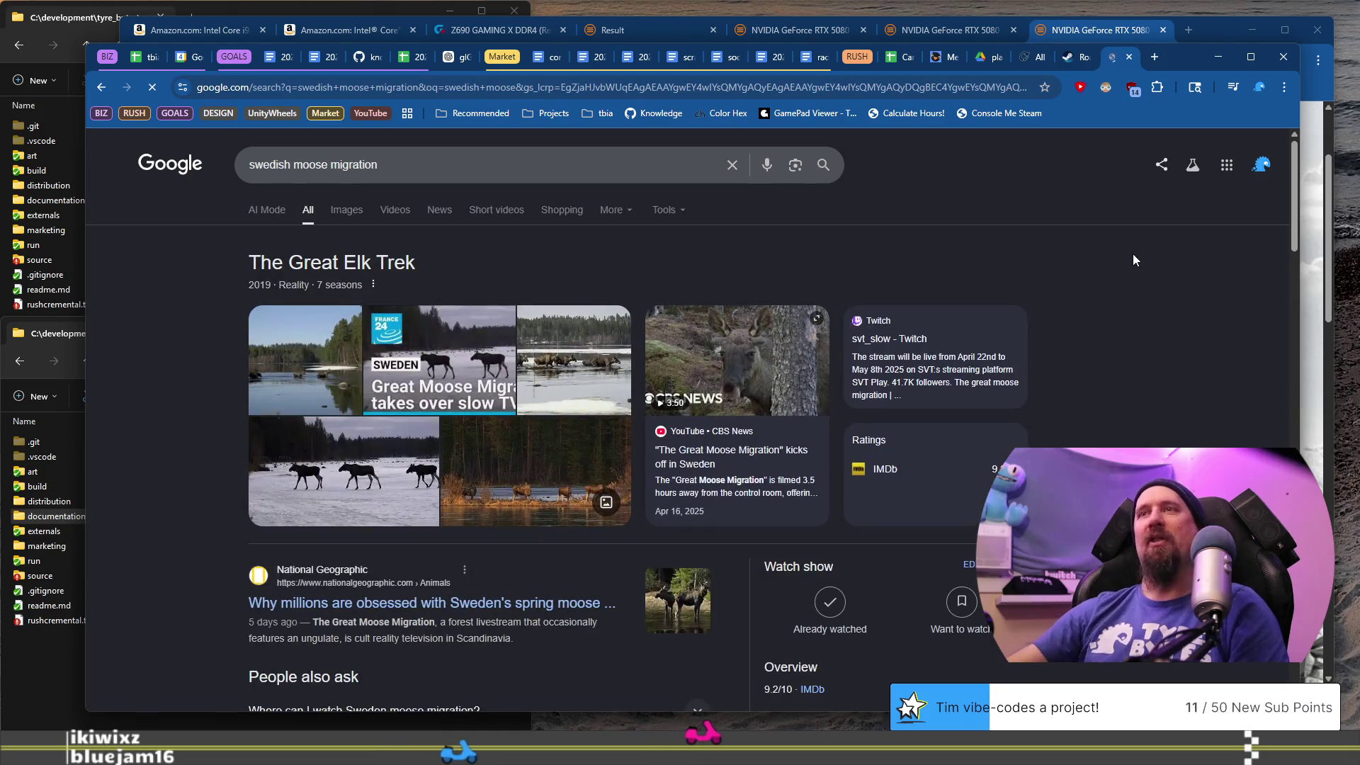
scroll(492, 381, down, 3)
scroll(492, 381, down, 4)
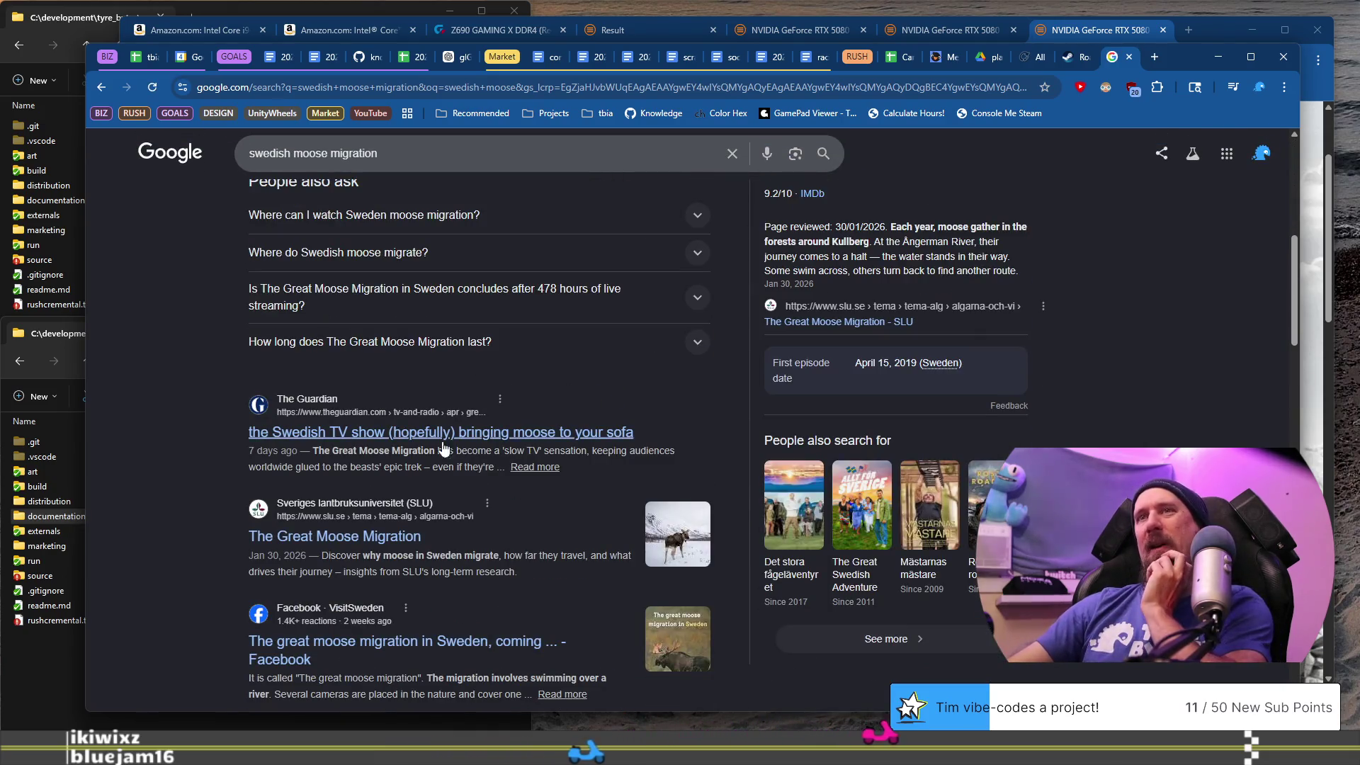
scroll(462, 478, down, 4)
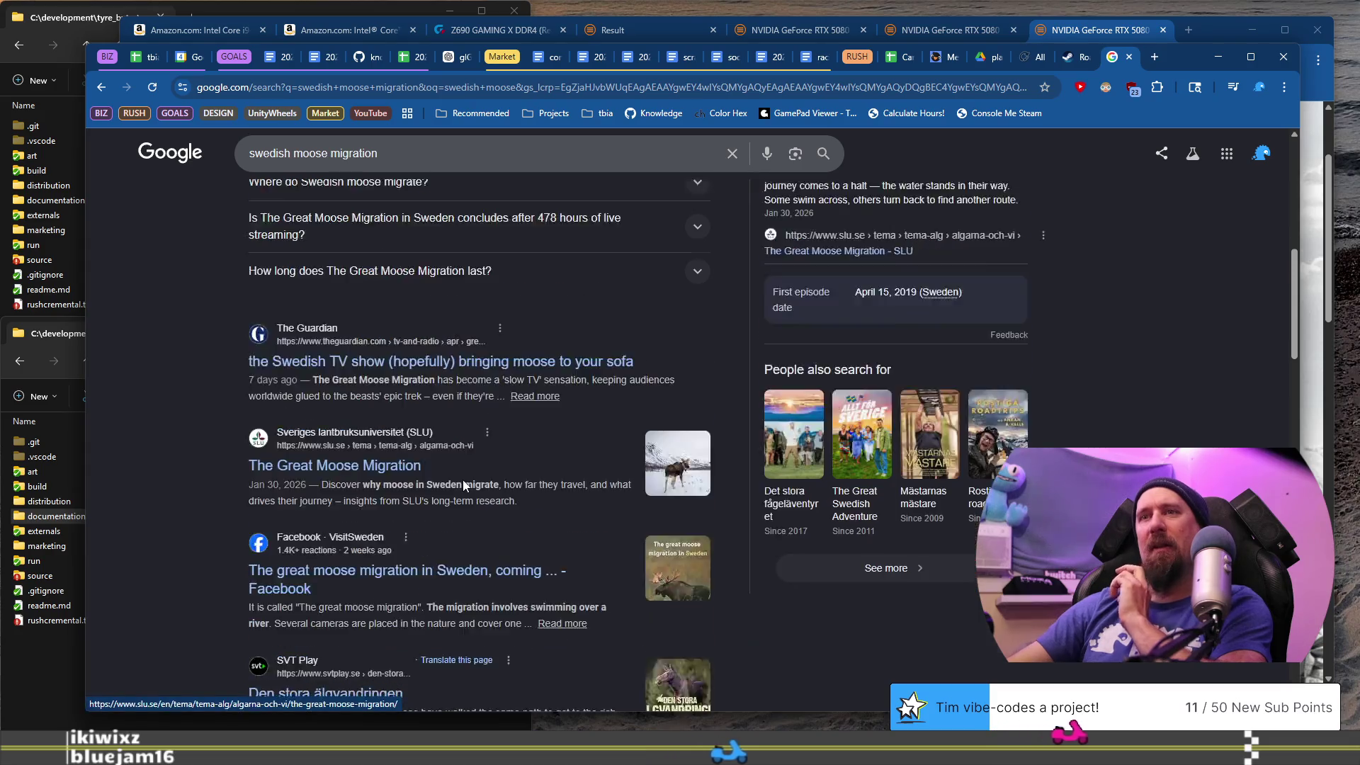
scroll(461, 478, up, 1)
click(298, 553)
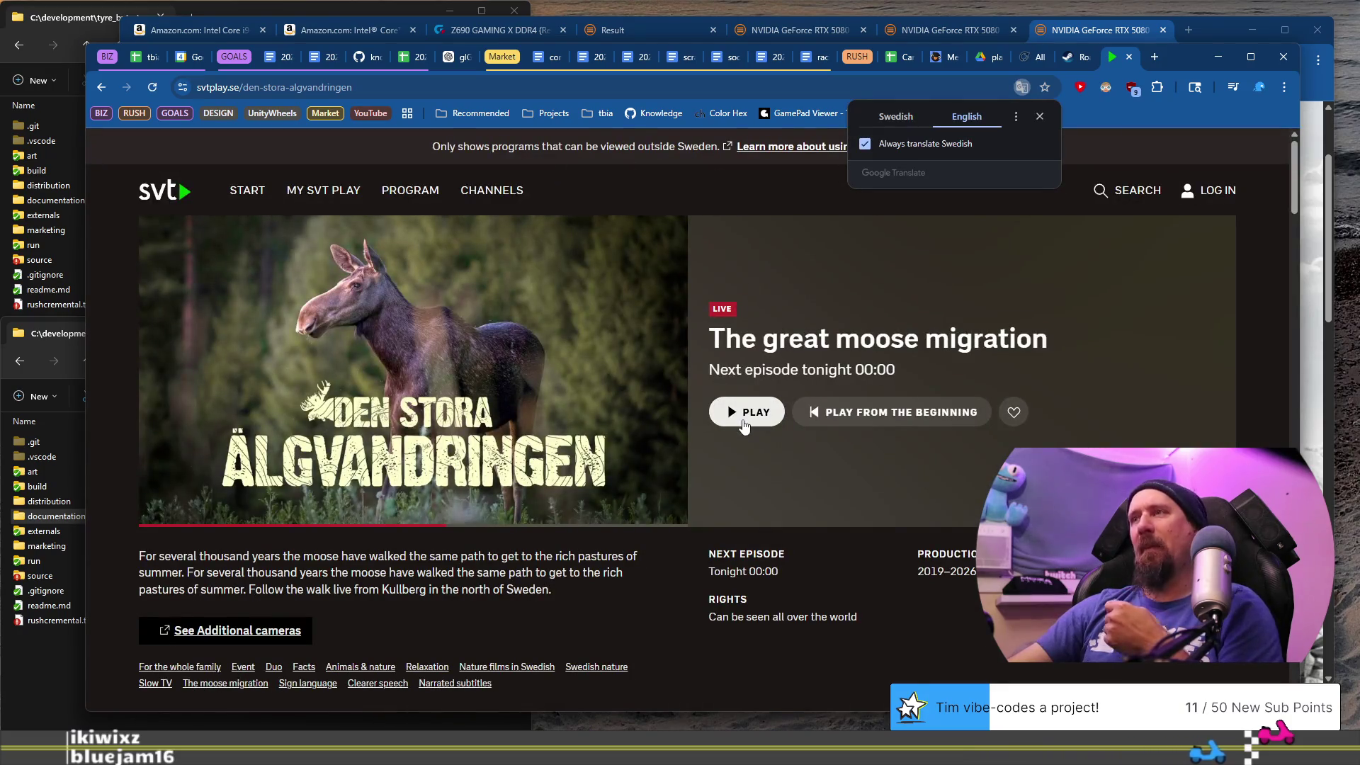
- Play the SVT Play Great Moose Migration live stream, then close its tab
click(747, 423)
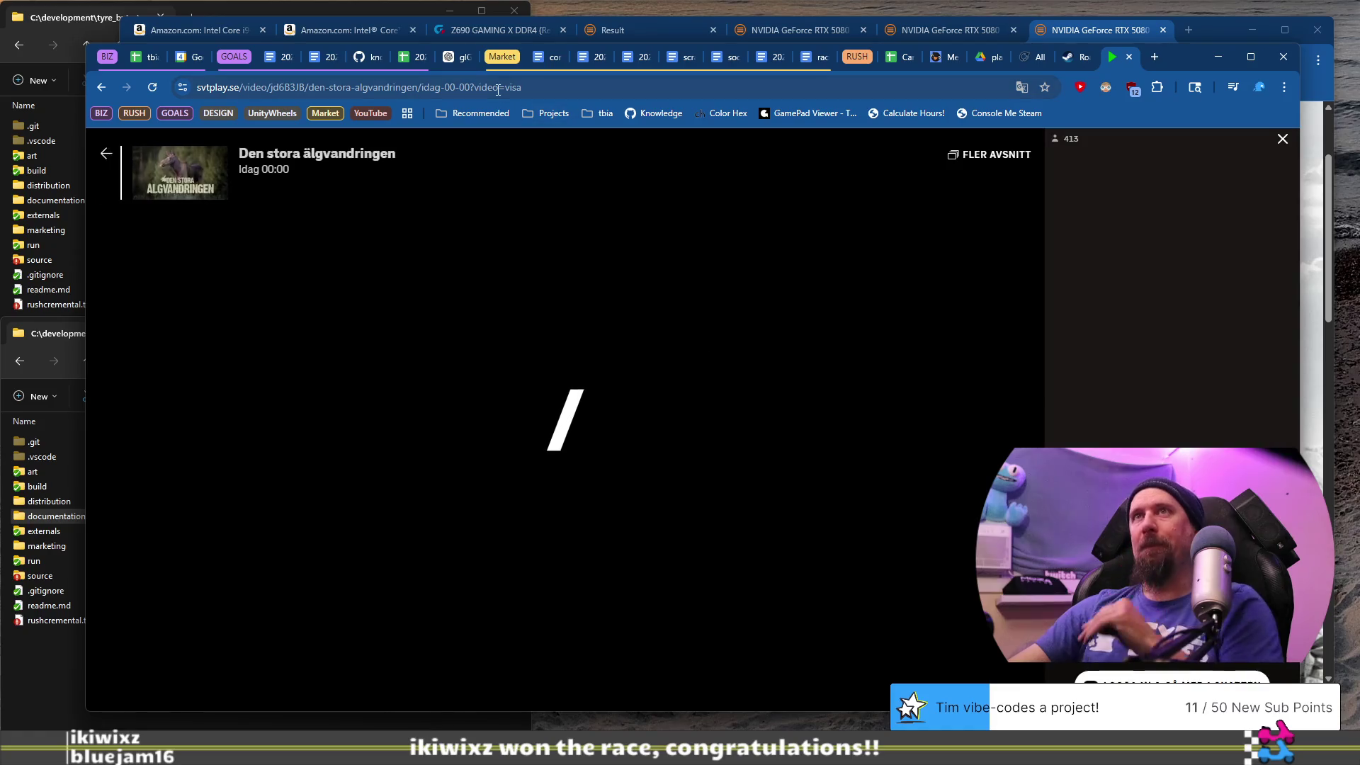
key(ctrl+l)
key(alt+Tab)
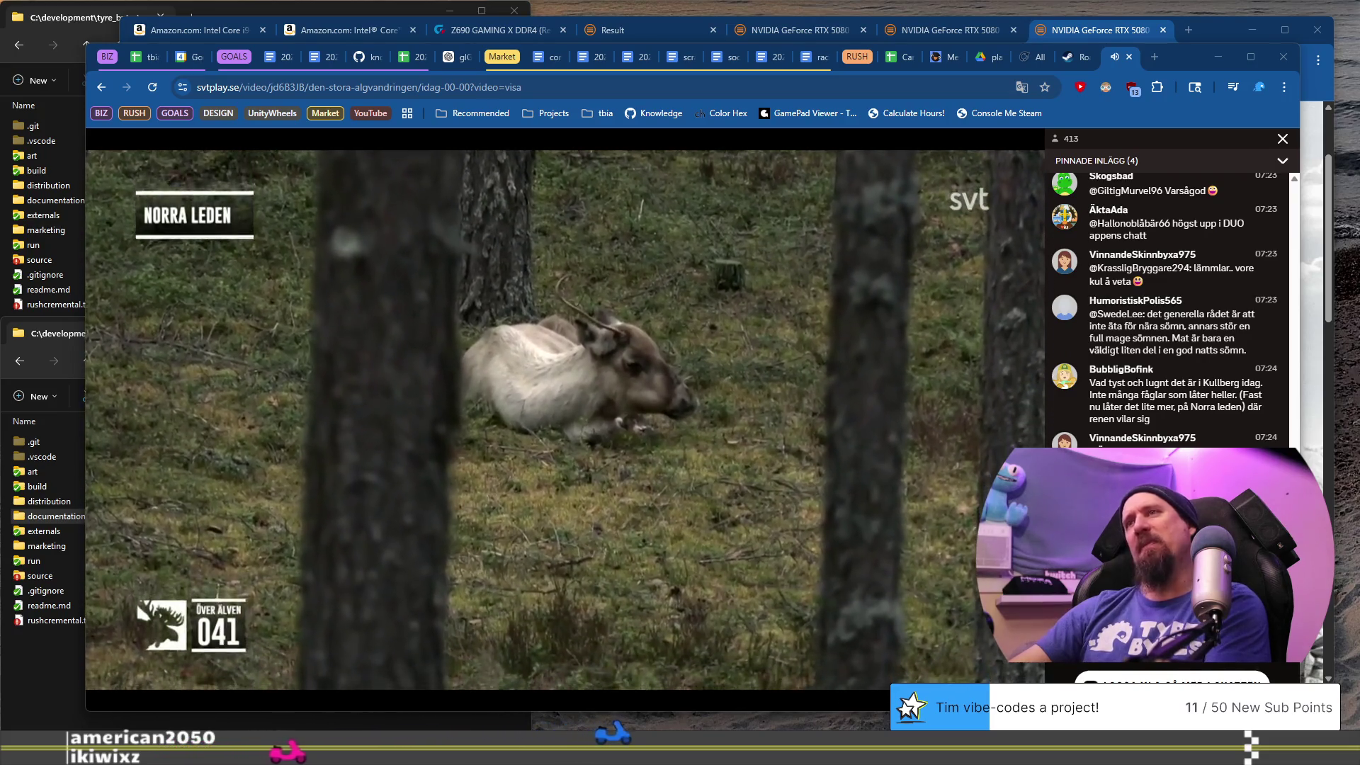
mouse_move(750, 390)
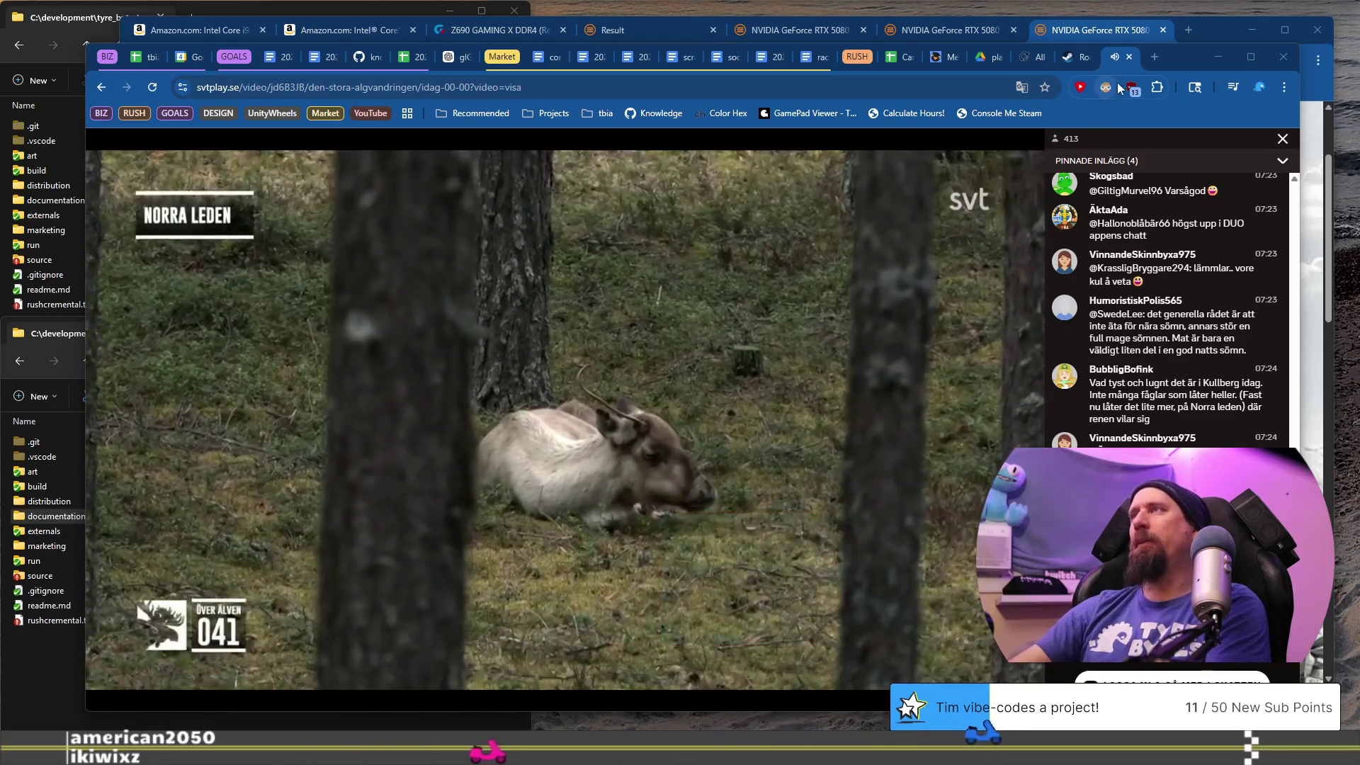
click(1129, 57)
- Select the whole Week 19 of 2026 section in the weekly plans and open a new tab
scroll(763, 398, down, 3)
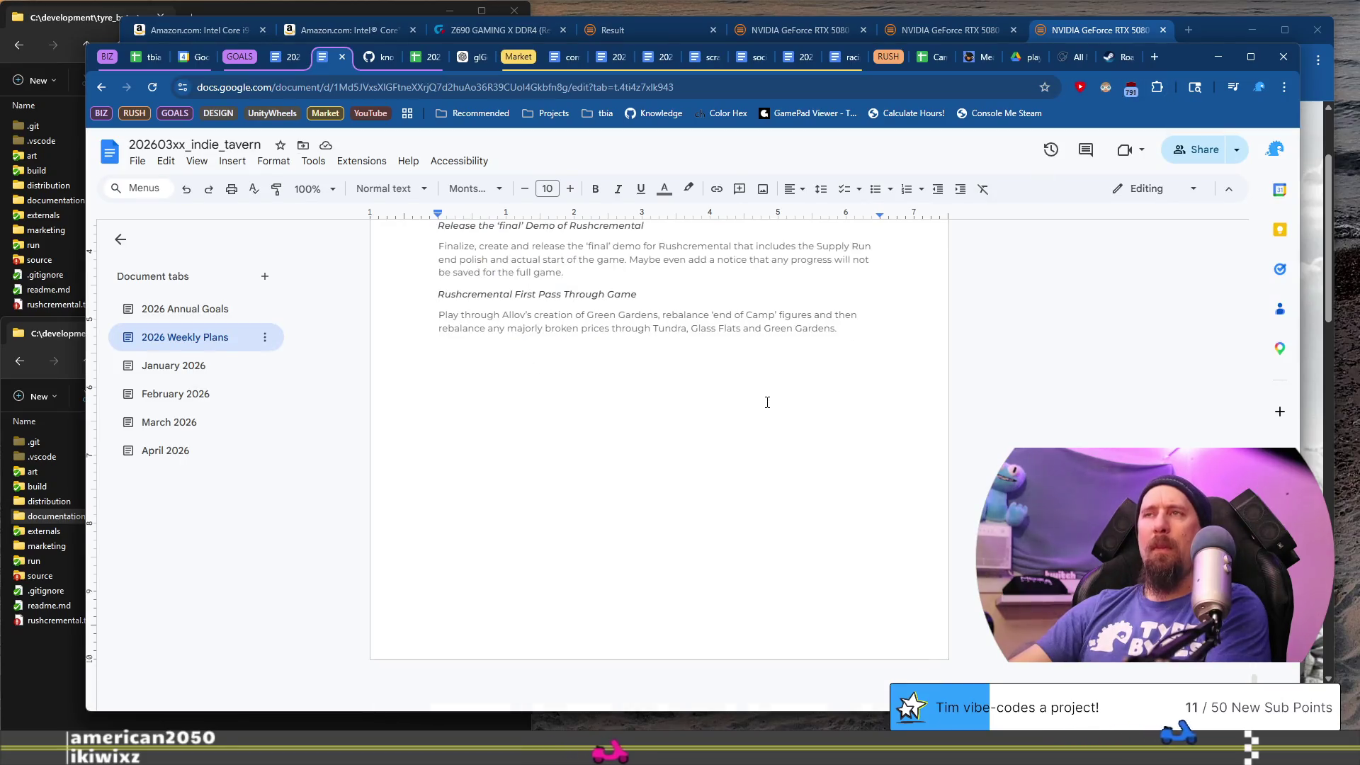
scroll(763, 398, up, 4)
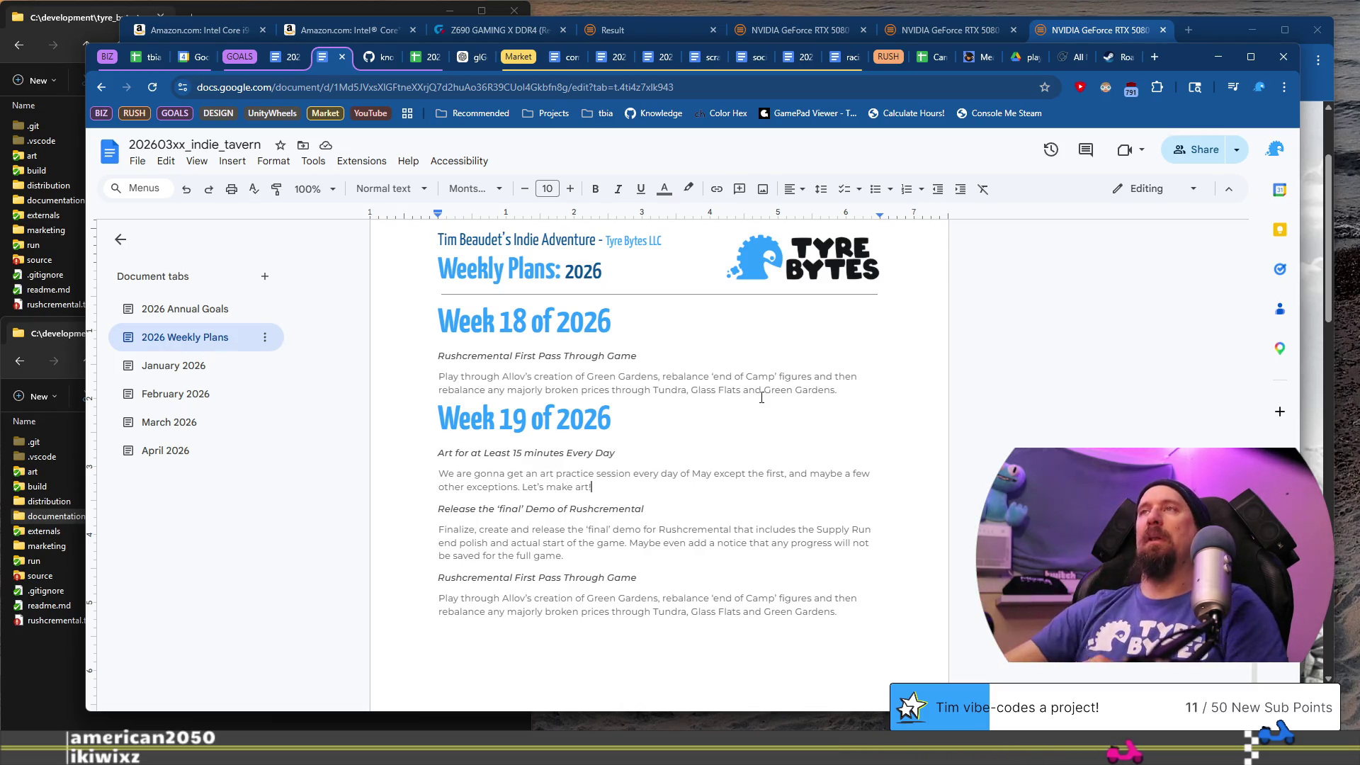
drag(869, 612, 419, 412)
key(ctrl+c)
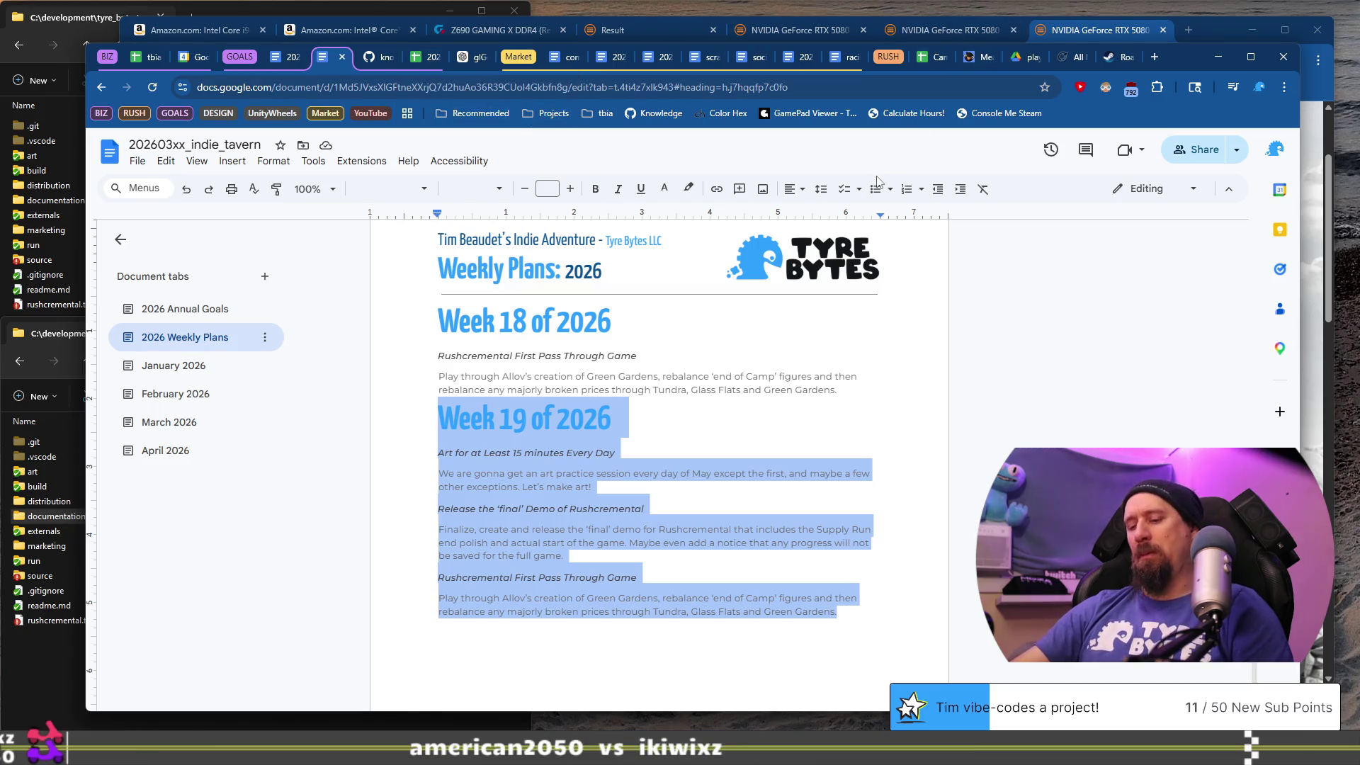
key(ctrl+t)
- Open 2026_weekly_plans from the address bar, paste Week 19 after Week 18, and close the tab
text(we)
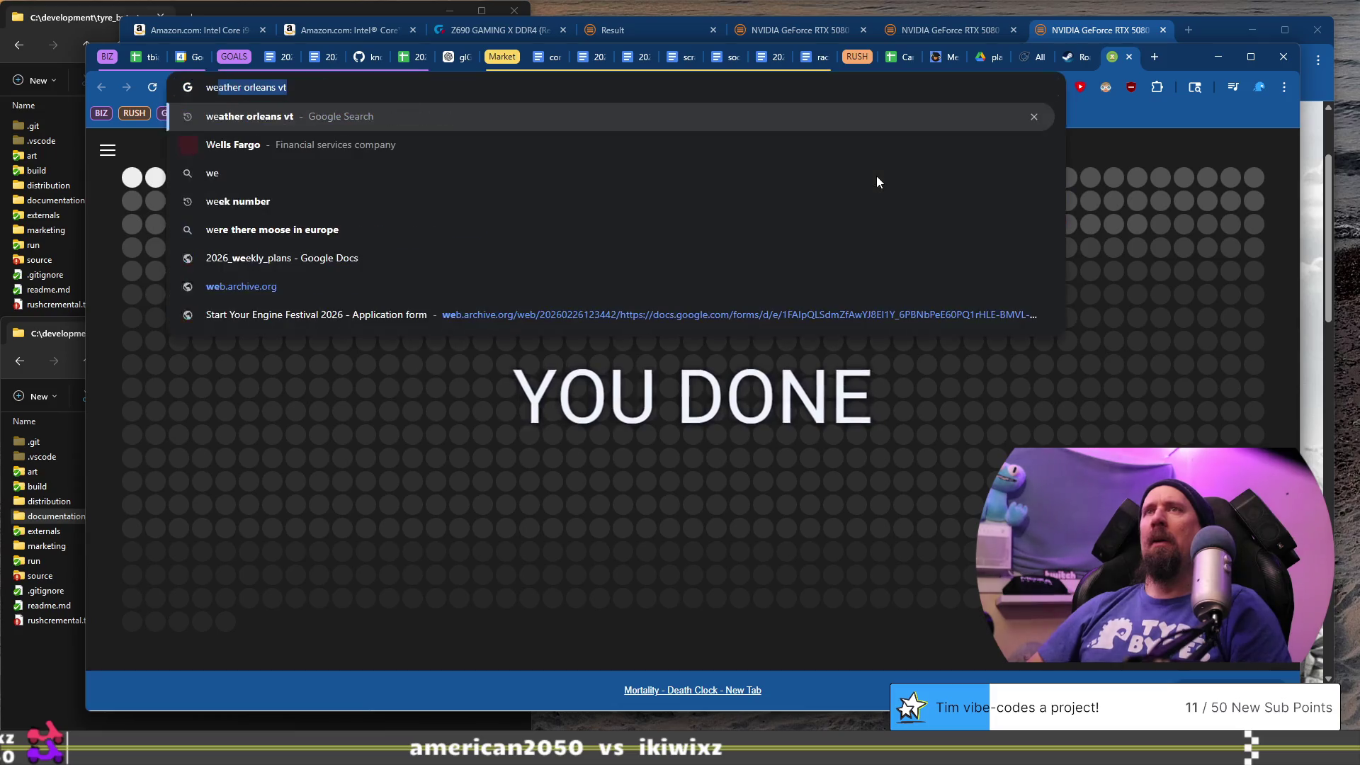
key(Escape)
text(weekly)
key(Down)
key(Down)
key(Down)
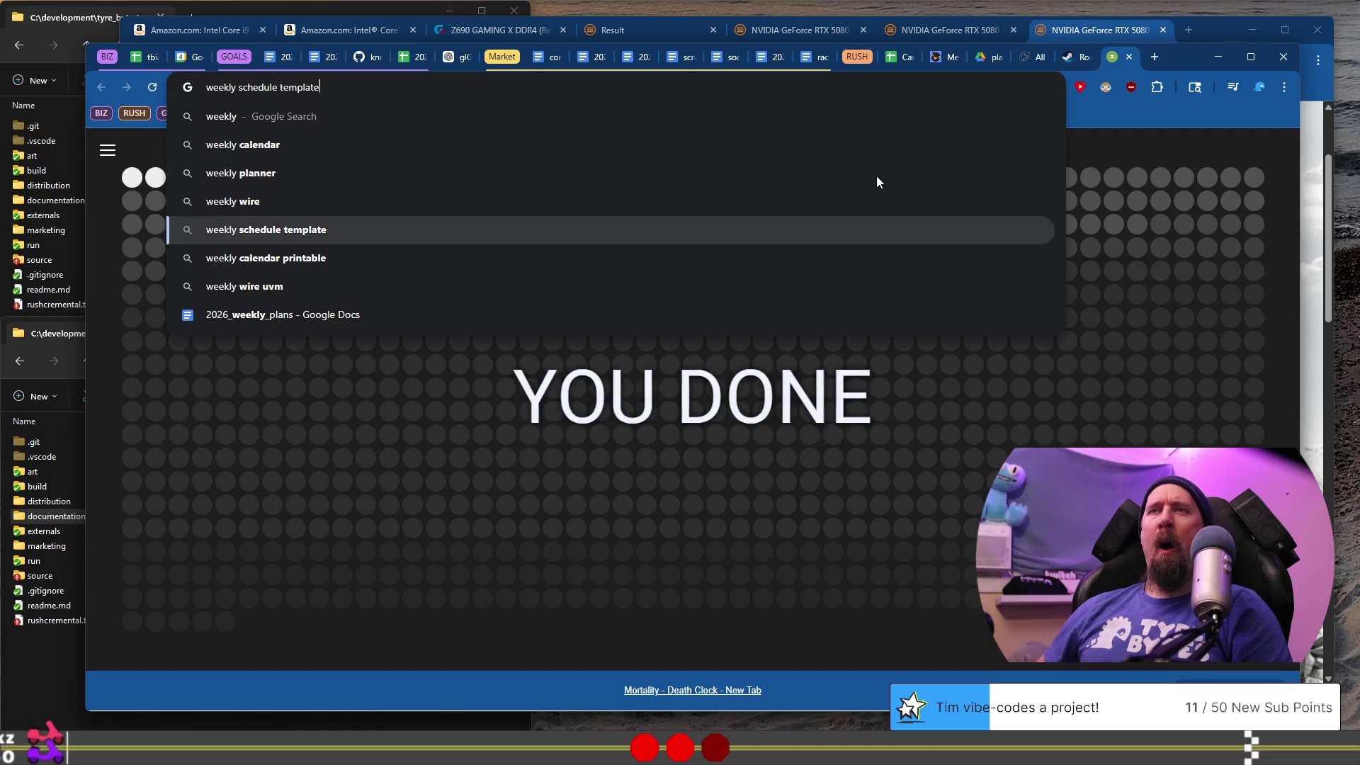
key(Down)
key(Down)
key(Down)
key(Return)
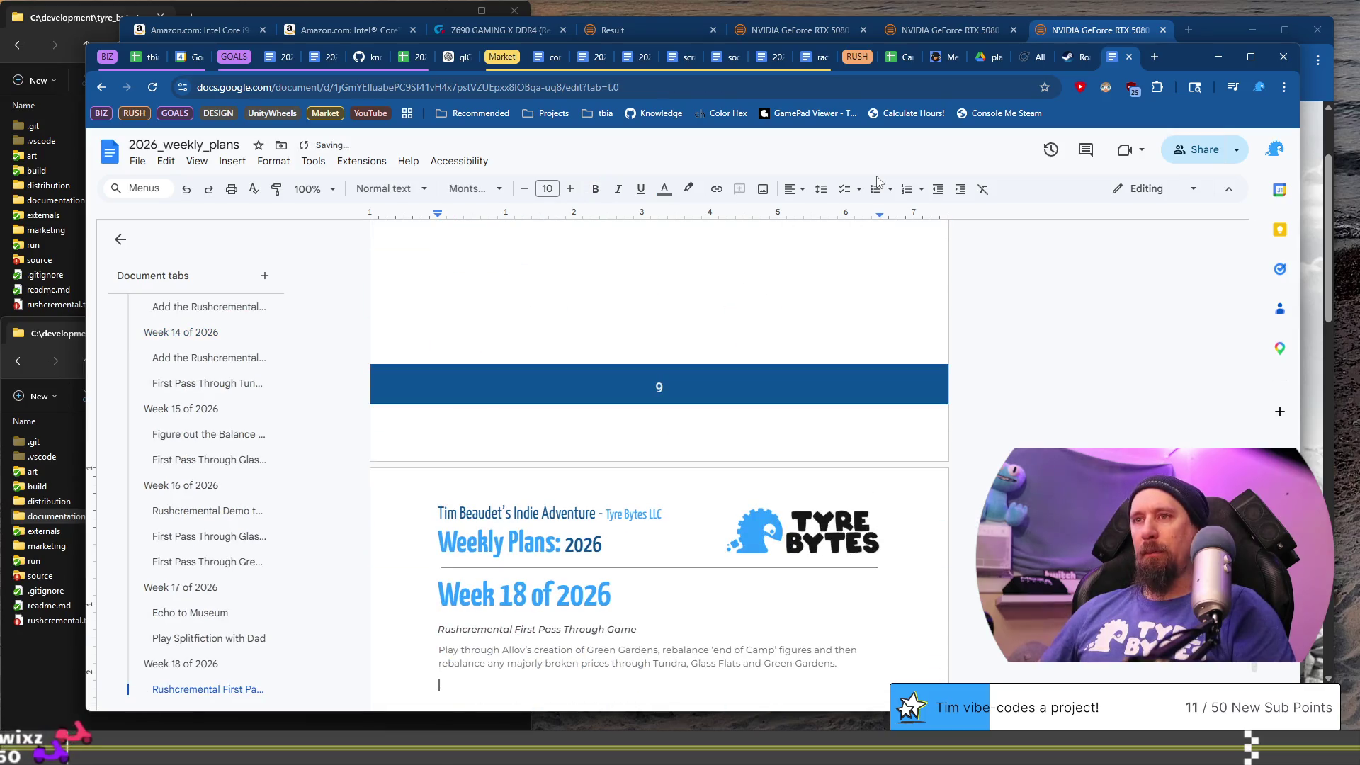
key(ctrl+v)
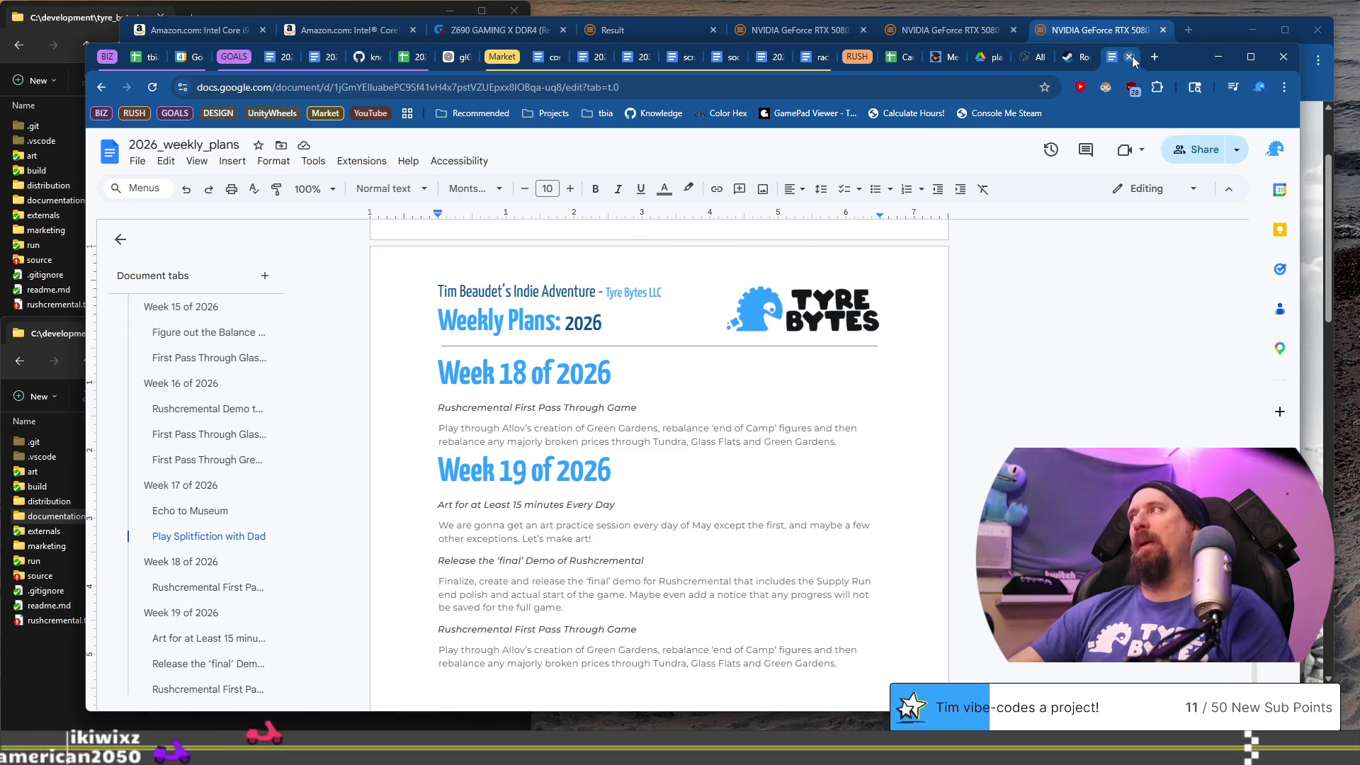
click(1129, 57)
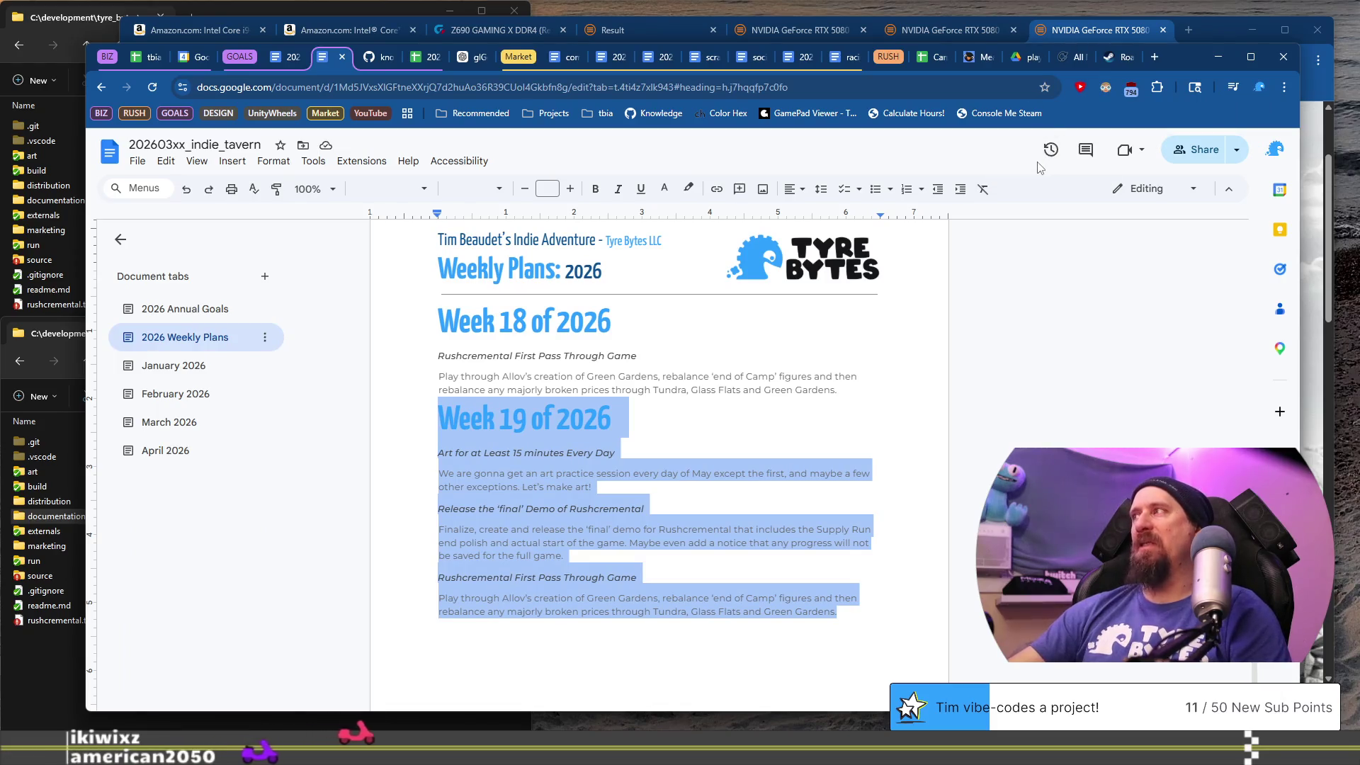
- Review the 'Update the development reports' objective in GitHub's today.md, then return to VS Code
click(375, 56)
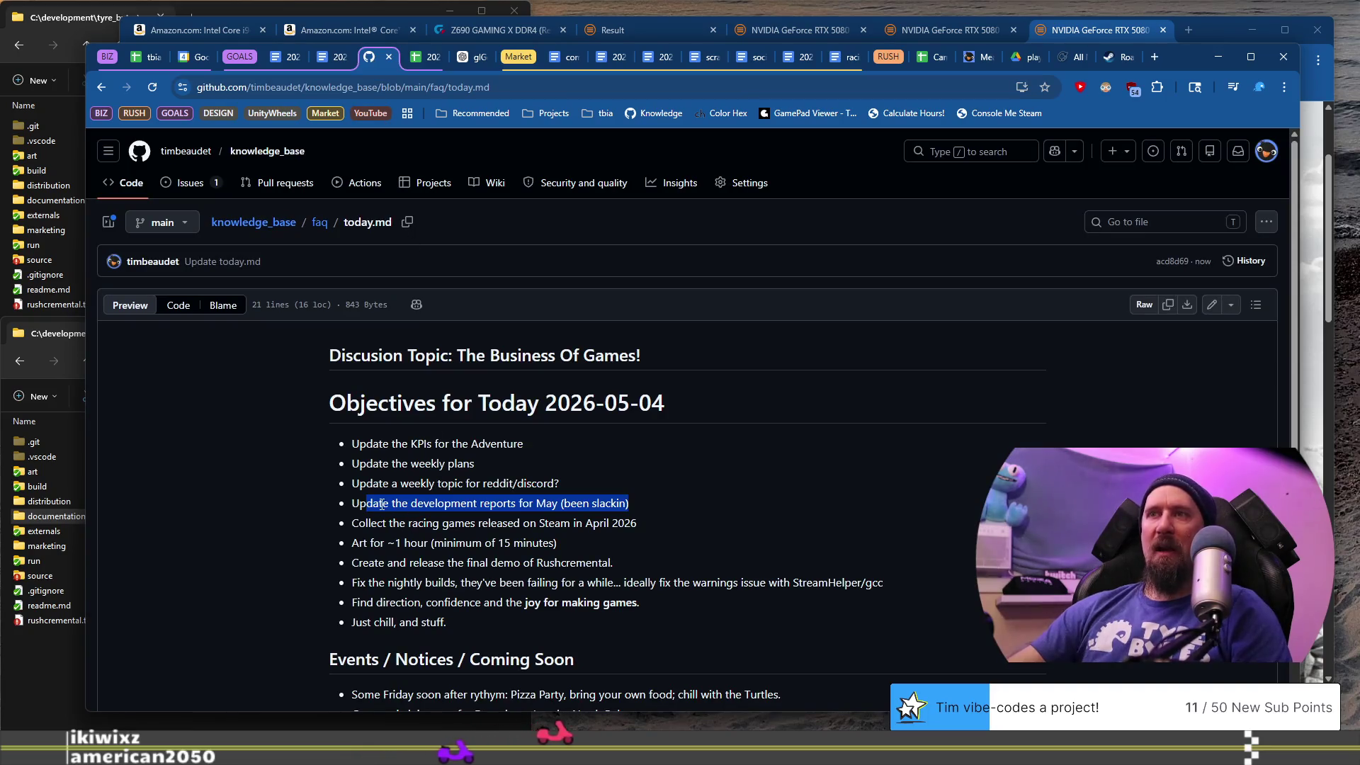
click(322, 501)
drag(350, 503, 706, 509)
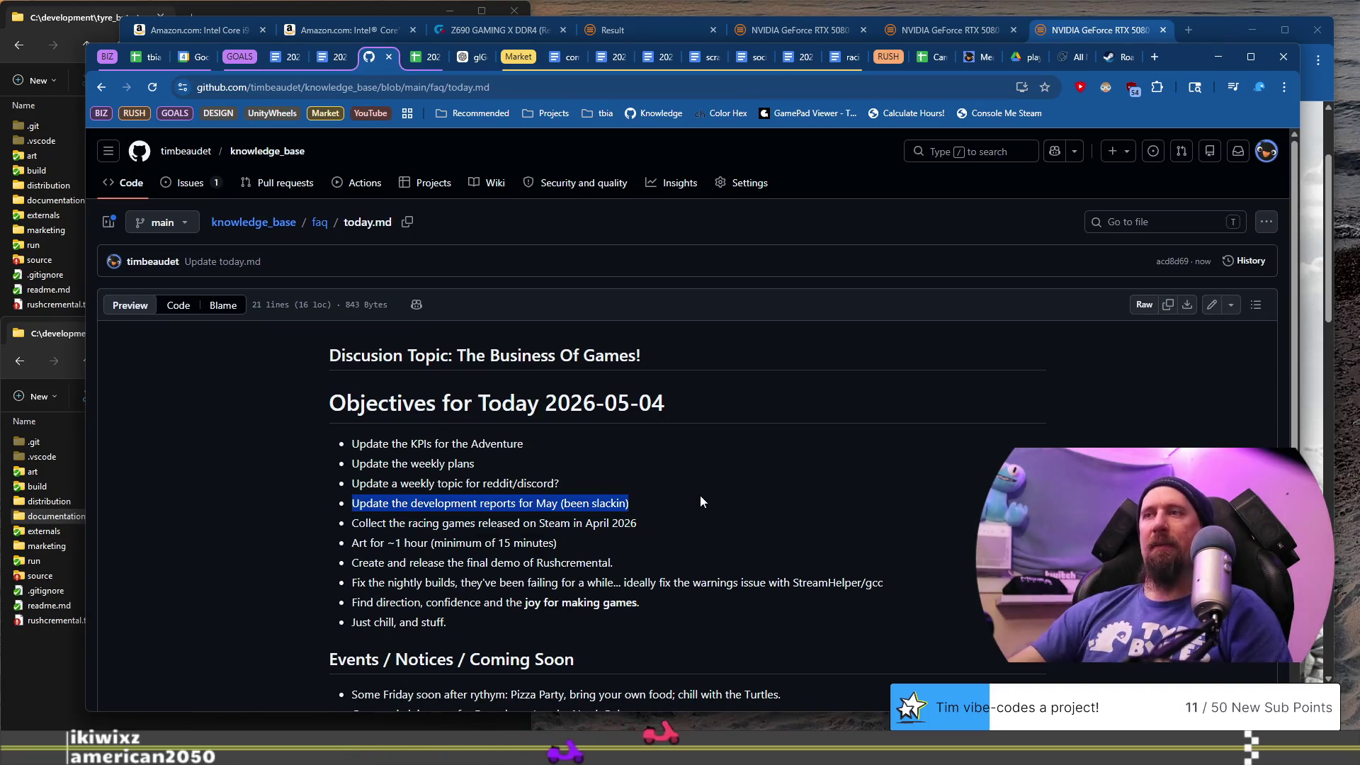
key(alt+Tab)
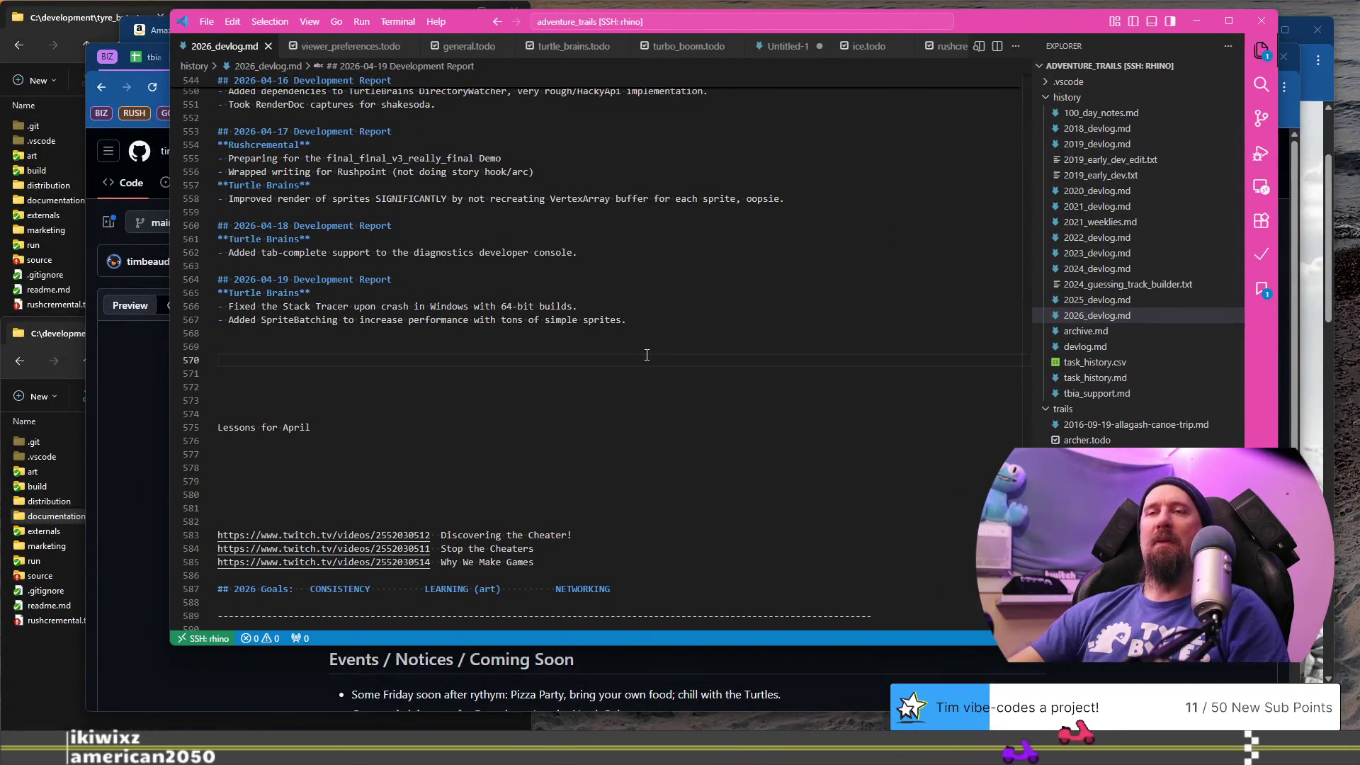
- Add '## 2026-05-01' through '## 2026-05-04' Development Report headings at line 570
text(`)
key(BackSpace)
text(## 2026-05-04 Development Report)
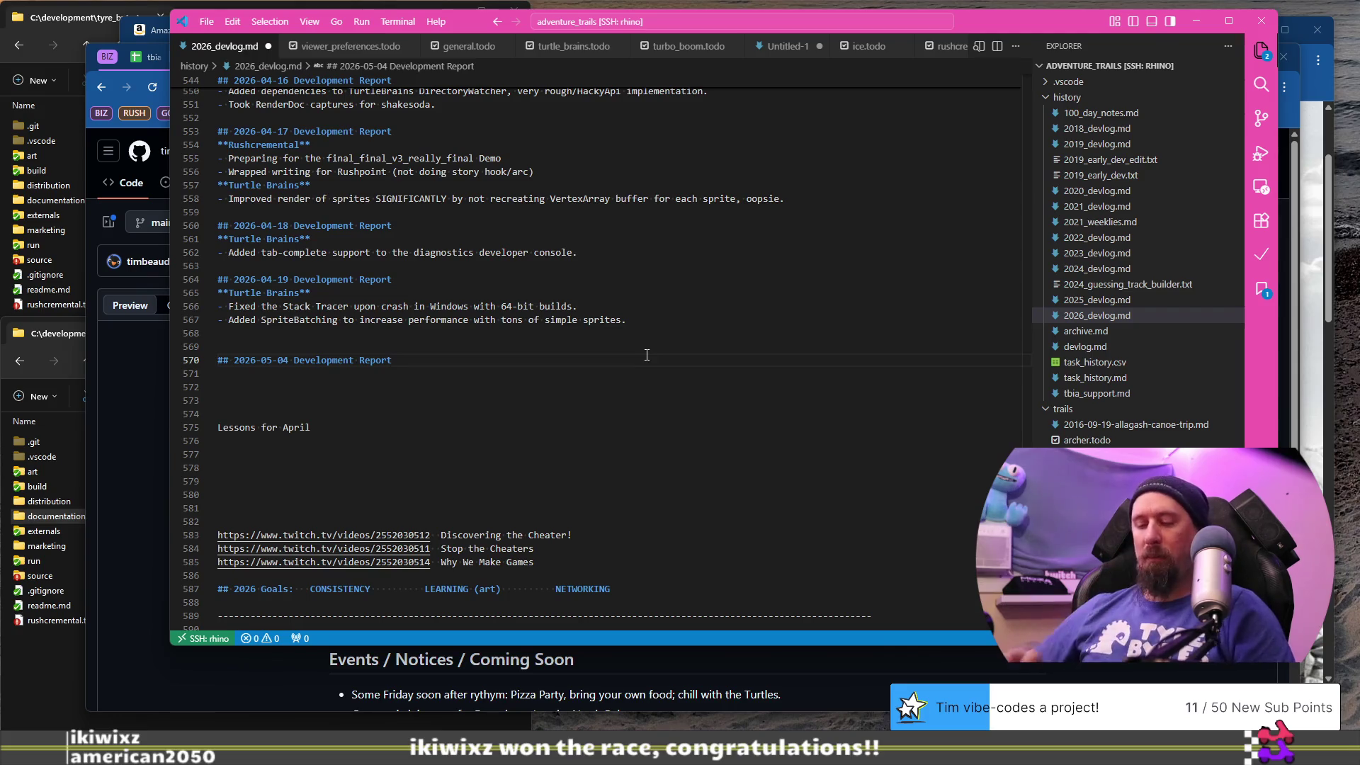
key(shift+alt+Up)
key(shift+alt+Up)
key(shift+alt+Up)
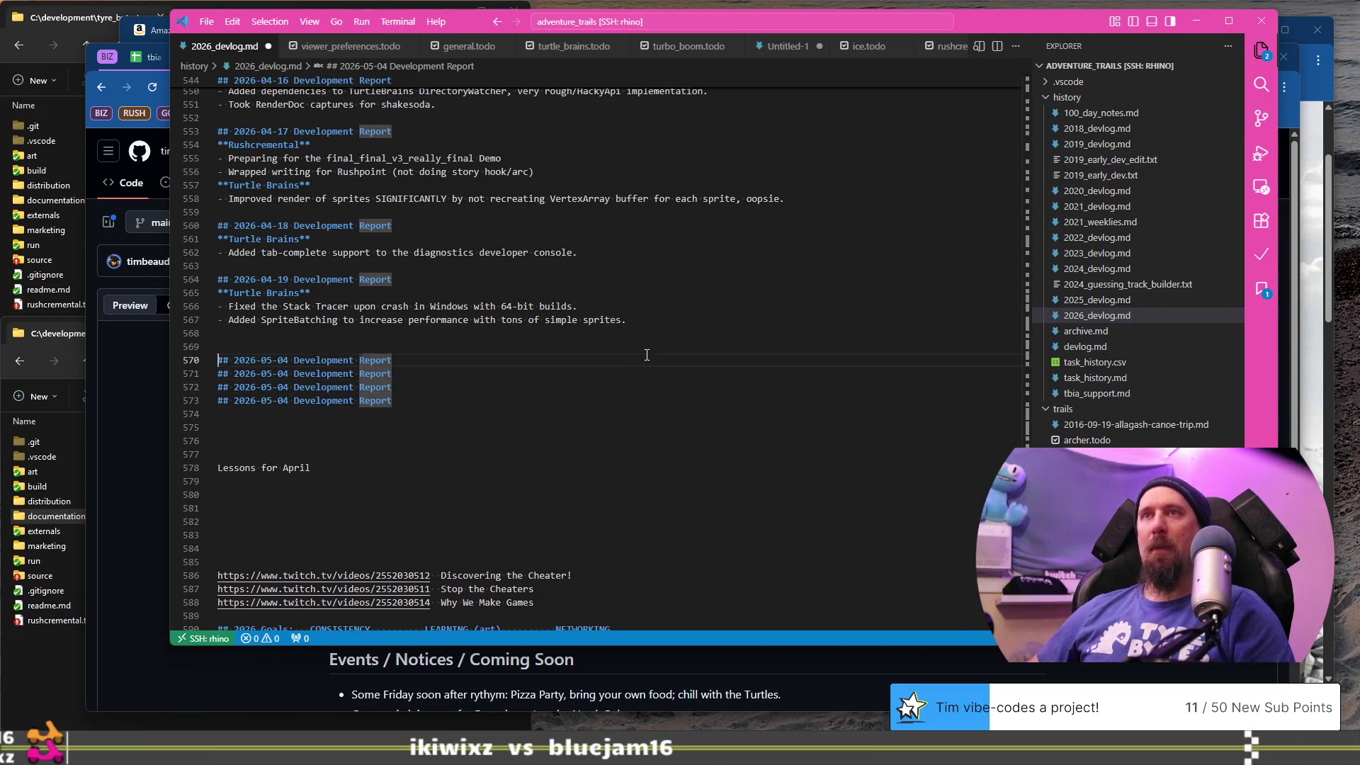
key(ctrl+Left)
key(ctrl+Left)
key(ctrl+Left)
key(ctrl+Right)
key(ctrl+Right)
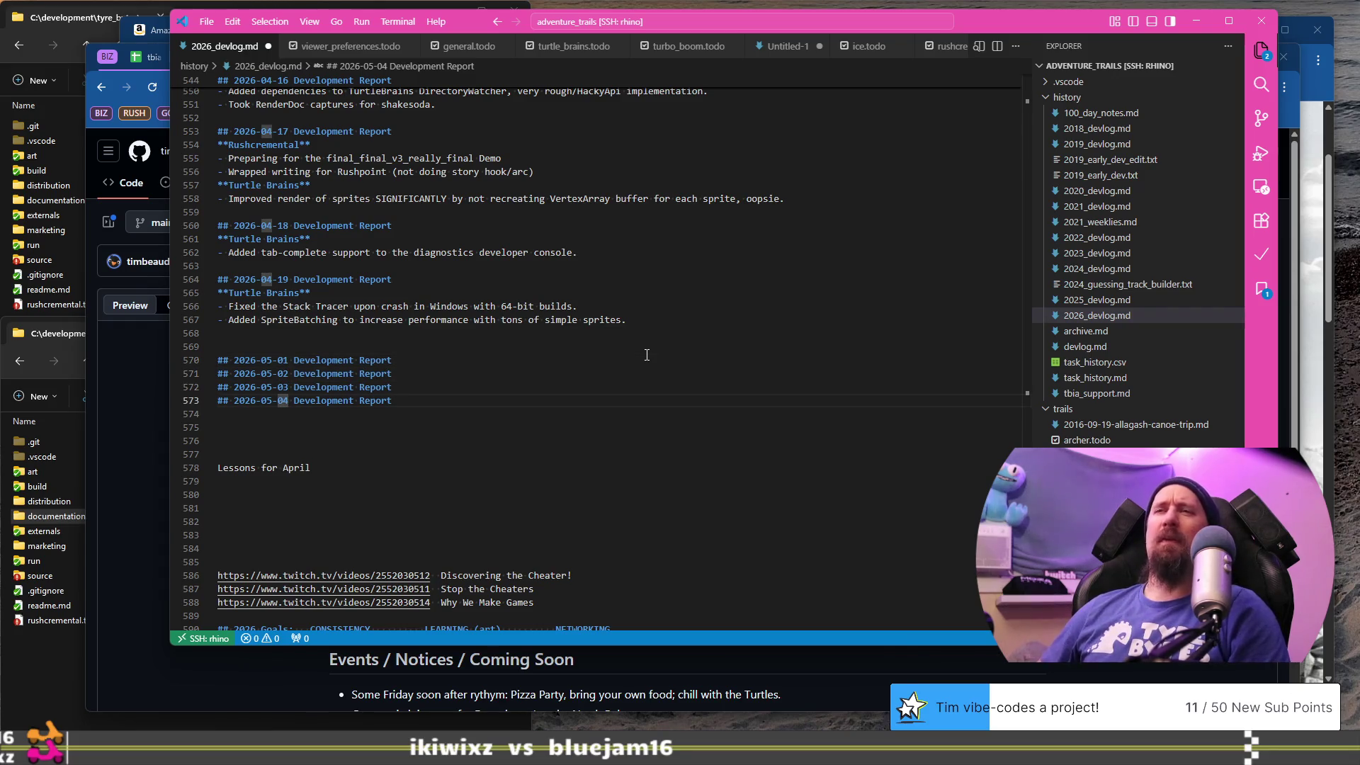
key(End)
key(Return)
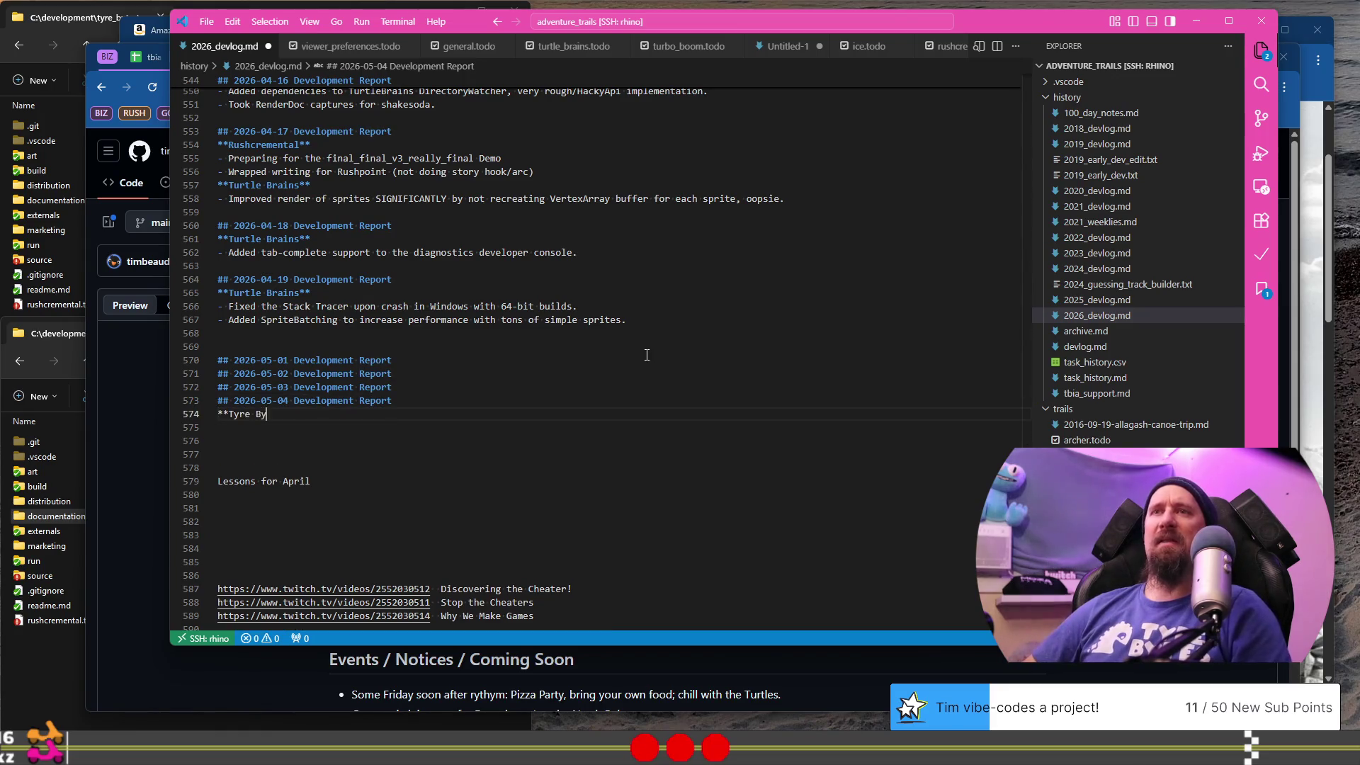
- Under May 4, add a **Tyre Bytes** label, a KPI update bullet, and a 'Discussed guardrails for' bullet
text(**)
key(Return)
text(-)
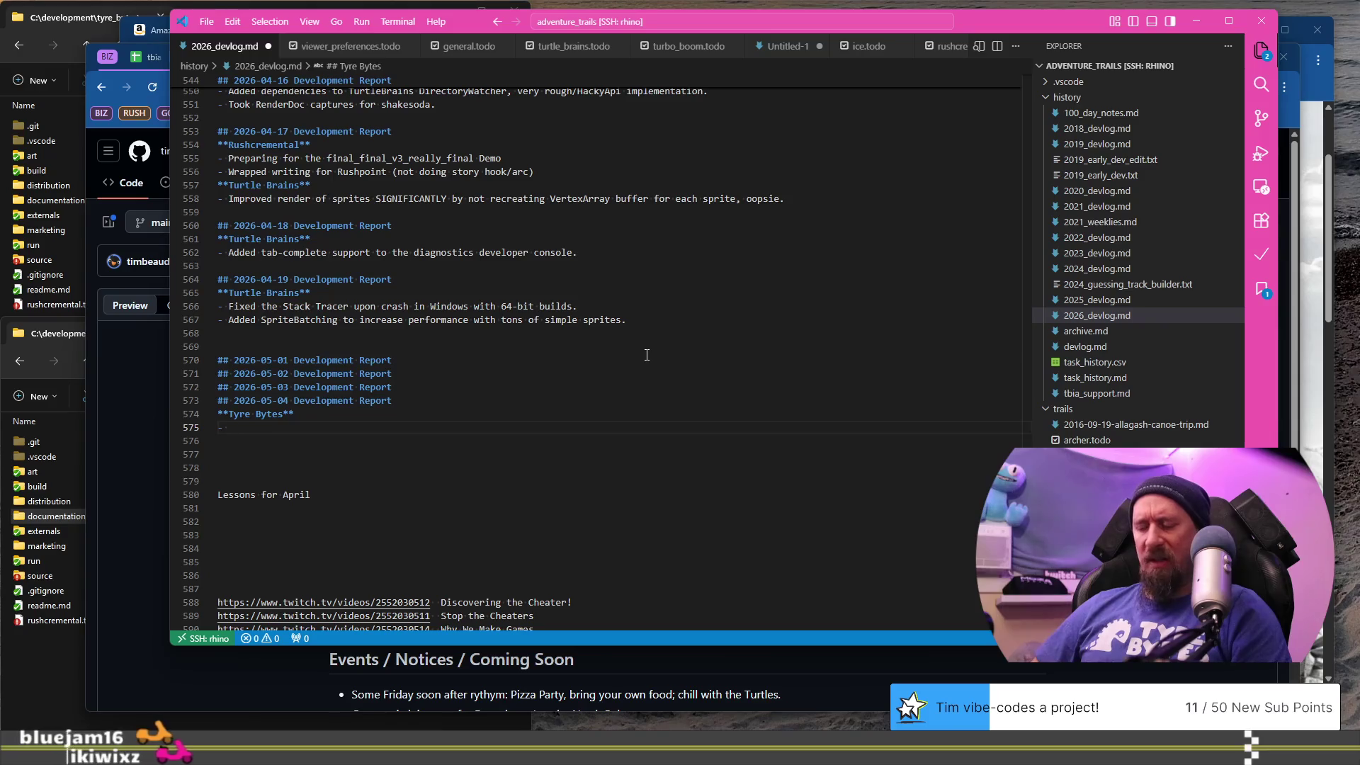
text(U)
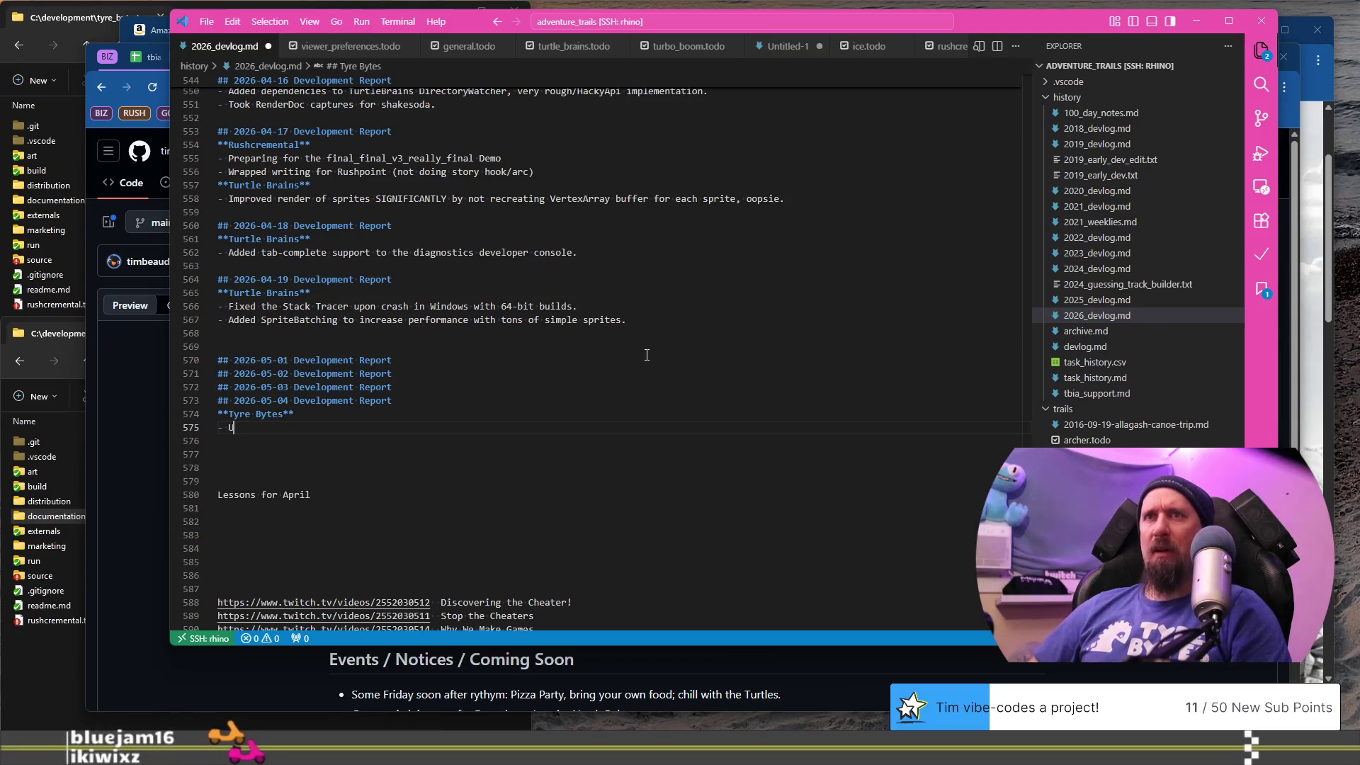
text( `k)
text(erforma)
text(icators for the adventur)
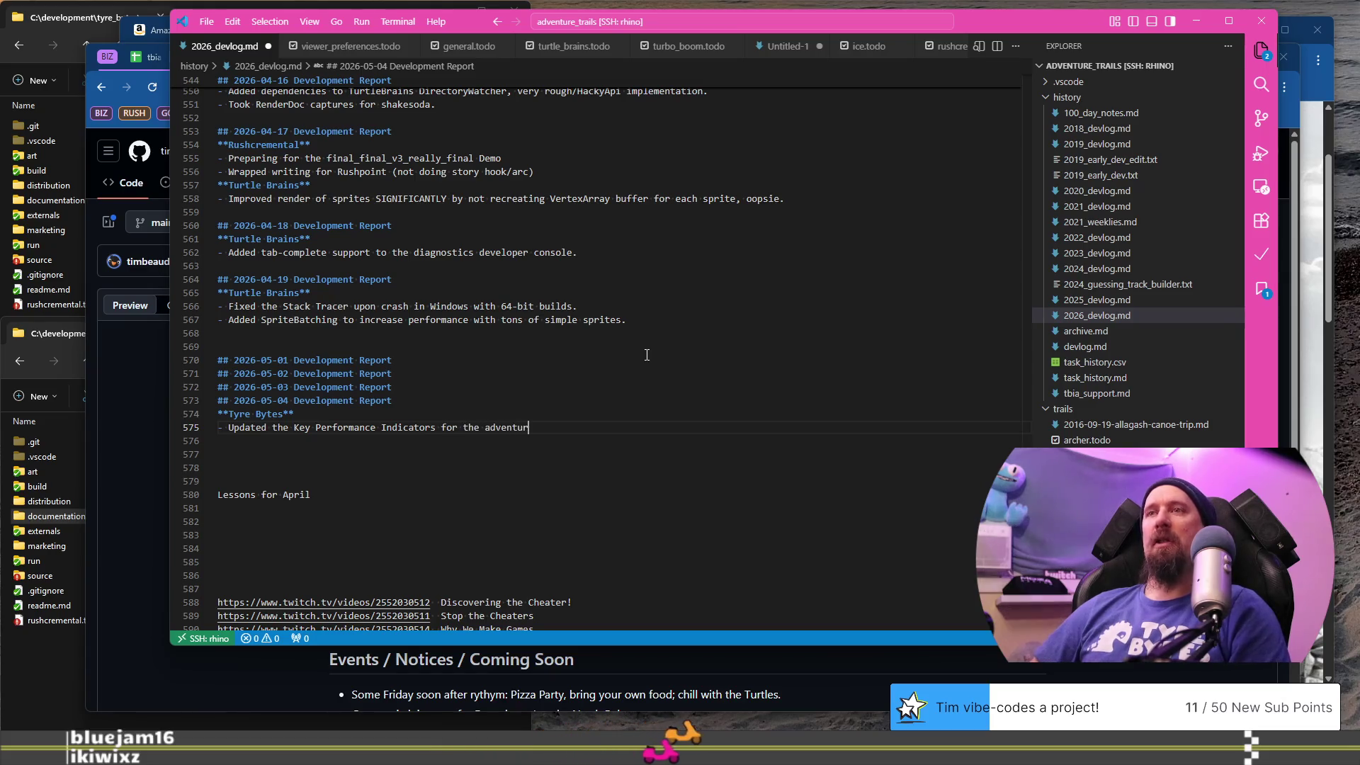
text(e.)
key(Return)
text(- Discuee)
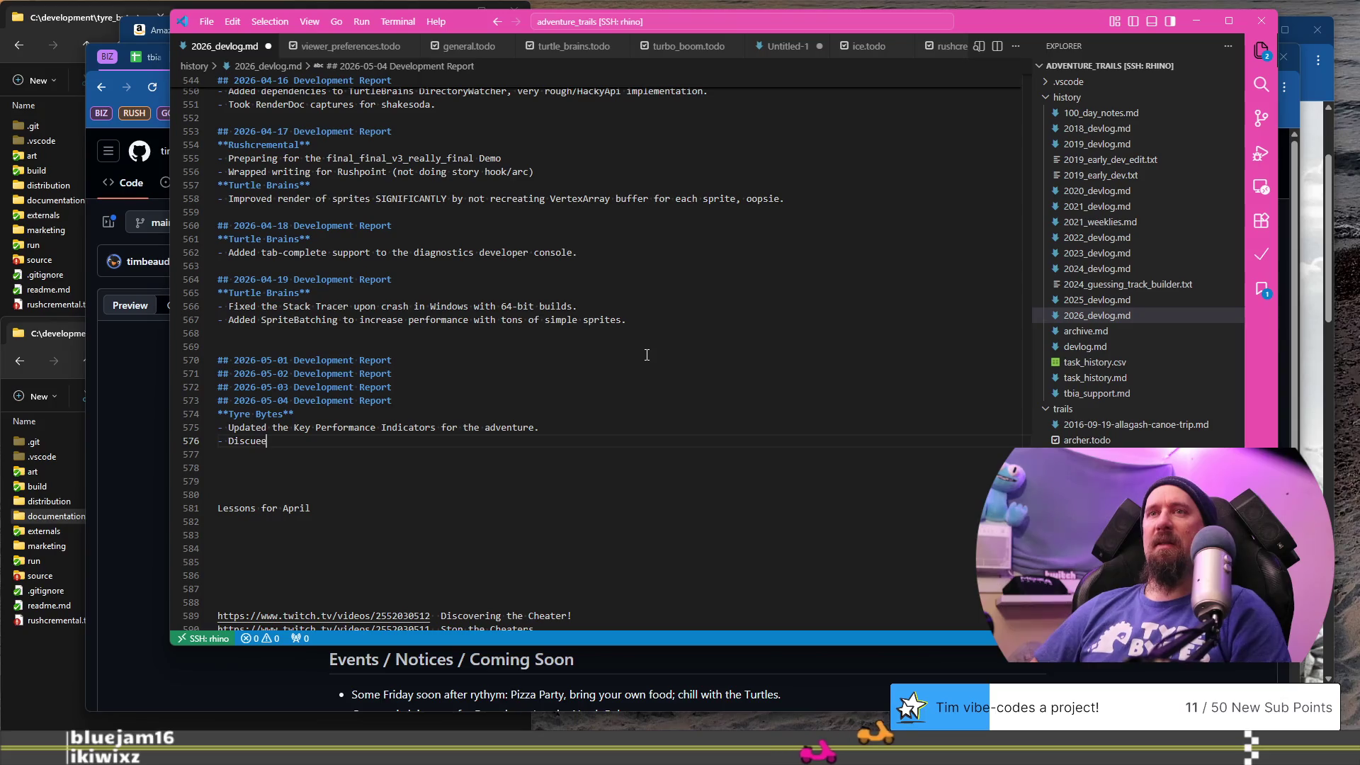
key(BackSpace)
text(ssed gu)
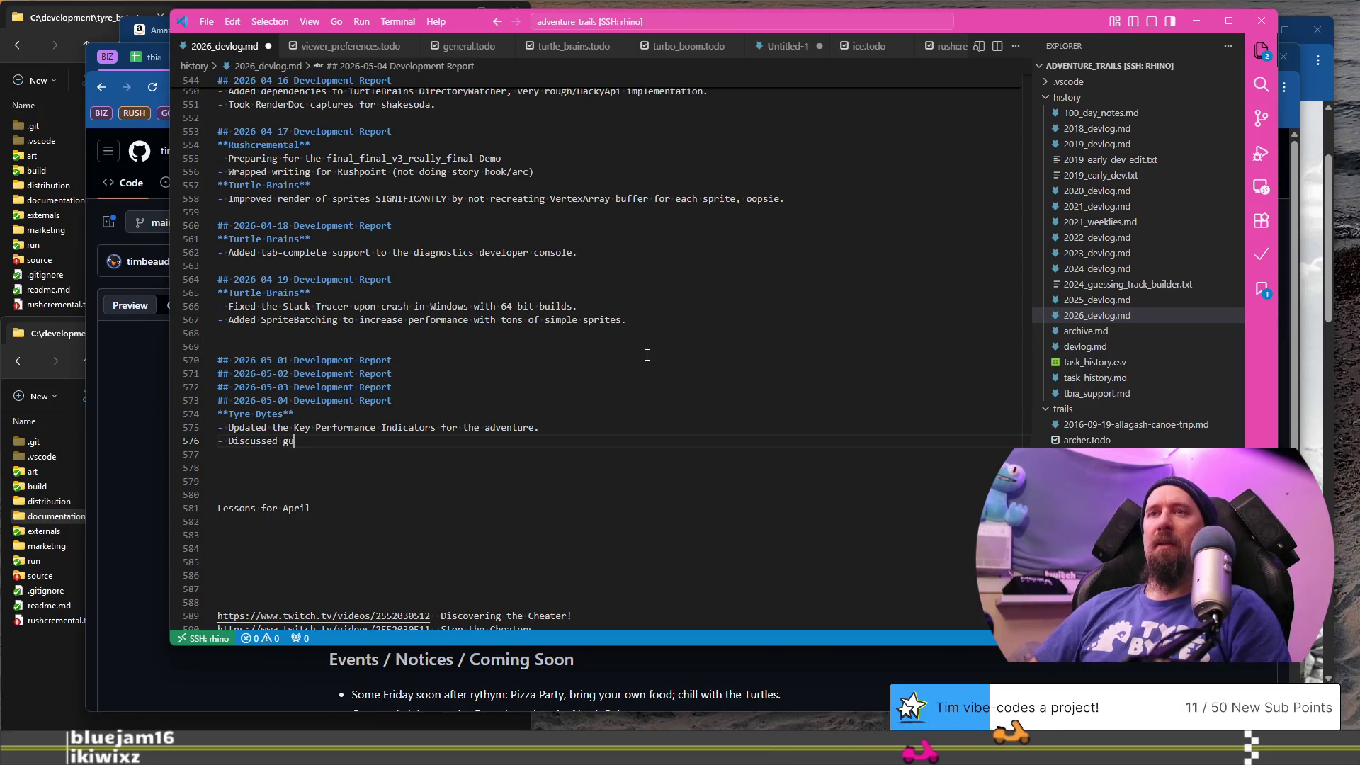
text(ard)
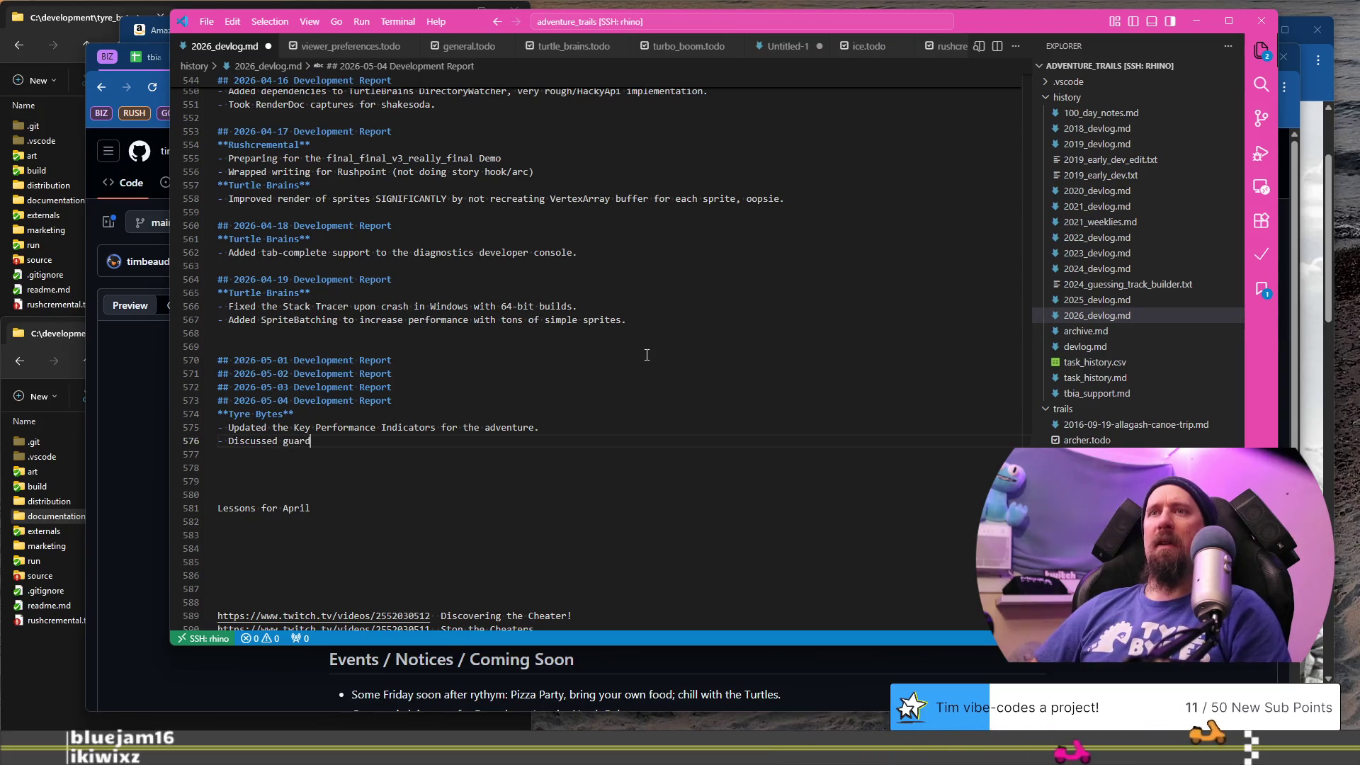
text(rails for)
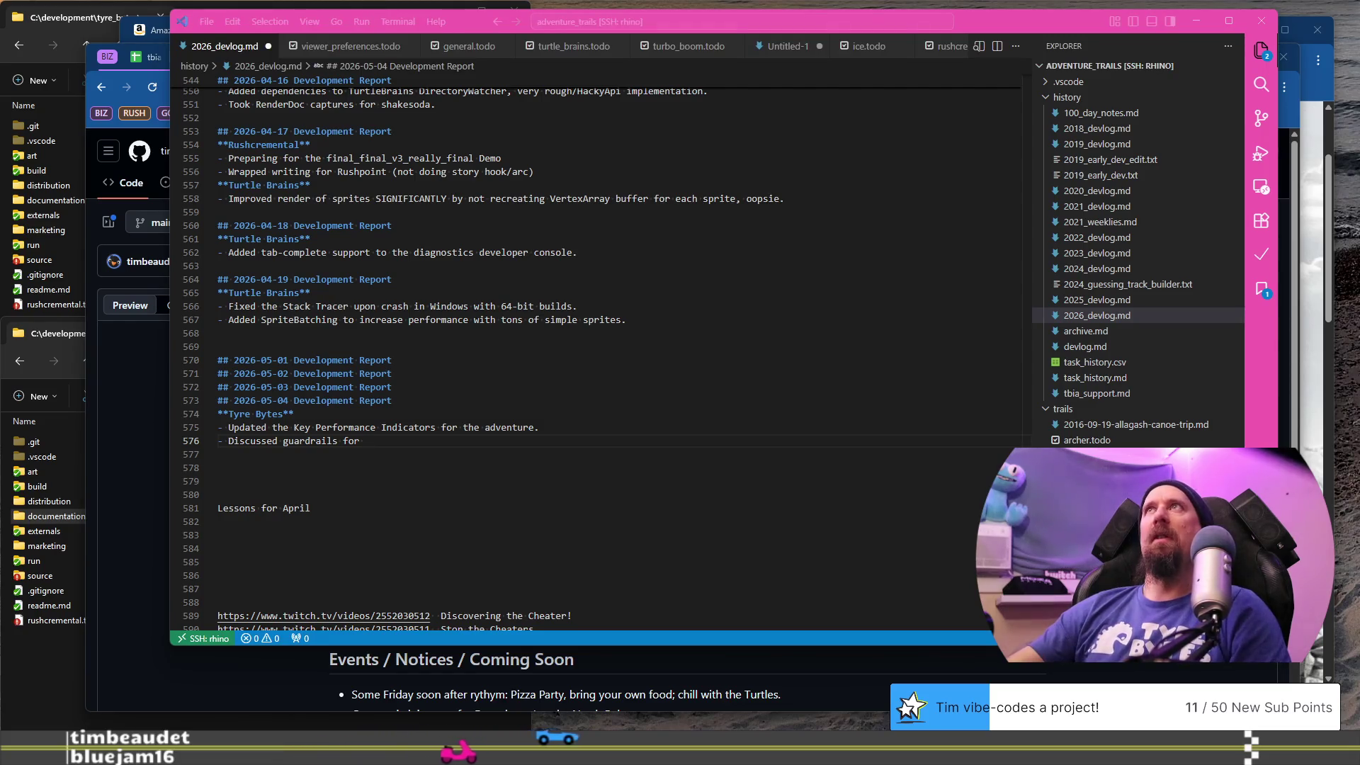
- Check the SVT Play moose migration stream, then resume editing 2026_devlog.md in VS Code
key(alt+Tab)
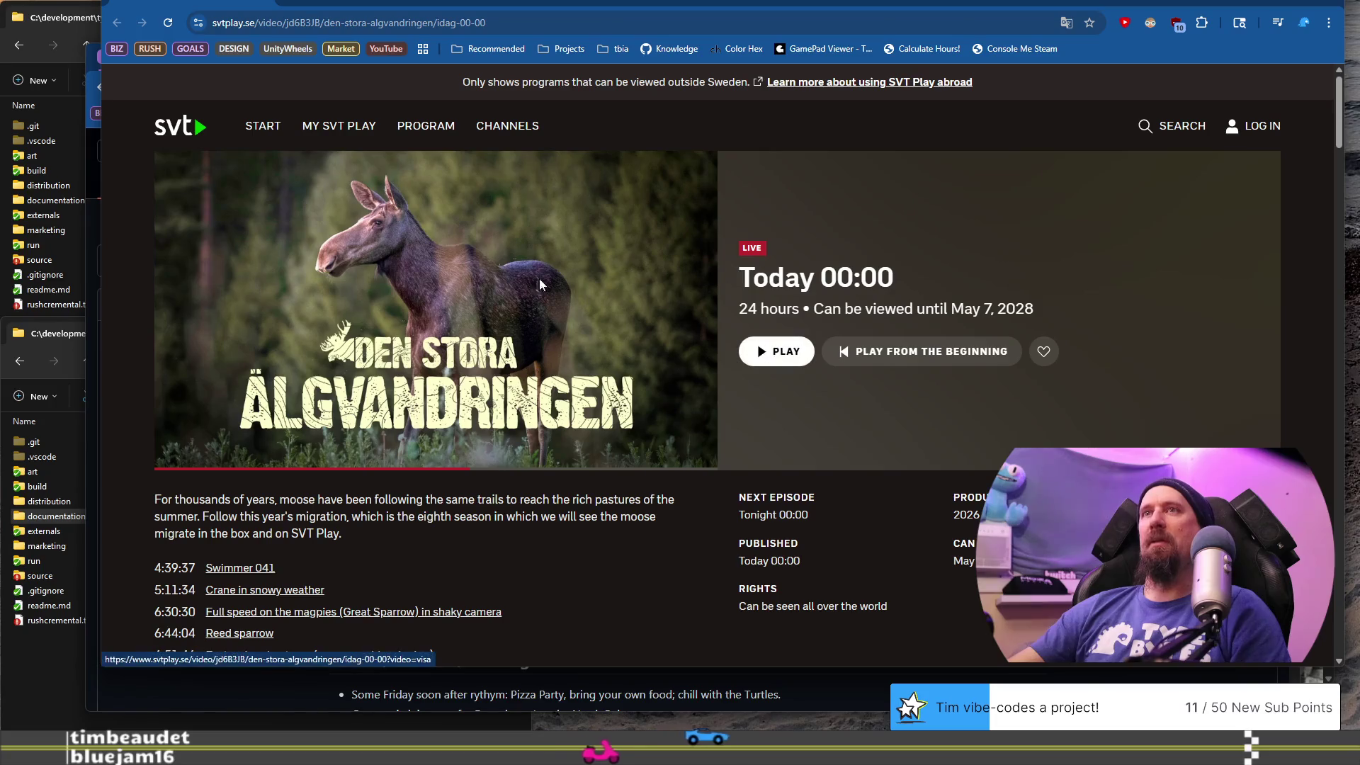
click(782, 353)
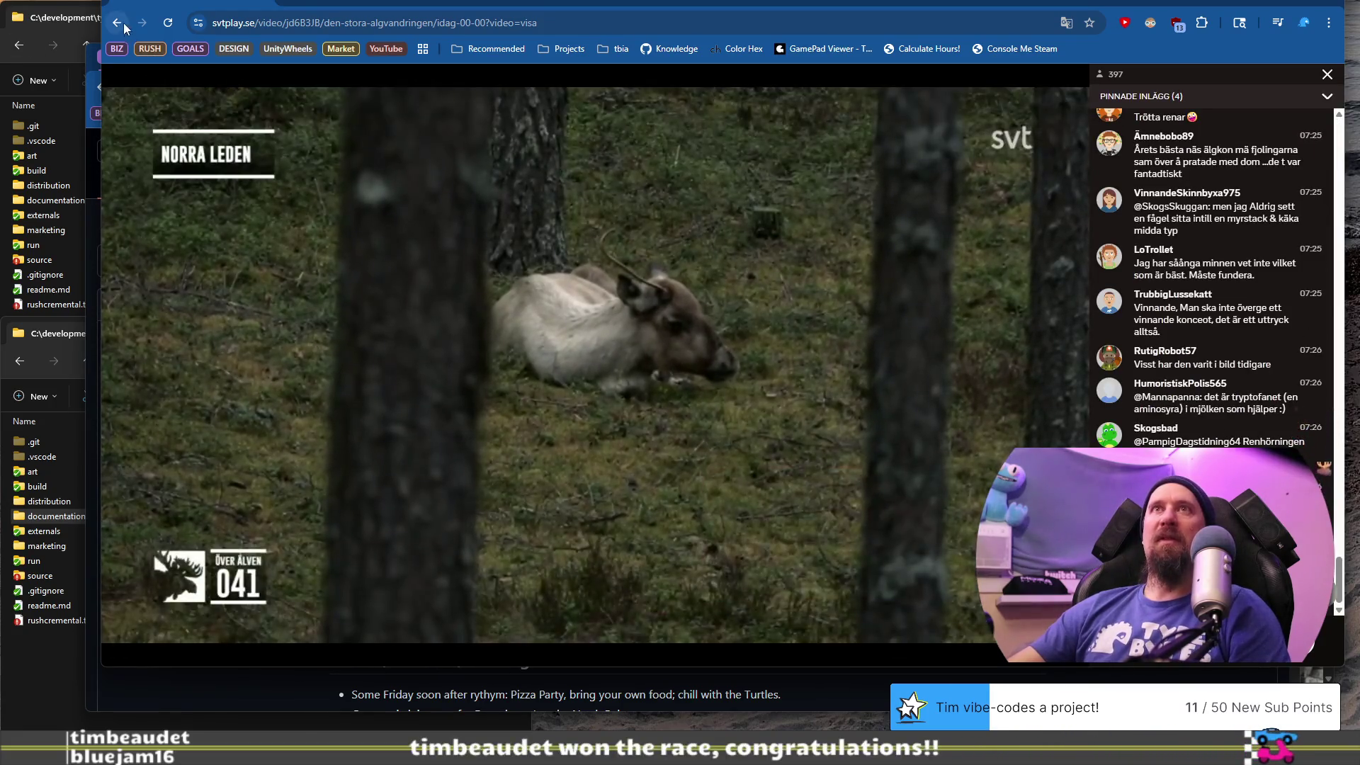
click(118, 23)
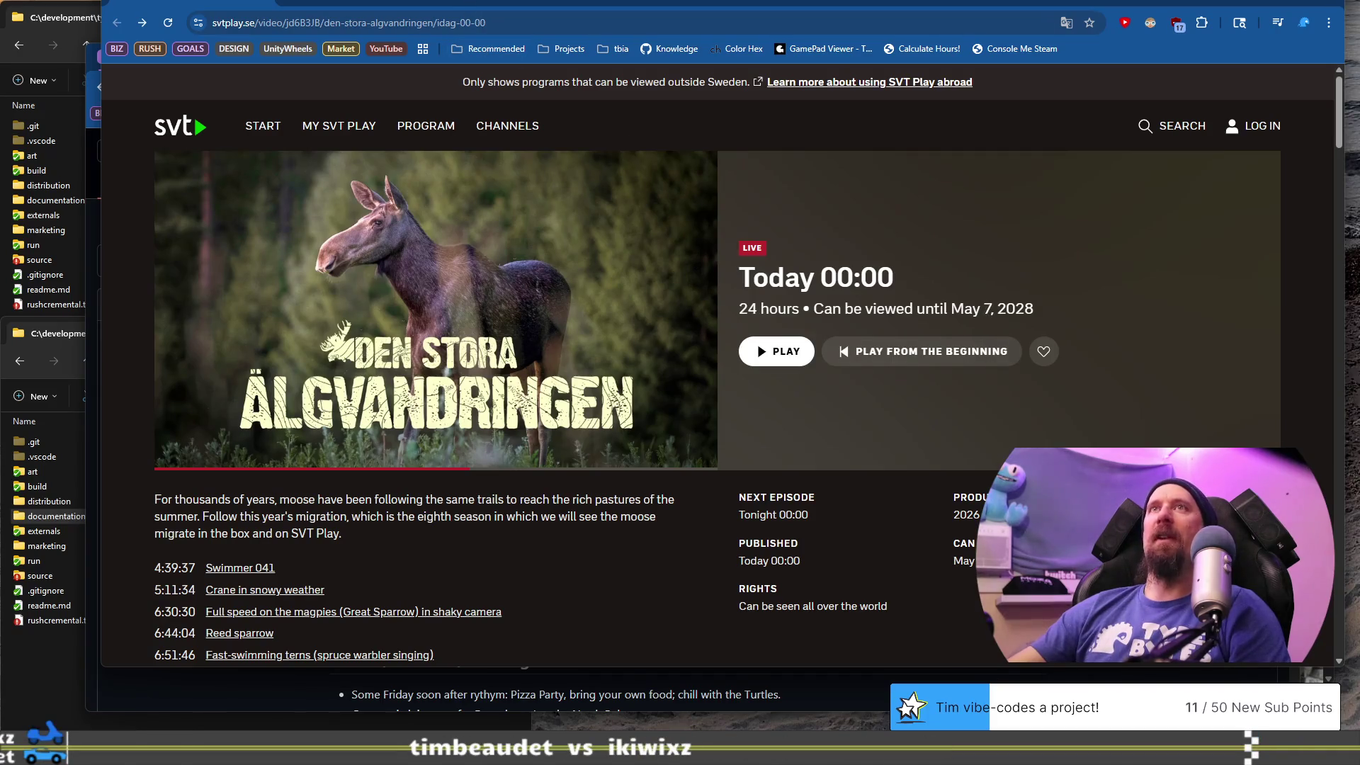
key(alt+Tab)
click(555, 460)
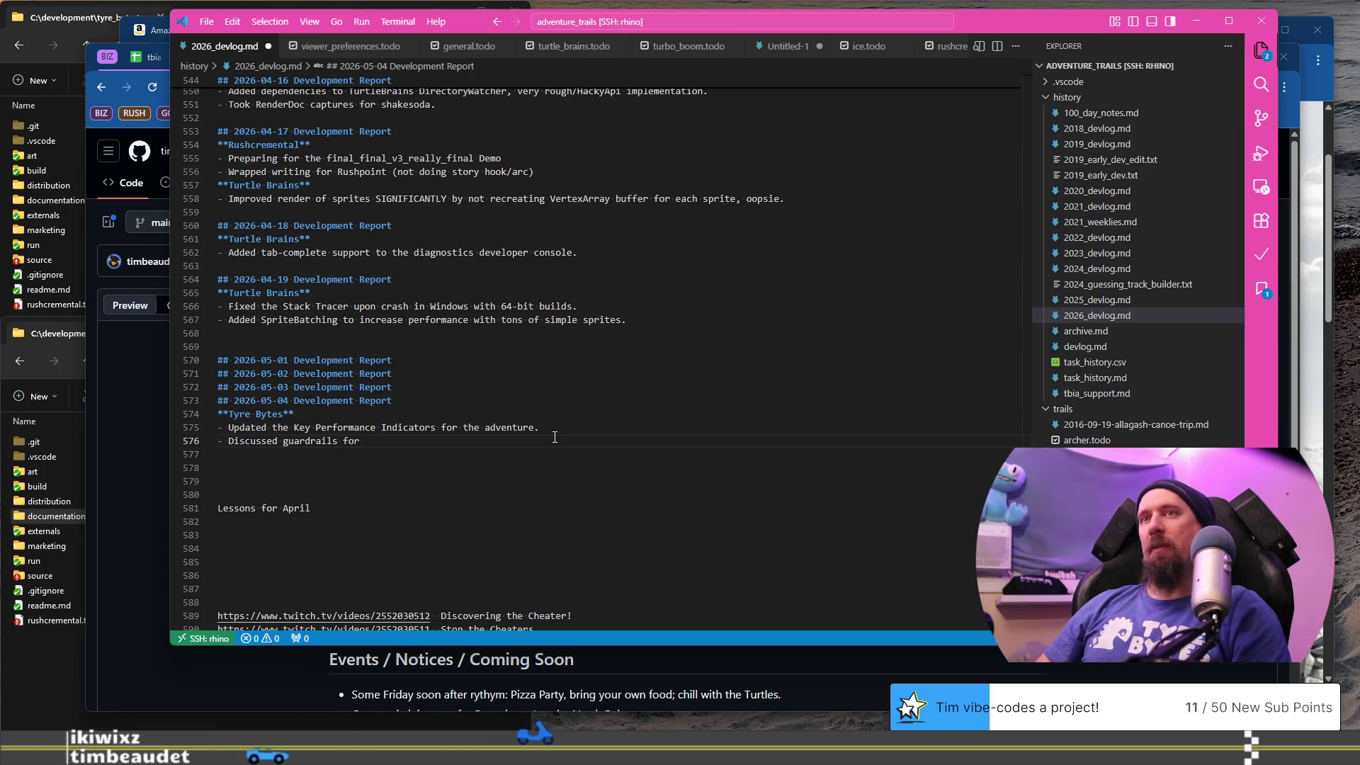
- Finish the guardrails bullet about chasing shiny/multi projects
key(ctrl+Left)
text(chas)
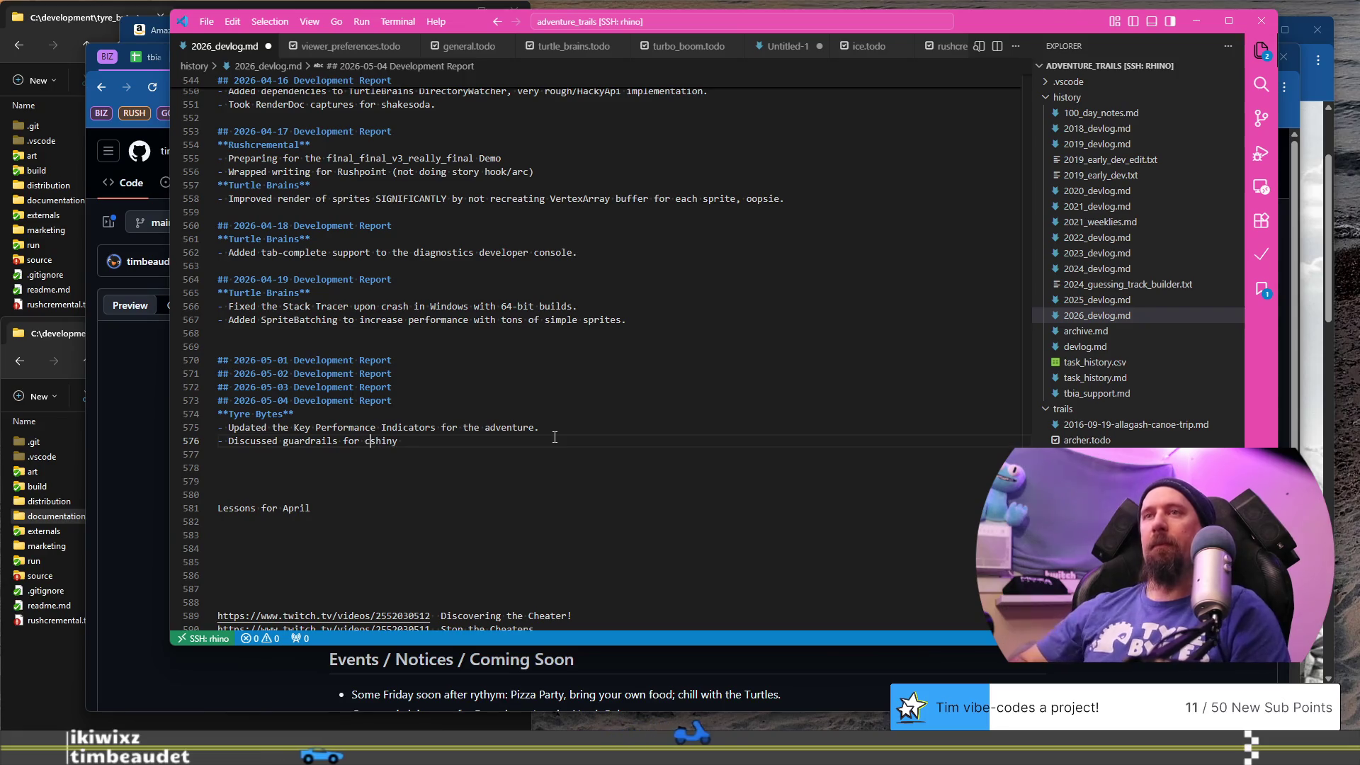
text(ing the)
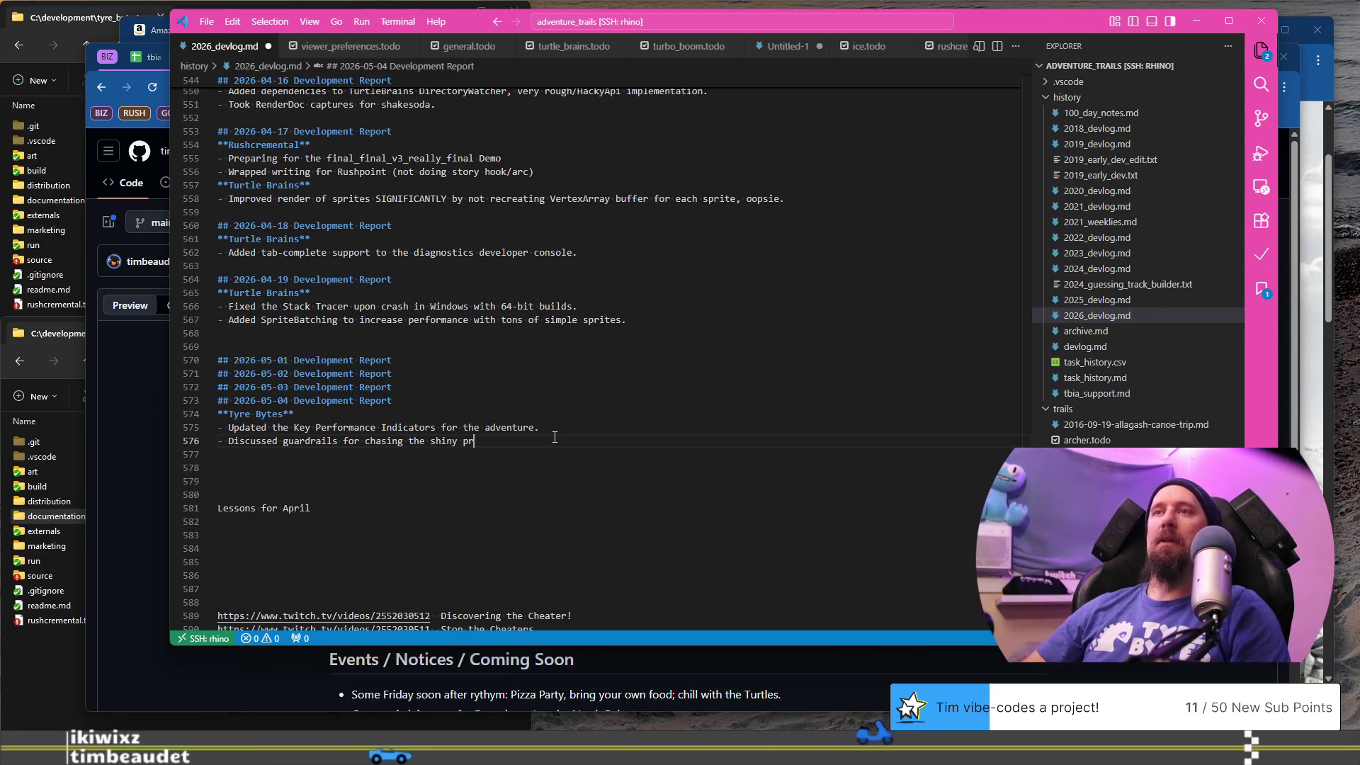
key(ctrl+Left)
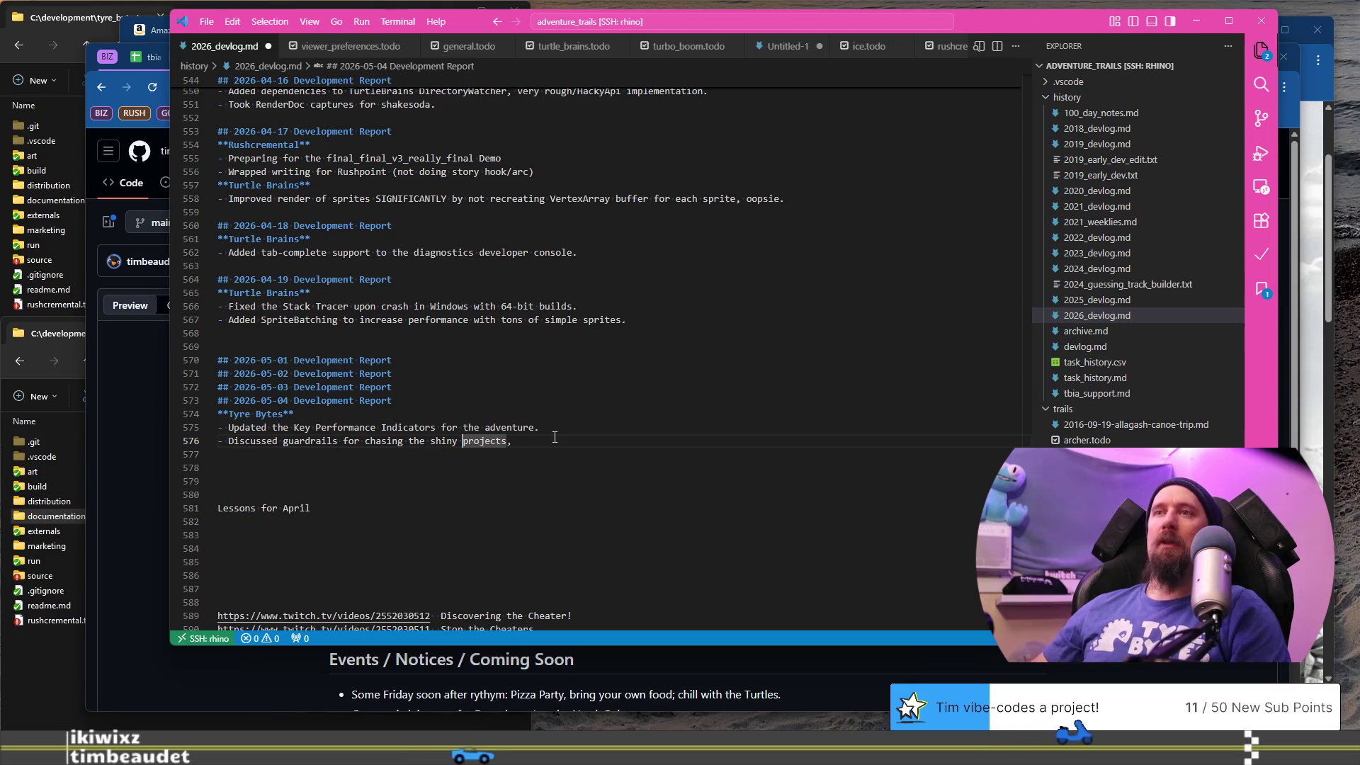
key(Left)
text(/m)
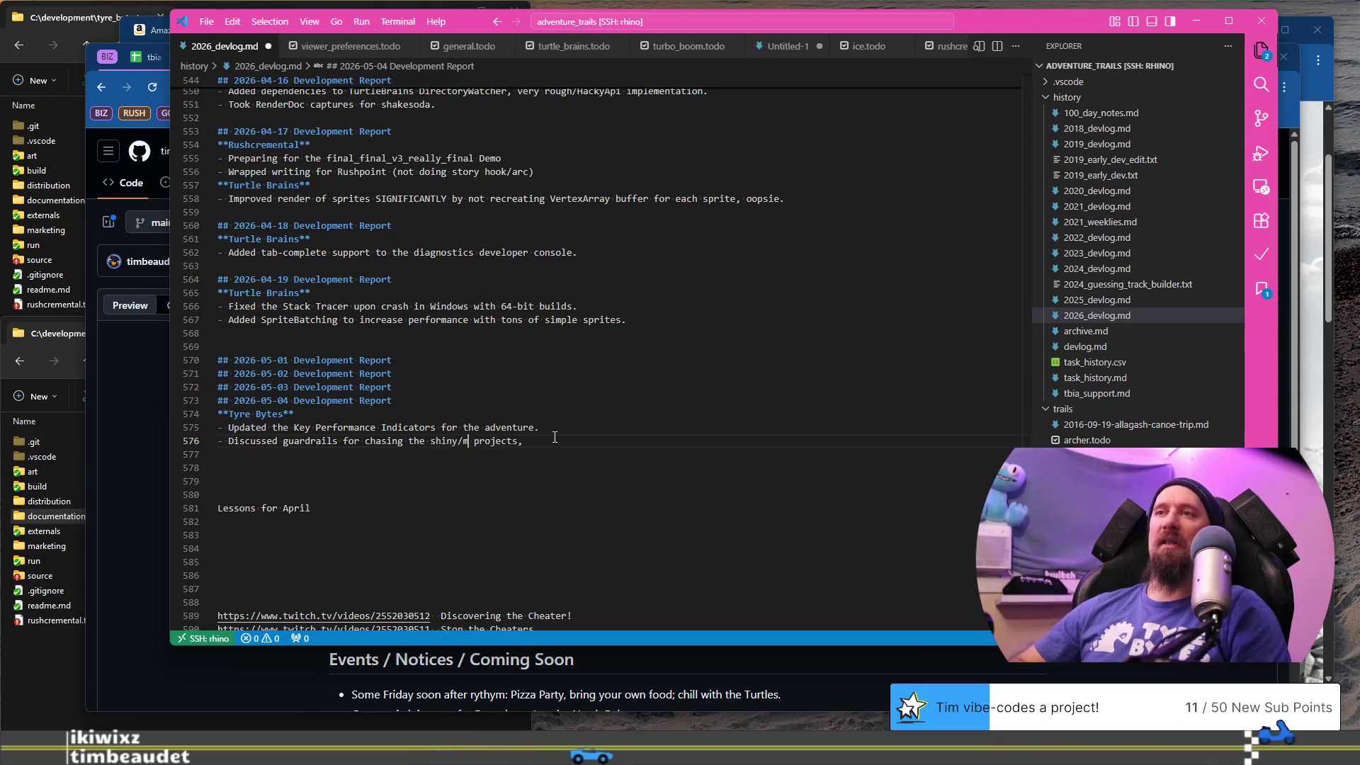
- Add a bullet 'Created a weekly topic for Reddit /r/racinggames' under May 4
key(Return)
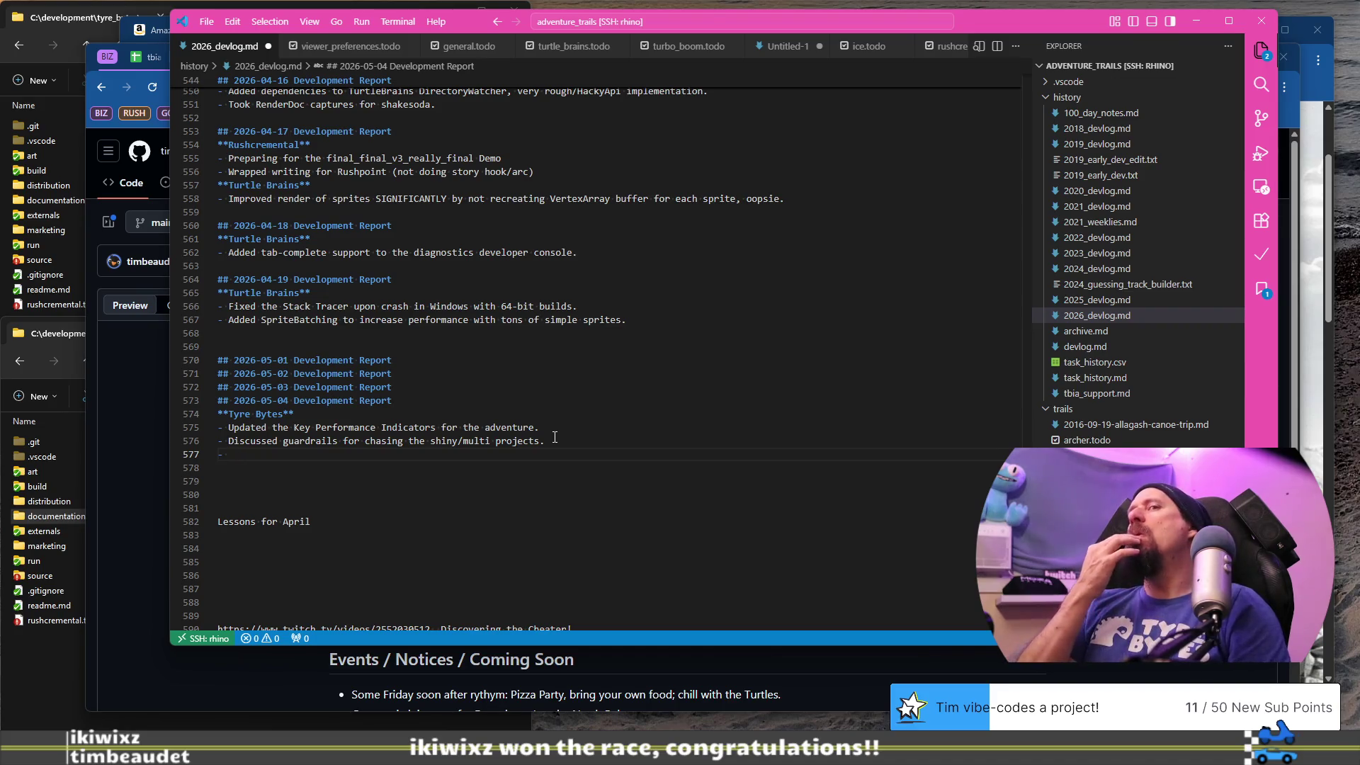
text(Created a weekly topic for a)
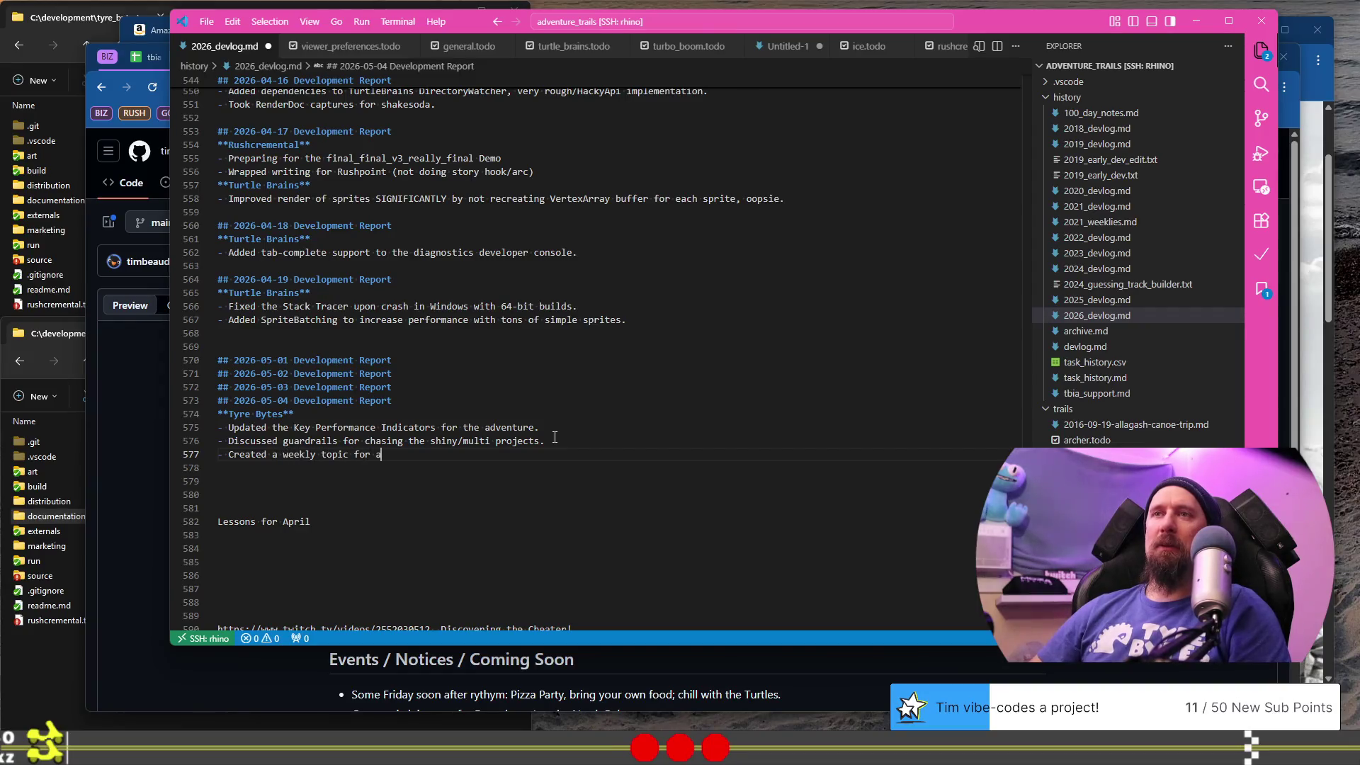
key(BackSpace)
text(Reddit)
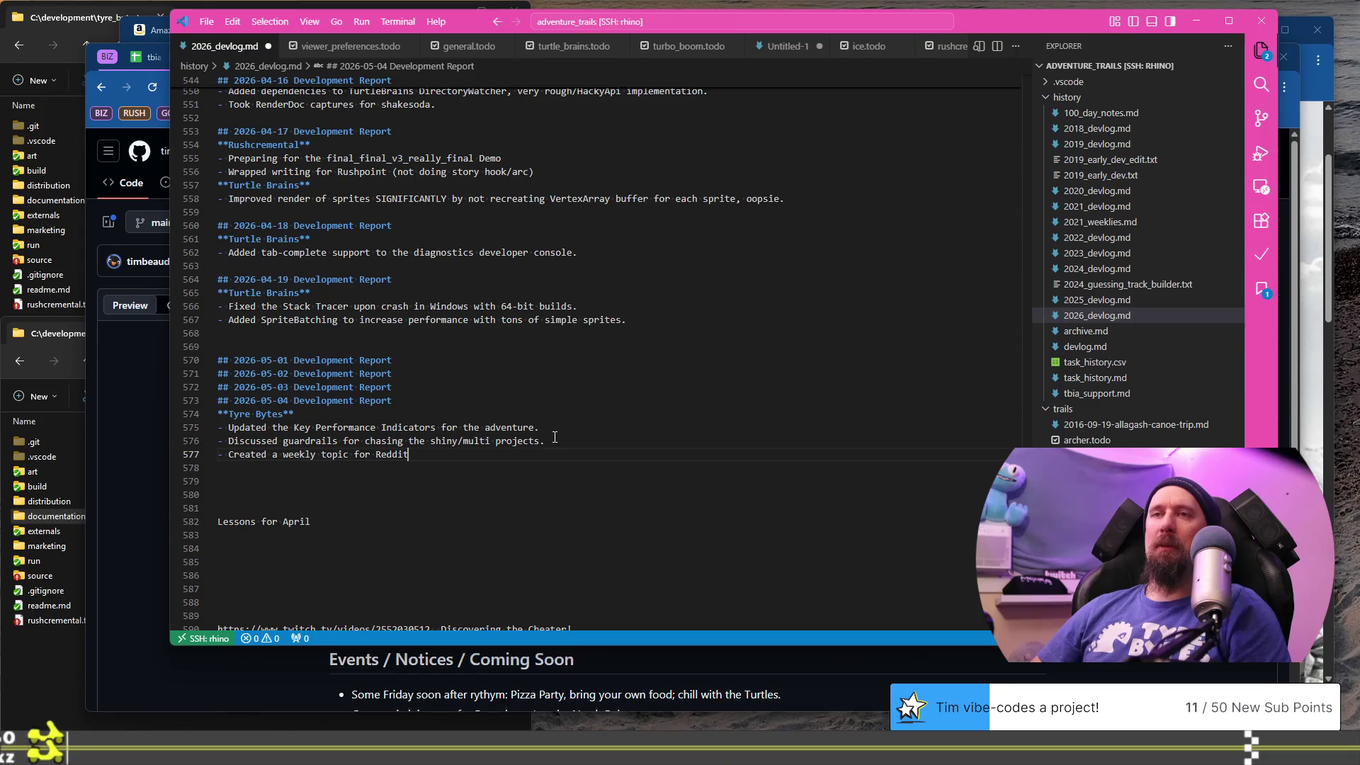
key(BackSpace)
key(BackSpace)
key(BackSpace)
text(/r/racinggames)
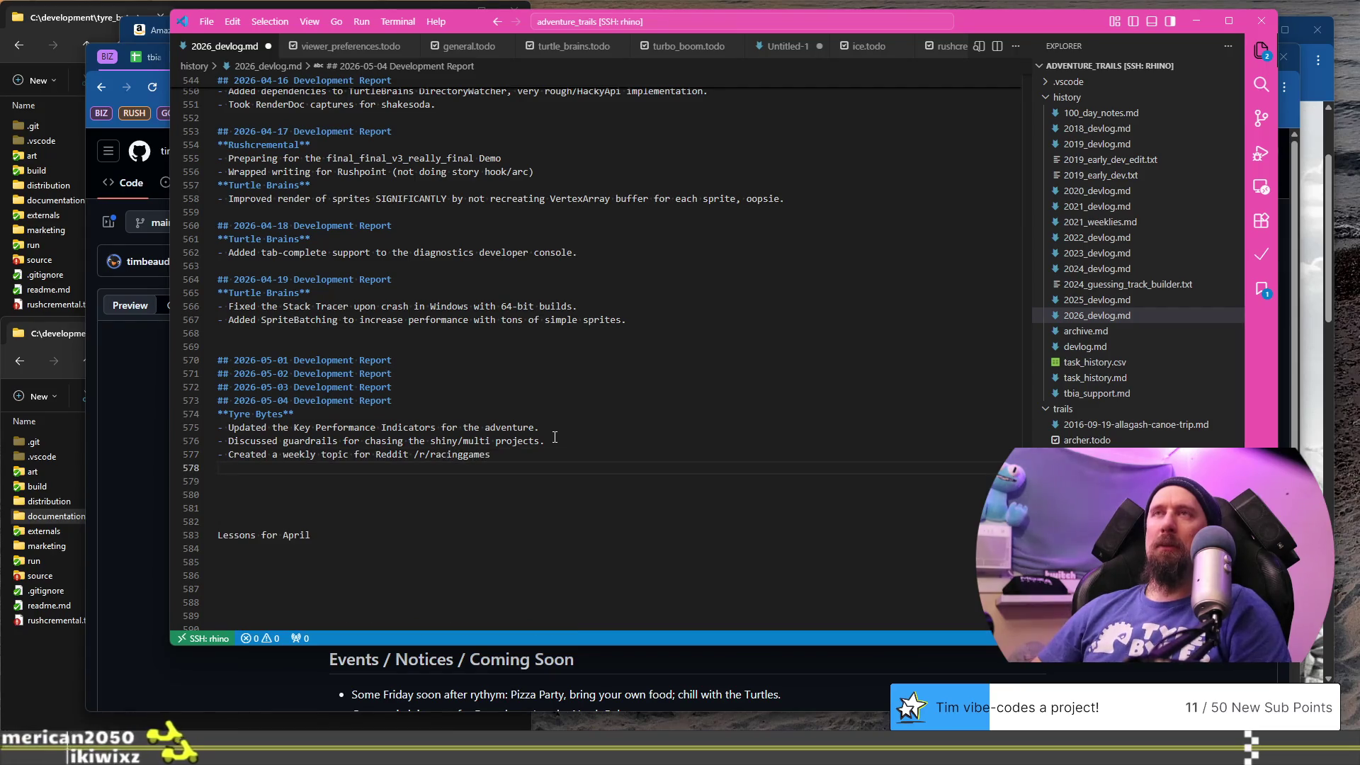
text(-)
key(Return)
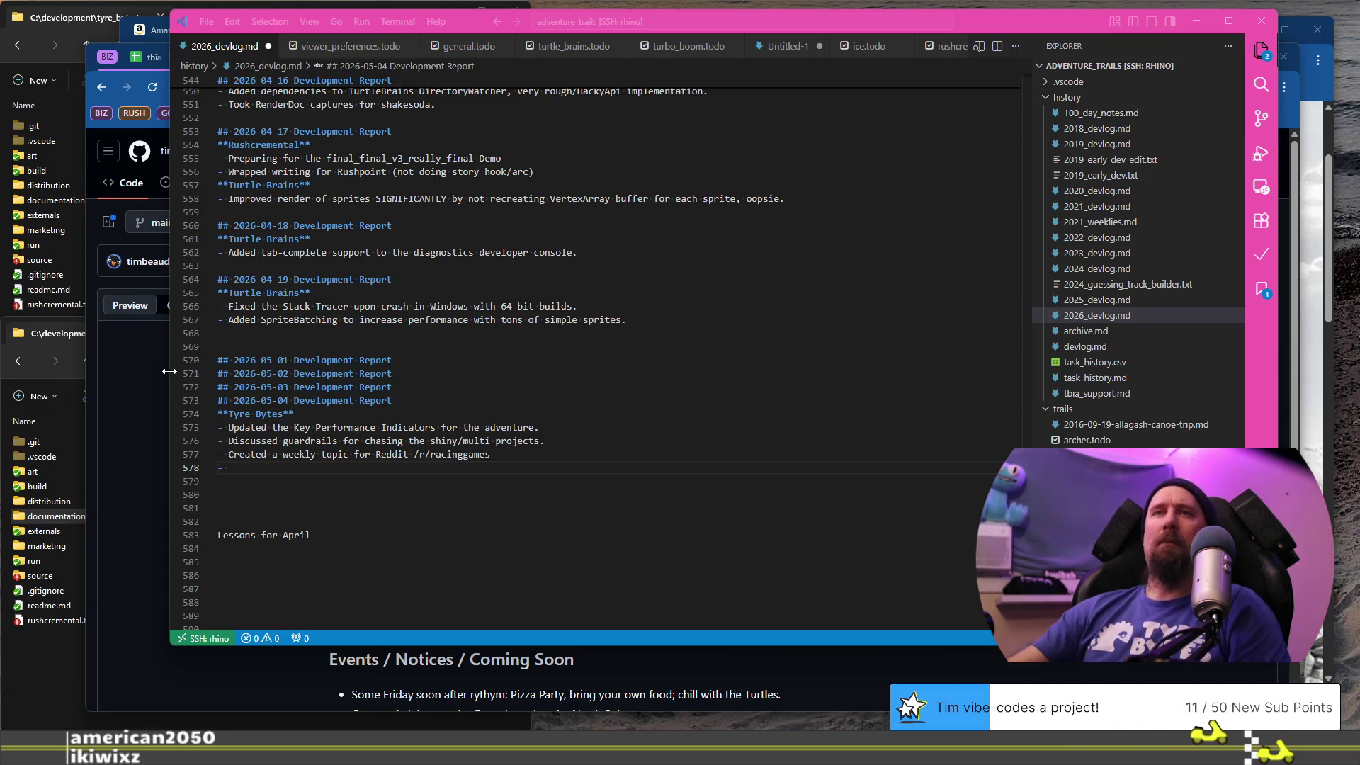
- Search Google for 'vrally game' in a new Chrome tab
click(148, 378)
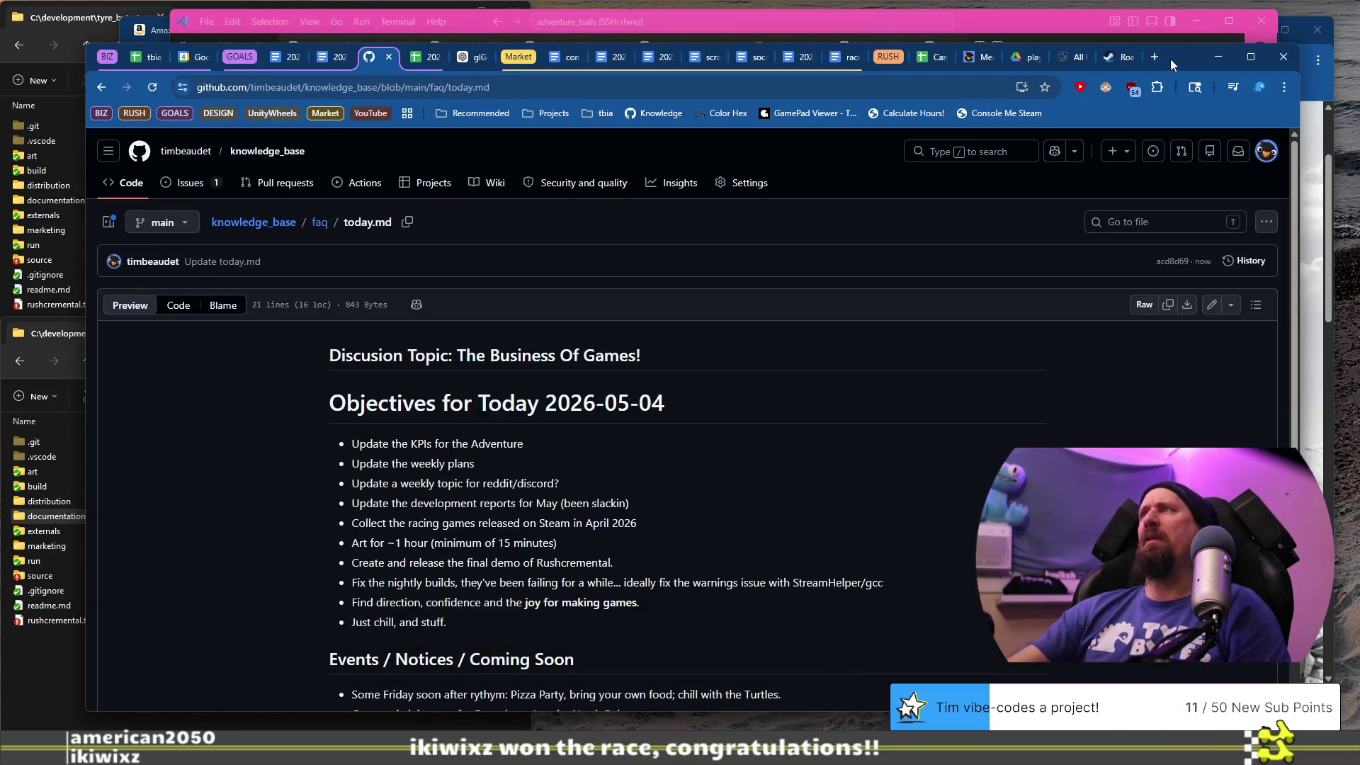
click(1157, 57)
text(vrally)
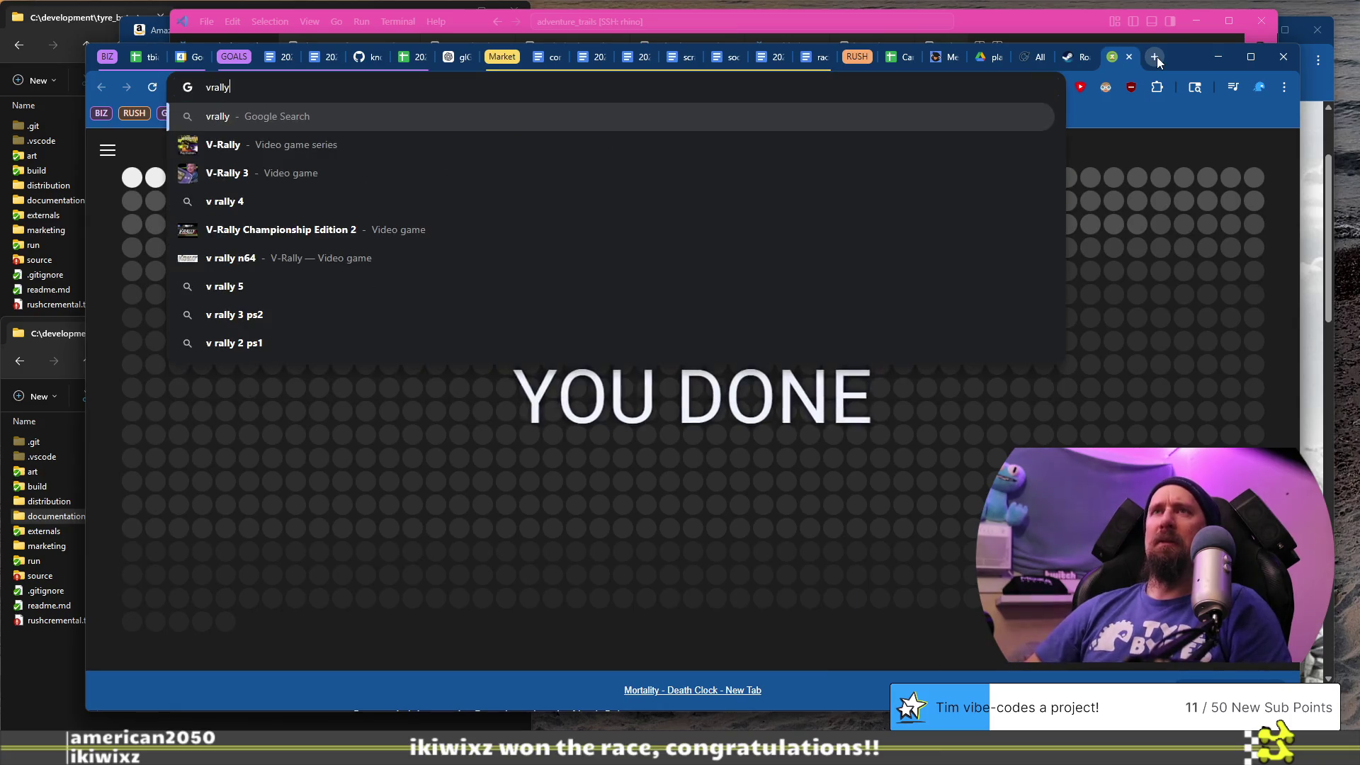
text( game)
key(Return)
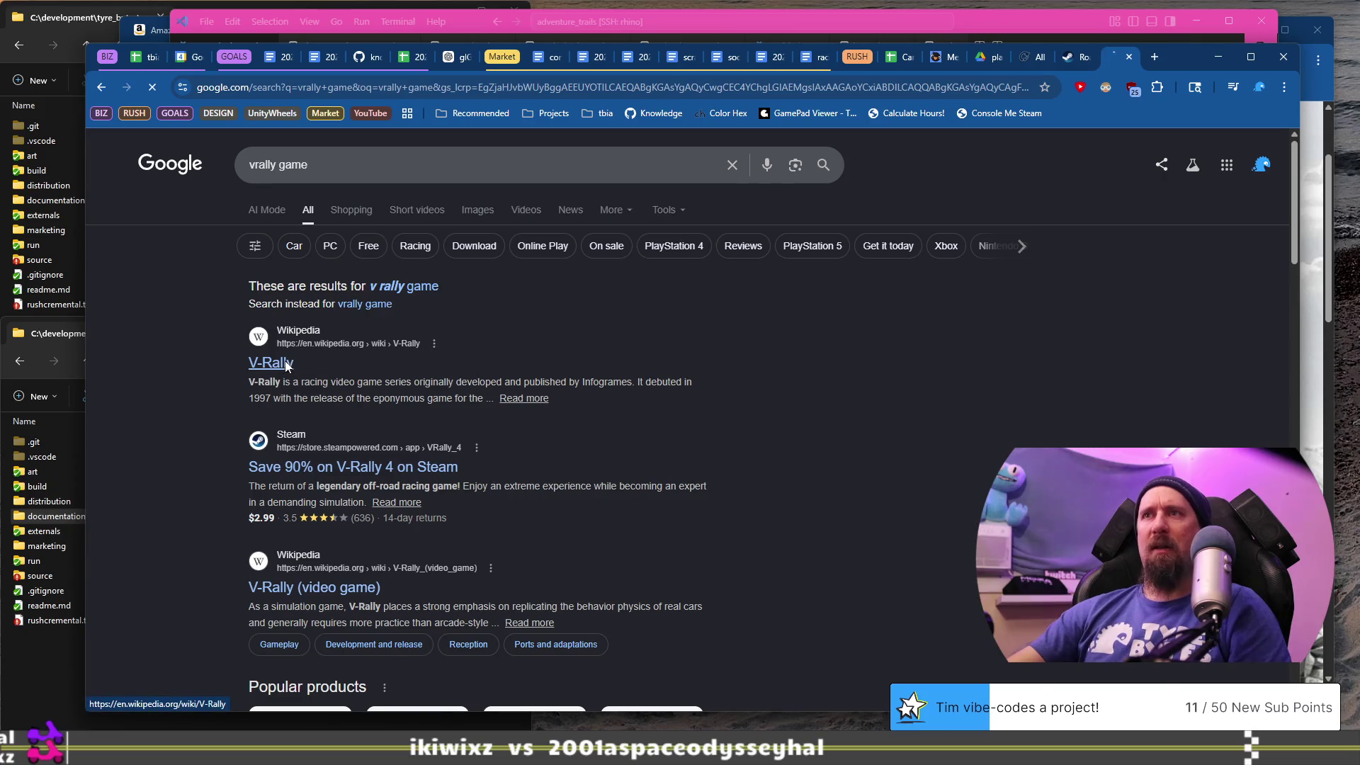
- Read the V-Rally series Wikipedia article listing V-Rally 4 (2018), then return to the Drive playtests folder
scroll(552, 386, down, 10)
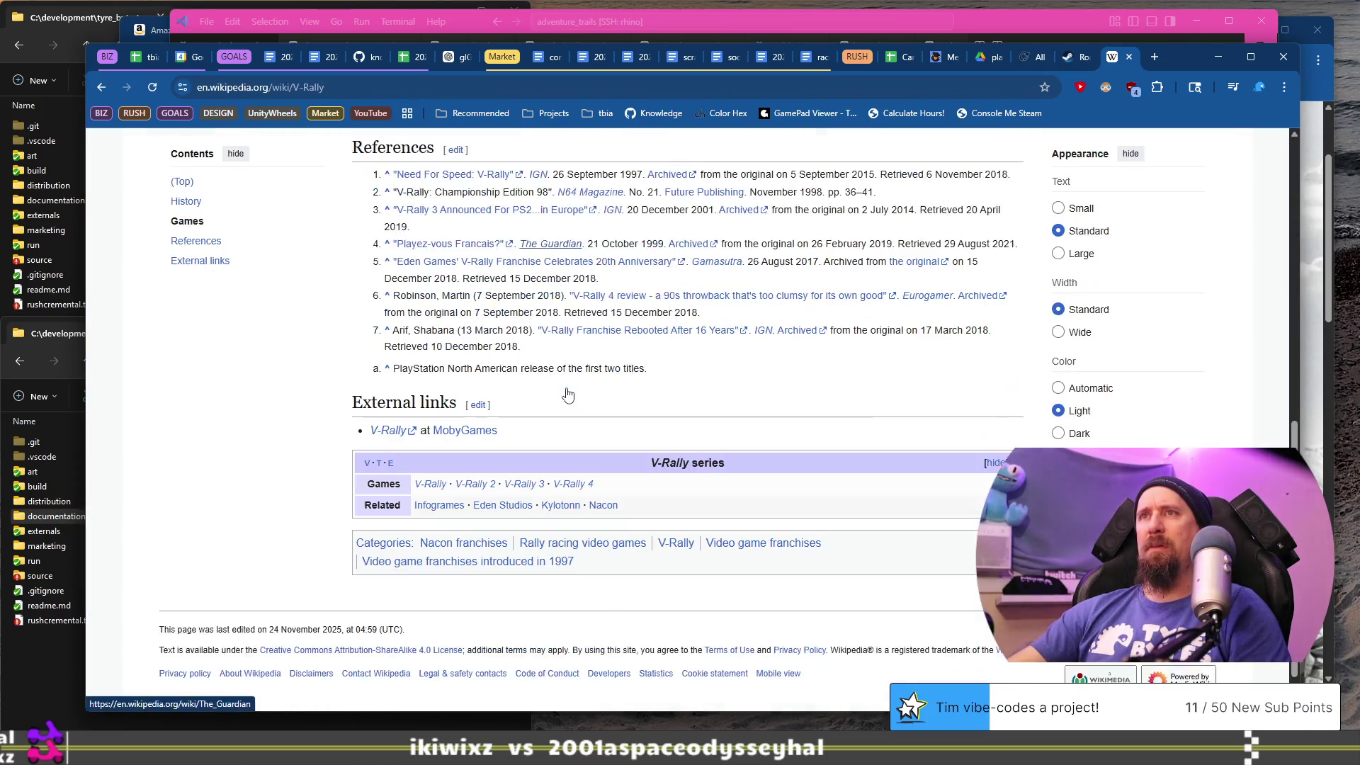
scroll(402, 465, up, 3)
scroll(402, 466, up, 4)
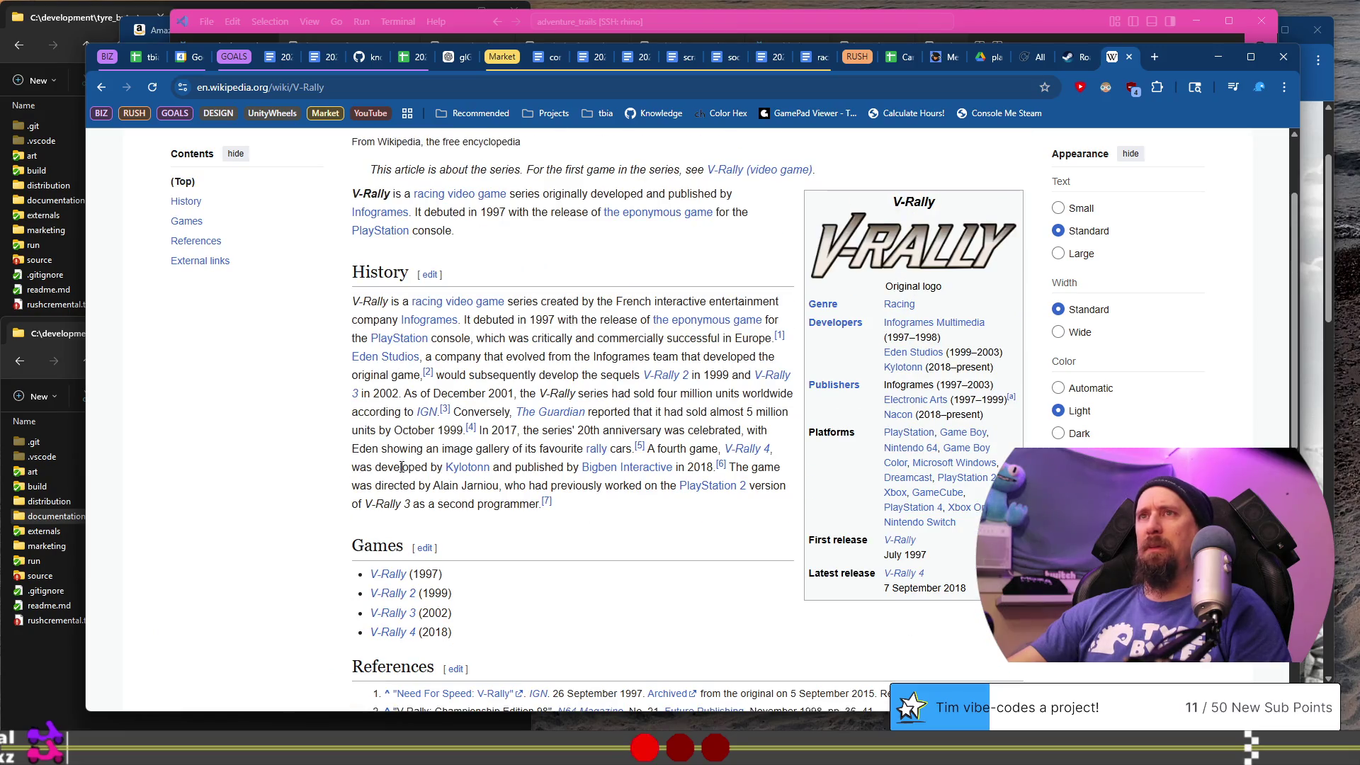
mouse_move(400, 580)
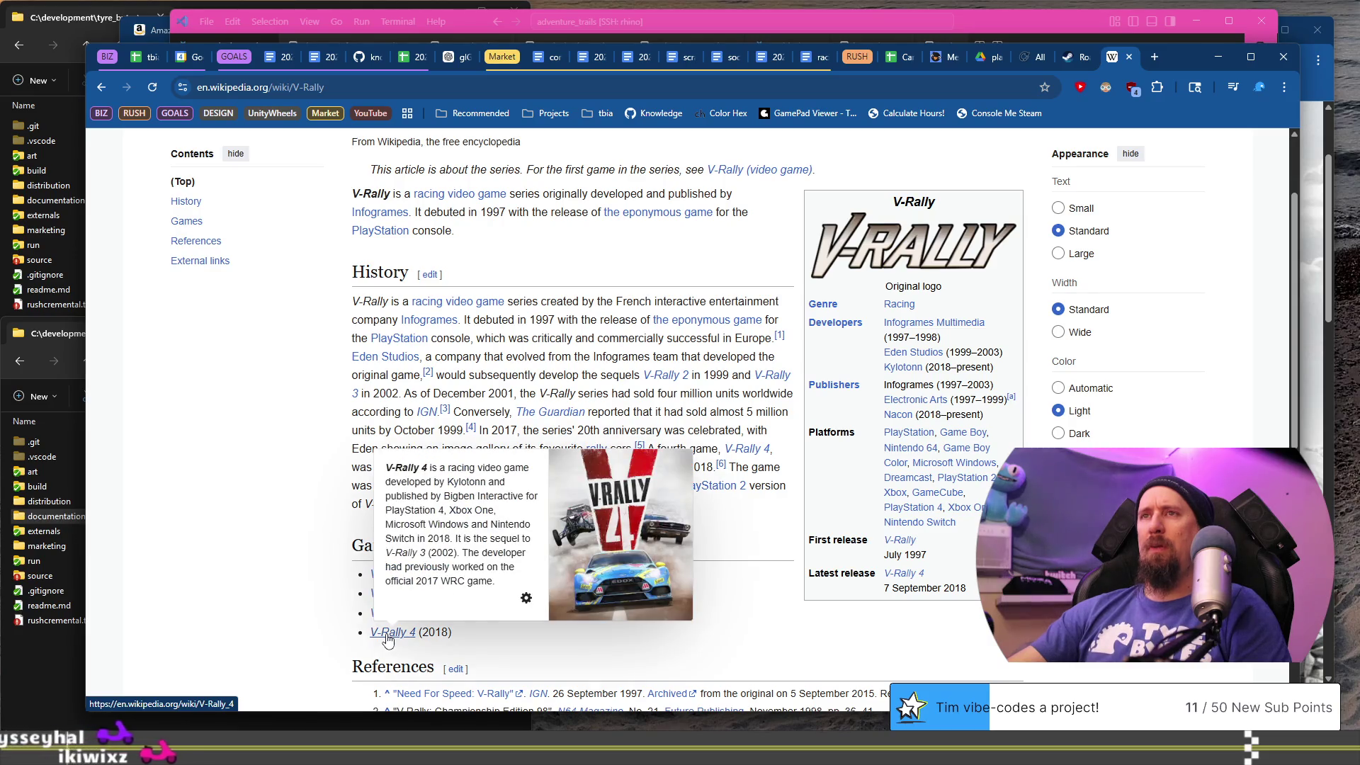
click(986, 60)
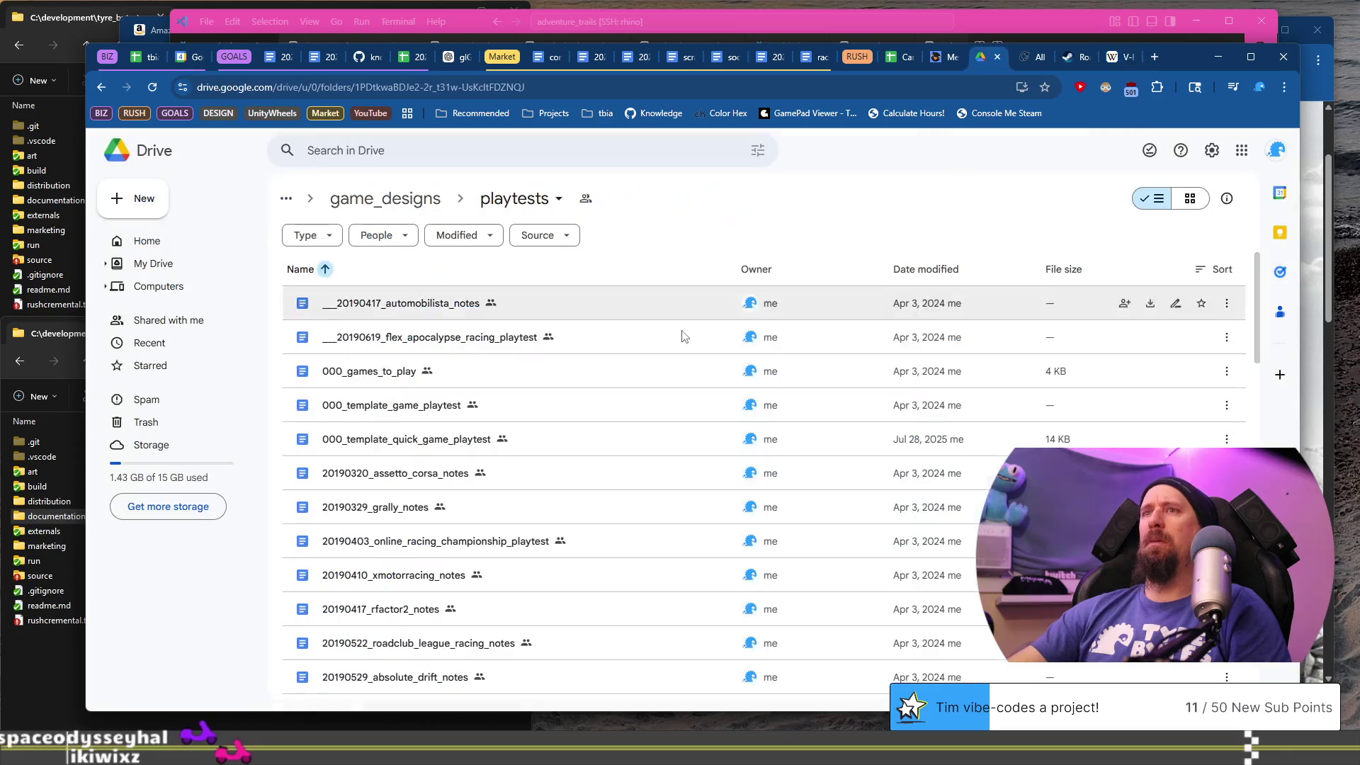
- Search Google Drive for 'rally'
scroll(513, 433, down, 8)
click(449, 151)
text(rall)
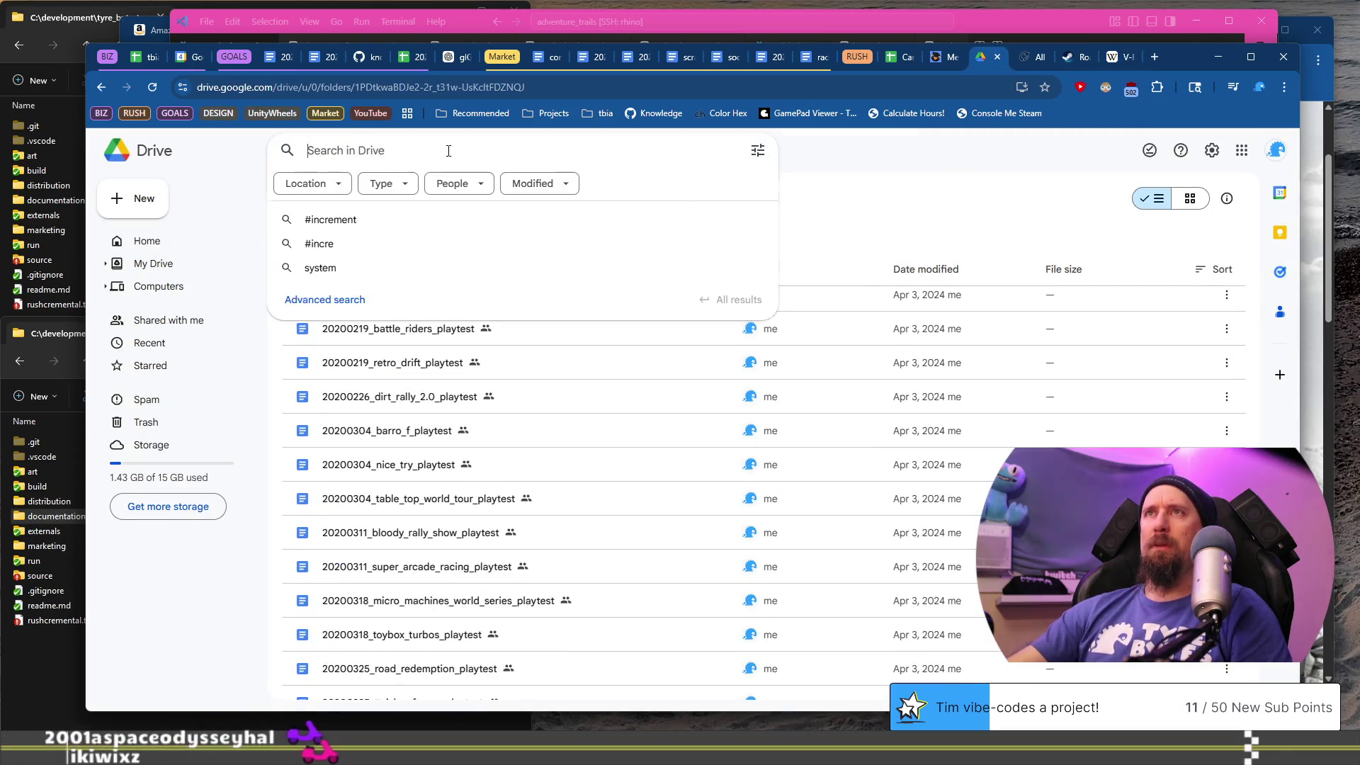
text(y)
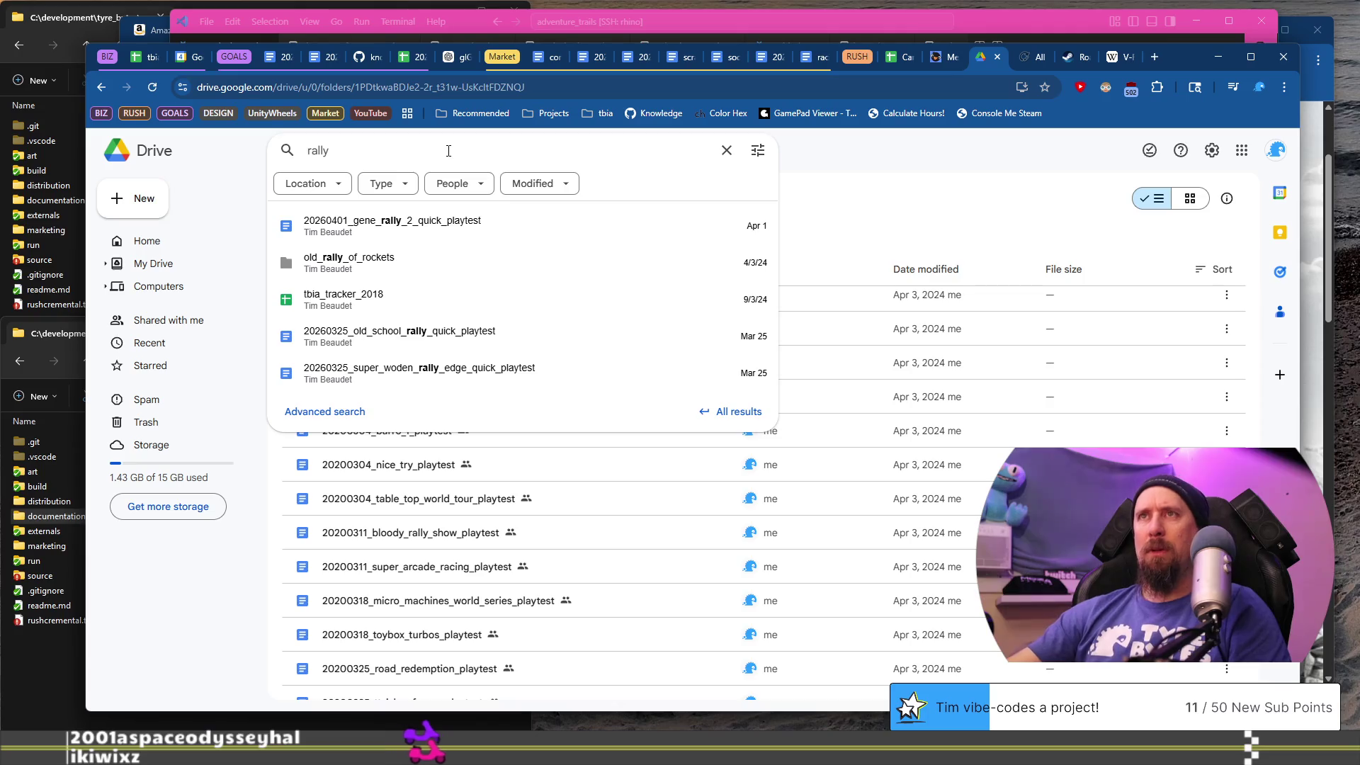
click(1015, 186)
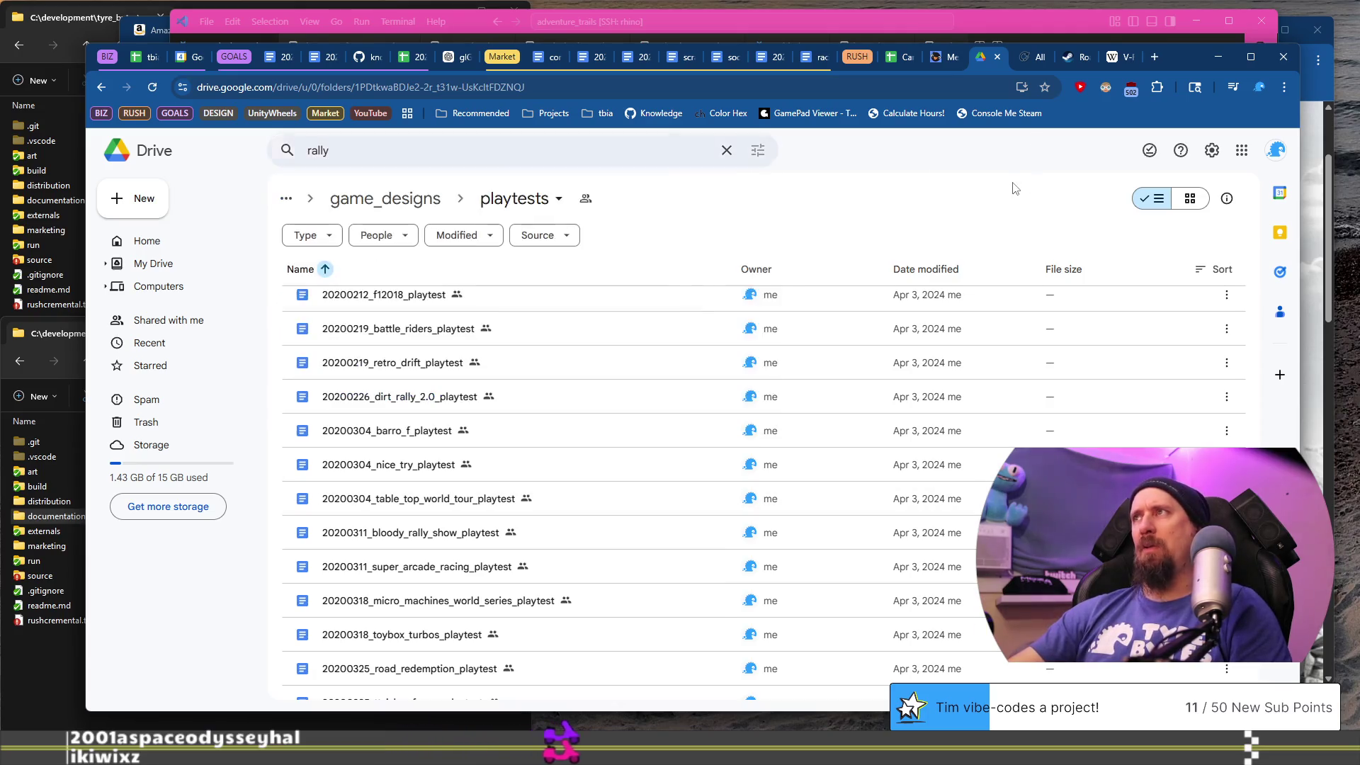
- Find 'rally' in the file list and open the 20200401_vrally4_playtest document
key(ctrl+f)
text(rally)
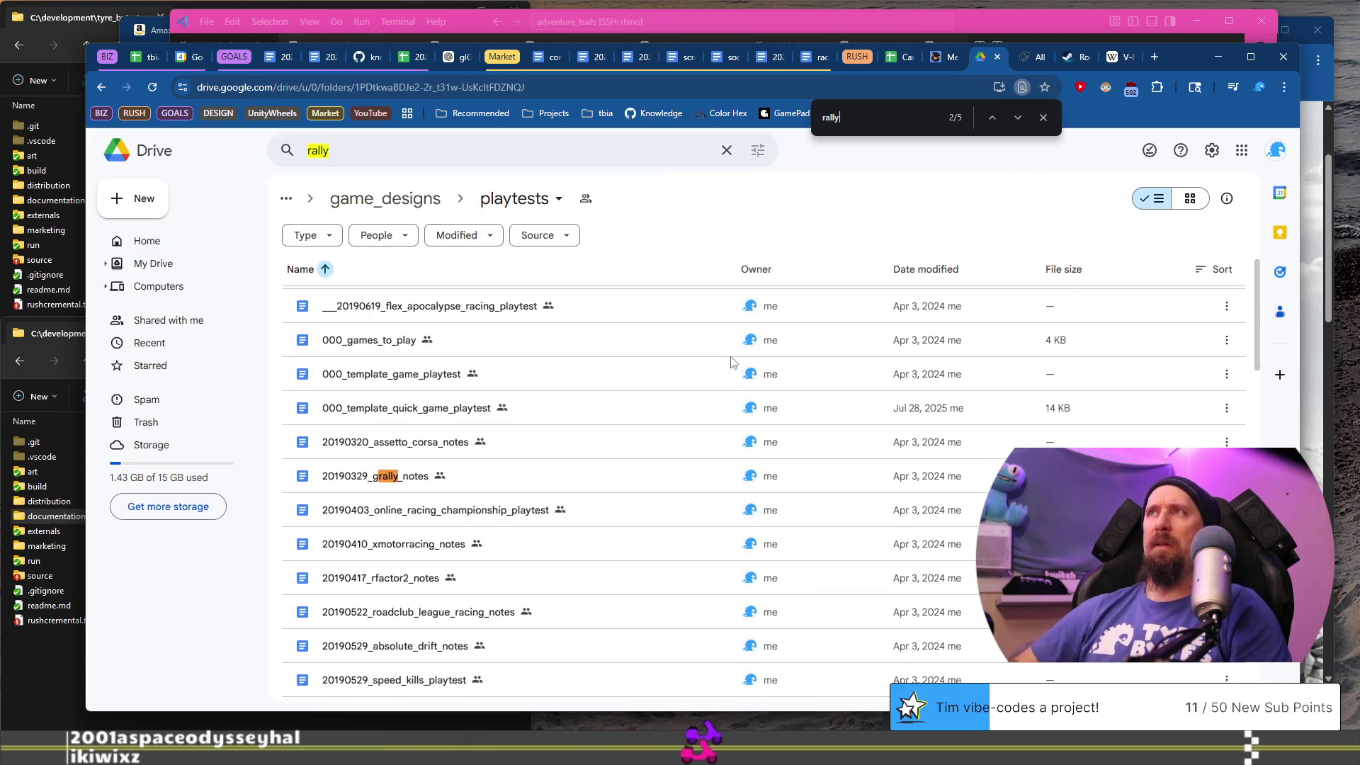
scroll(673, 459, down, 5)
scroll(673, 459, down, 10)
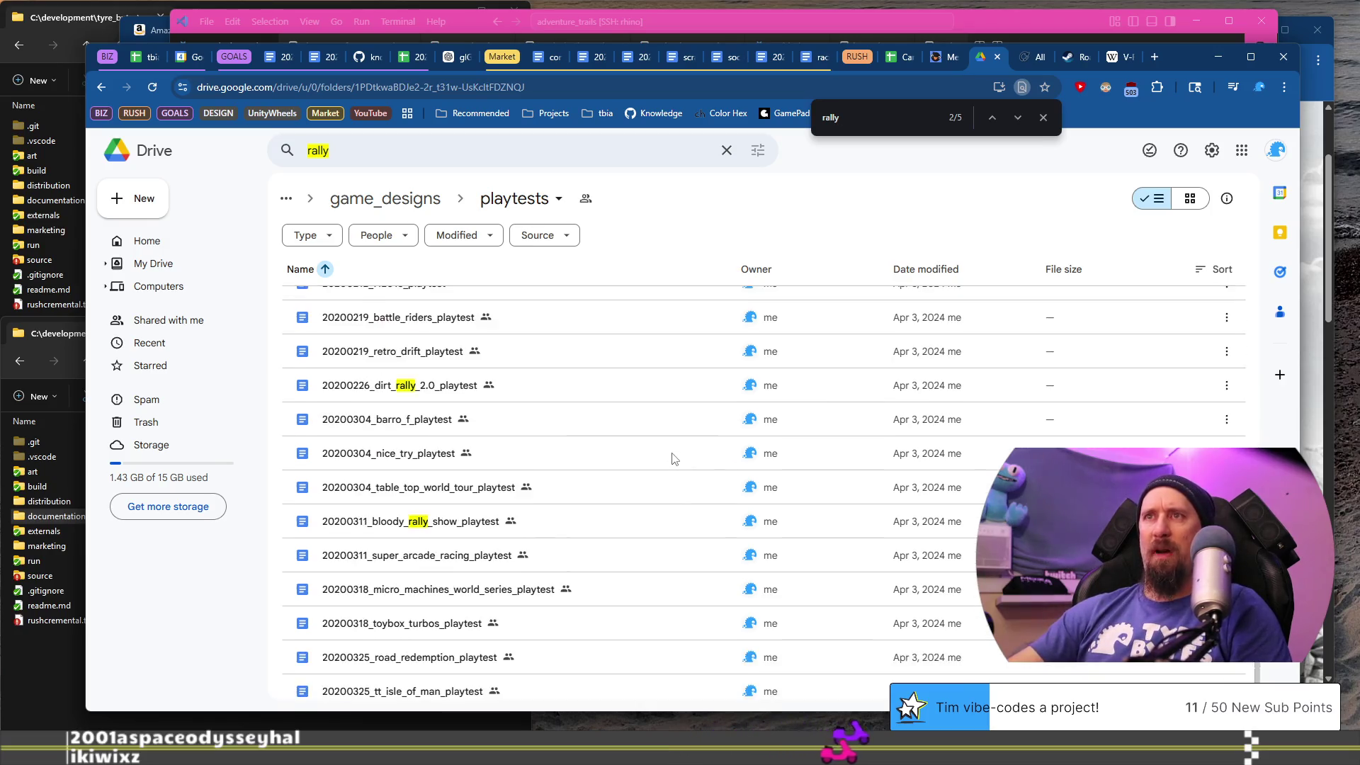
scroll(673, 459, up, 1)
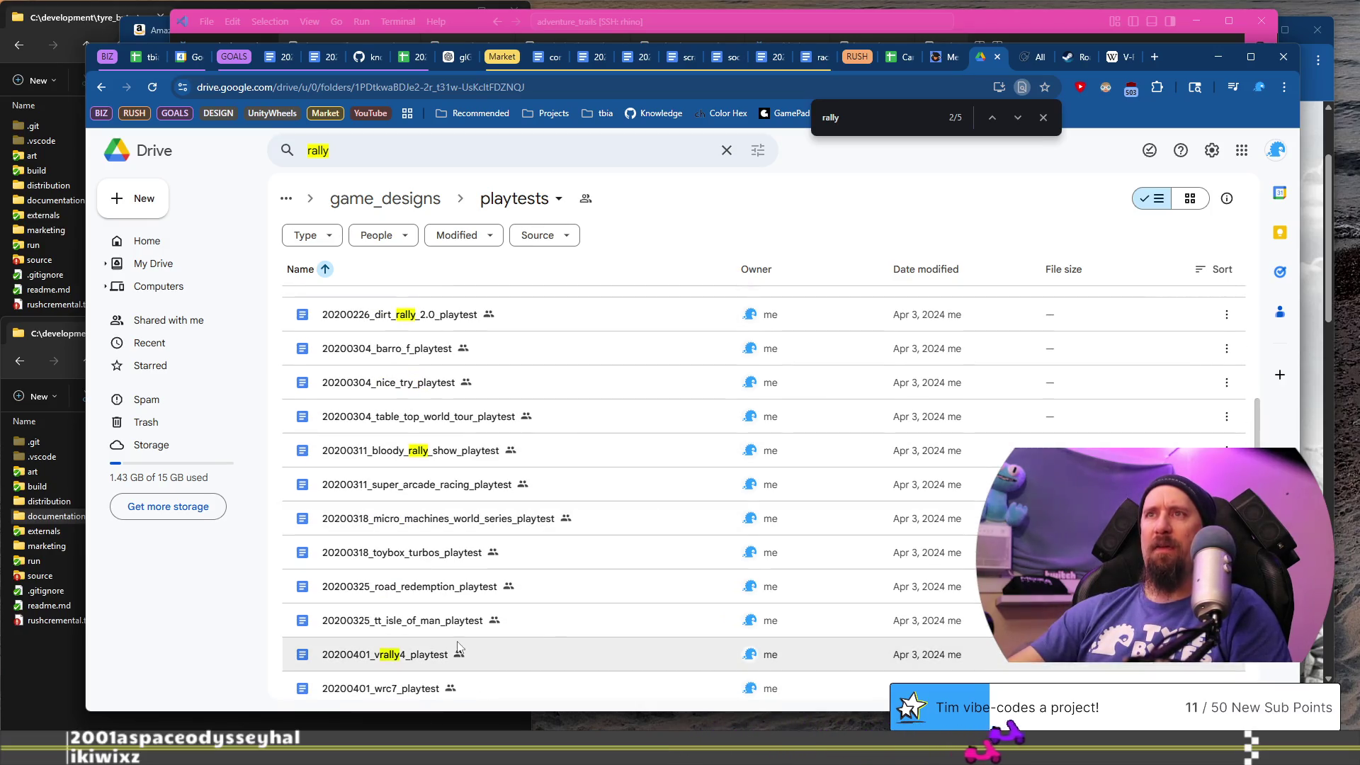
scroll(547, 643, down, 1)
click(419, 585)
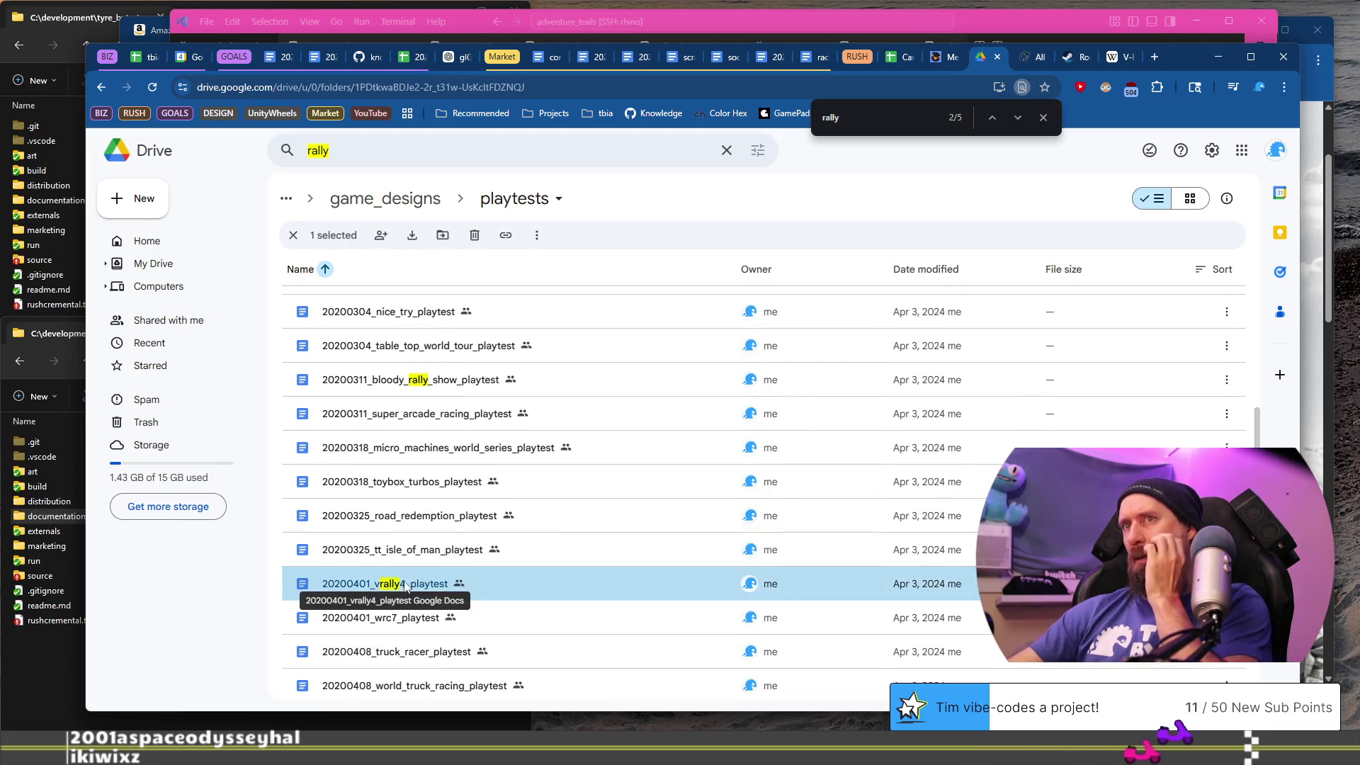
double_click(419, 583)
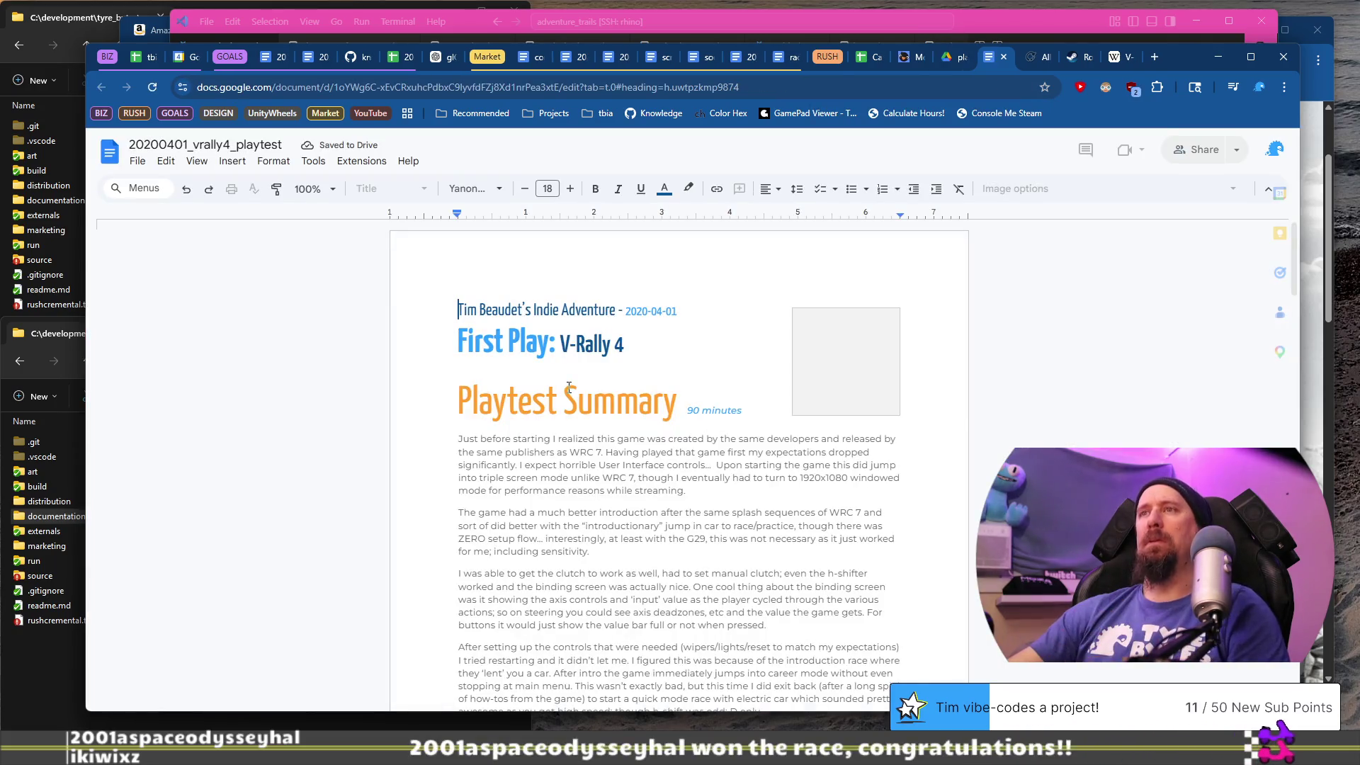
scroll(662, 425, down, 15)
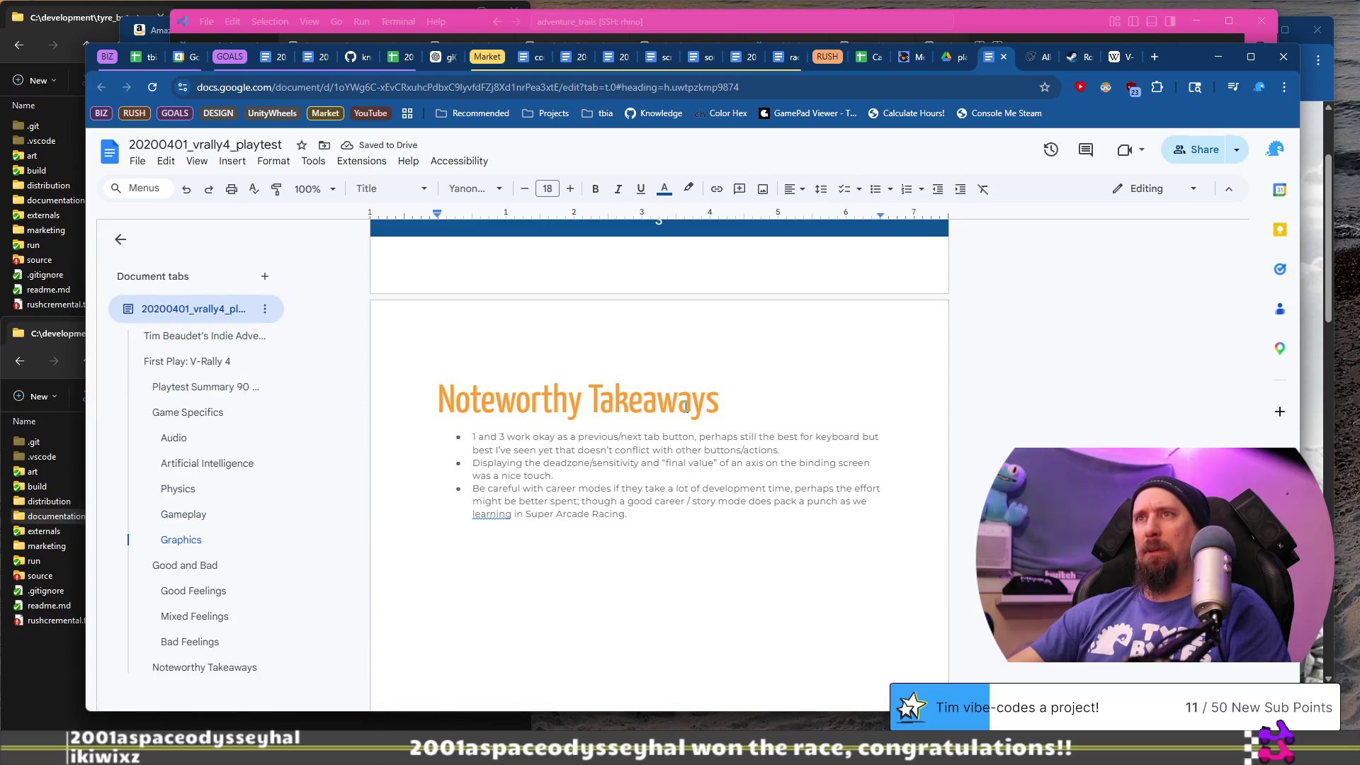
scroll(685, 407, up, 5)
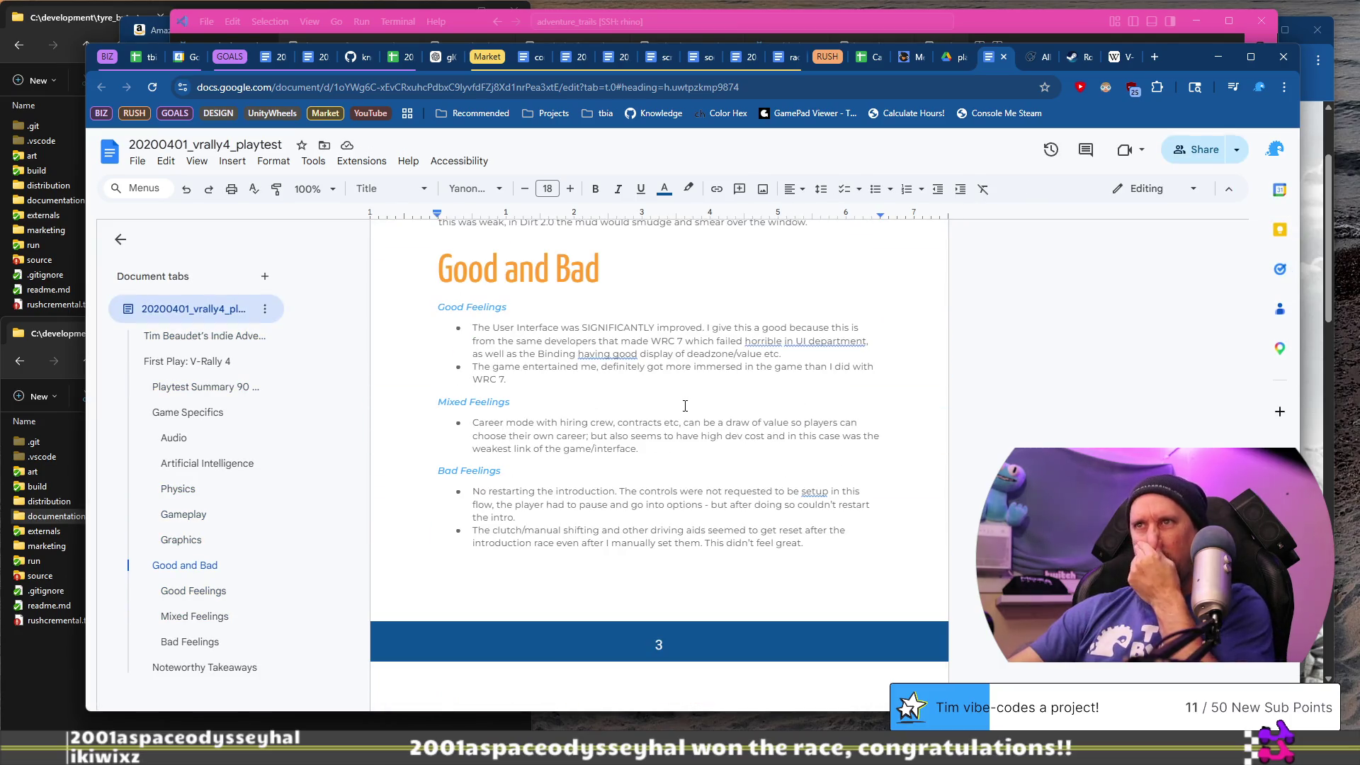
mouse_move(618, 492)
mouse_down()
mouse_move(628, 520)
mouse_move(543, 510)
mouse_move(532, 522)
mouse_move(694, 508)
mouse_move(700, 522)
mouse_up()
drag(479, 533, 812, 541)
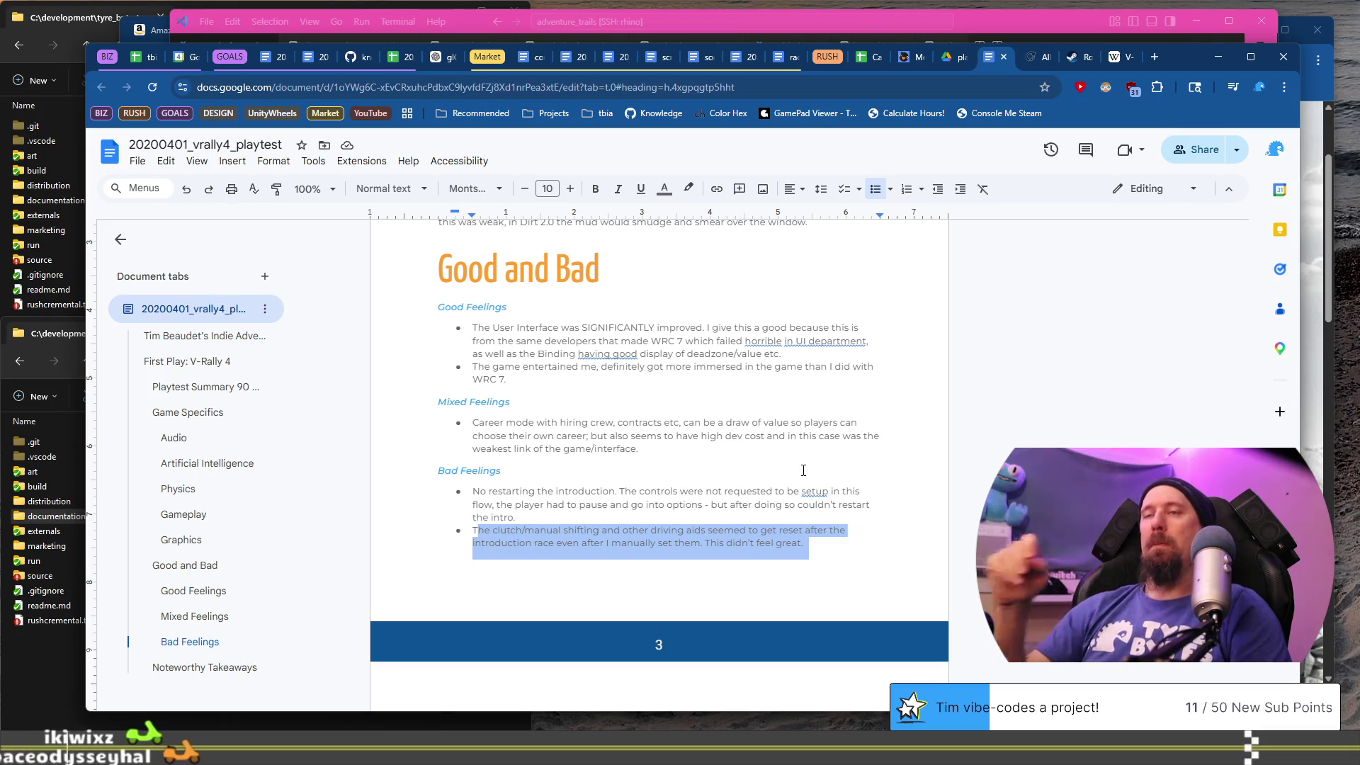
mouse_move(516, 423)
mouse_down()
mouse_move(683, 437)
mouse_move(616, 440)
mouse_move(636, 449)
mouse_up()
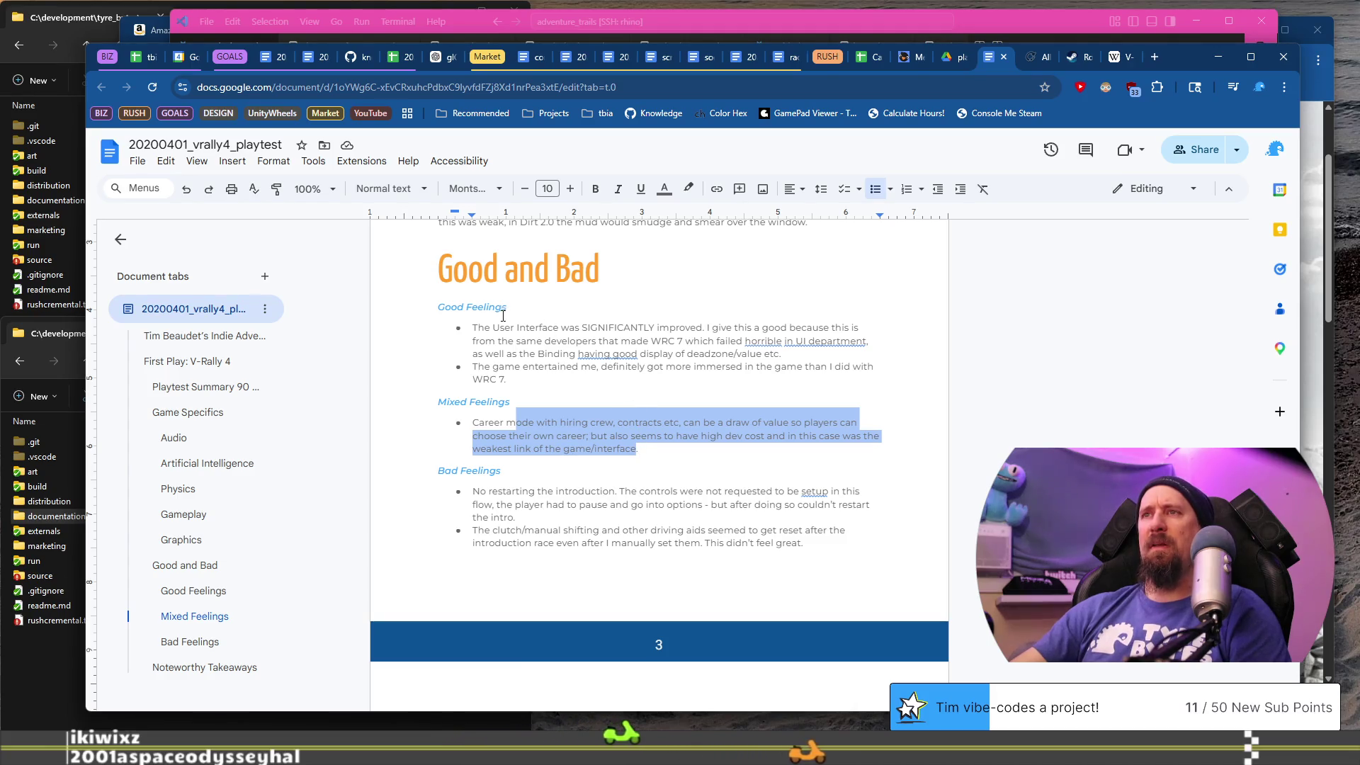
mouse_move(471, 328)
mouse_down()
mouse_move(718, 315)
mouse_move(720, 341)
mouse_up()
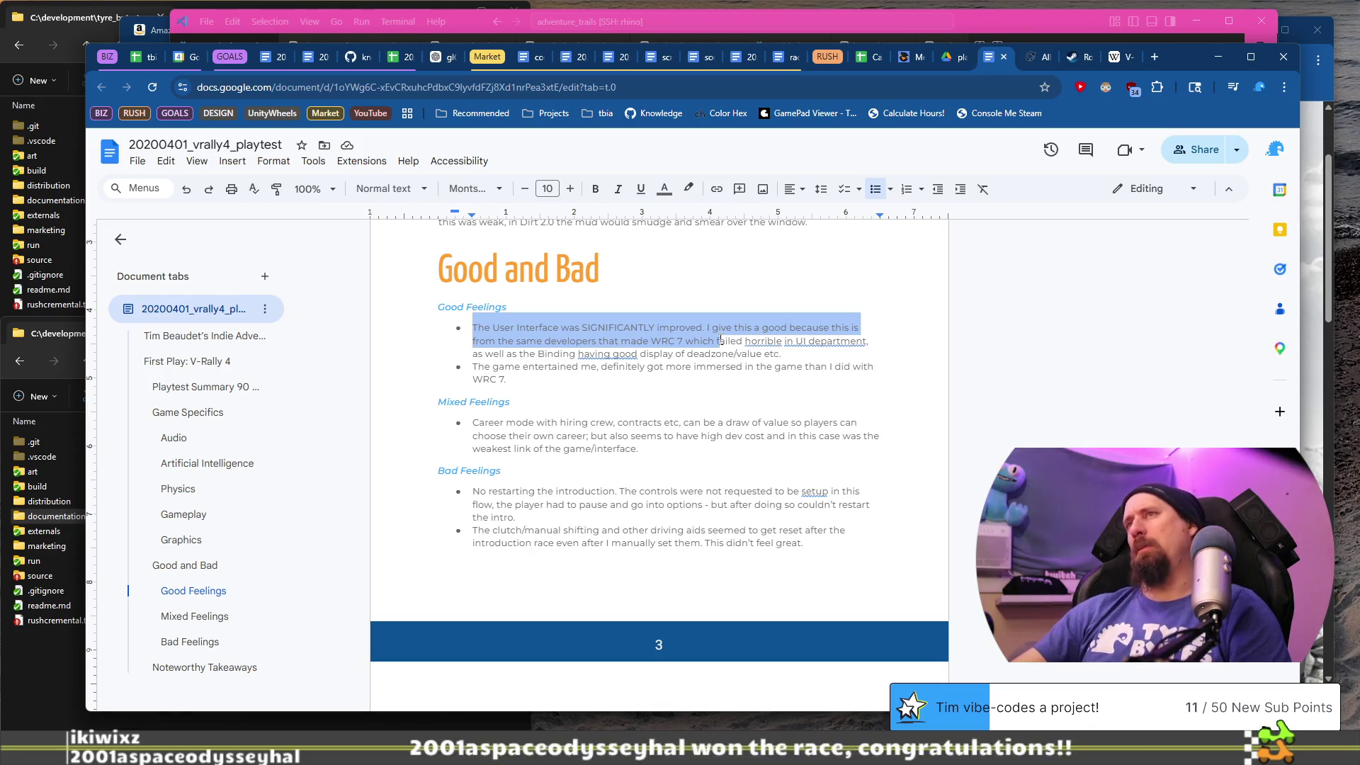
mouse_move(708, 340)
mouse_down()
mouse_move(698, 327)
mouse_move(702, 354)
mouse_move(587, 354)
mouse_move(567, 339)
mouse_move(871, 341)
mouse_up()
drag(787, 348, 782, 343)
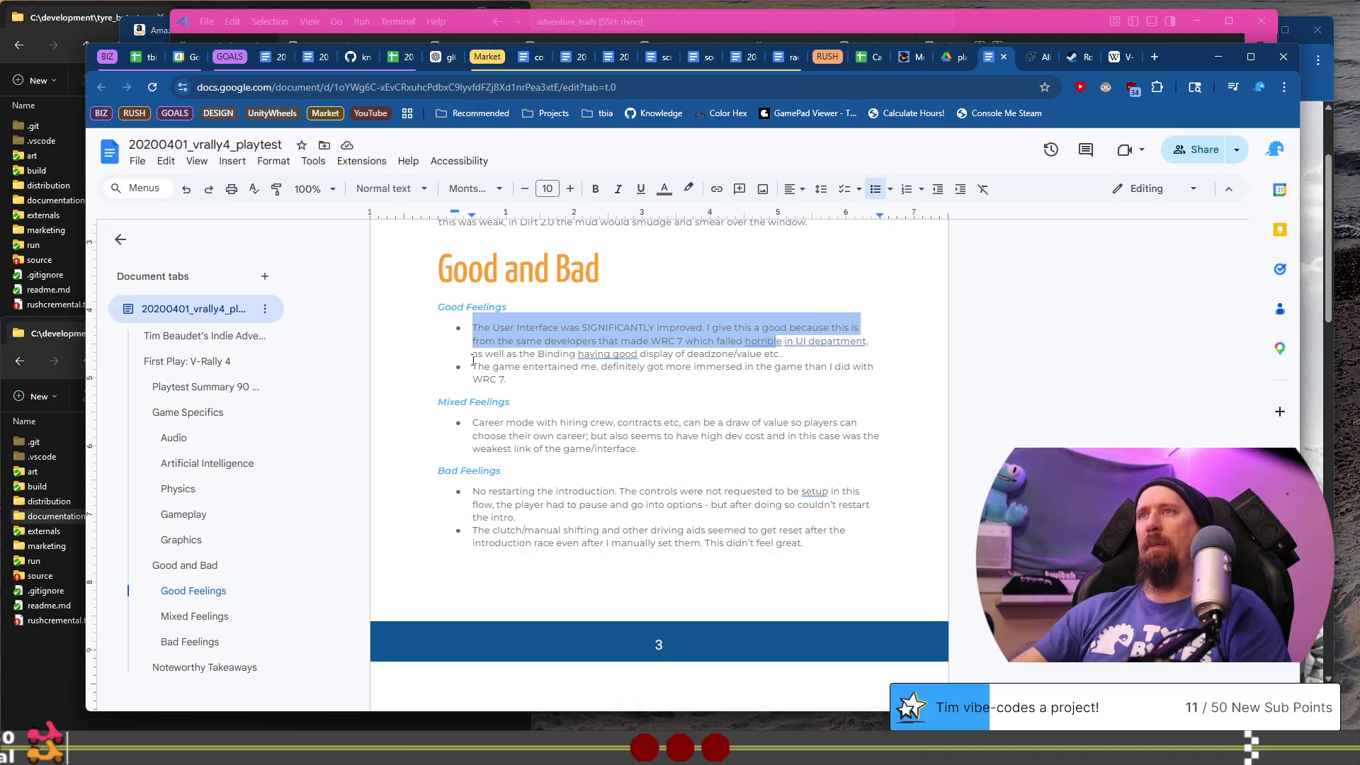
drag(477, 355, 568, 350)
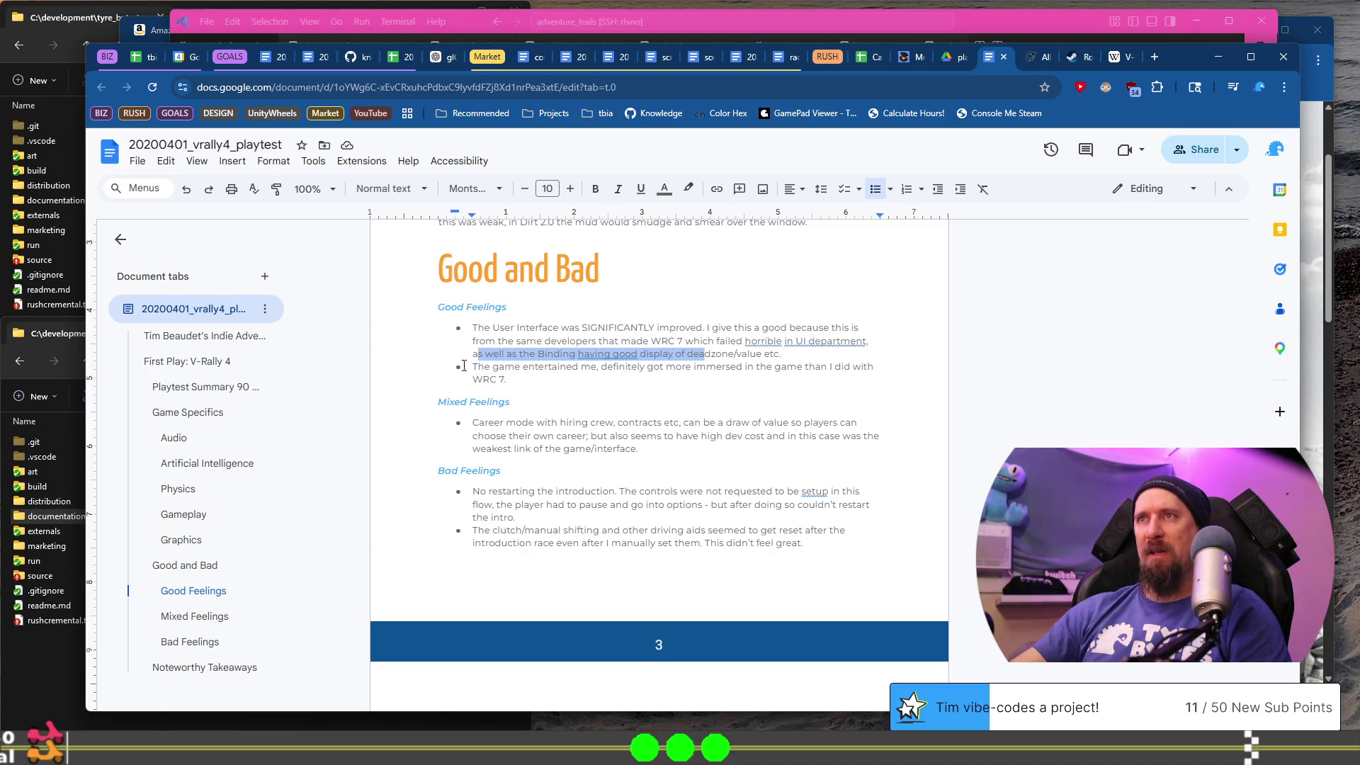
mouse_move(478, 368)
mouse_down()
mouse_move(512, 380)
mouse_move(829, 368)
mouse_move(791, 377)
mouse_up()
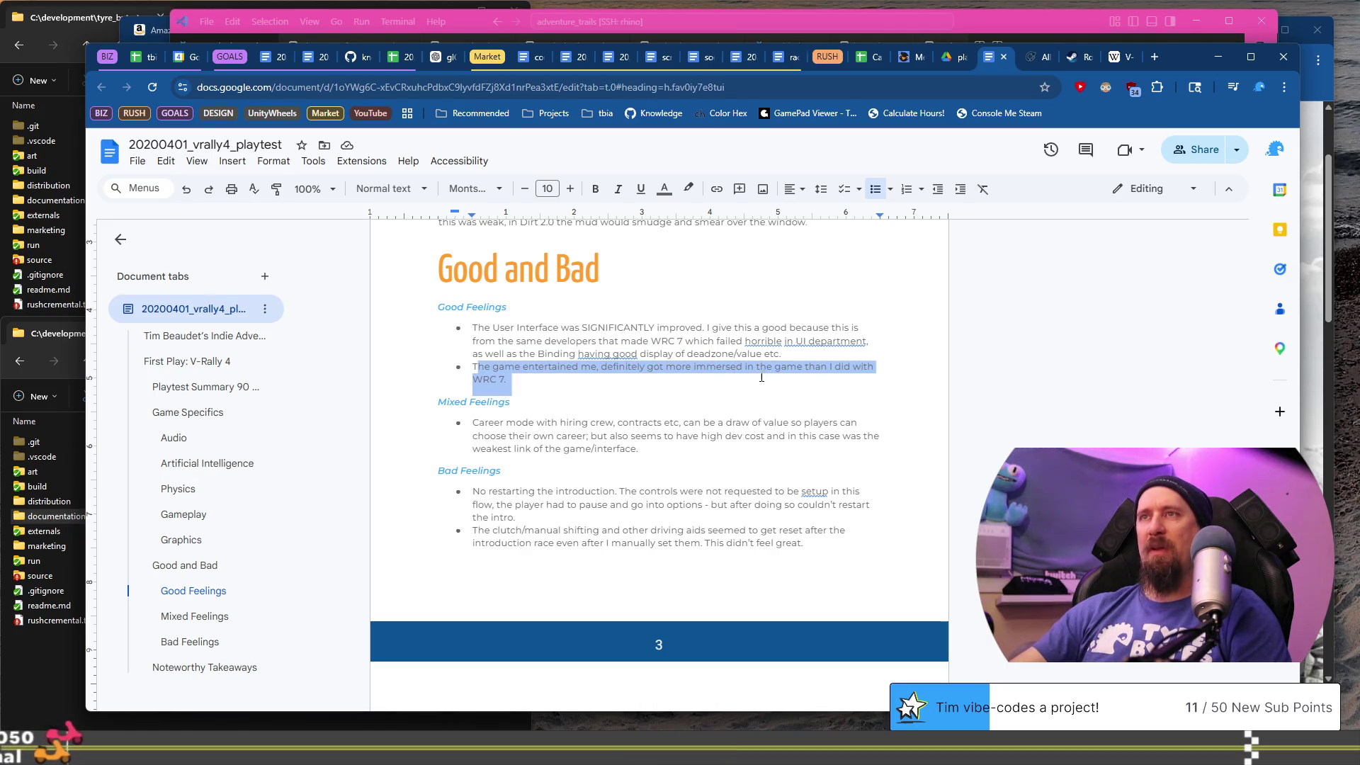
scroll(756, 386, down, 4)
scroll(744, 392, down, 3)
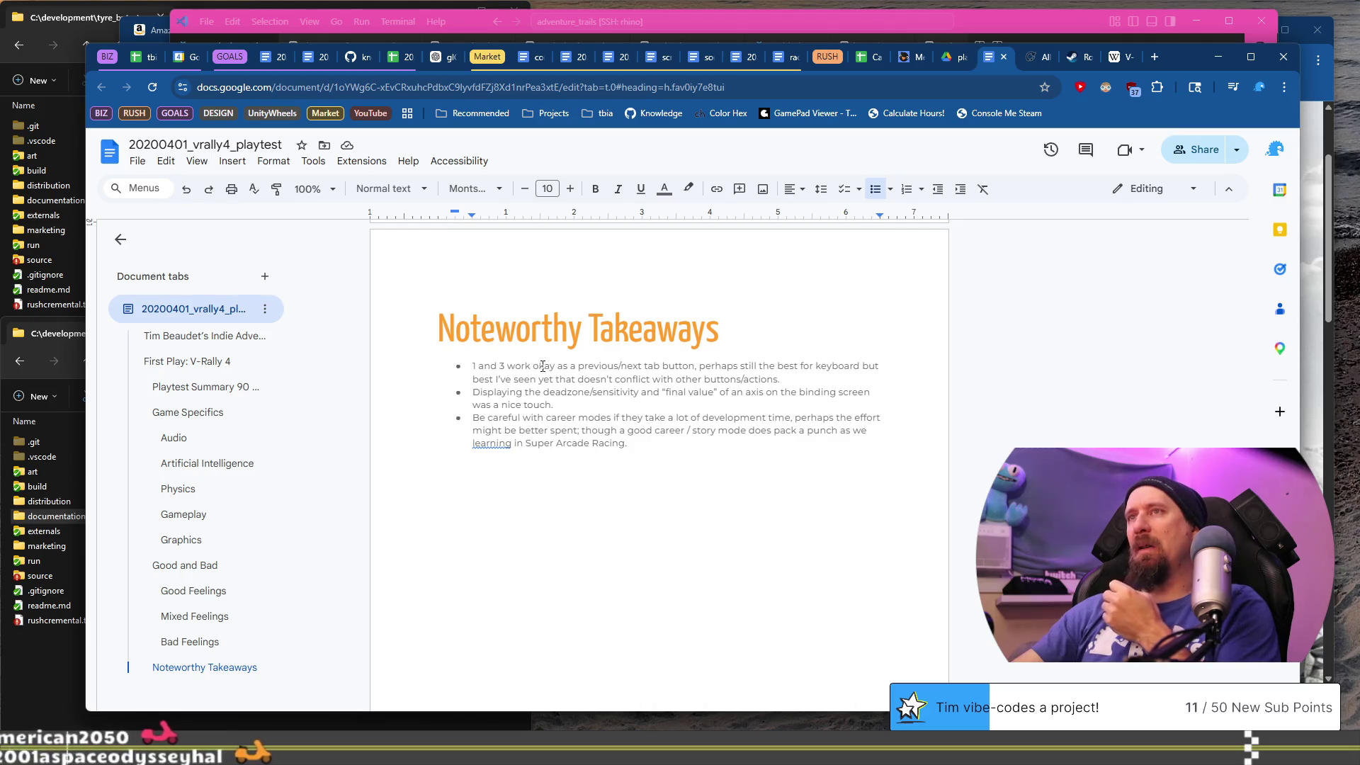
drag(550, 366, 646, 368)
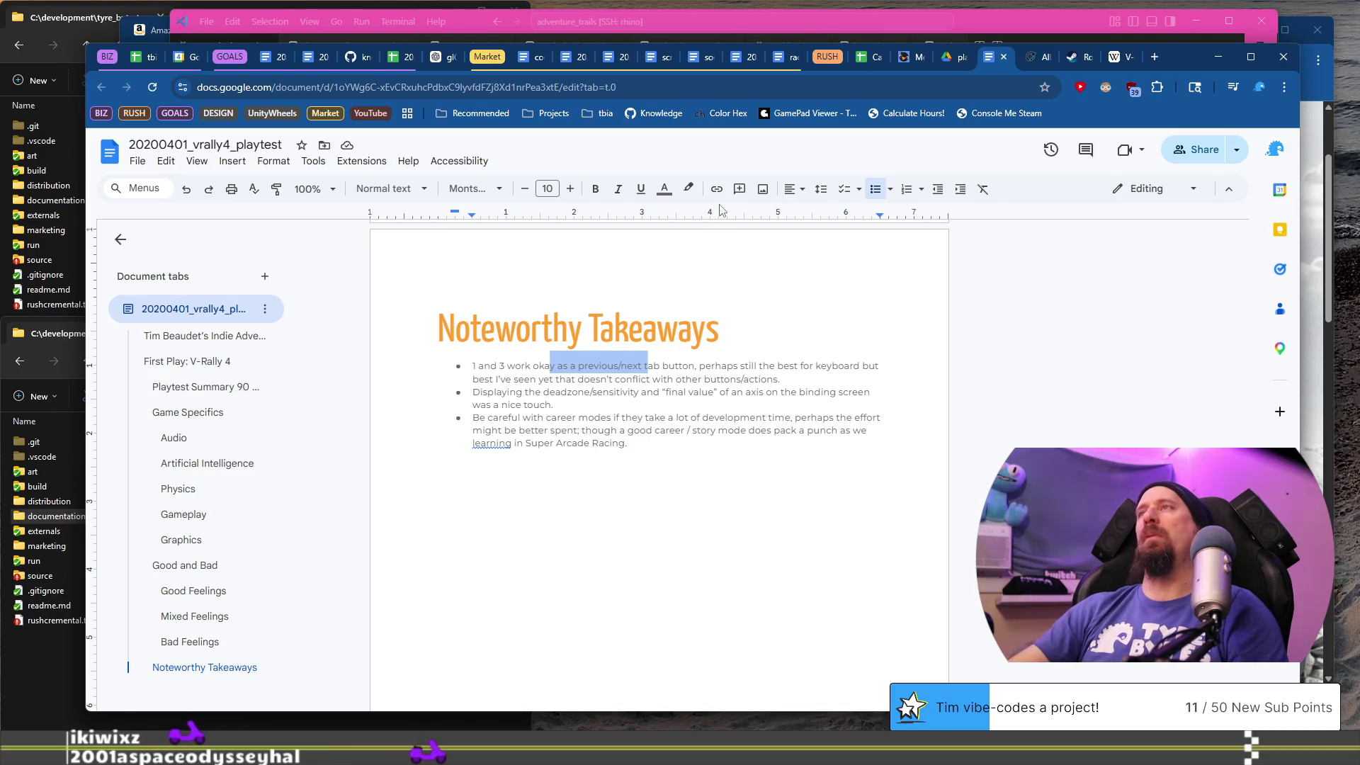
click(1004, 56)
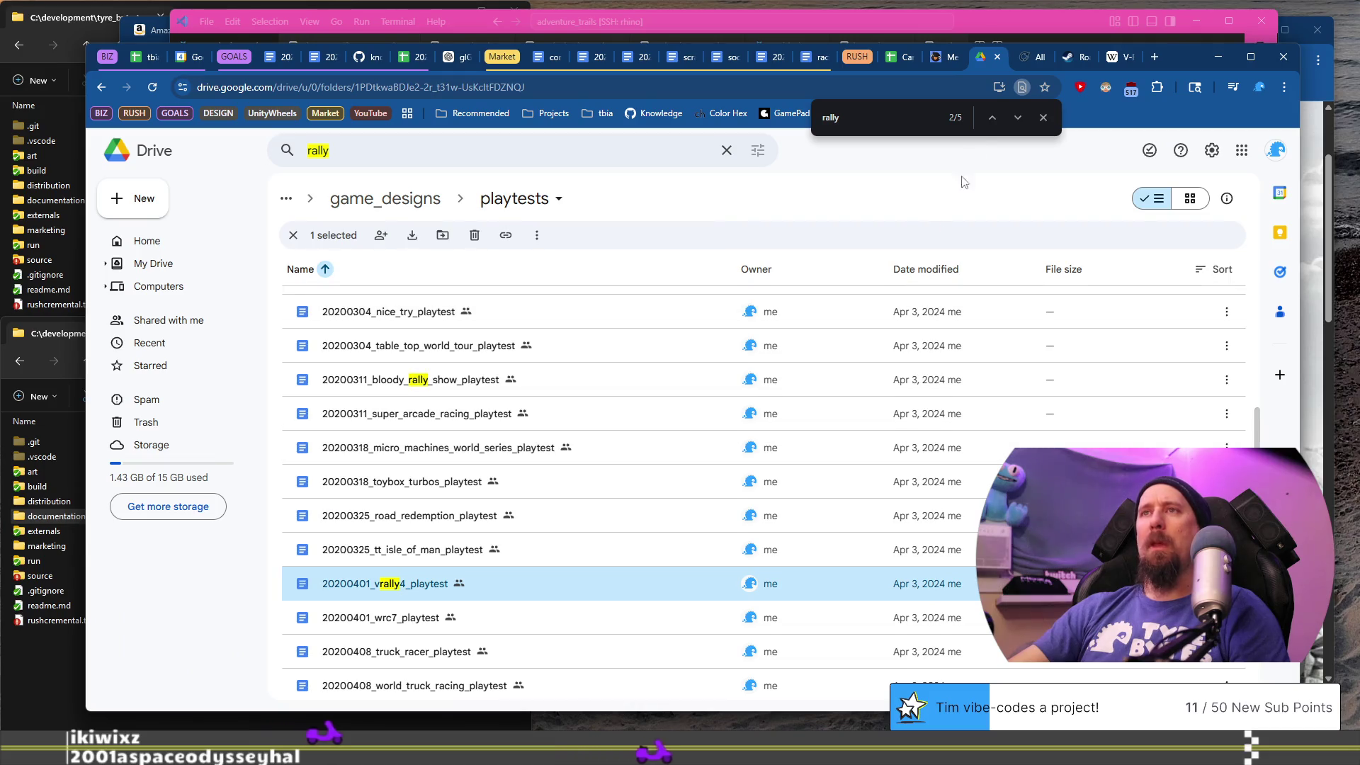
- Close the V-Rally Wikipedia tab and open the worst-racing-game post in r/racinggames
click(136, 61)
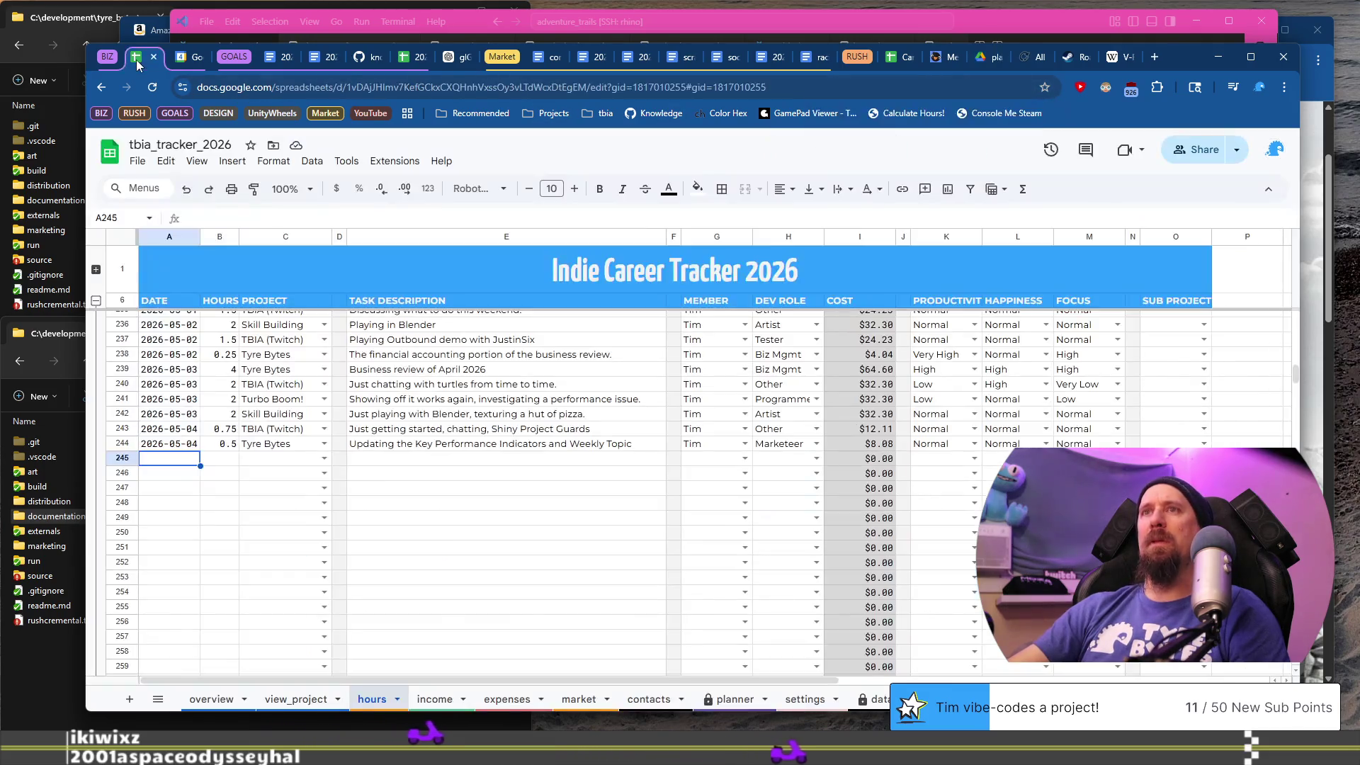
click(1110, 61)
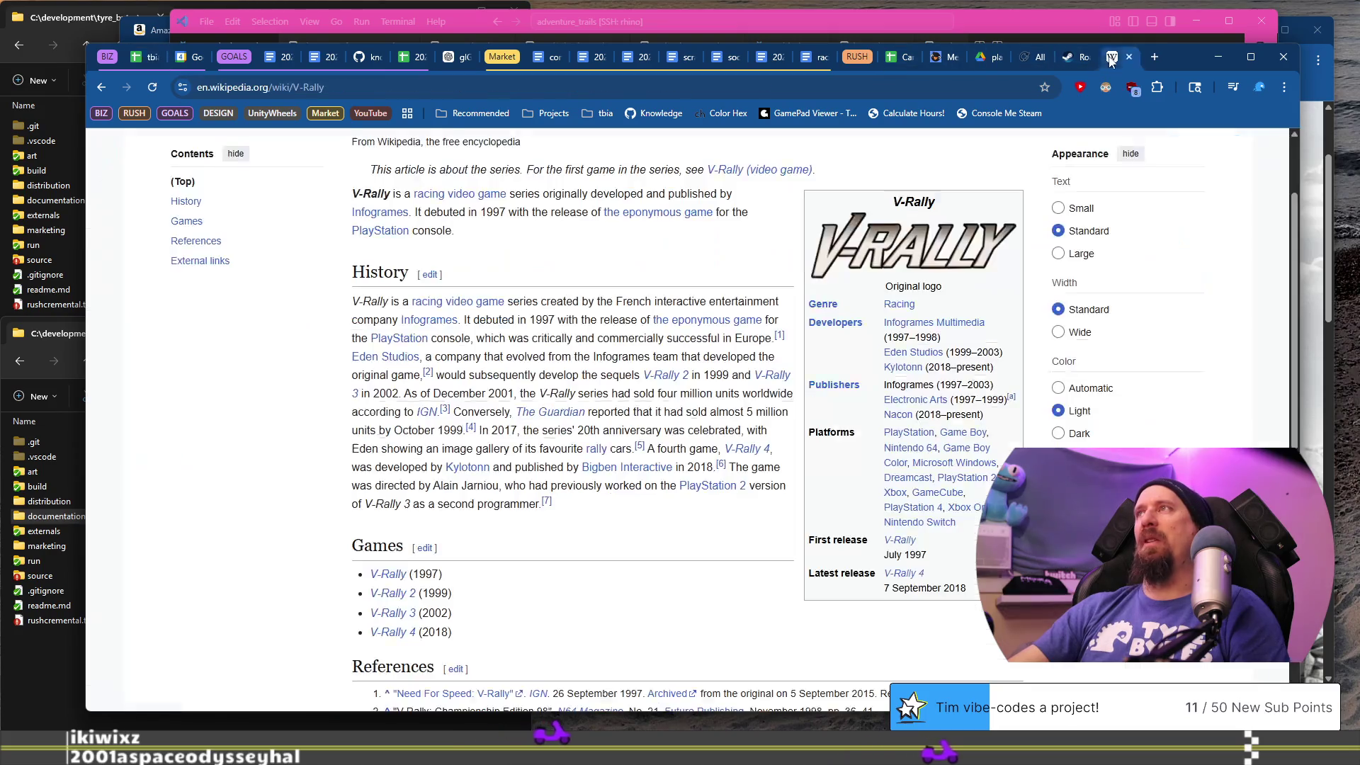
click(1133, 55)
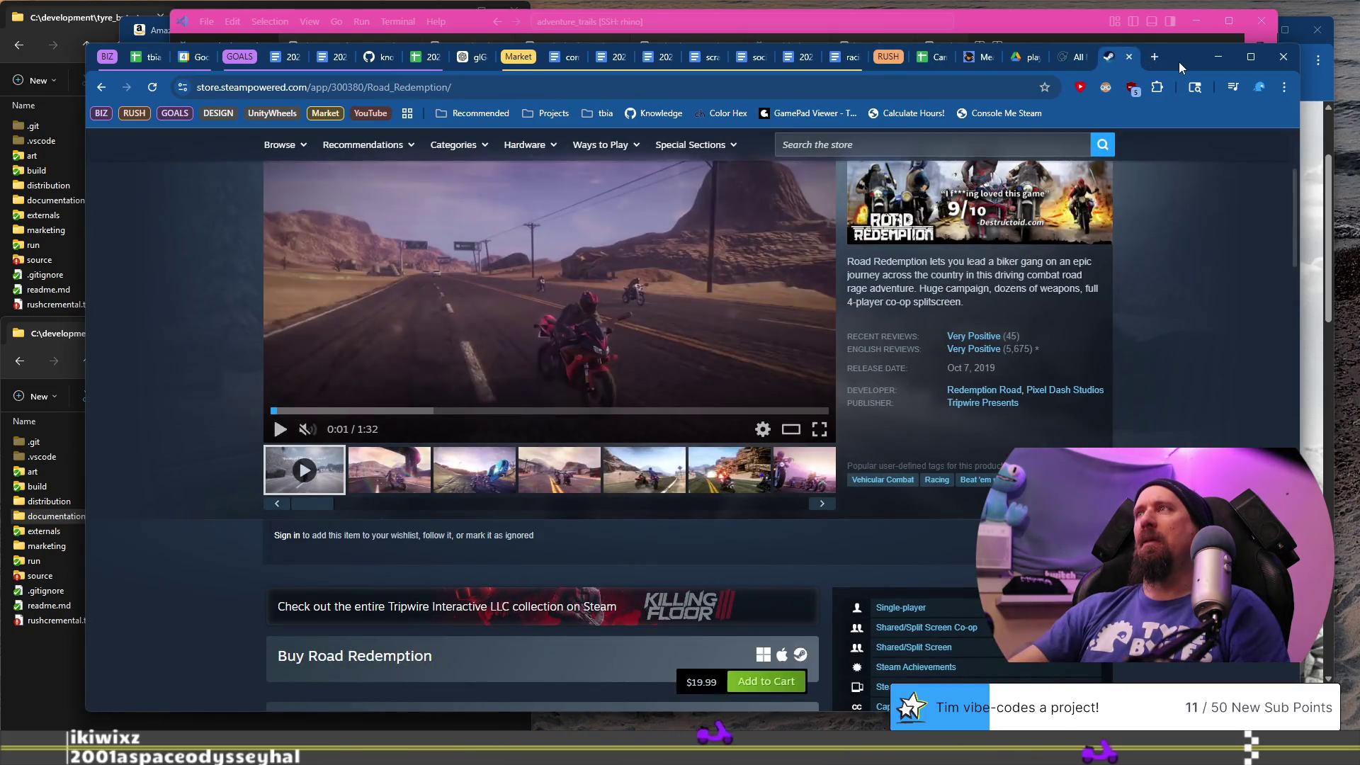
click(1152, 58)
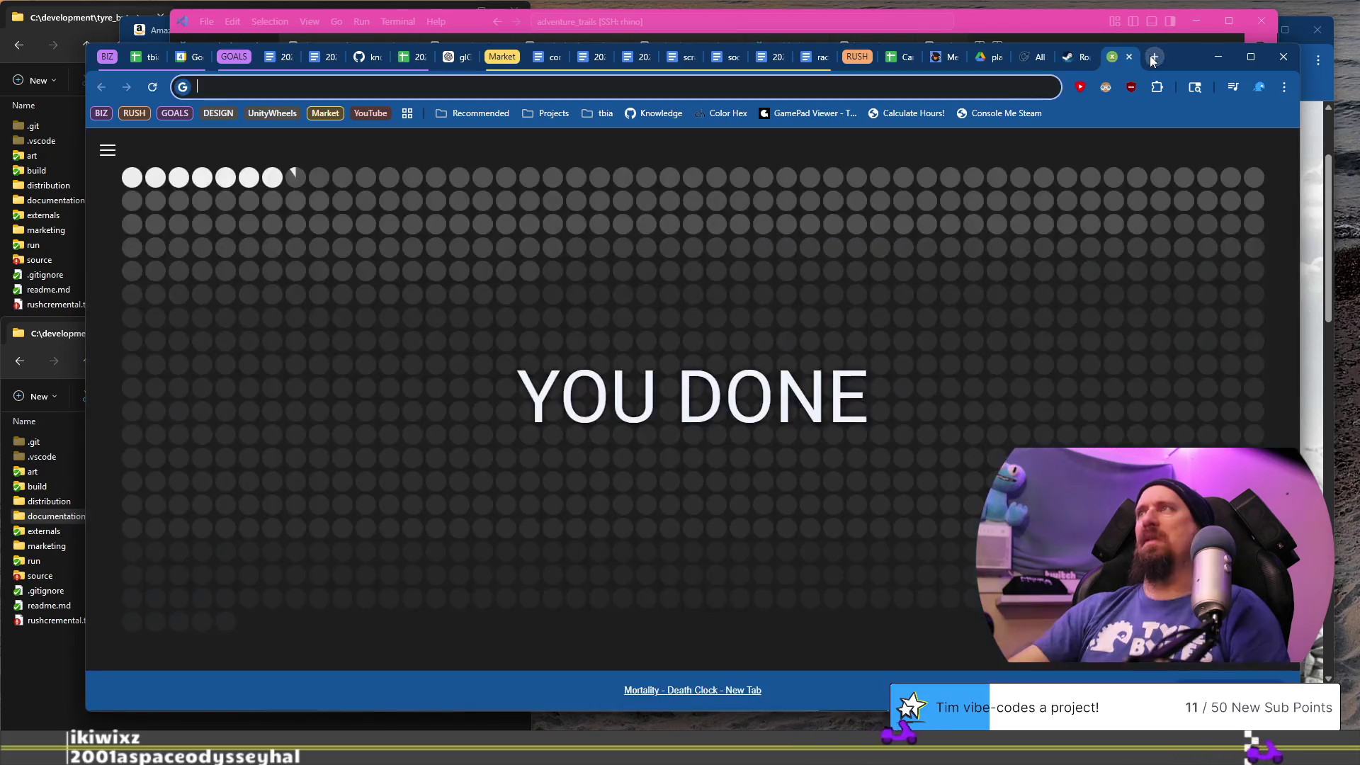
text(rac)
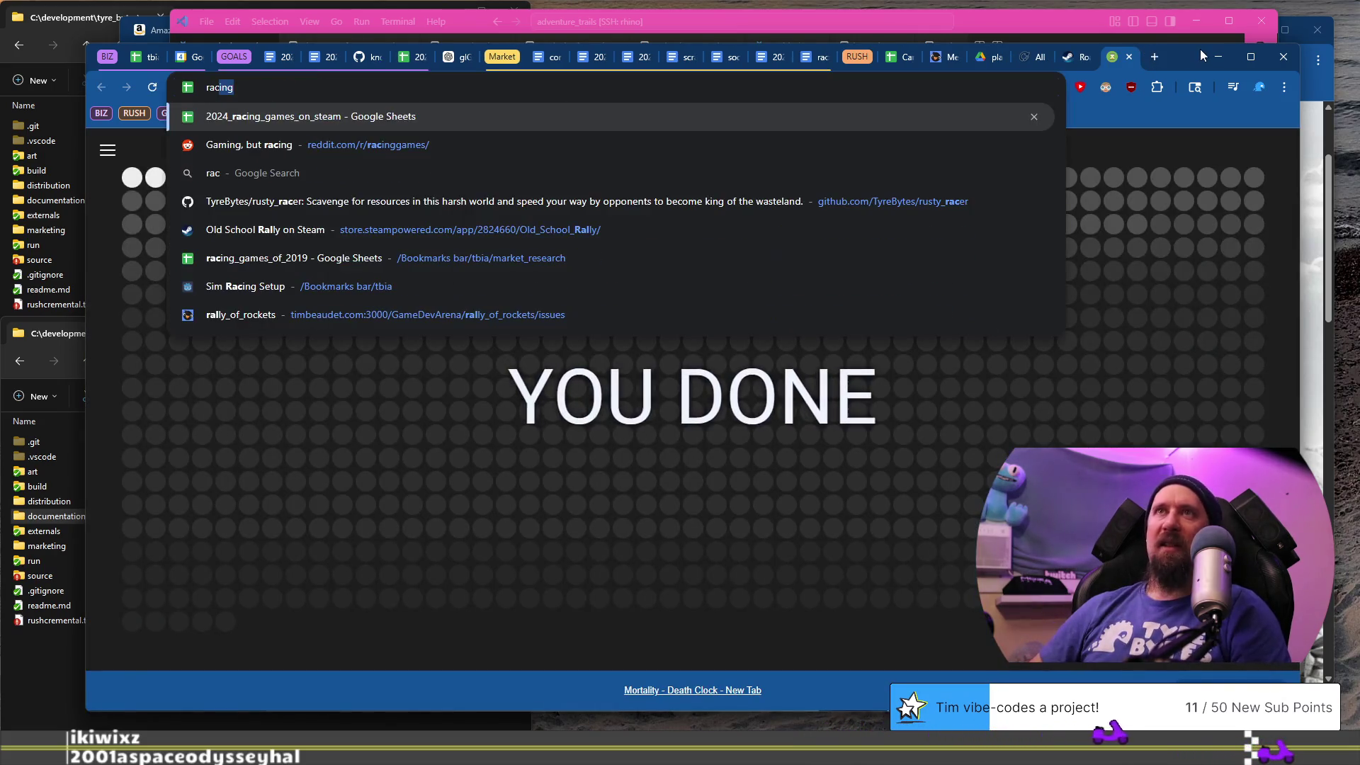
key(Down)
key(Return)
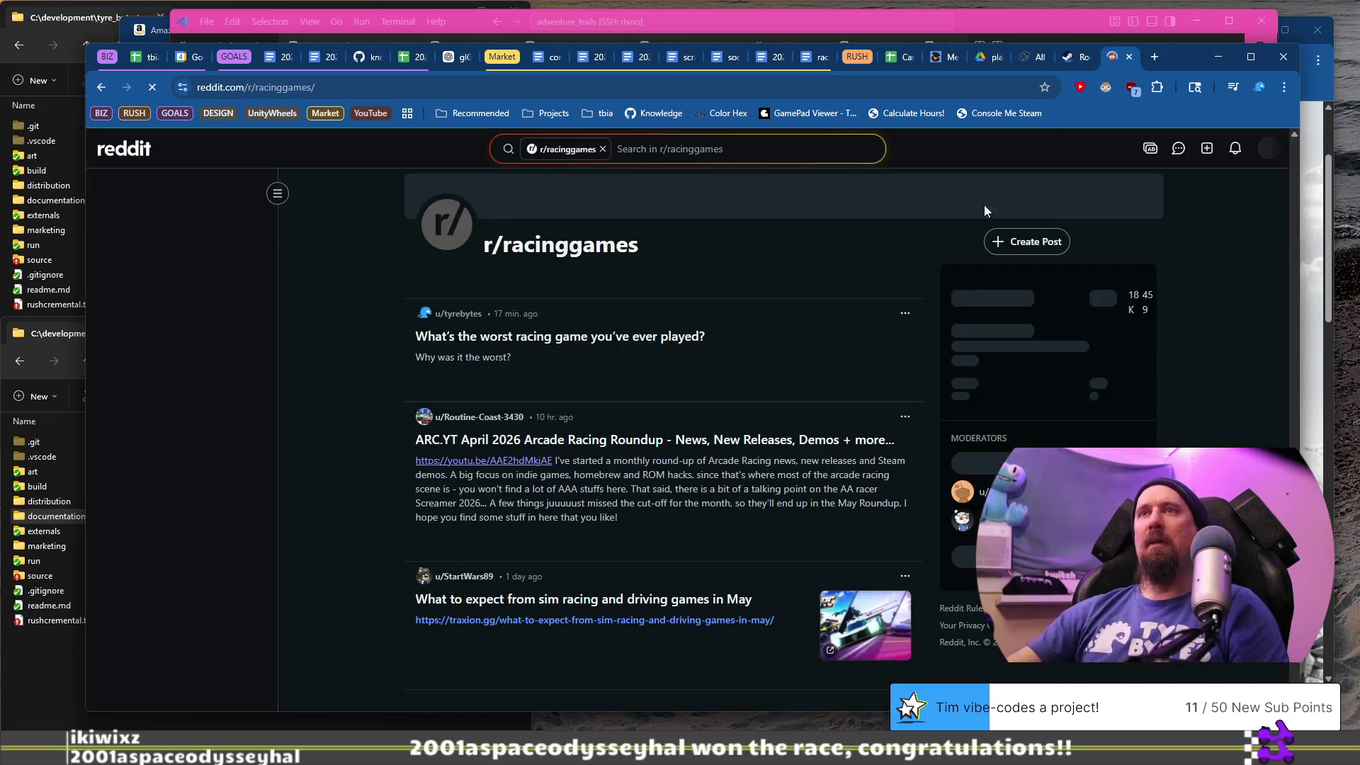
click(652, 339)
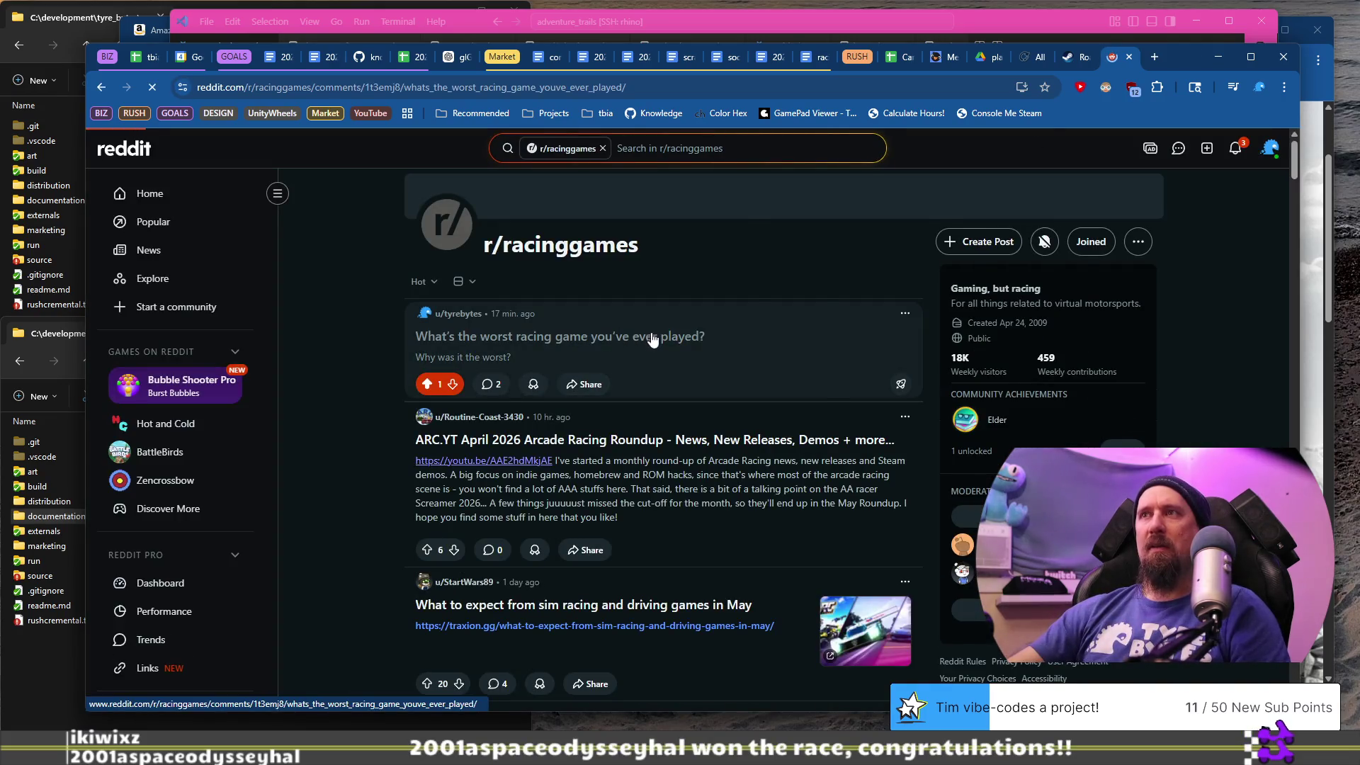
- Read the V-Rally N64 comment and select the game name 'Problem Motor Racing'
drag(440, 564, 767, 571)
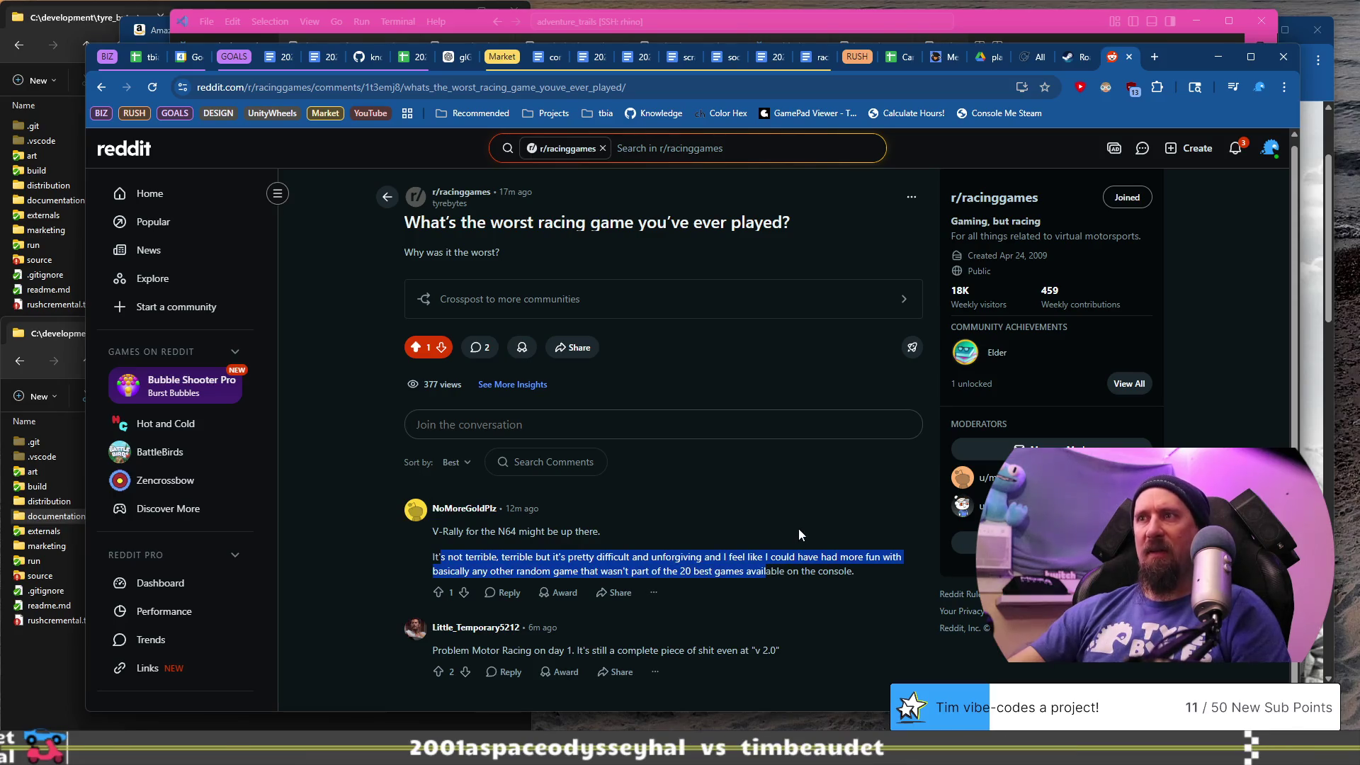
click(822, 571)
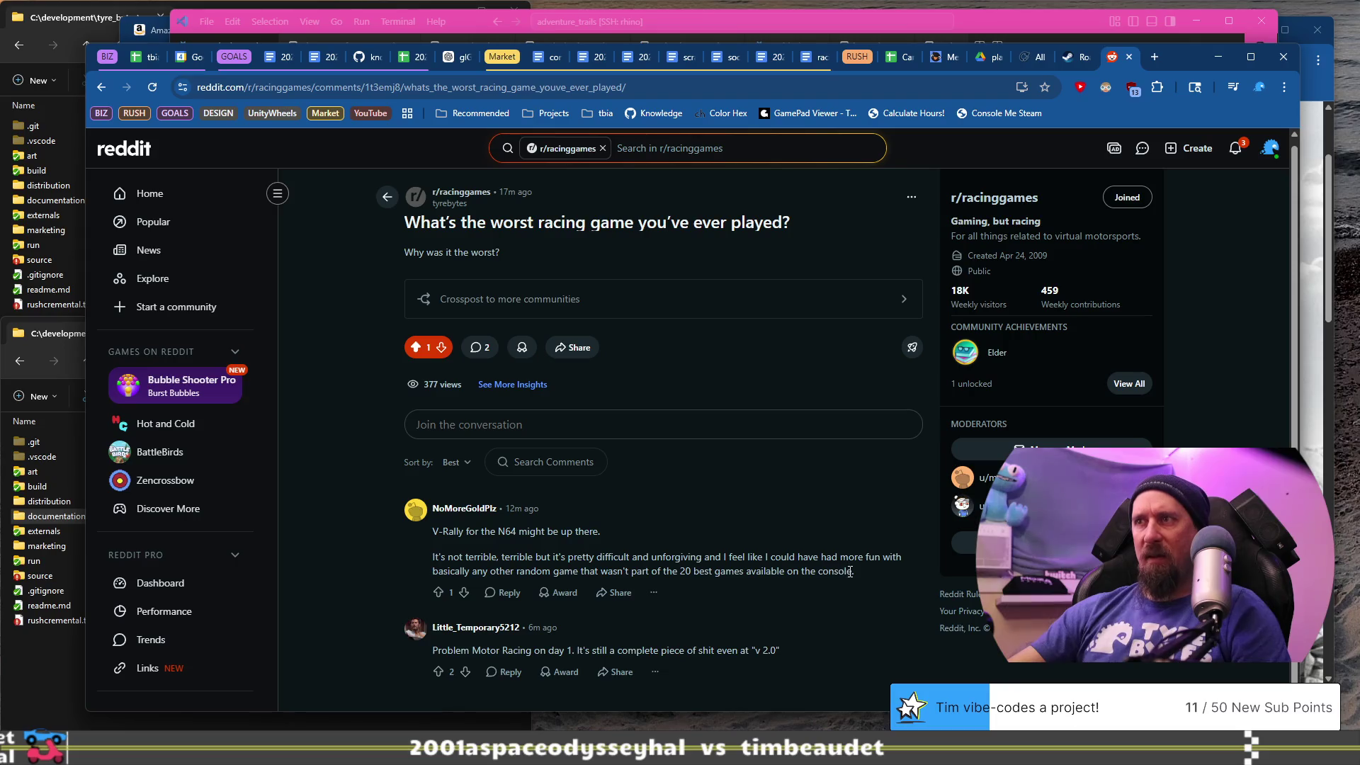
drag(850, 571, 738, 558)
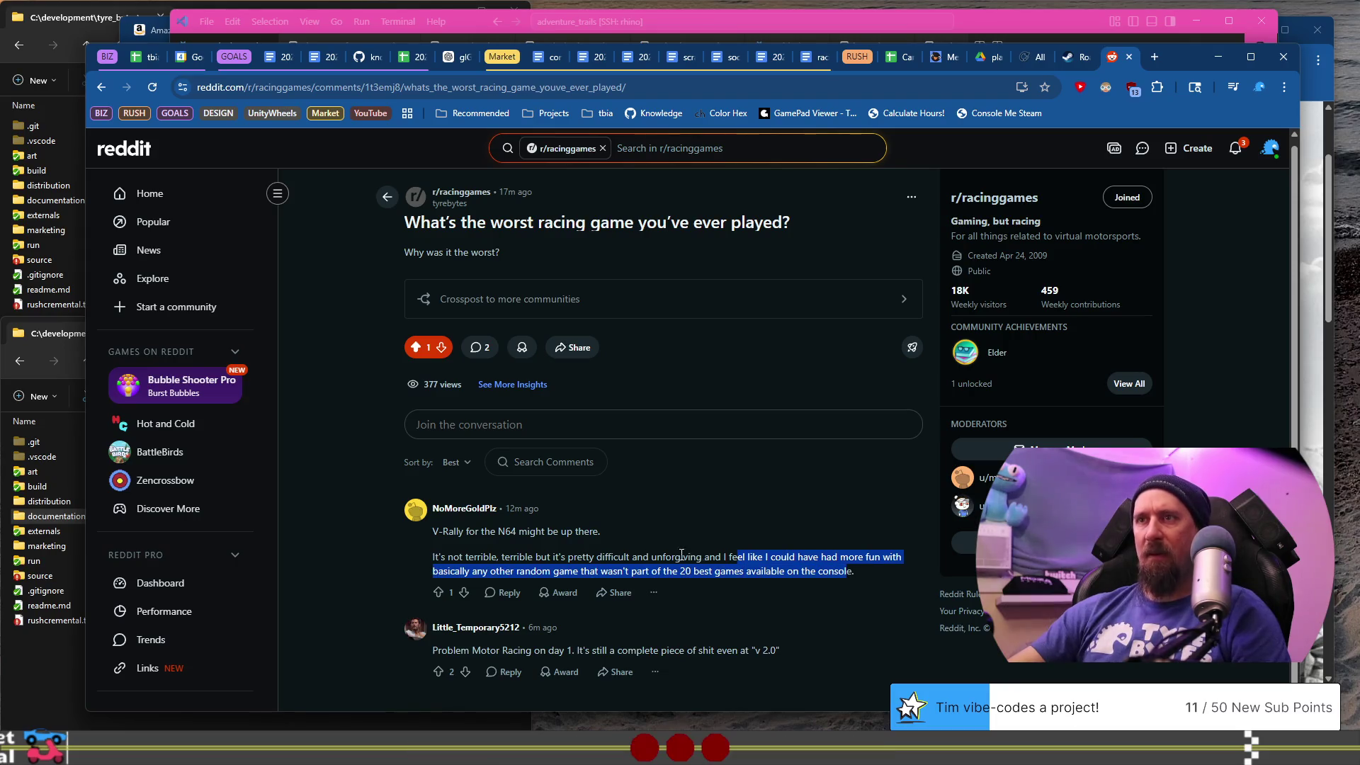
click(536, 563)
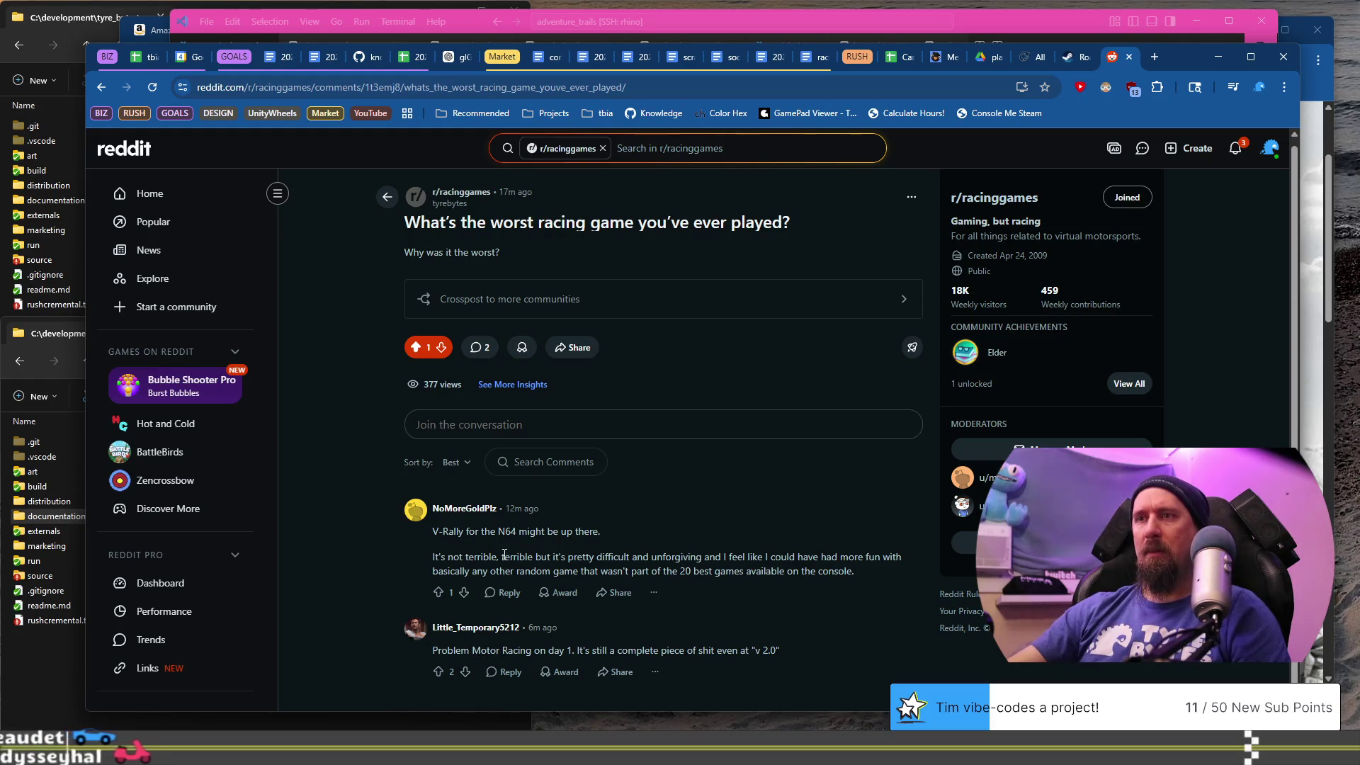
drag(431, 651, 529, 653)
key(ctrl+c)
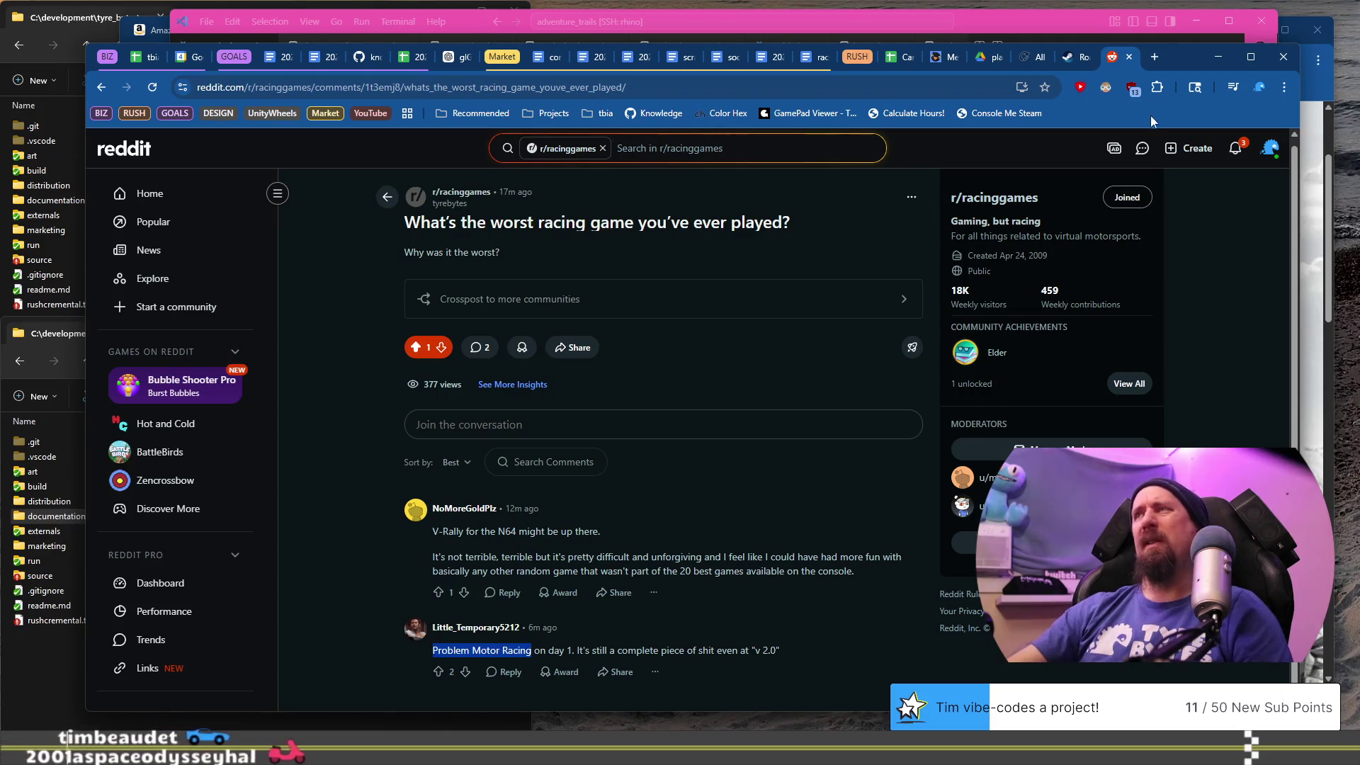
click(1155, 56)
- Search the web for 'project motor racing' and open its Steam store page
key(ctrl+v)
key(Return)
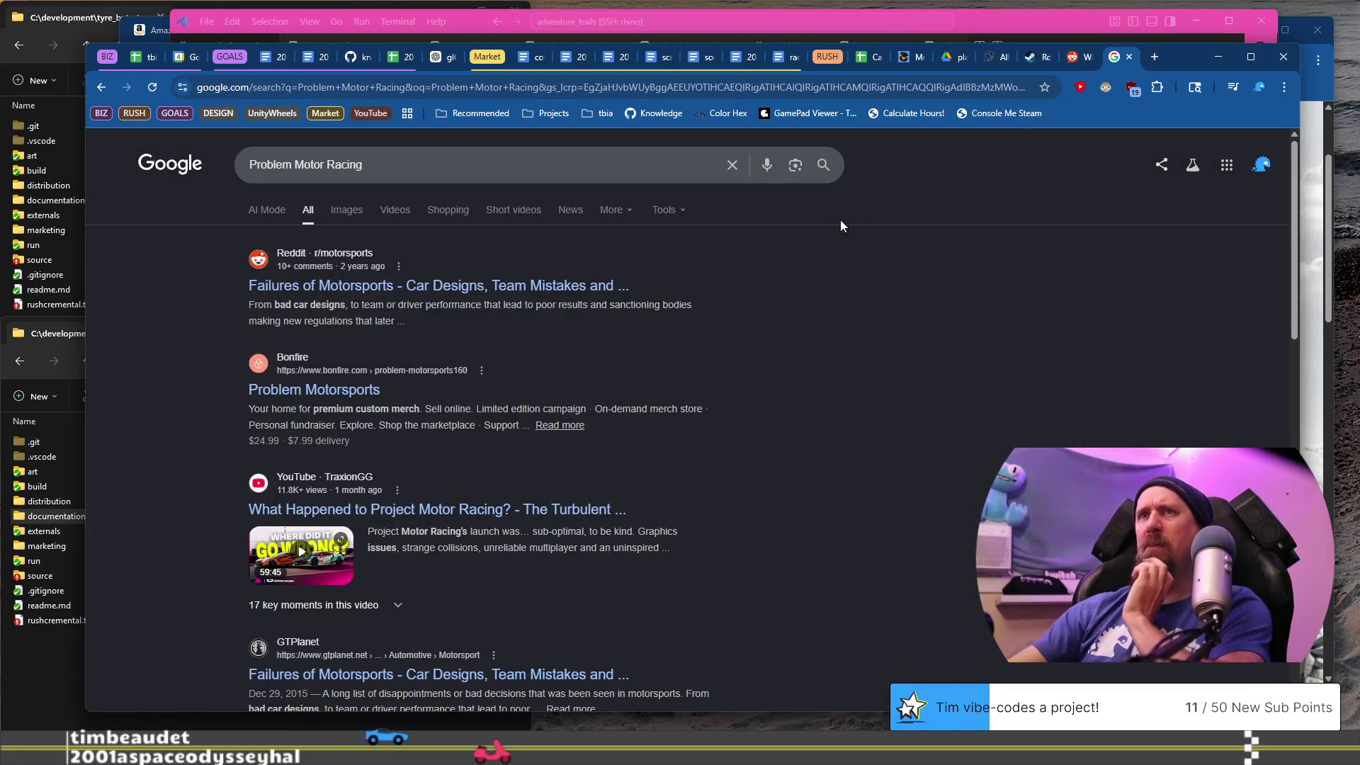
click(534, 164)
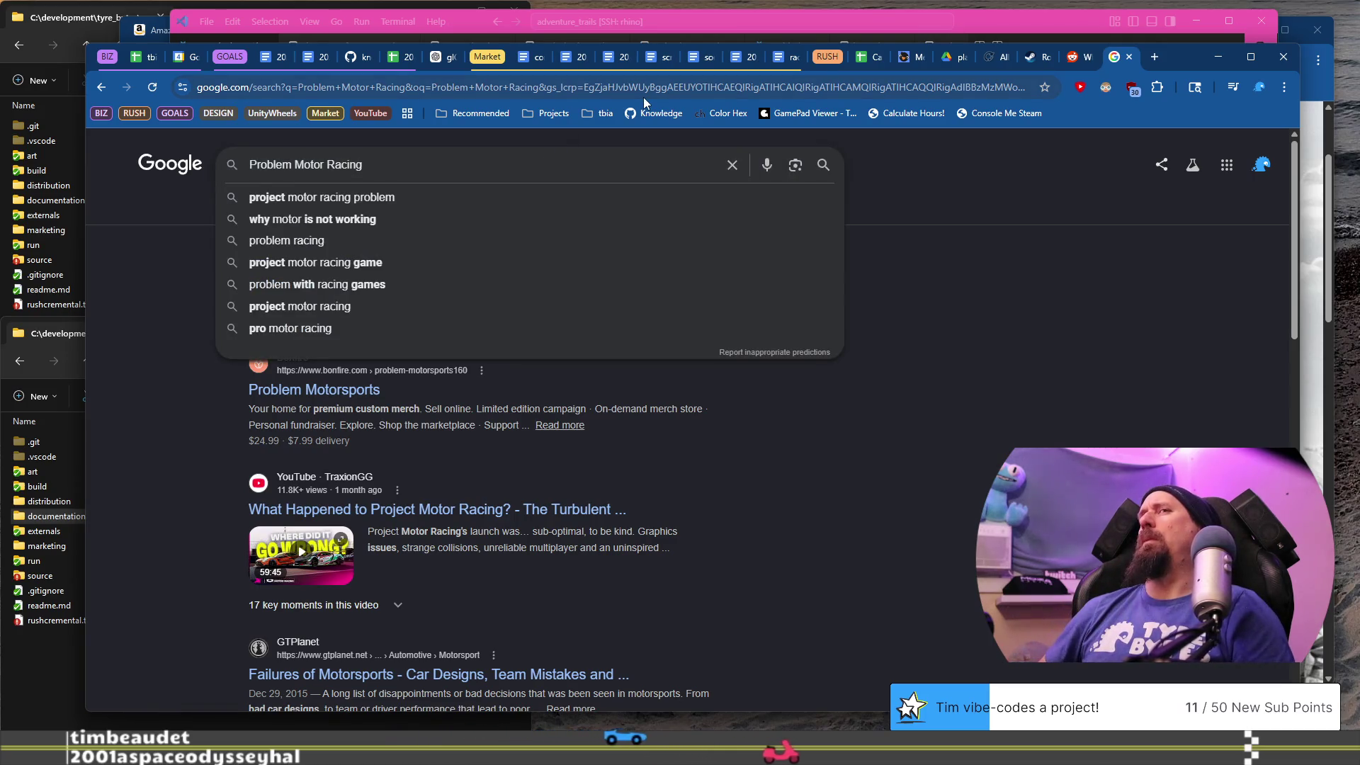
key(Down)
key(BackSpace)
key(BackSpace)
key(BackSpace)
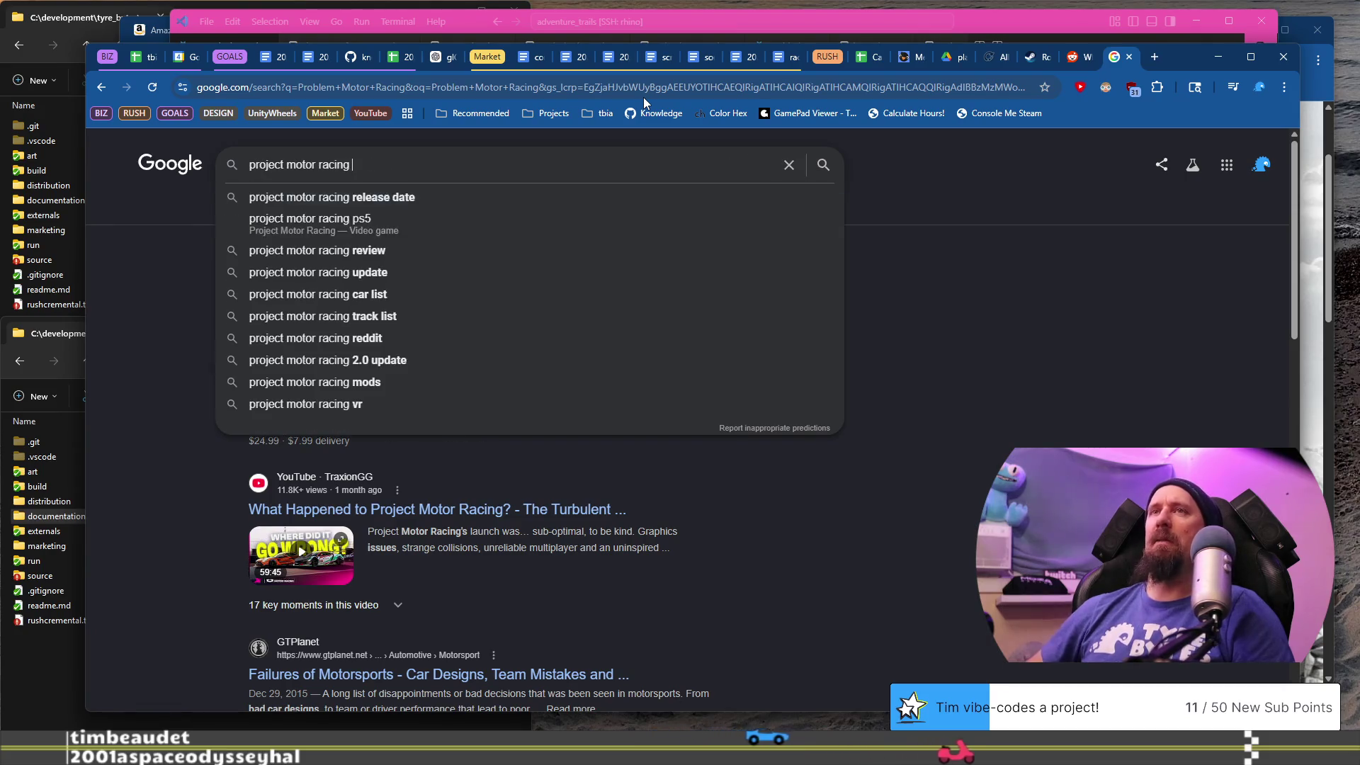
key(Return)
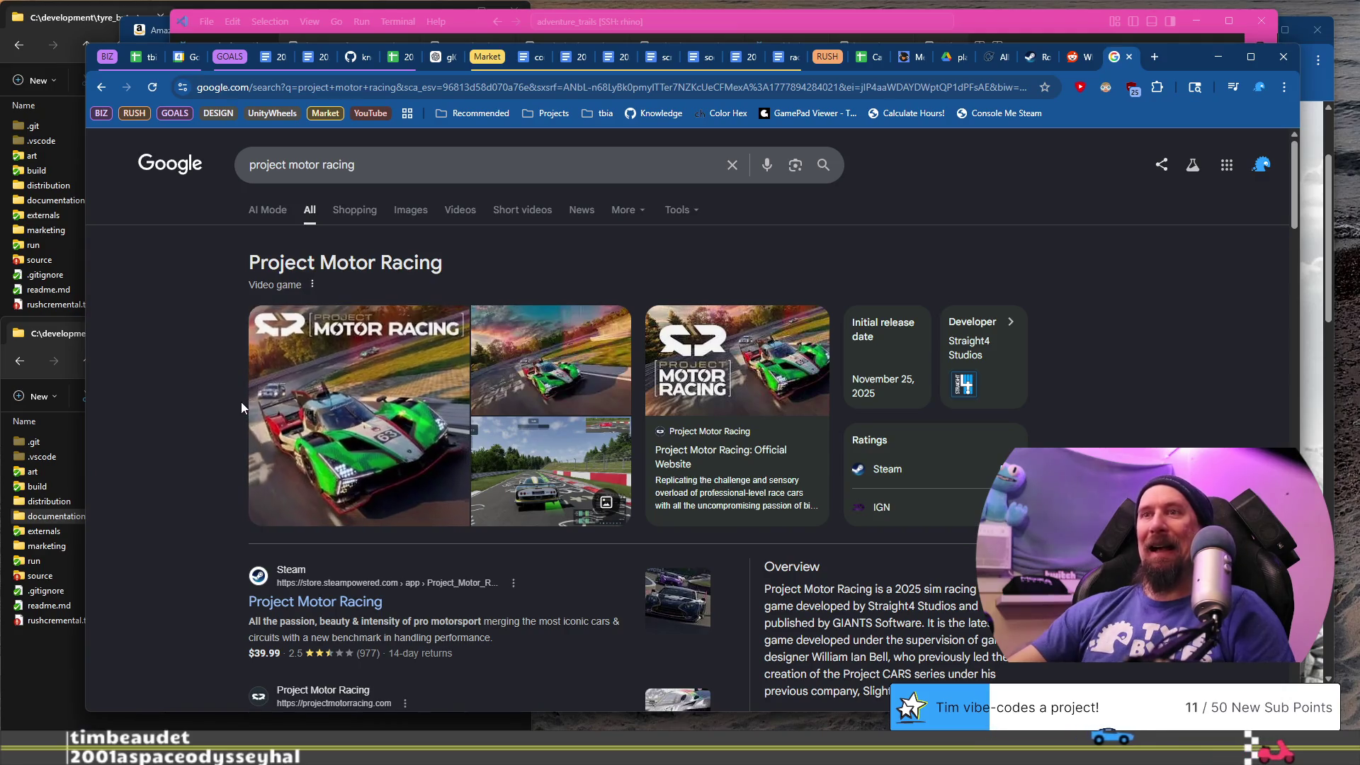
scroll(245, 407, down, 1)
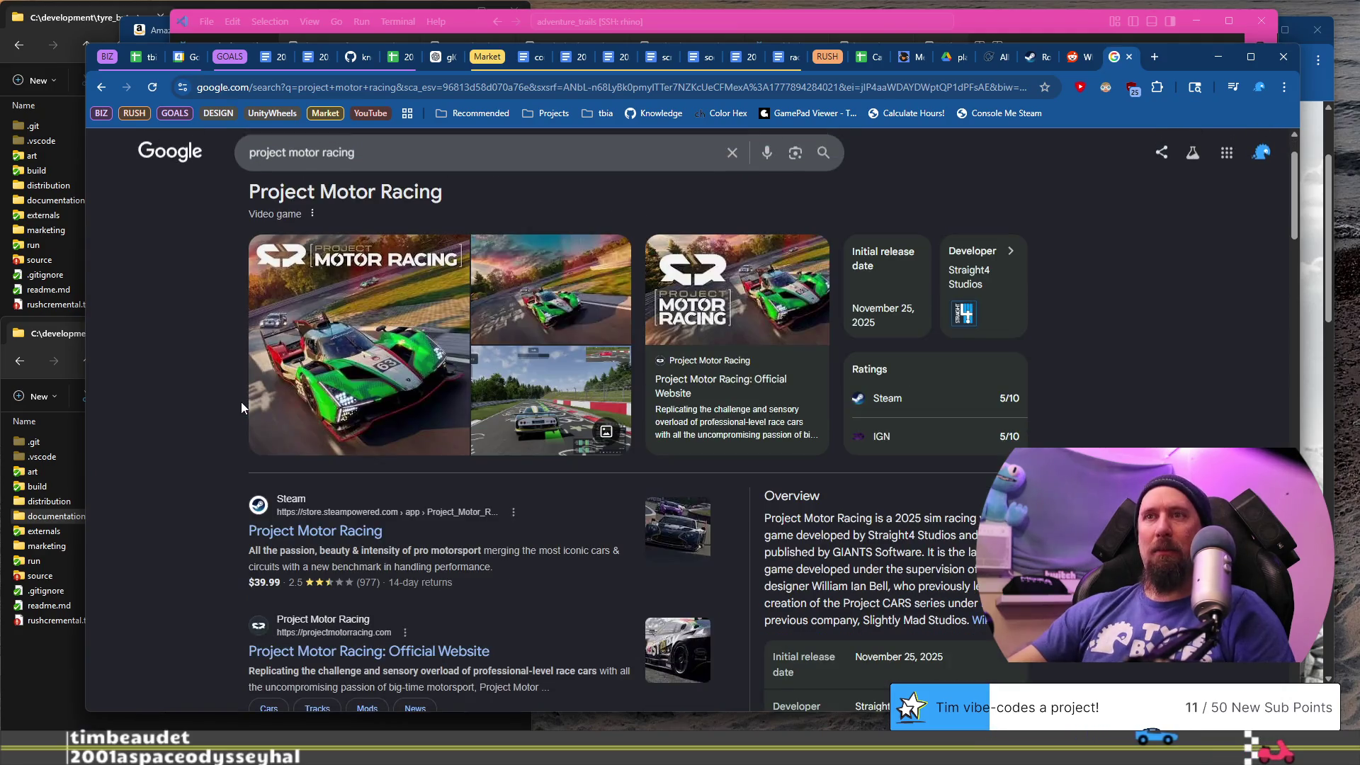
click(339, 531)
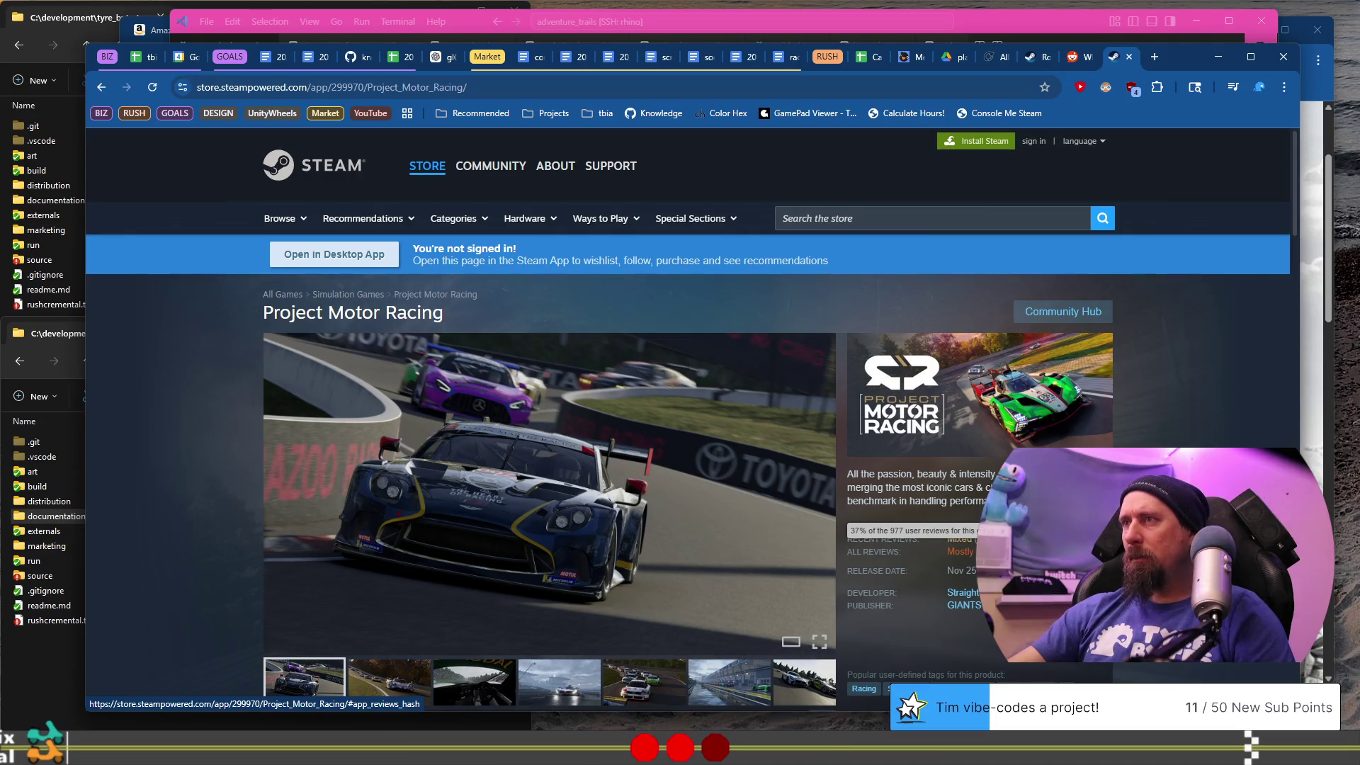
- Jump to the Steam customer reviews: Mostly Negative overall (977), Mixed recently
scroll(921, 538, down, 4)
scroll(687, 425, up, 3)
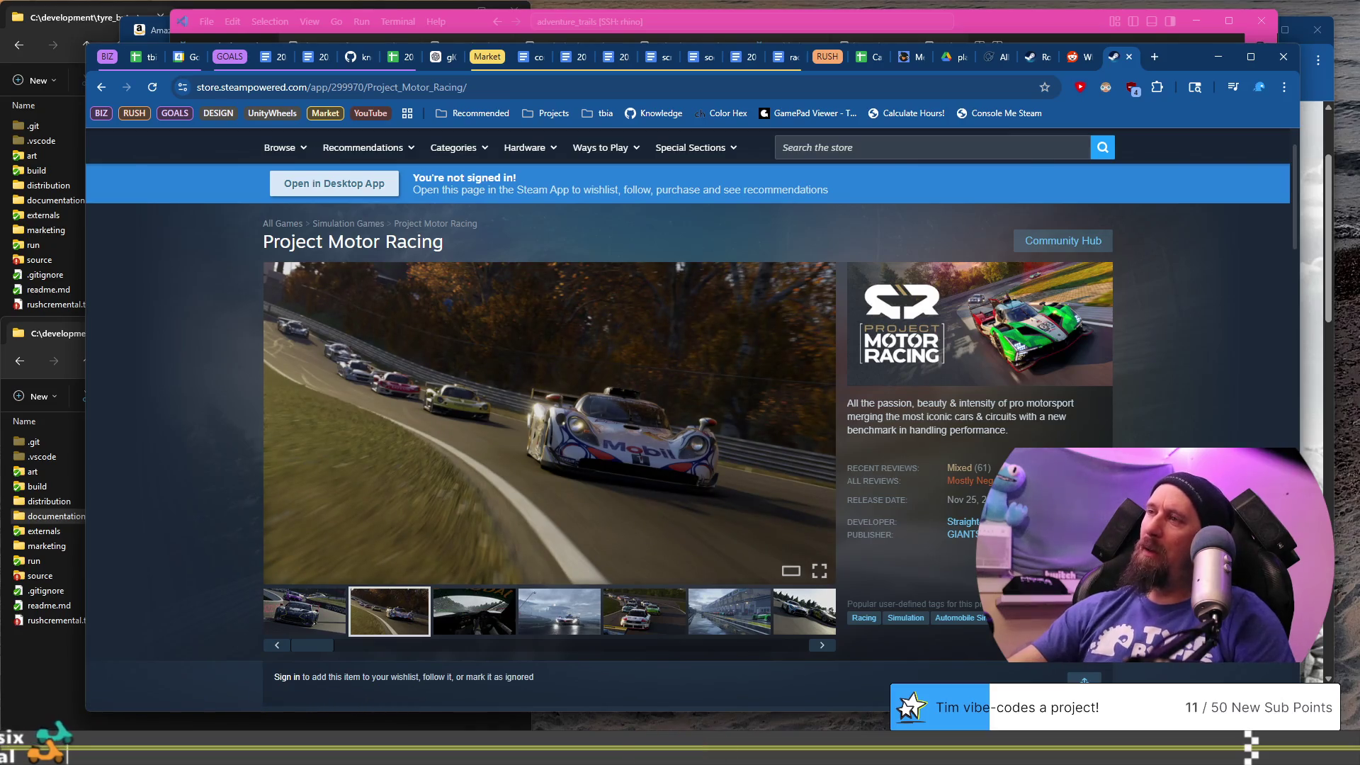
scroll(599, 393, down, 4)
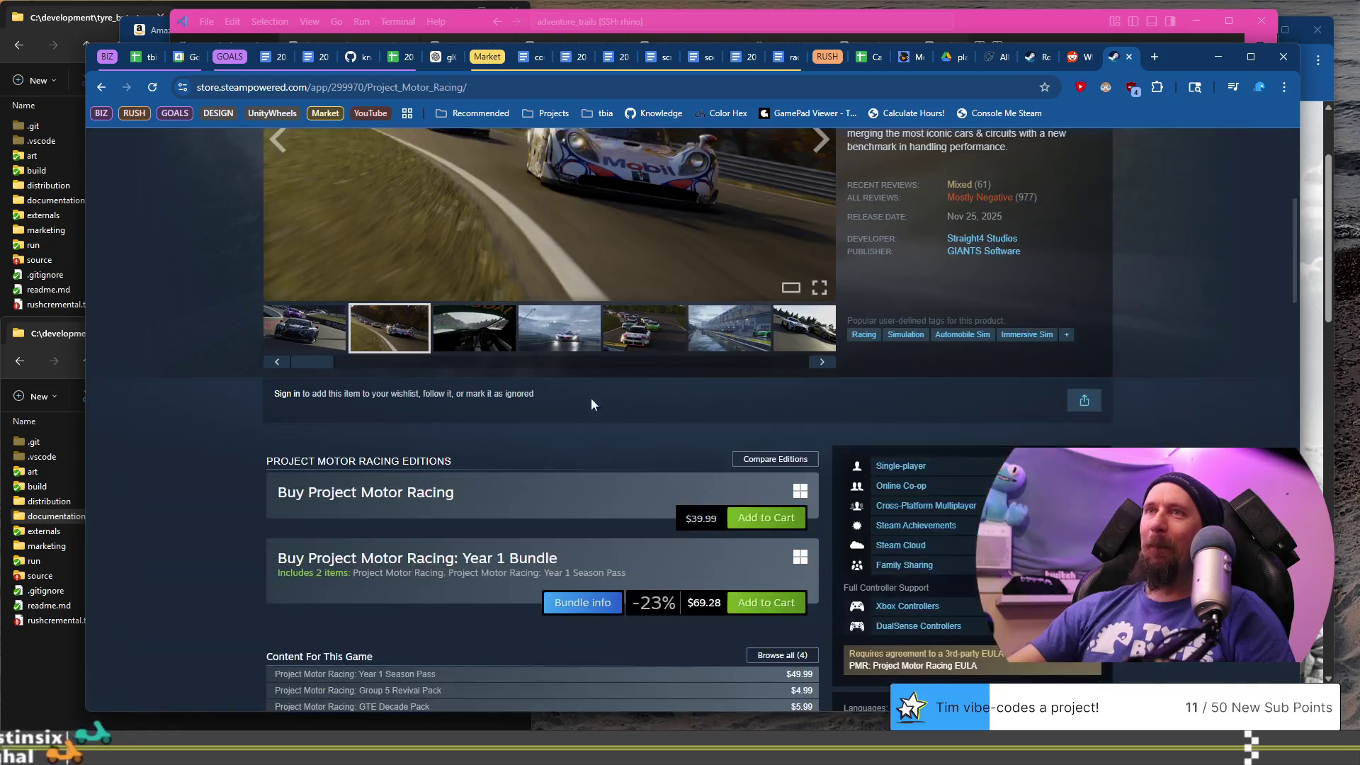
scroll(550, 415, down, 5)
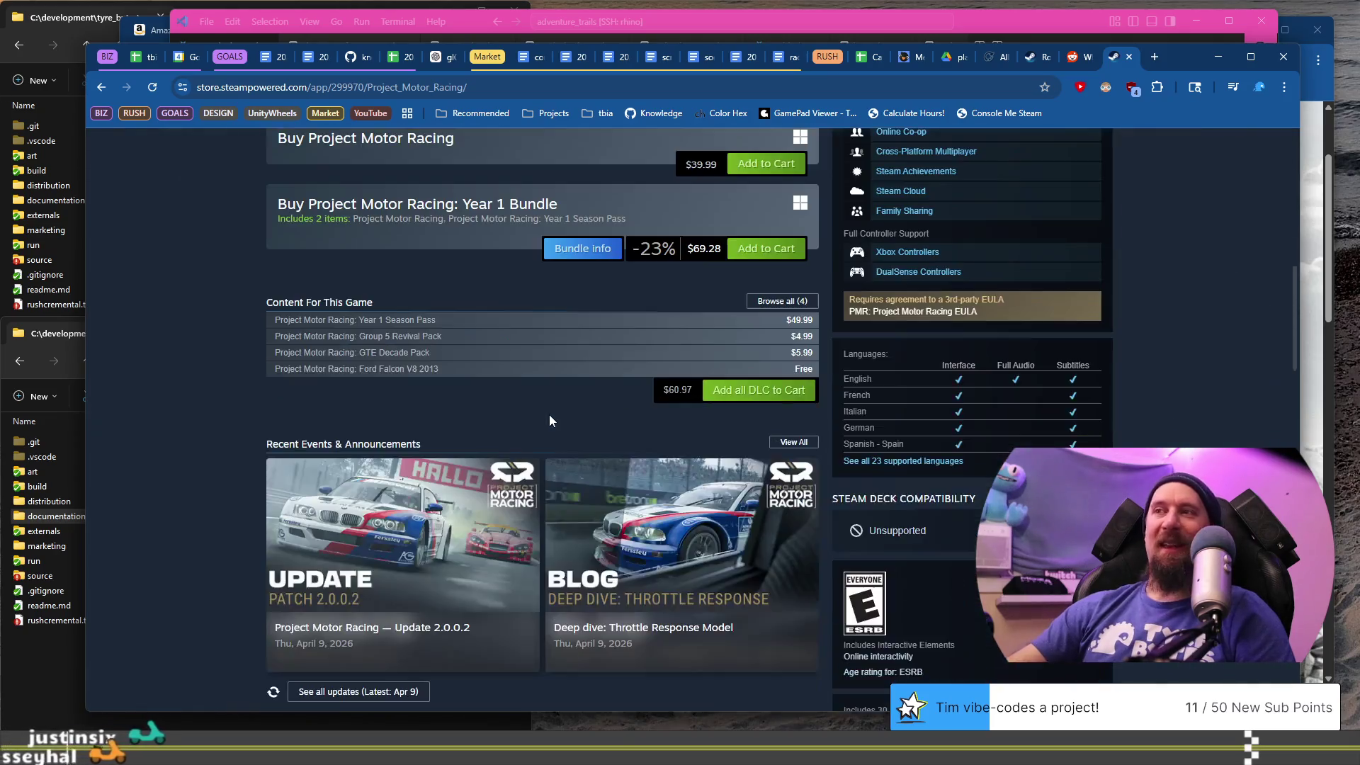
scroll(550, 415, down, 5)
scroll(550, 414, up, 6)
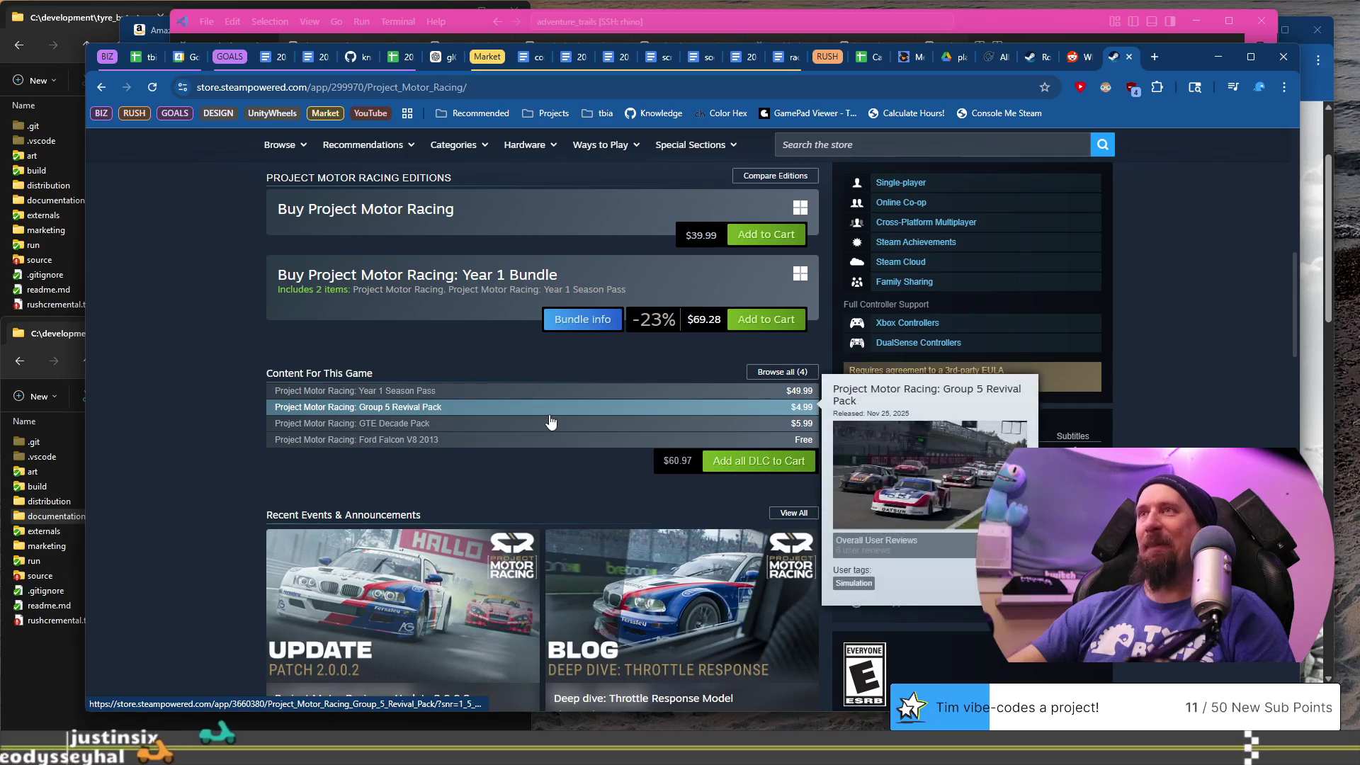
scroll(653, 421, up, 5)
click(959, 255)
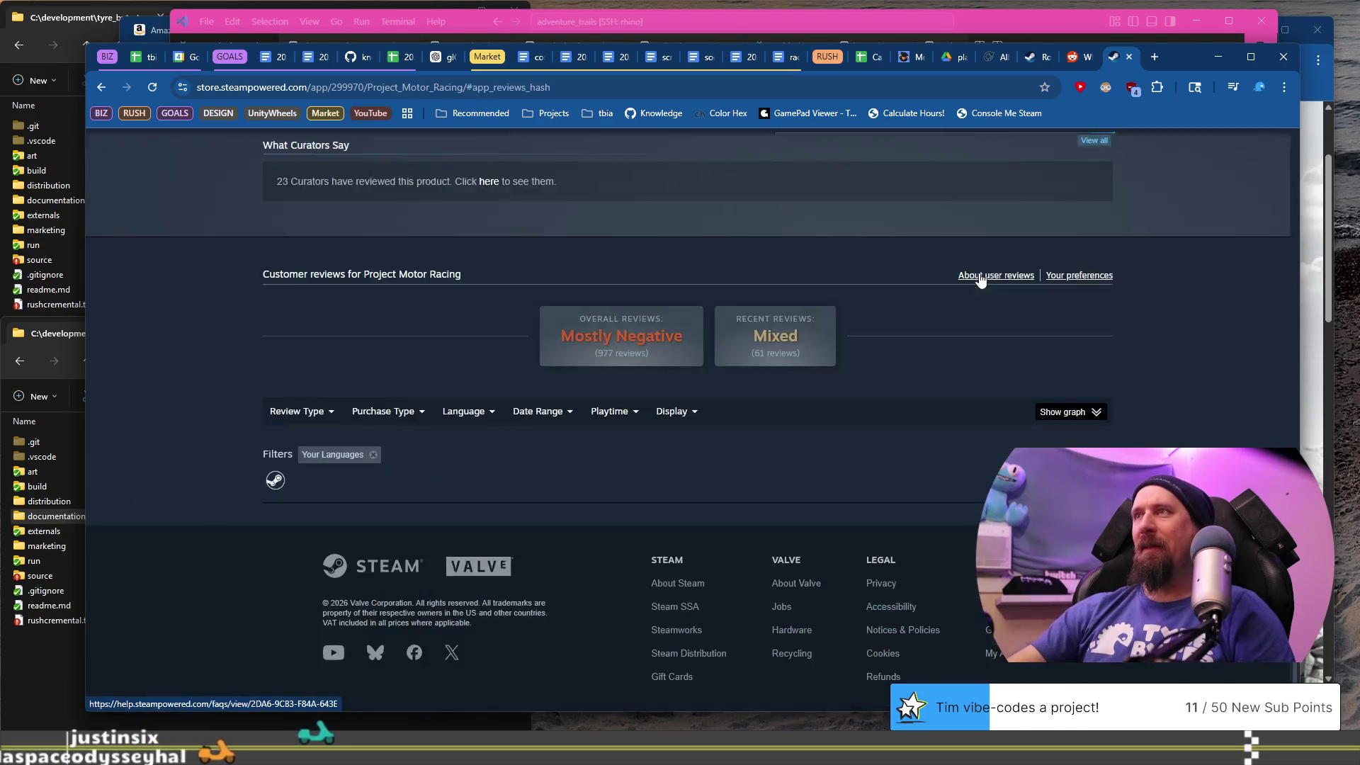
mouse_move(650, 409)
scroll(478, 410, down, 3)
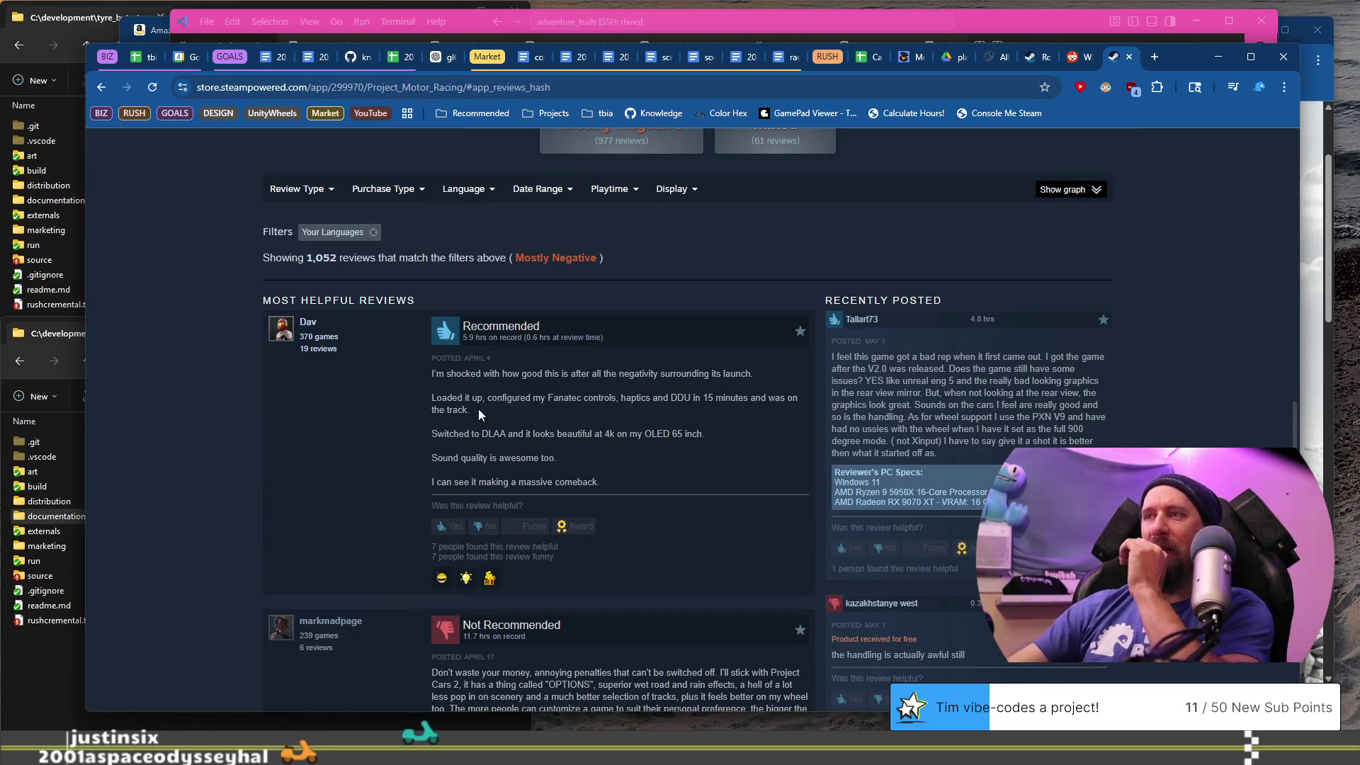
scroll(454, 396, down, 3)
mouse_move(502, 461)
mouse_down()
mouse_move(511, 485)
mouse_move(532, 460)
mouse_move(708, 485)
mouse_move(610, 496)
mouse_move(545, 473)
mouse_move(611, 486)
mouse_up()
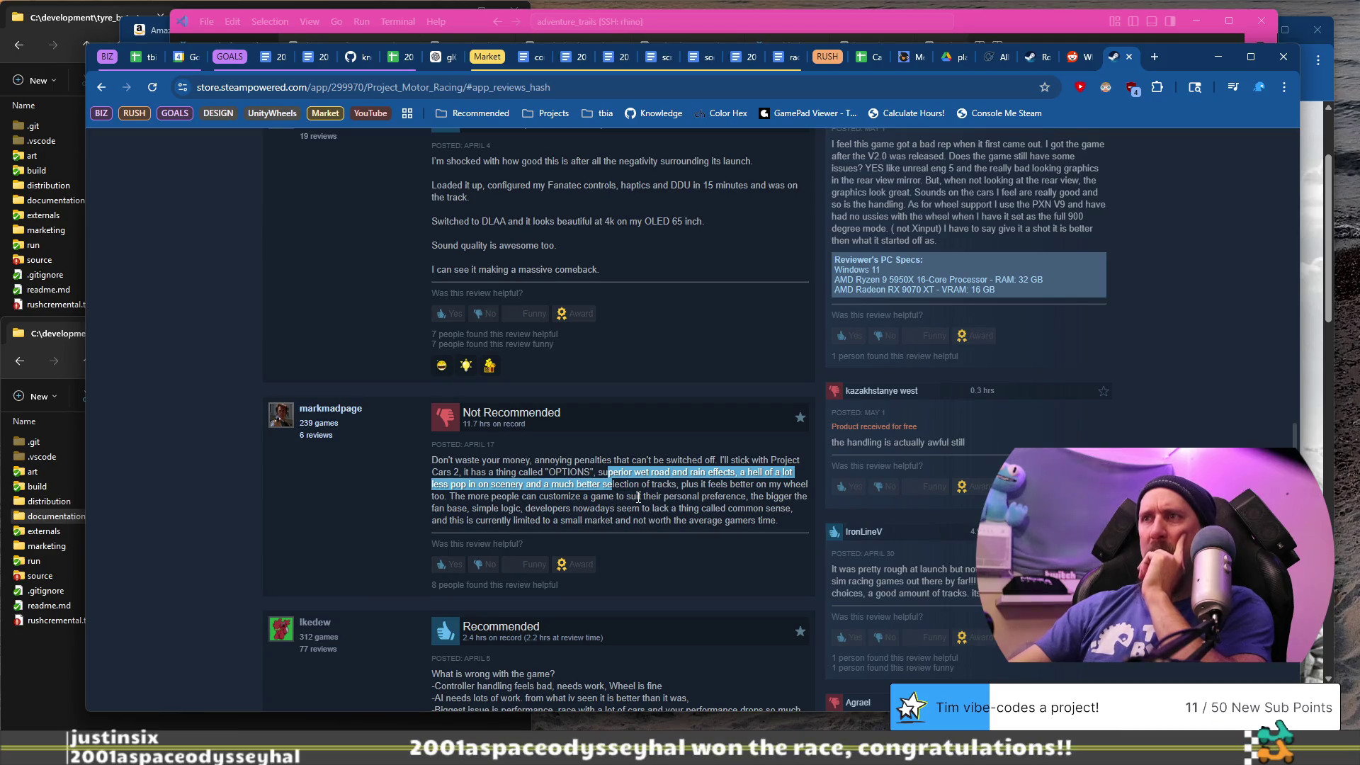
drag(480, 496, 627, 507)
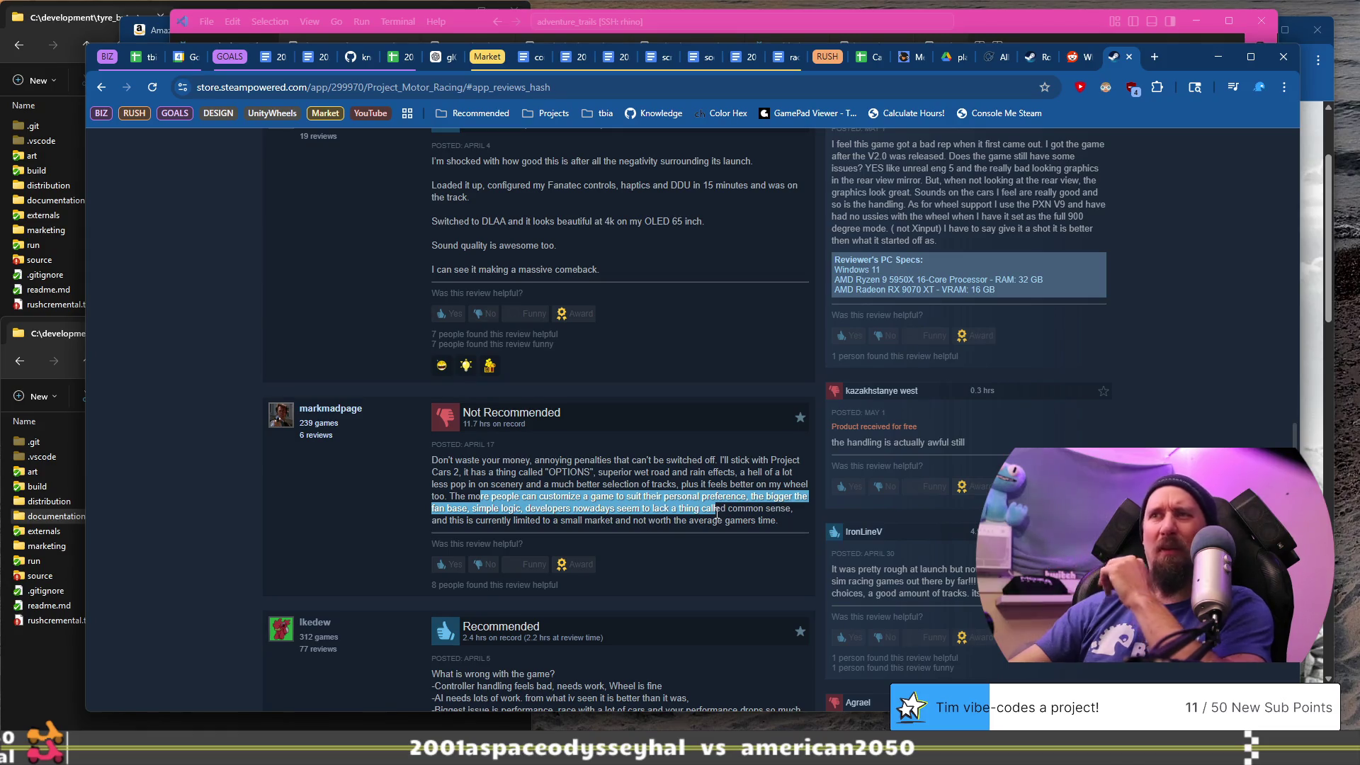
drag(939, 442, 906, 442)
scroll(903, 446, down, 3)
scroll(849, 458, down, 2)
mouse_move(861, 389)
mouse_down()
mouse_move(888, 422)
mouse_move(957, 388)
mouse_move(985, 436)
mouse_up()
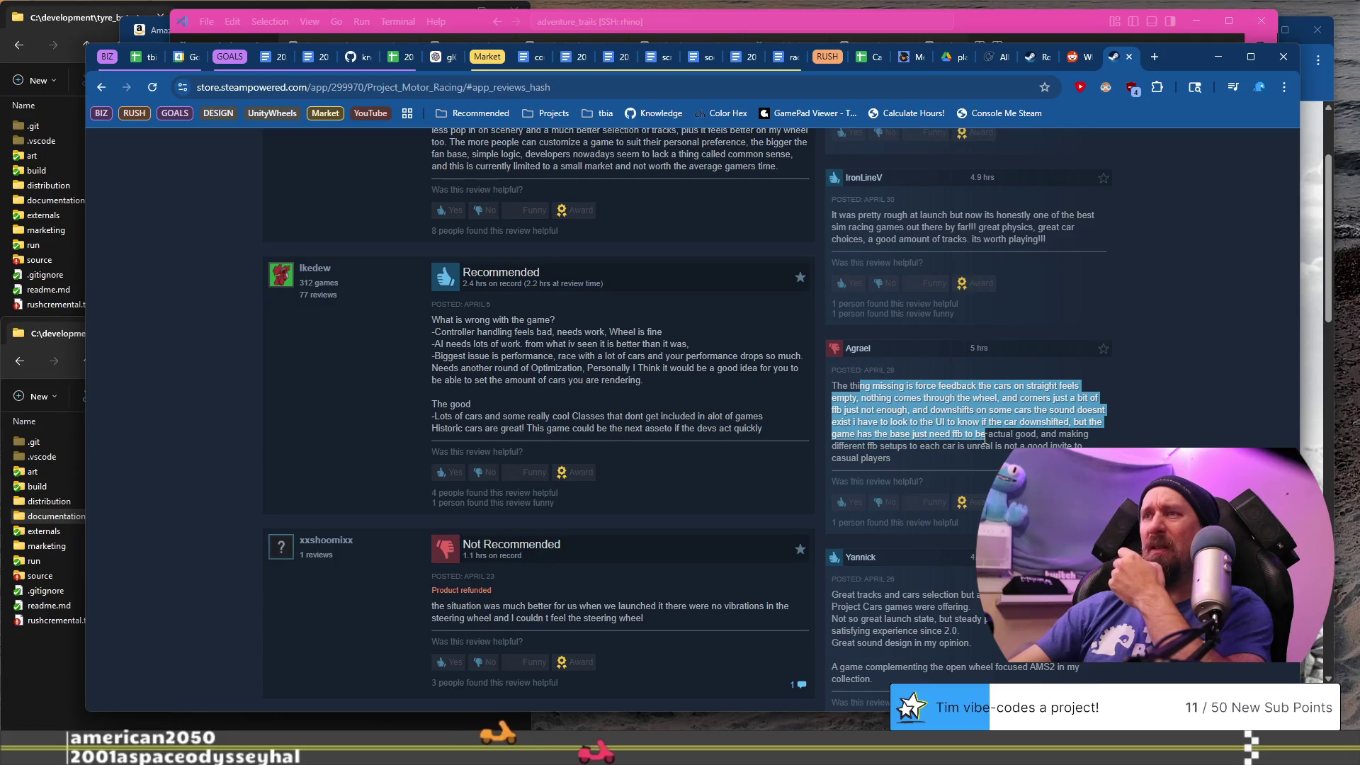
scroll(985, 438, down, 2)
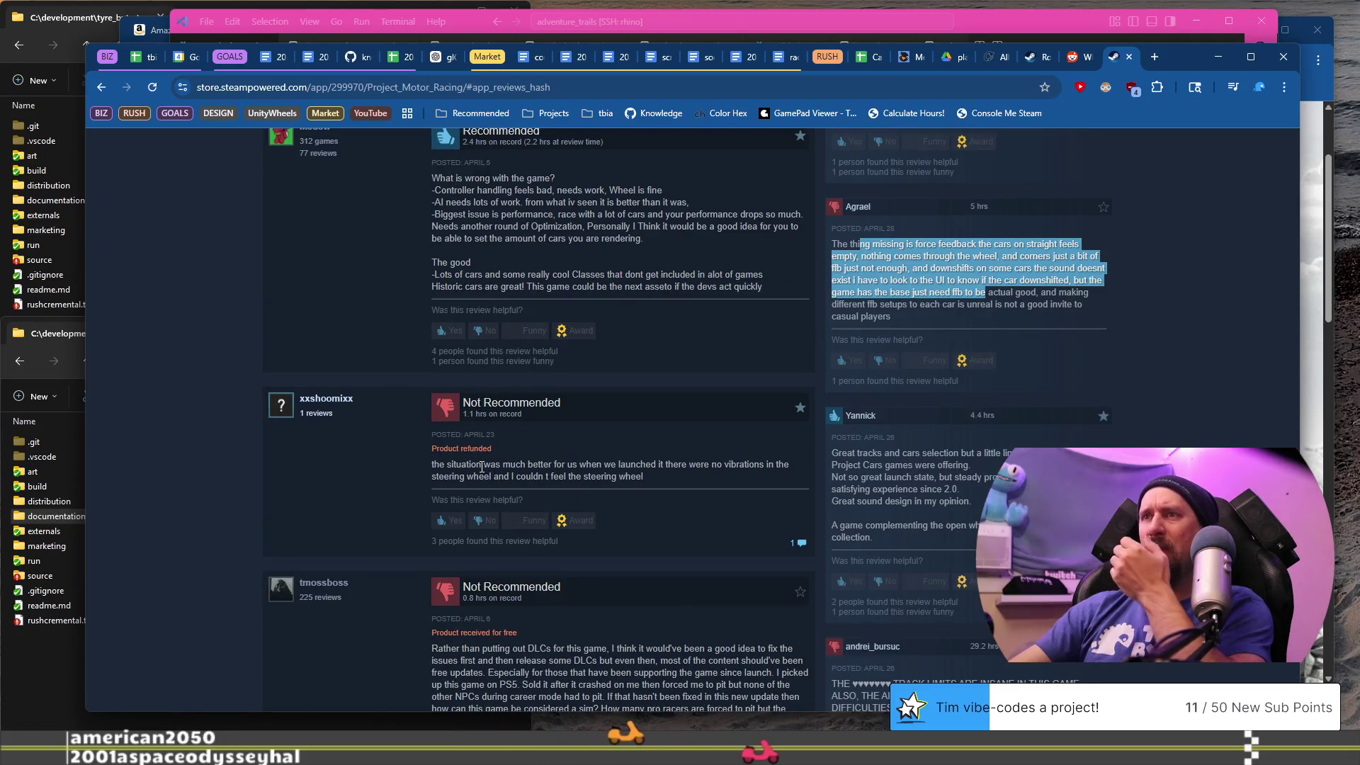
drag(461, 465, 642, 476)
scroll(640, 559, down, 2)
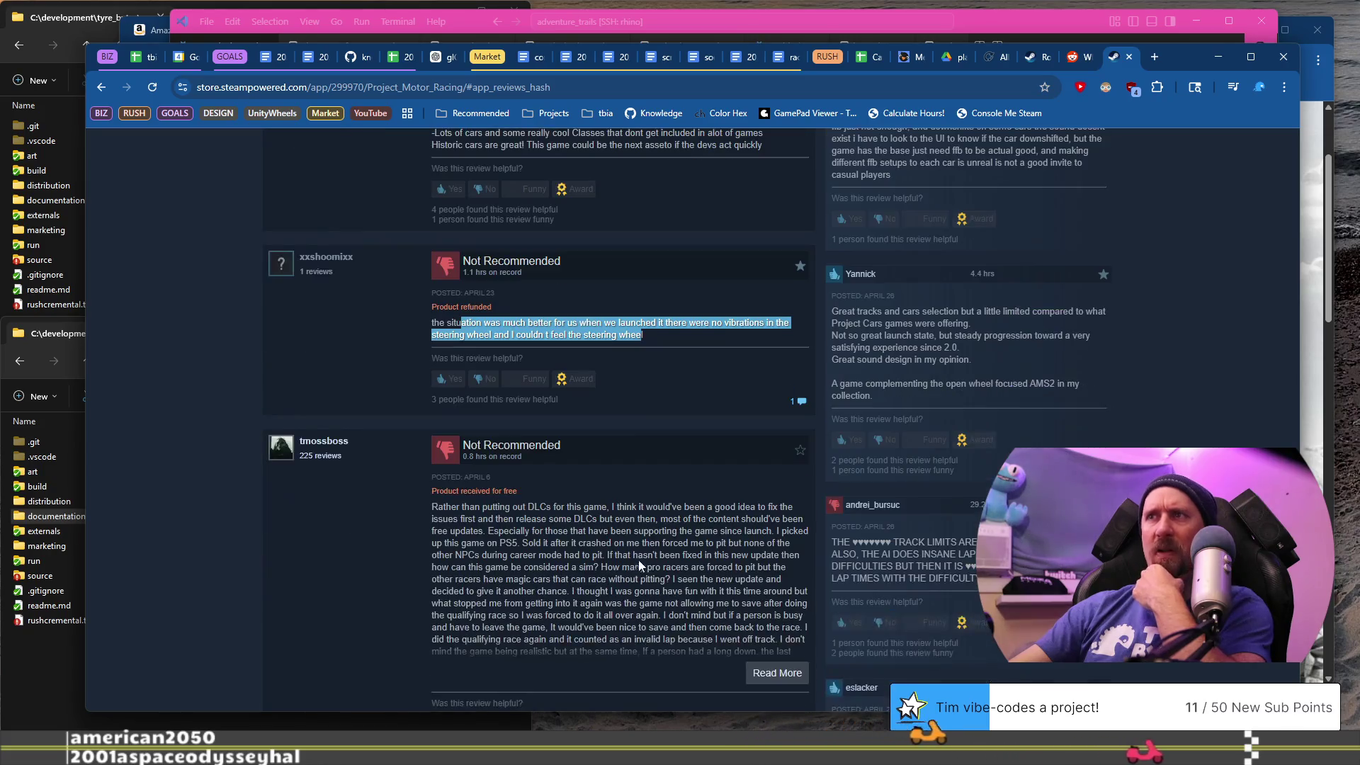
scroll(495, 388, down, 2)
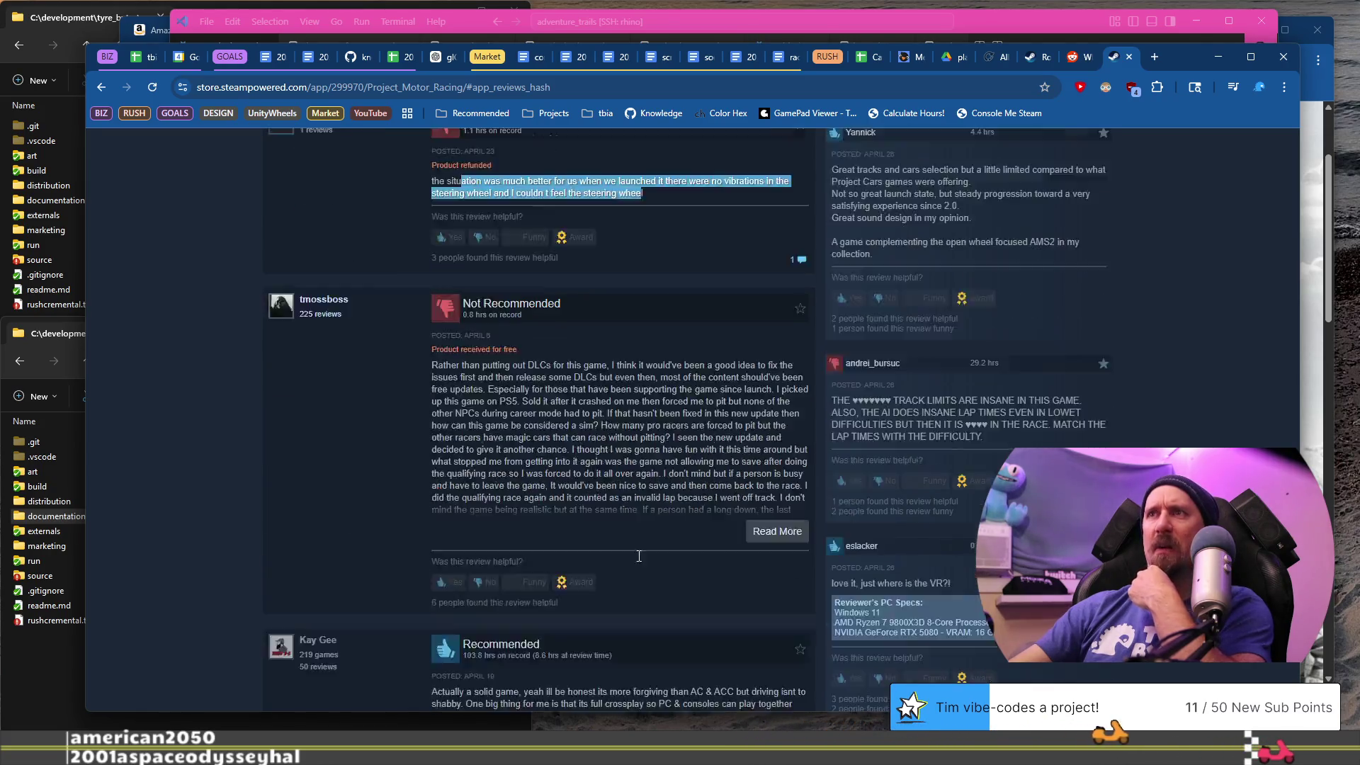
drag(482, 365, 524, 438)
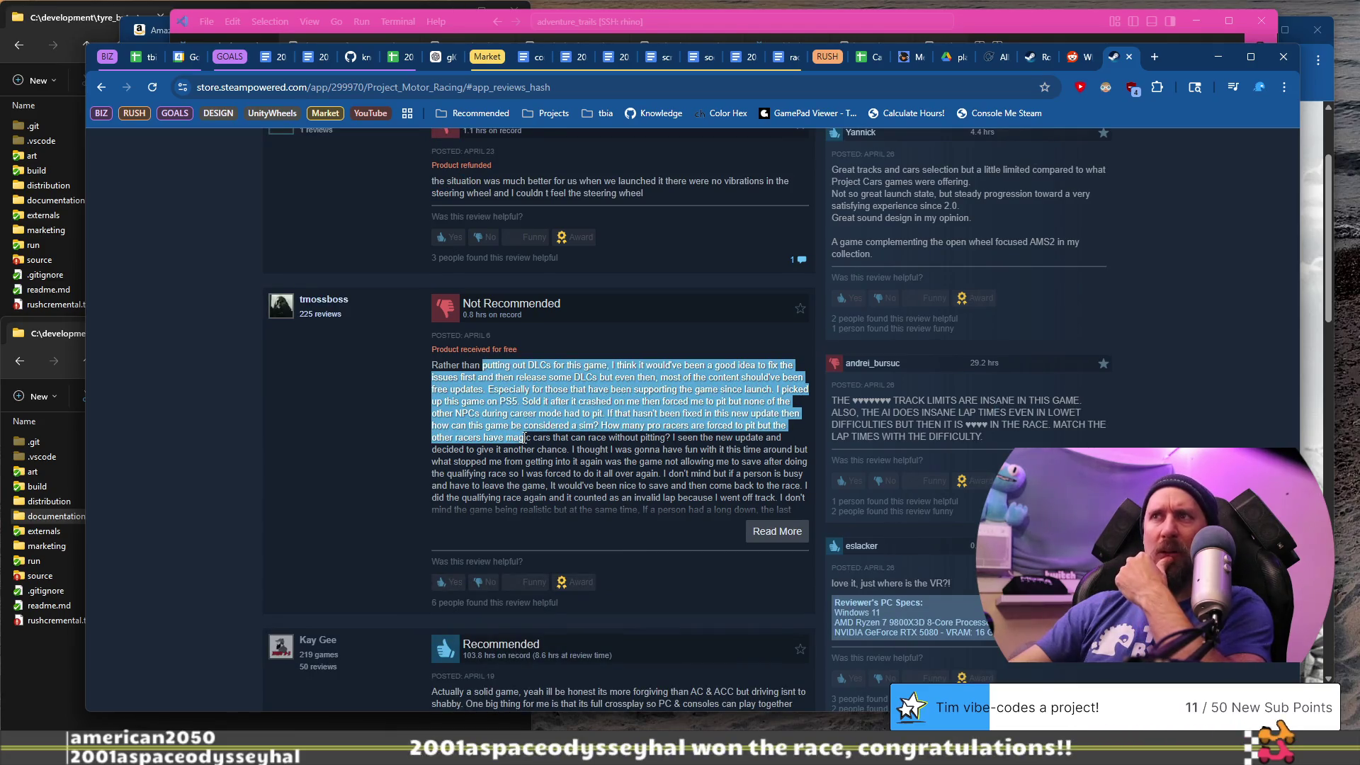
drag(525, 439, 625, 461)
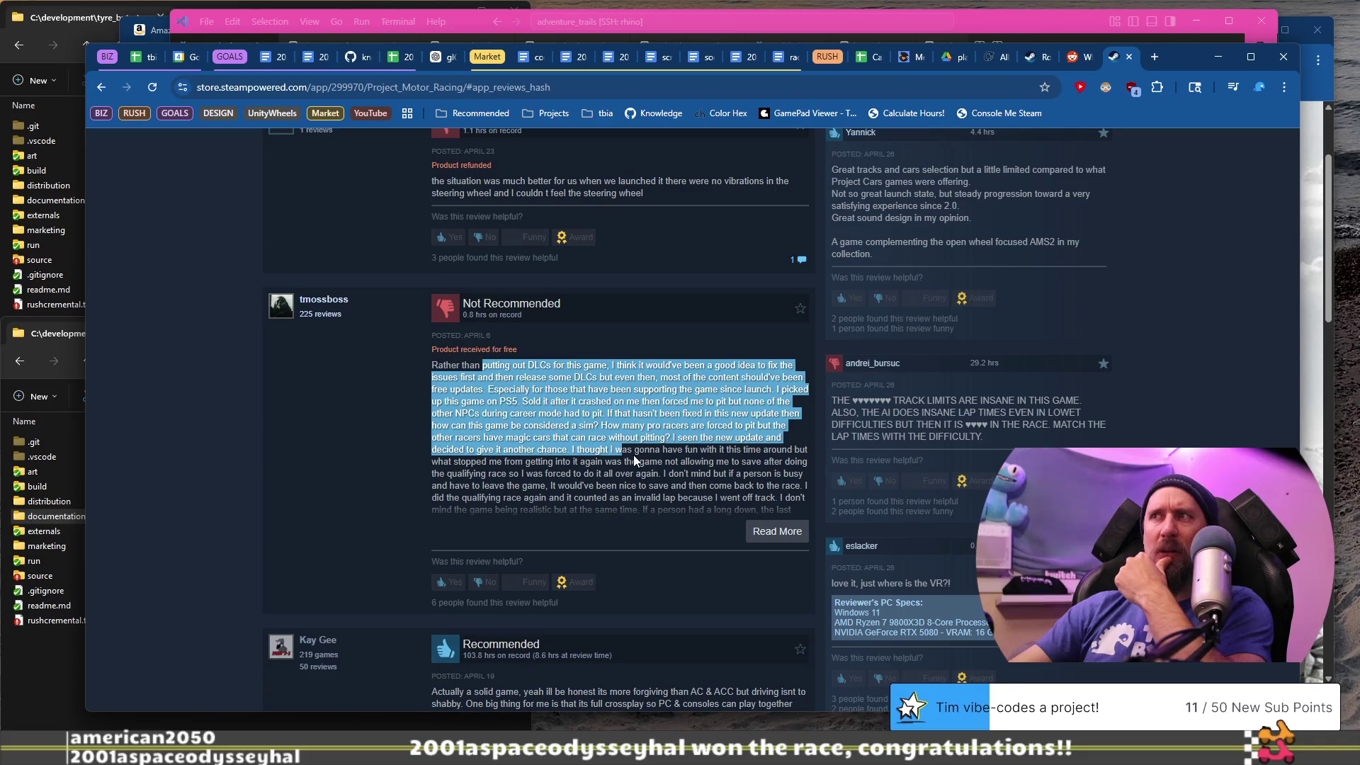
click(635, 454)
drag(618, 413, 616, 448)
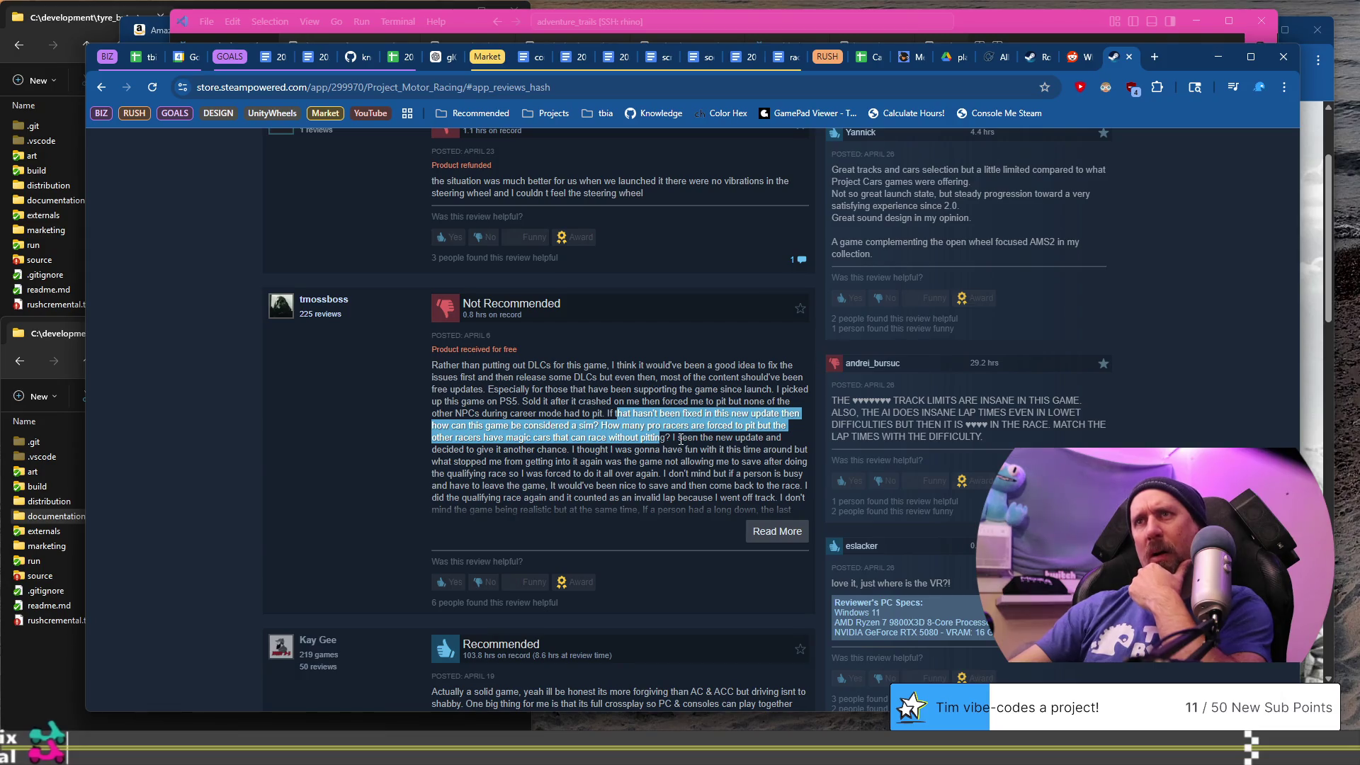
mouse_move(745, 390)
mouse_down()
mouse_move(740, 415)
mouse_move(723, 402)
mouse_move(721, 416)
mouse_up()
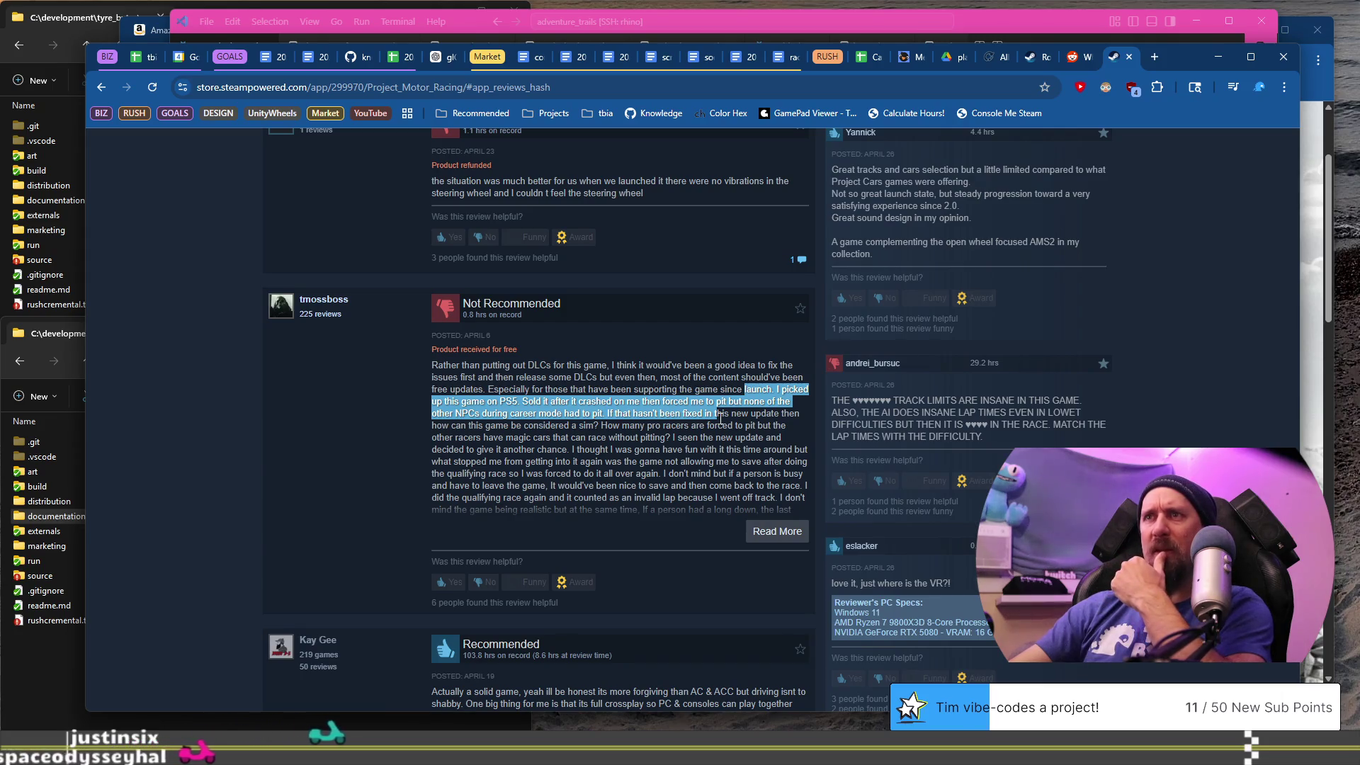
drag(720, 419, 720, 424)
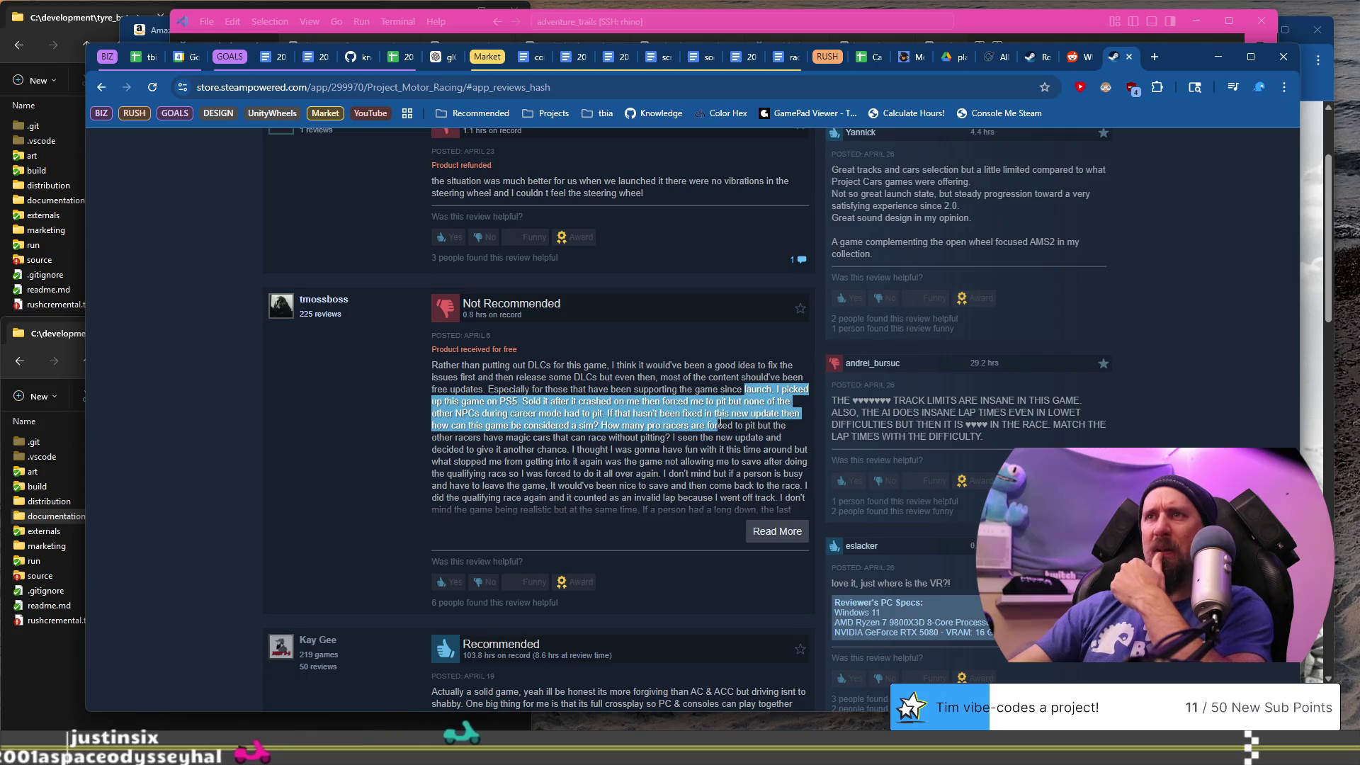
scroll(720, 424, down, 4)
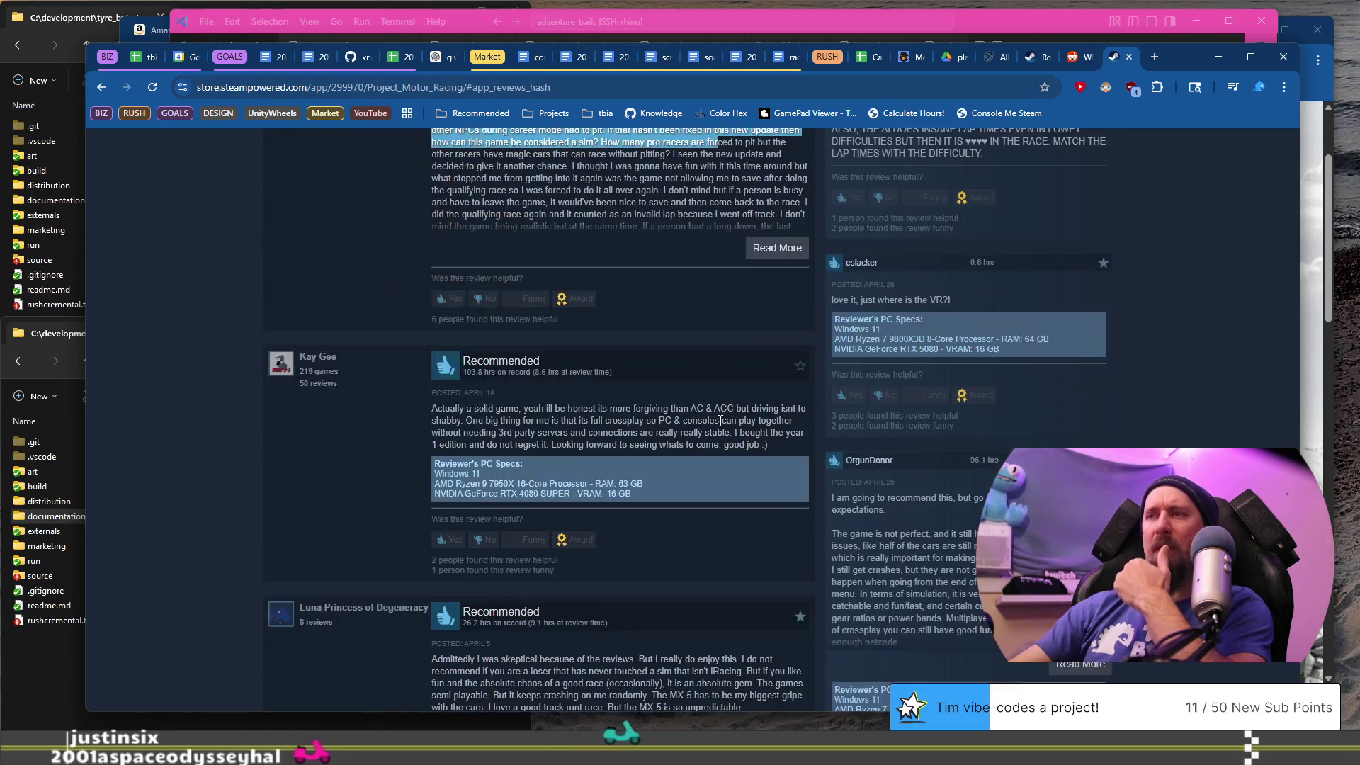
scroll(703, 443, down, 4)
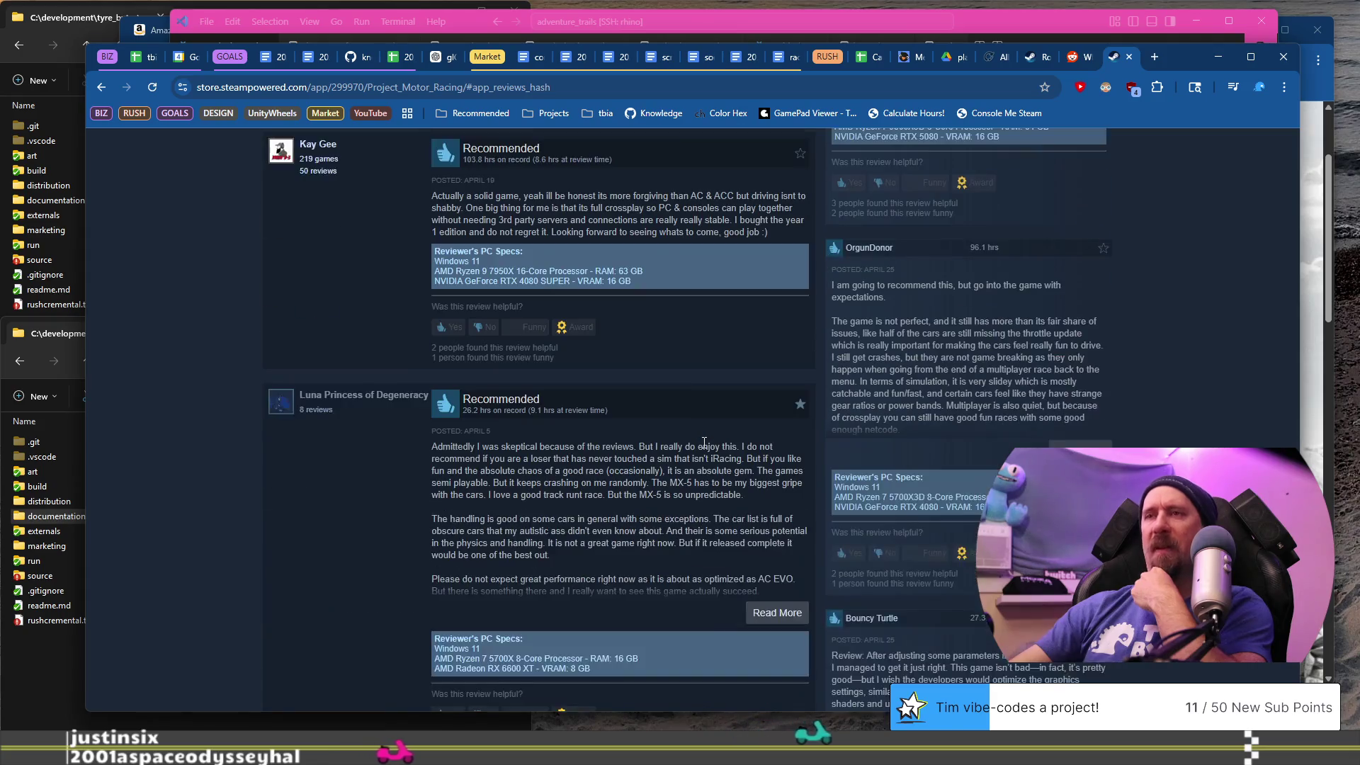
scroll(704, 444, down, 2)
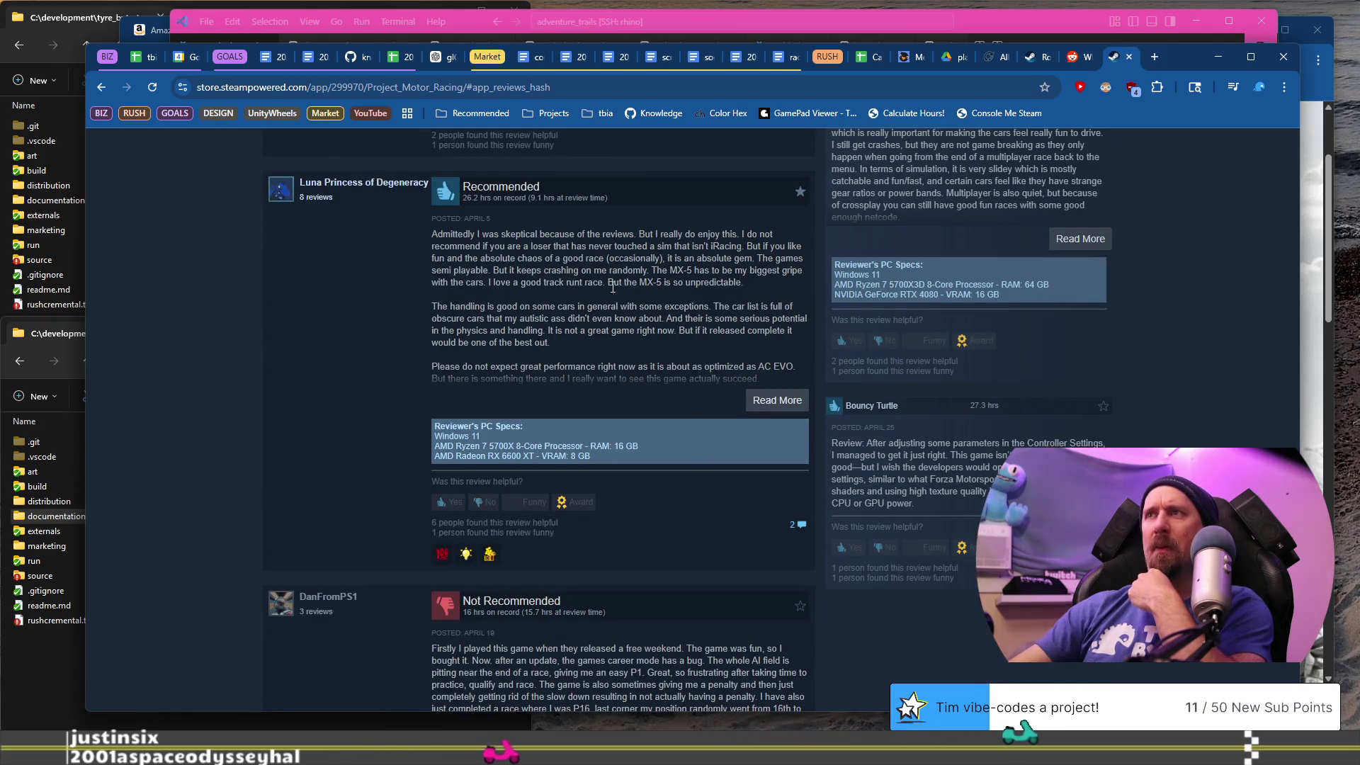
drag(454, 234, 650, 259)
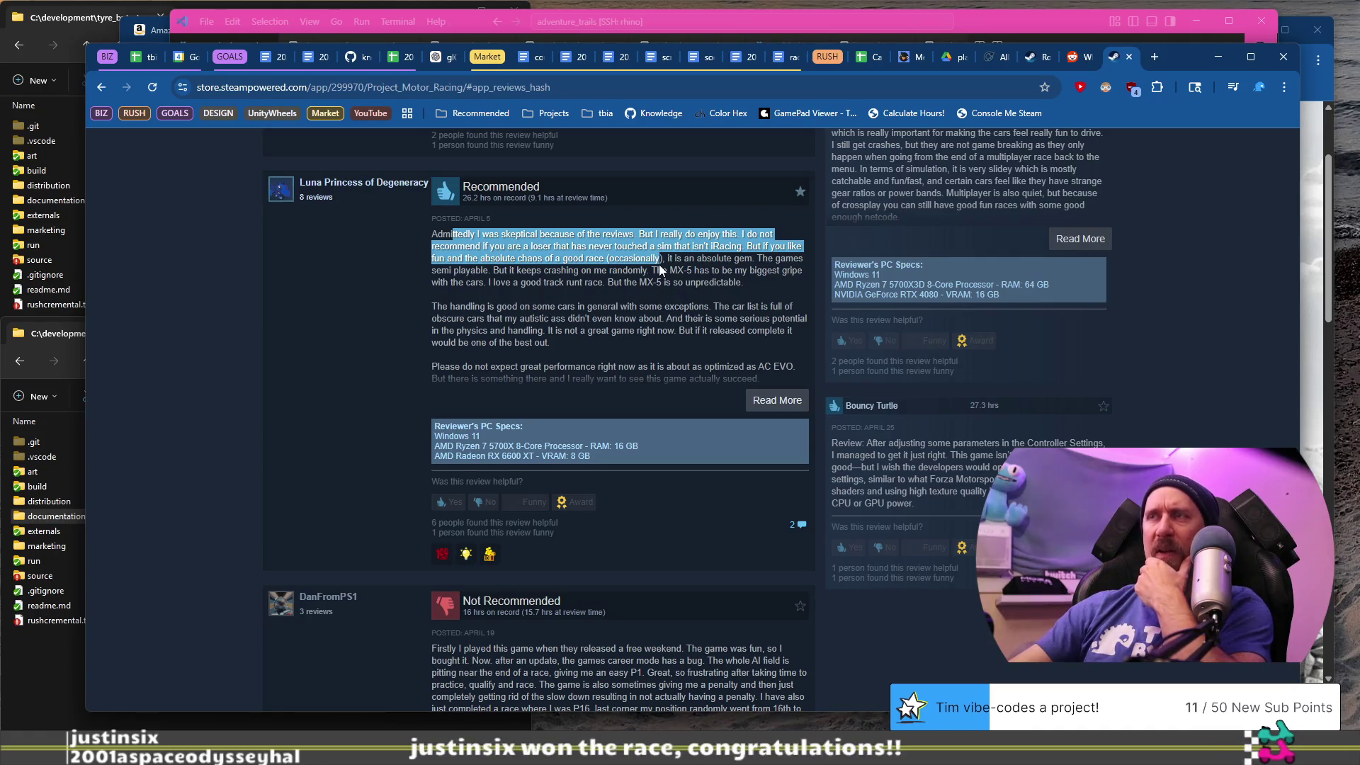
drag(659, 265, 663, 270)
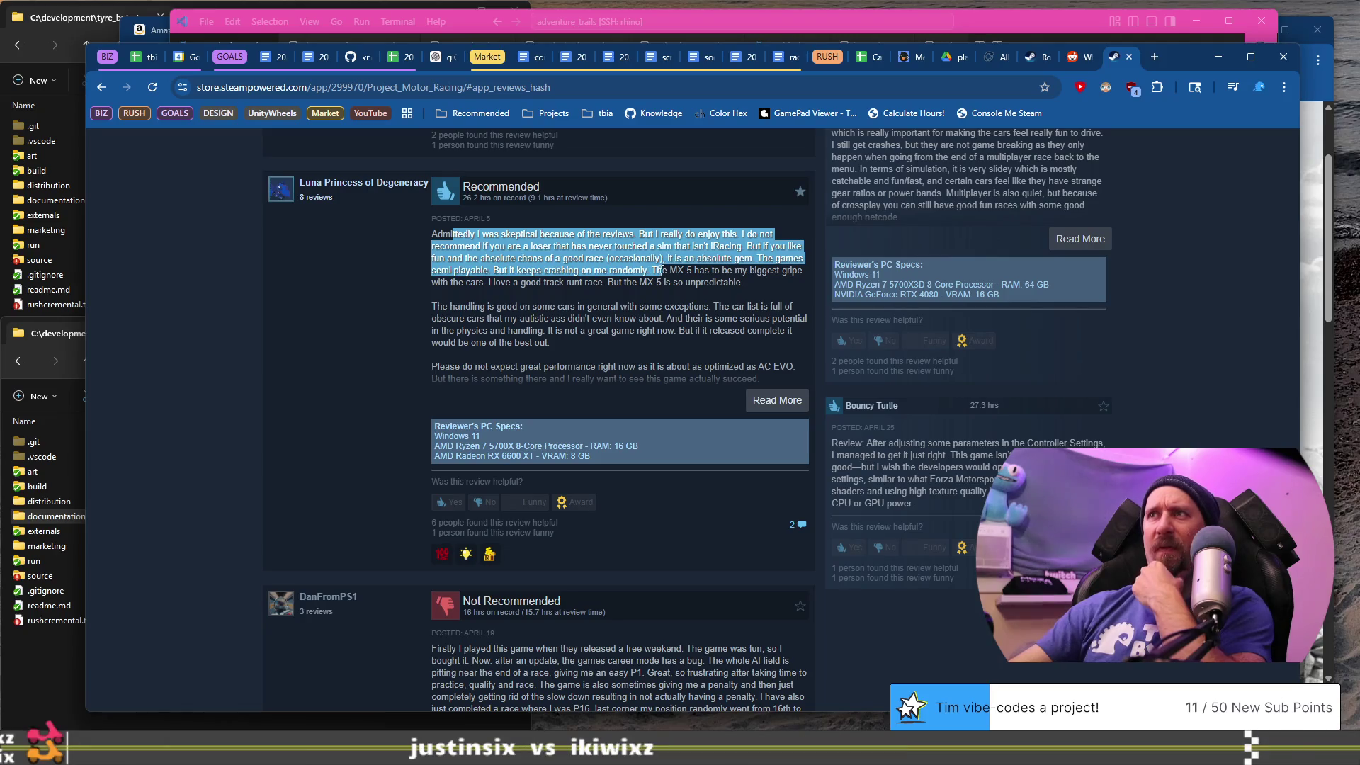
mouse_move(662, 271)
mouse_down()
mouse_move(663, 259)
mouse_move(697, 283)
mouse_up()
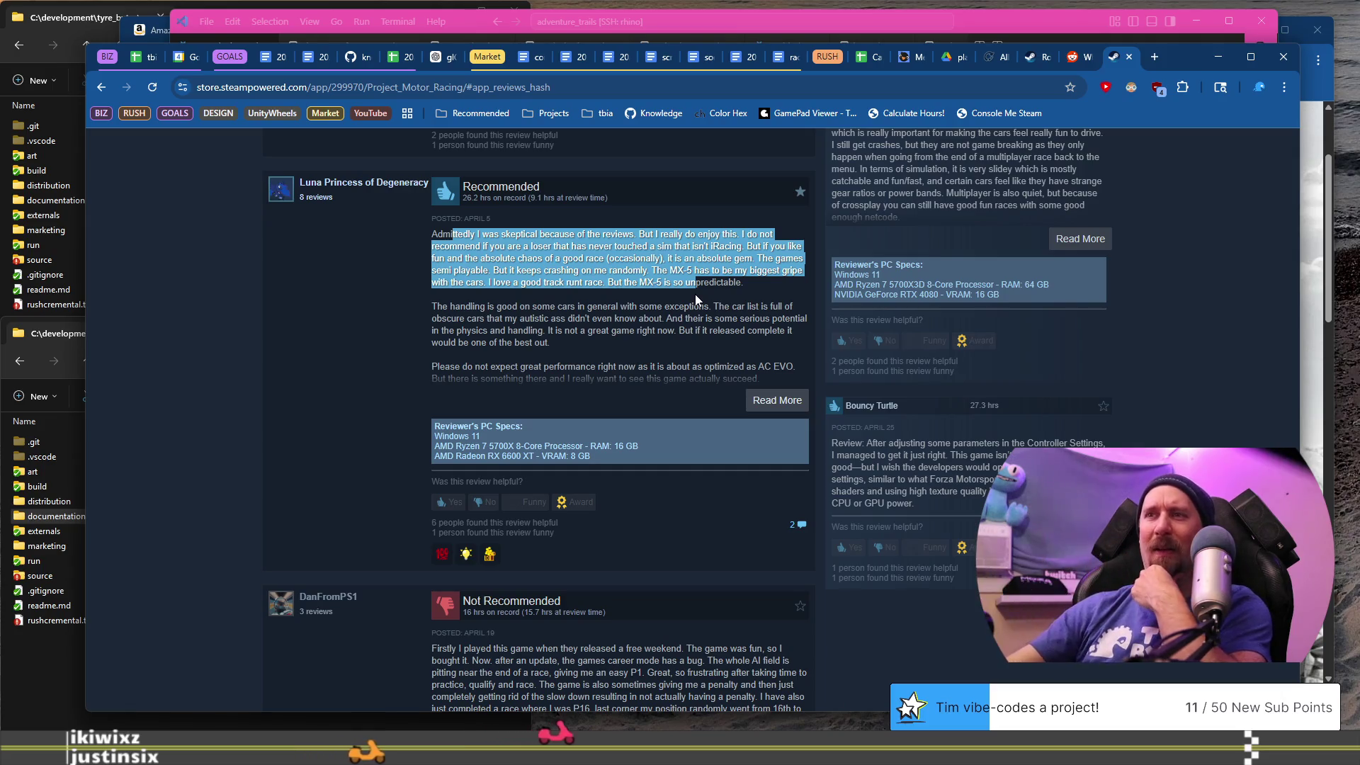
scroll(612, 293, down, 2)
scroll(613, 292, down, 3)
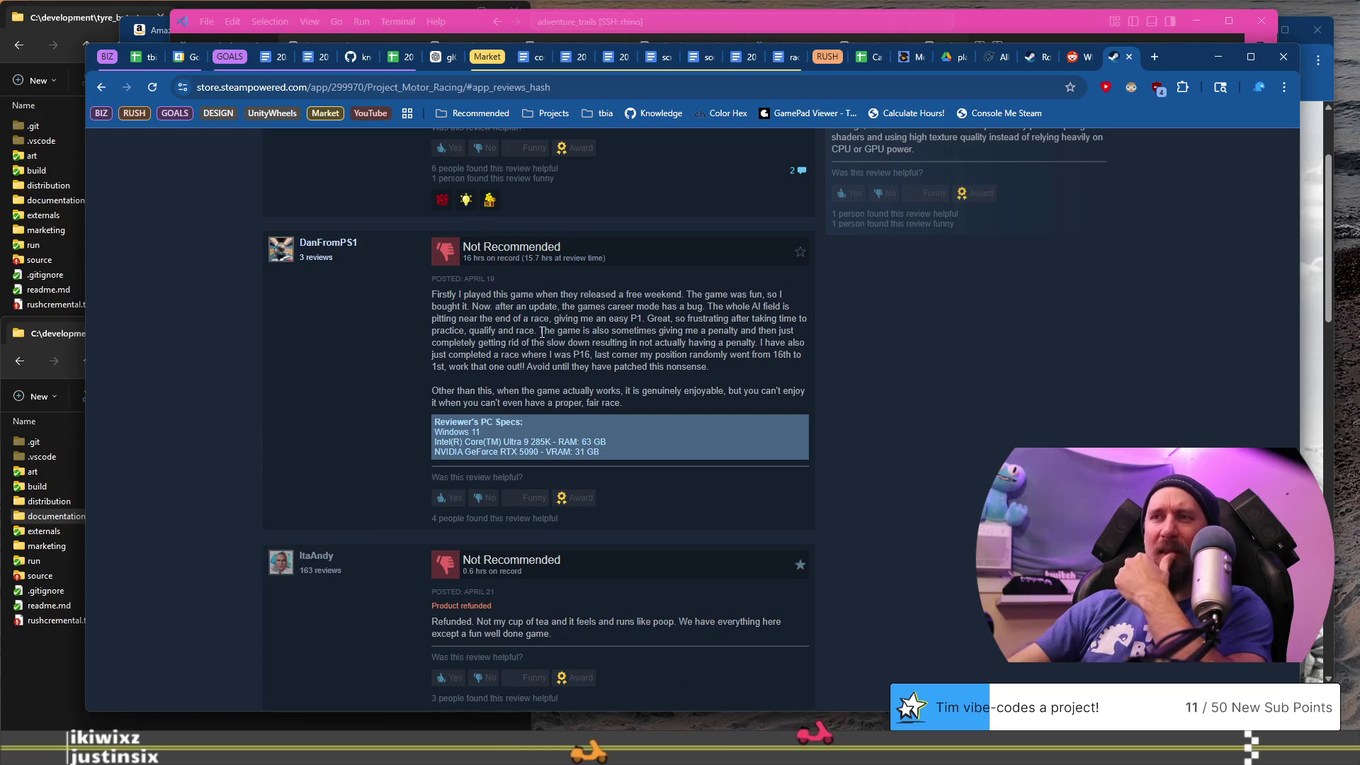
mouse_move(453, 298)
mouse_down()
mouse_move(715, 330)
mouse_move(703, 358)
mouse_up()
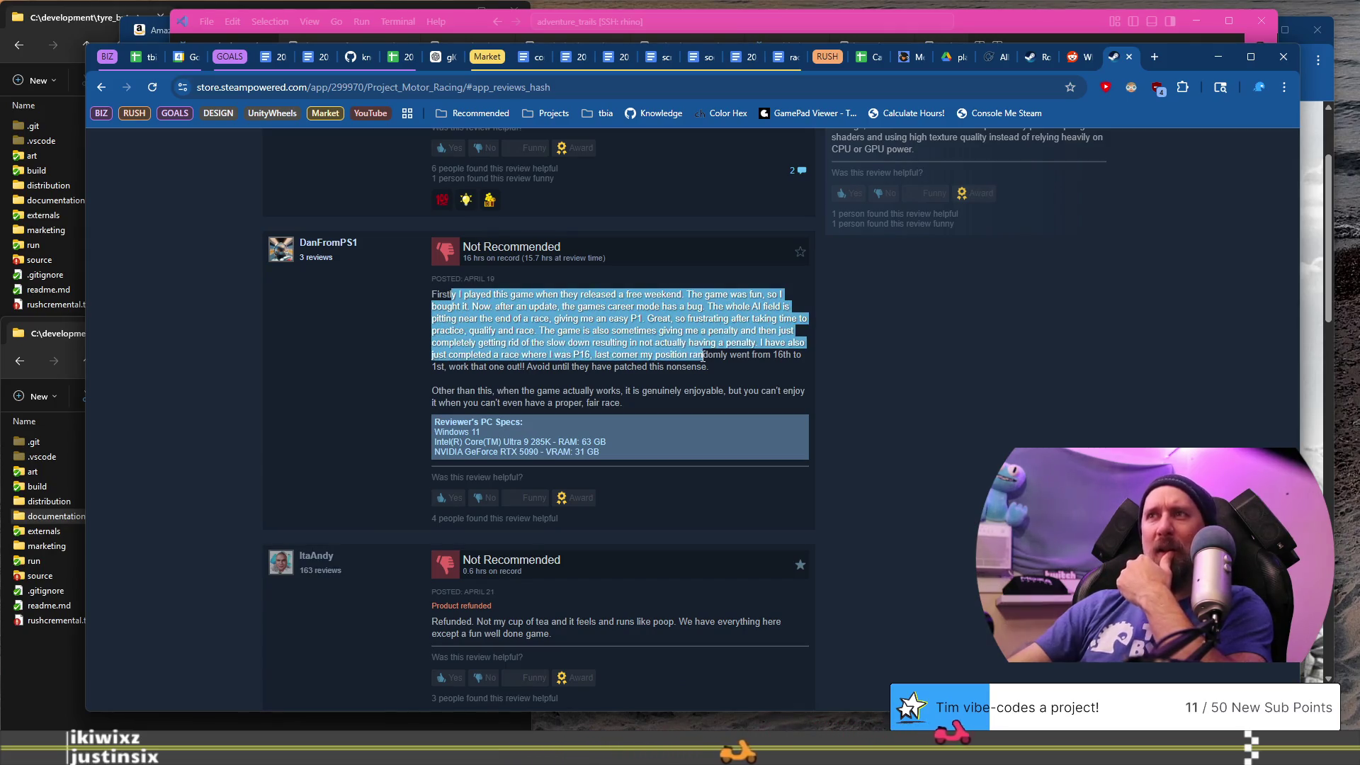
scroll(704, 358, down, 4)
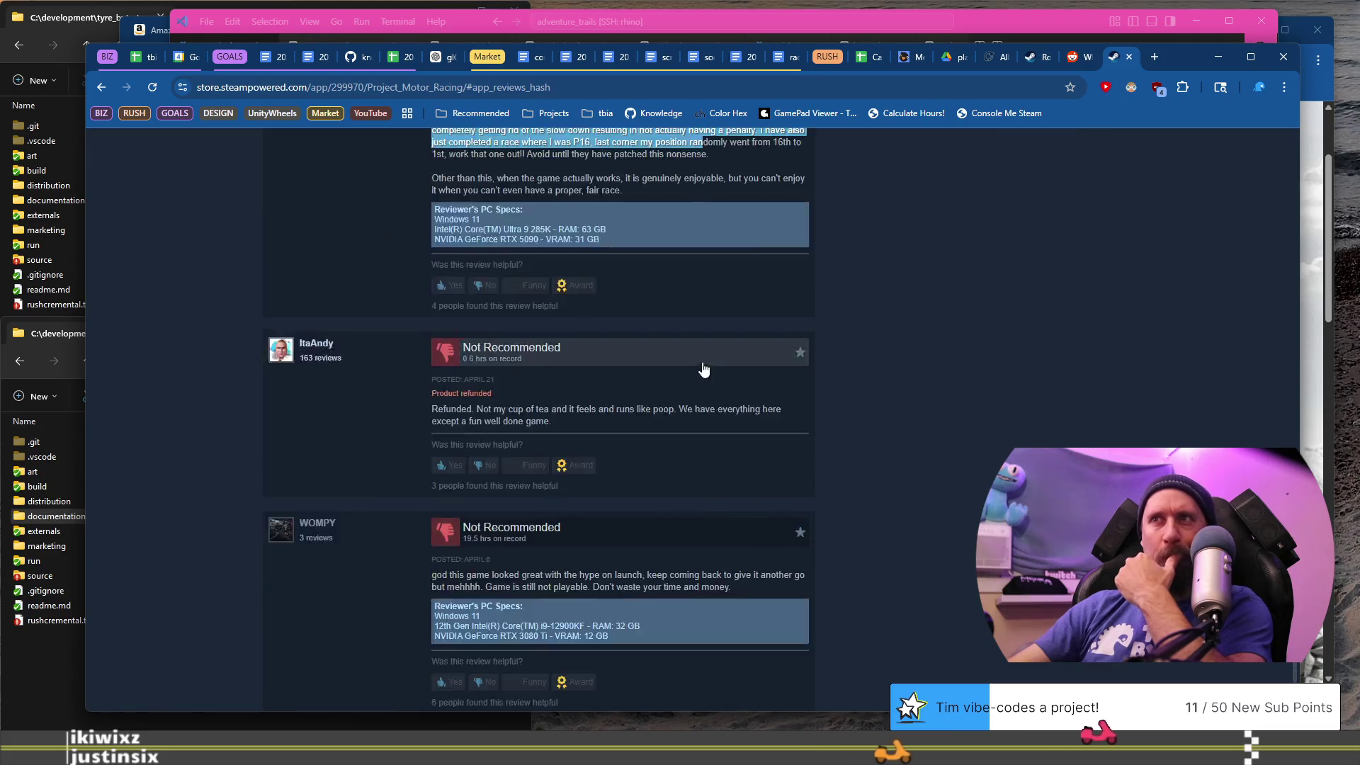
drag(474, 337, 561, 347)
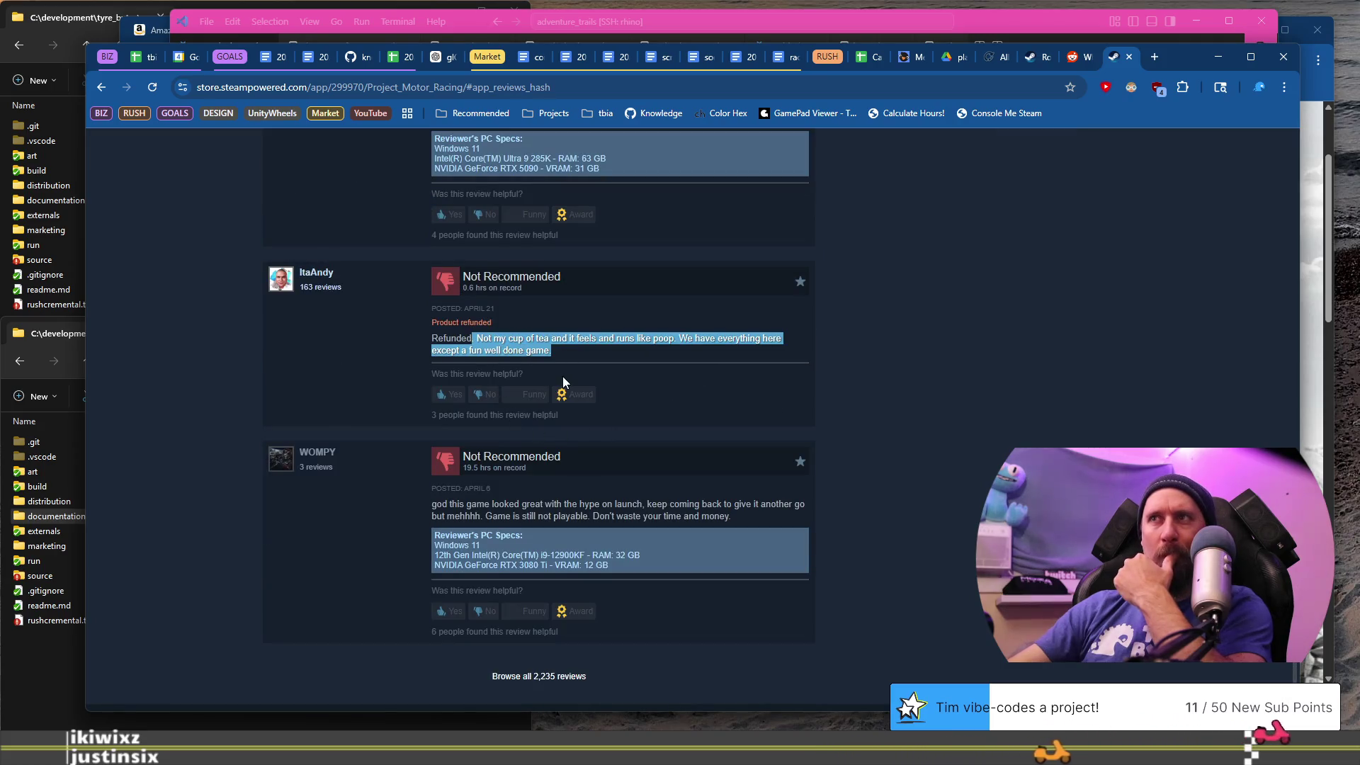
scroll(562, 376, down, 3)
drag(485, 325, 826, 338)
scroll(913, 336, up, 10)
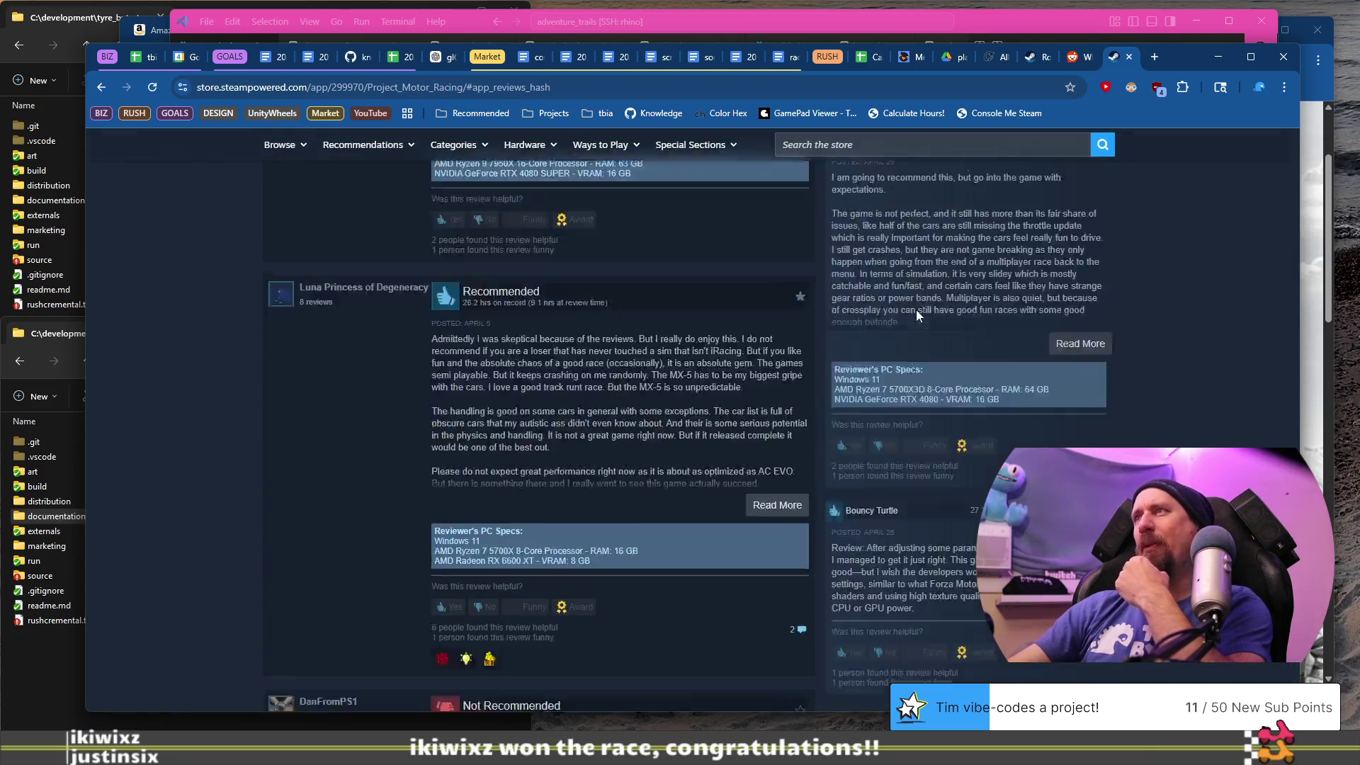
scroll(914, 311, down, 2)
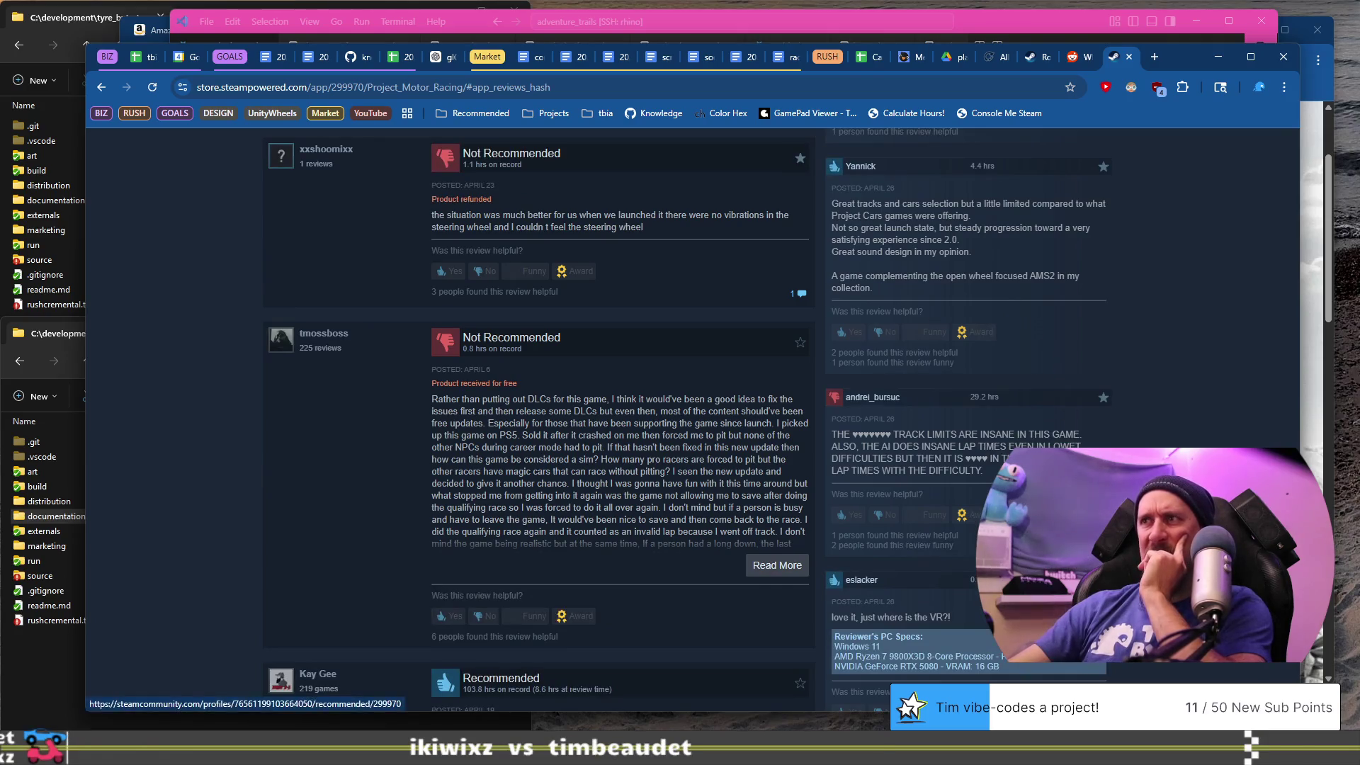
scroll(801, 285, up, 6)
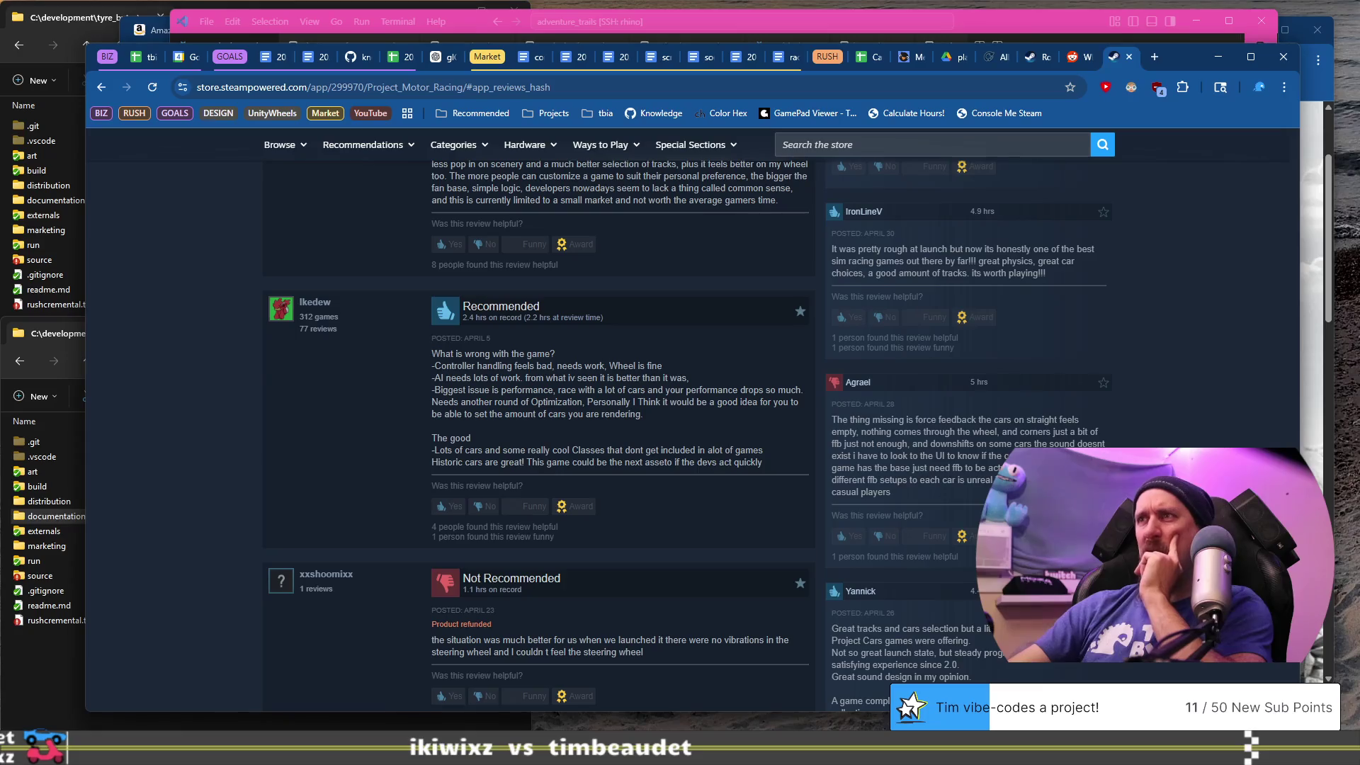
mouse_move(887, 420)
mouse_down()
mouse_move(1002, 468)
mouse_move(993, 480)
mouse_up()
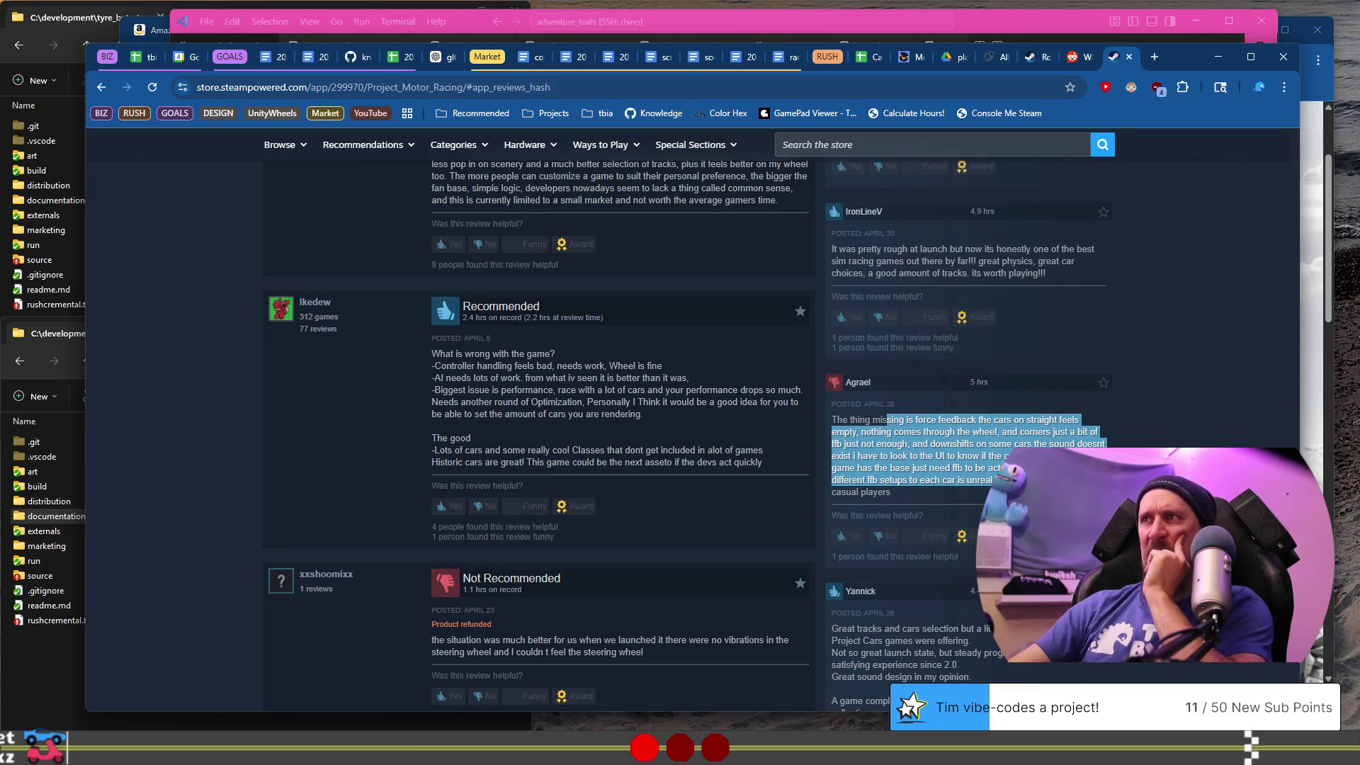
scroll(993, 480, up, 5)
scroll(993, 480, up, 3)
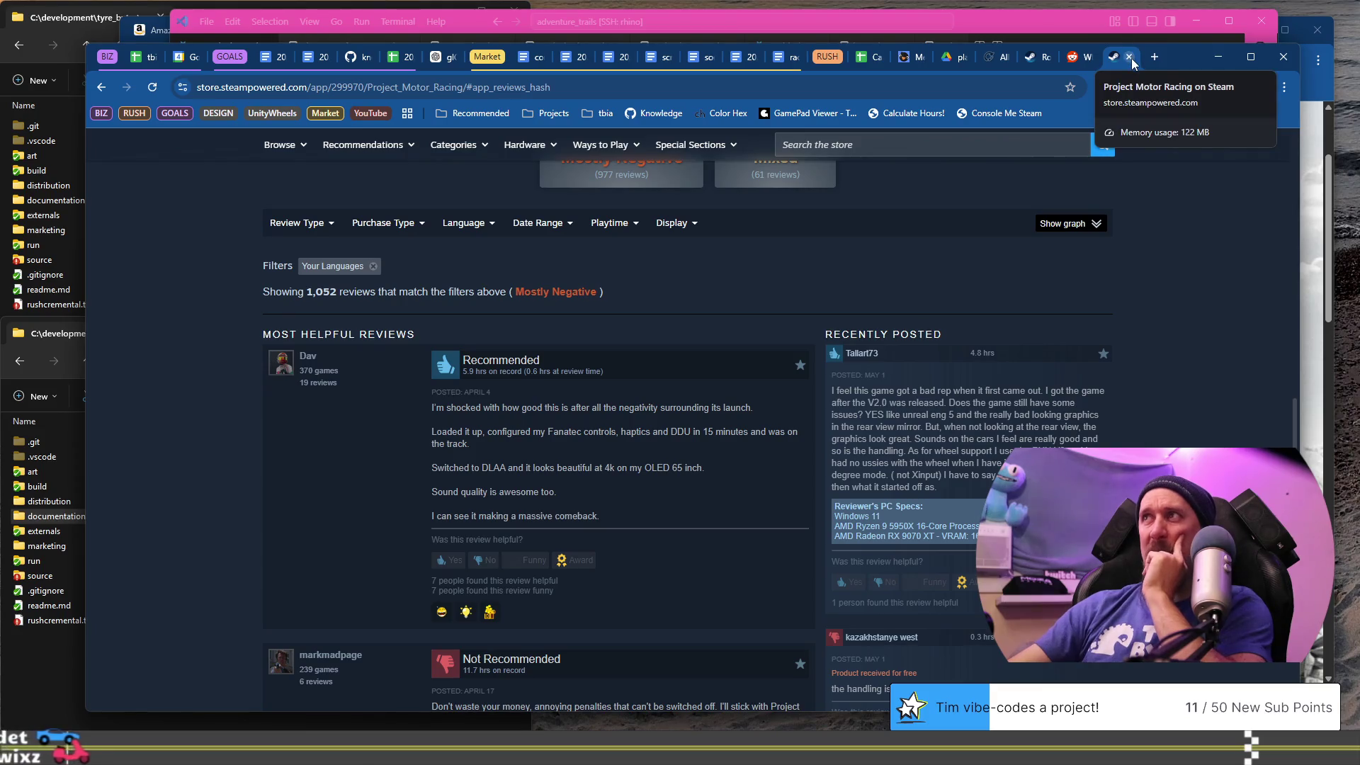
click(1131, 58)
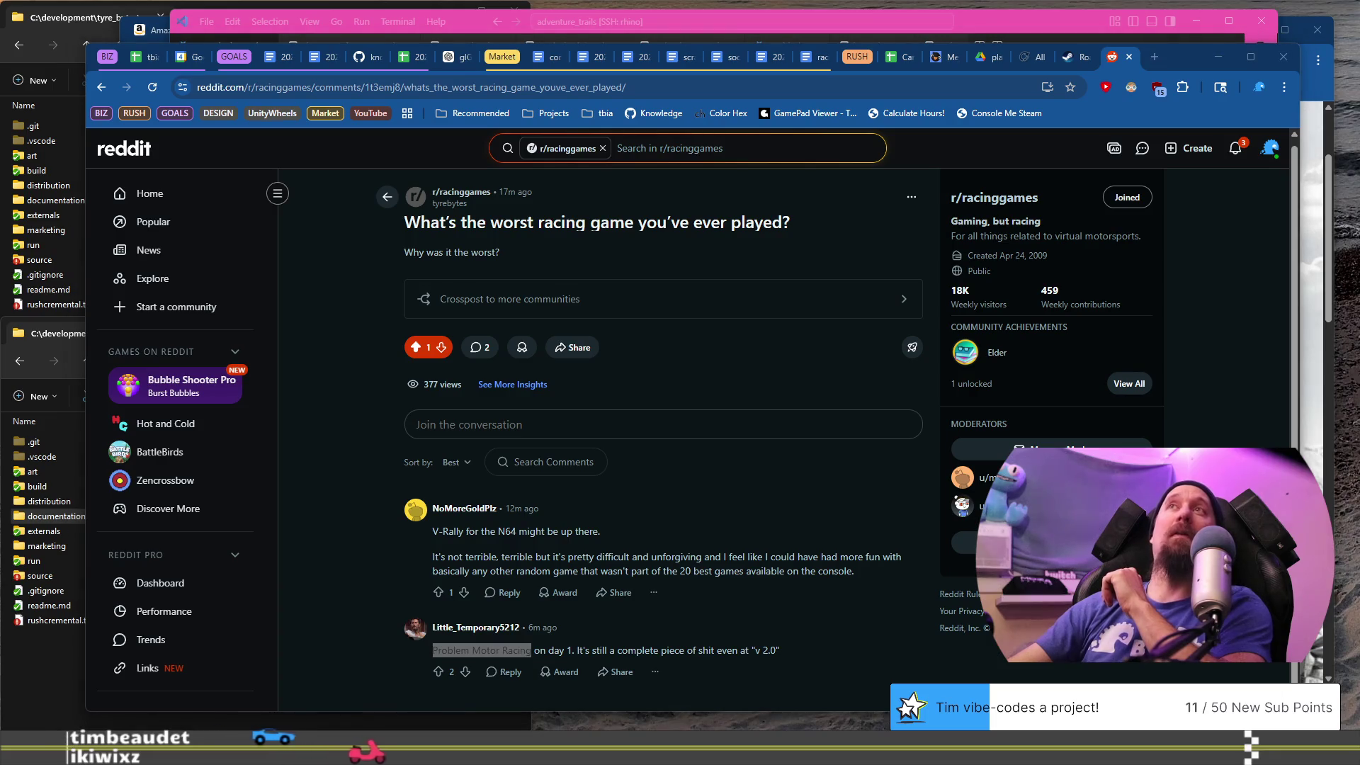
- Reply to the V-Rally for the N64 comment saying you thought it was PC-only, and upvote it
click(363, 373)
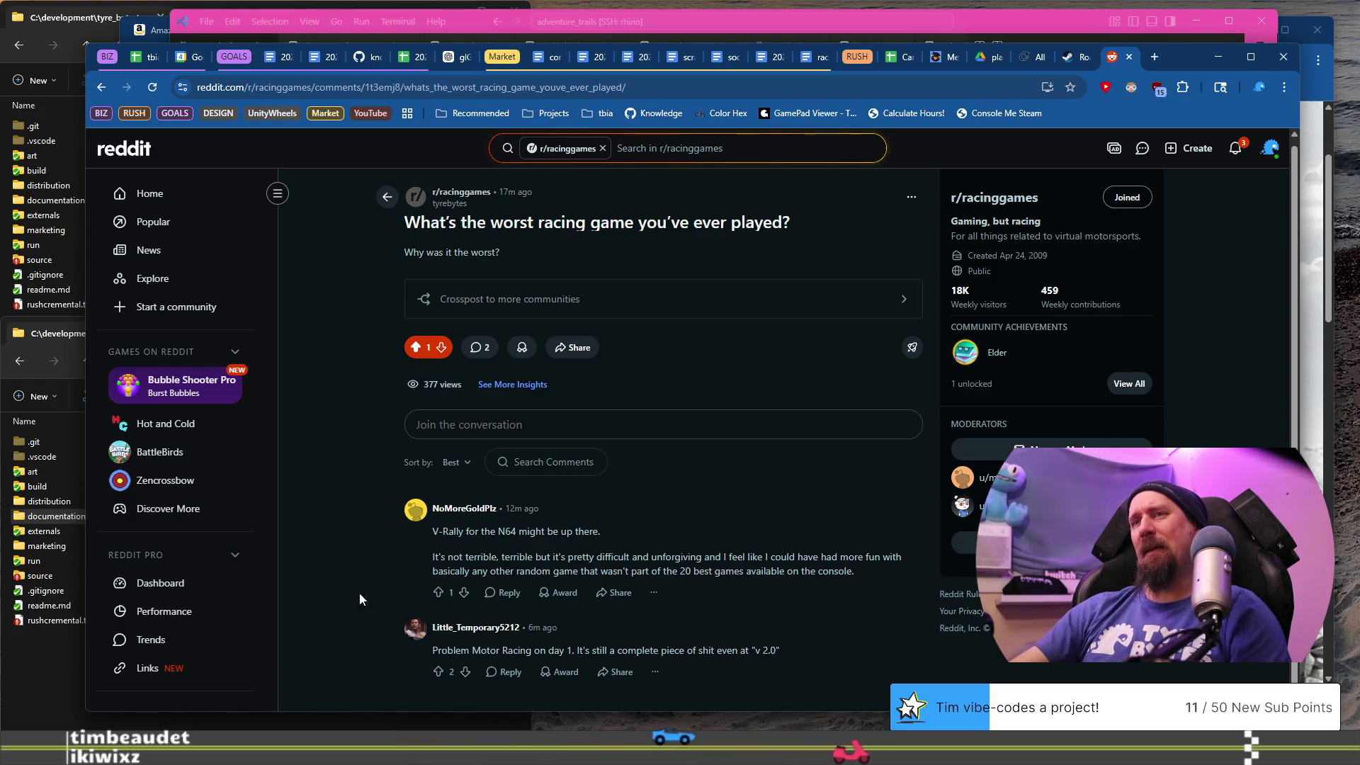
click(507, 591)
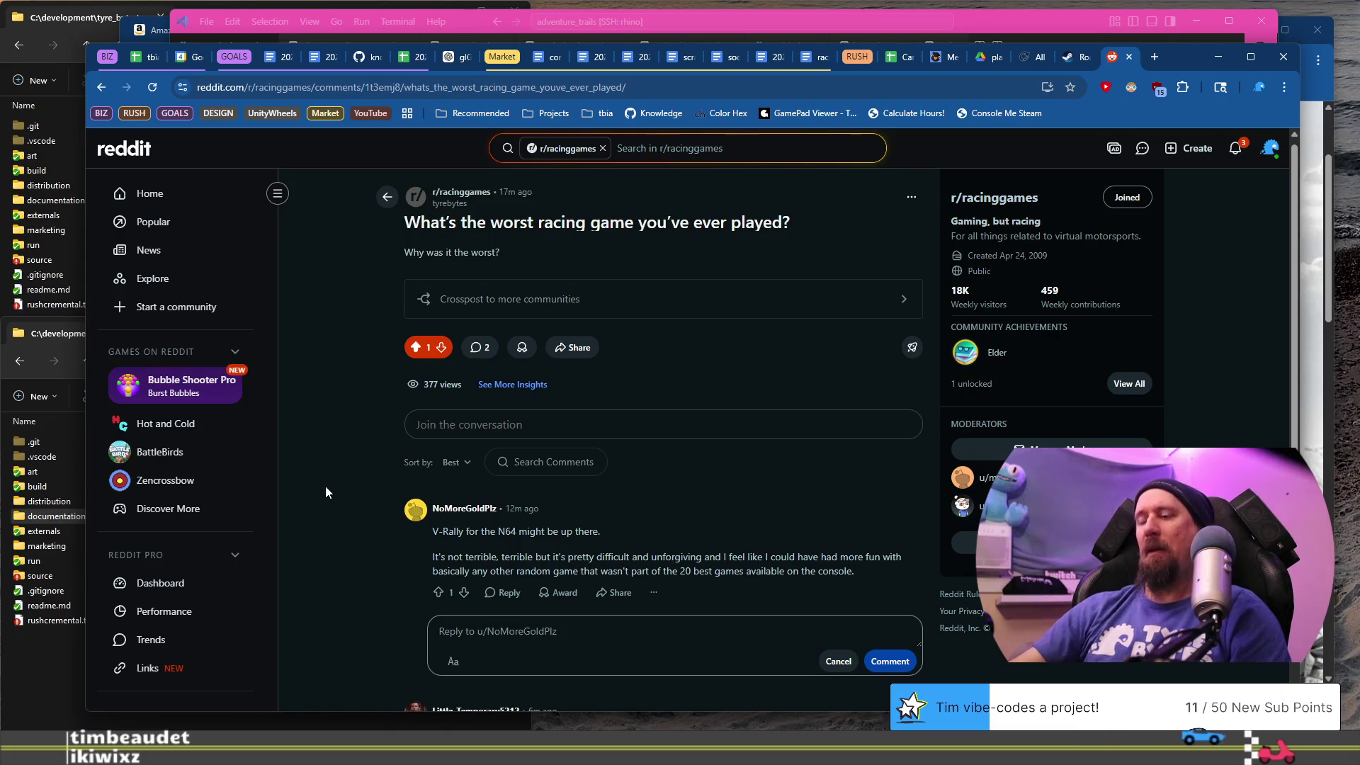
text(Oh wow, some)
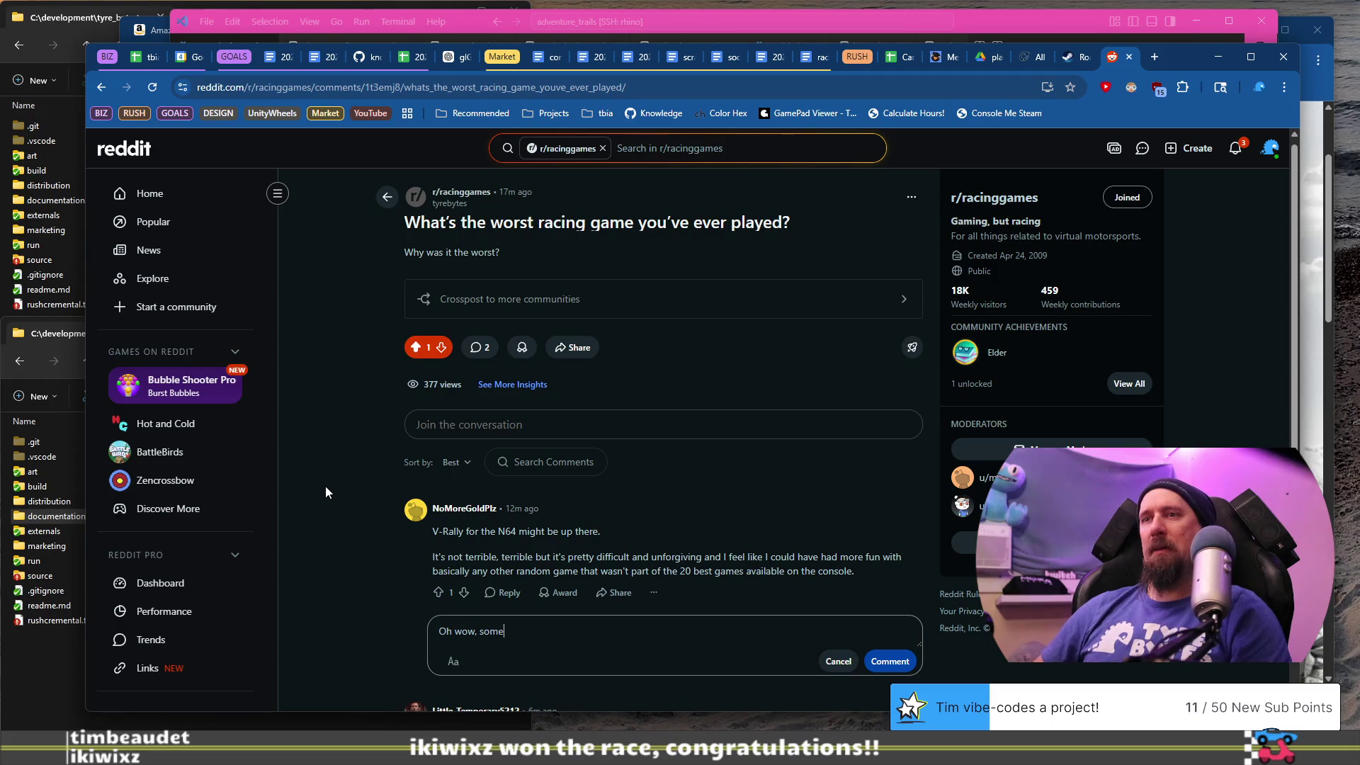
text(how I always thought that )
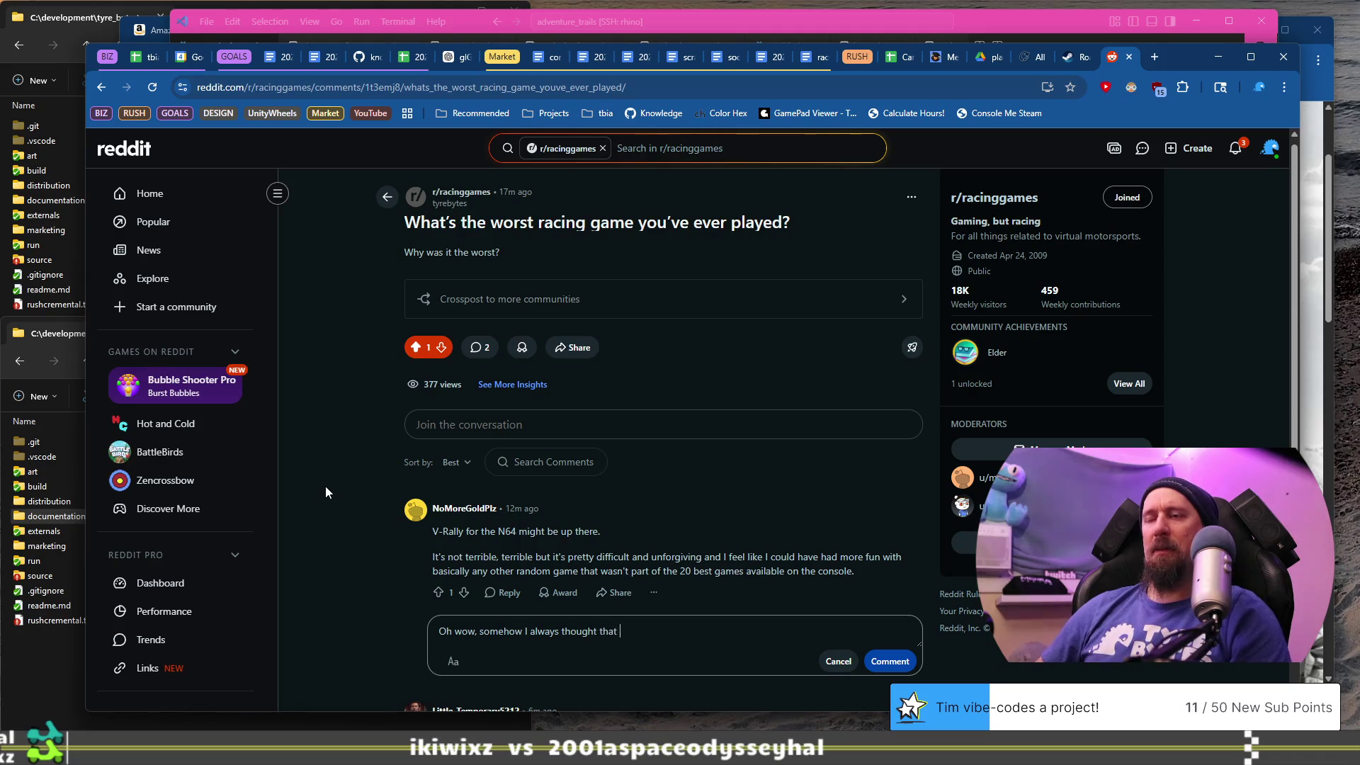
text(was PC only, but I)
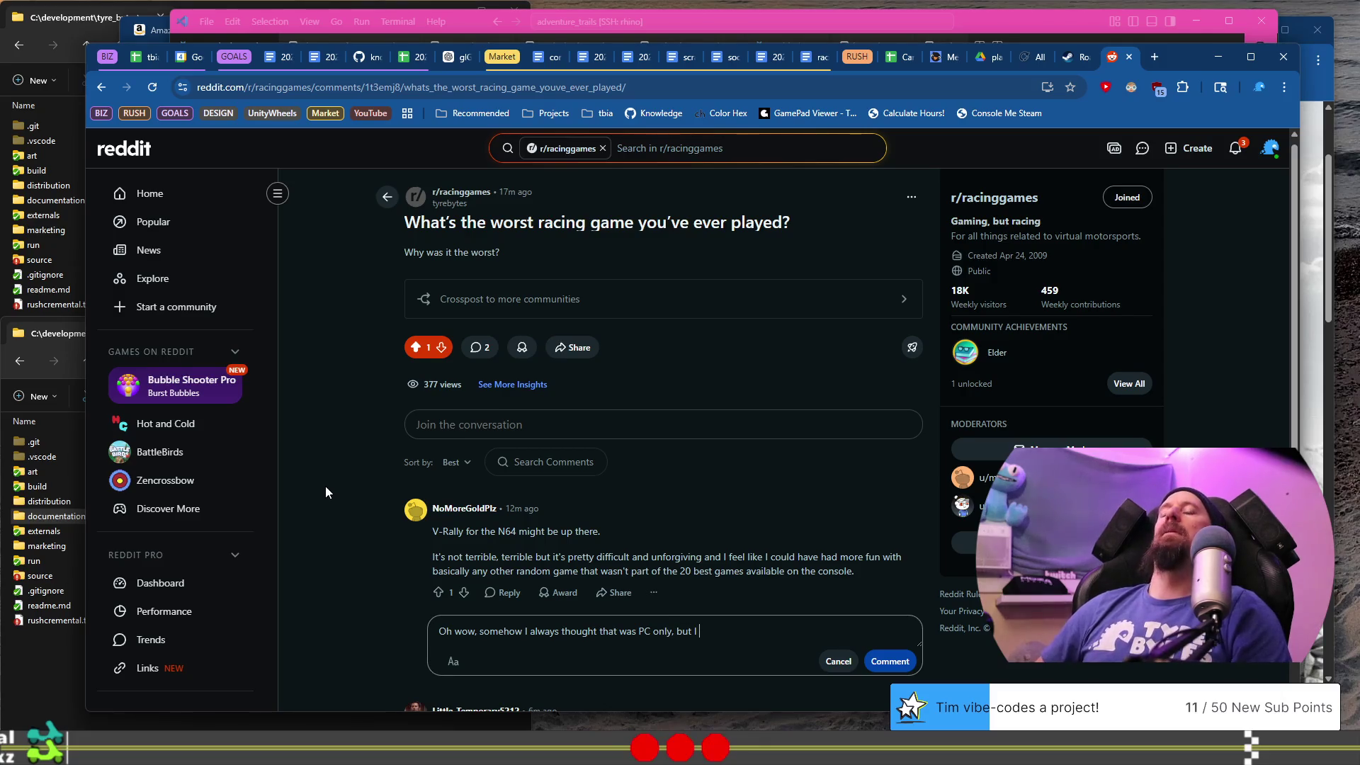
text( thinkI've only play)
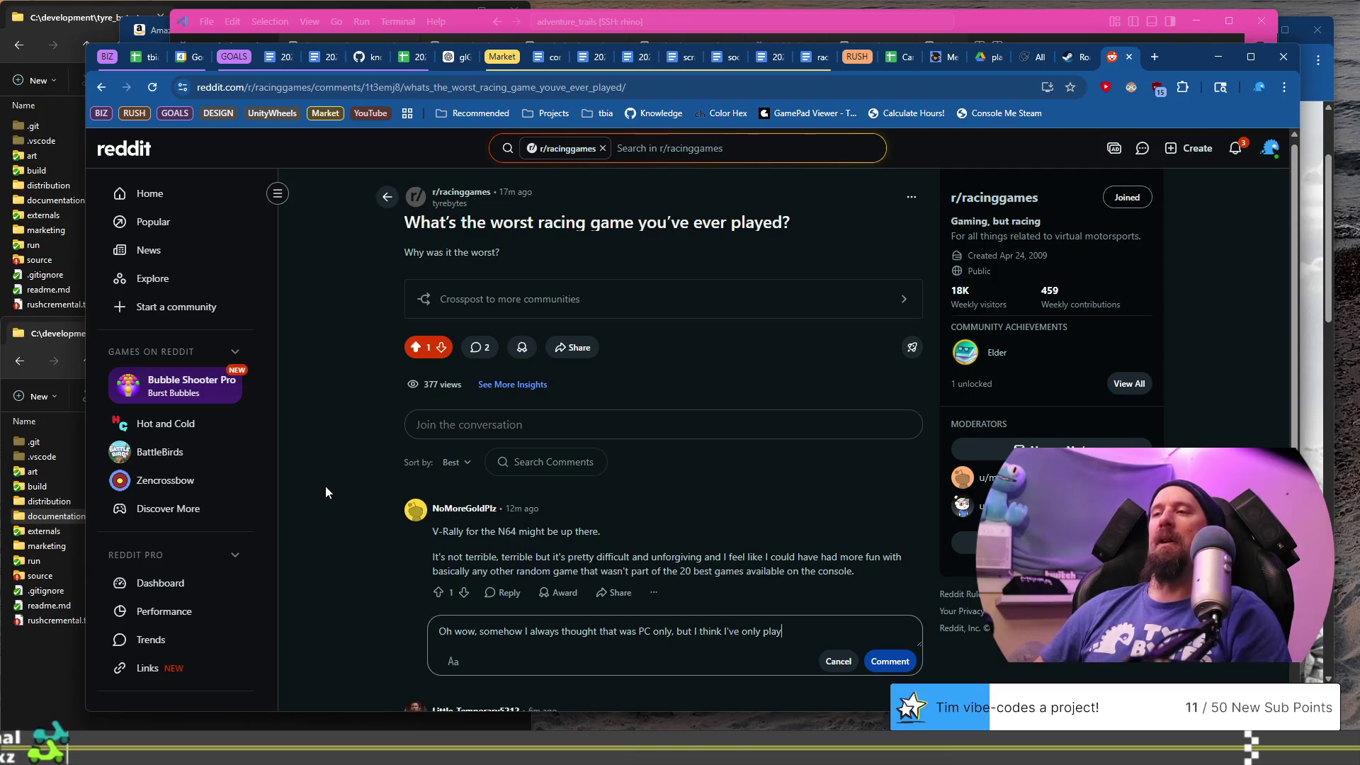
text(.)
key(ctrl+Left)
key(ctrl+Left)
key(ctrl+Left)
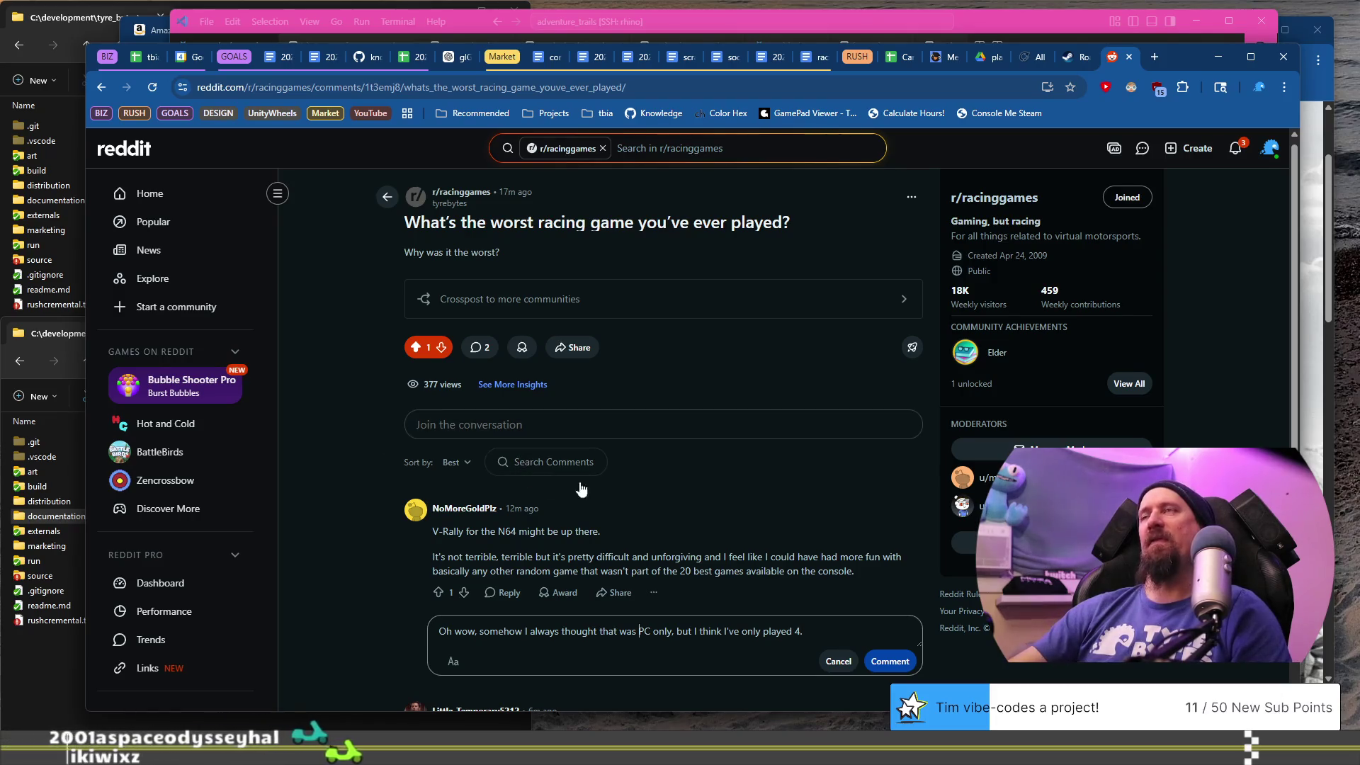
click(903, 666)
click(438, 592)
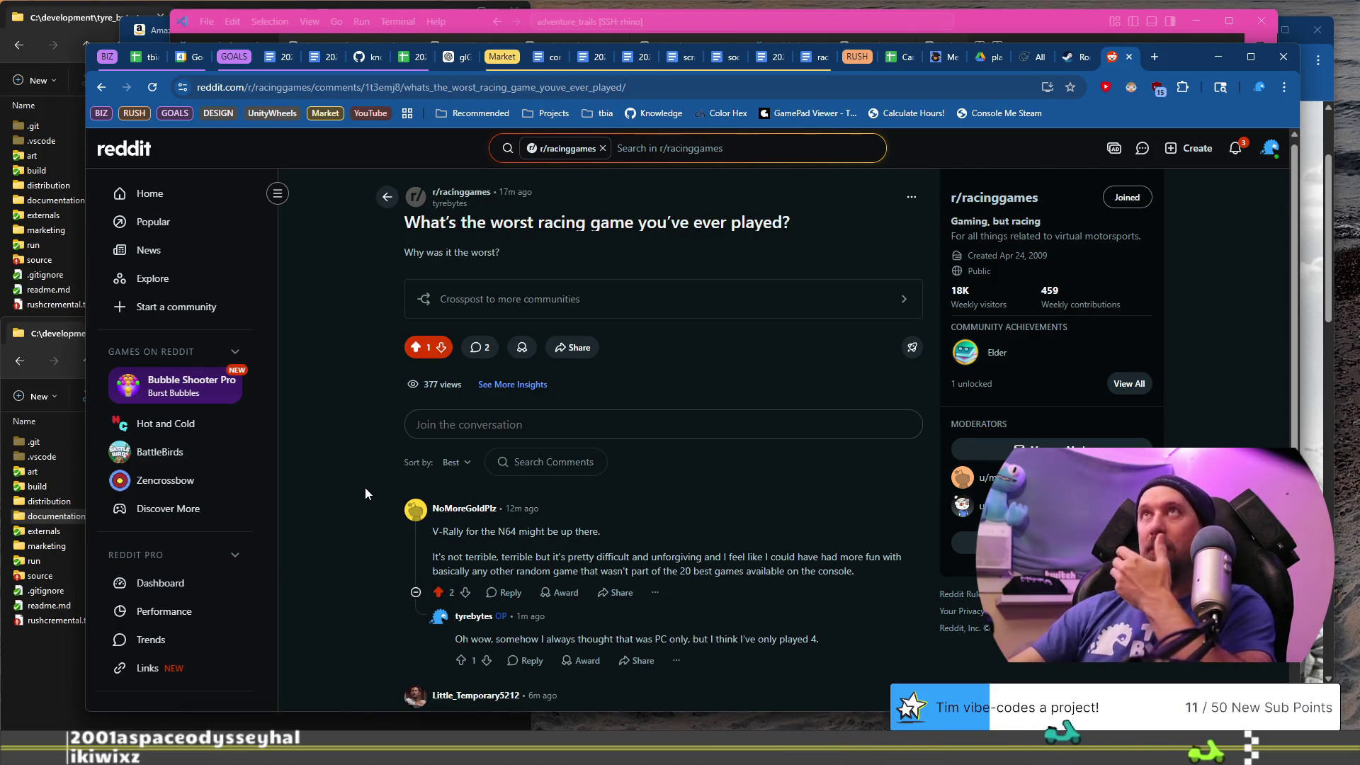
- Reply to the Problem Motor Racing comment: 'Seems most people think FFB and track limits are the worst part?'
scroll(367, 487, down, 1)
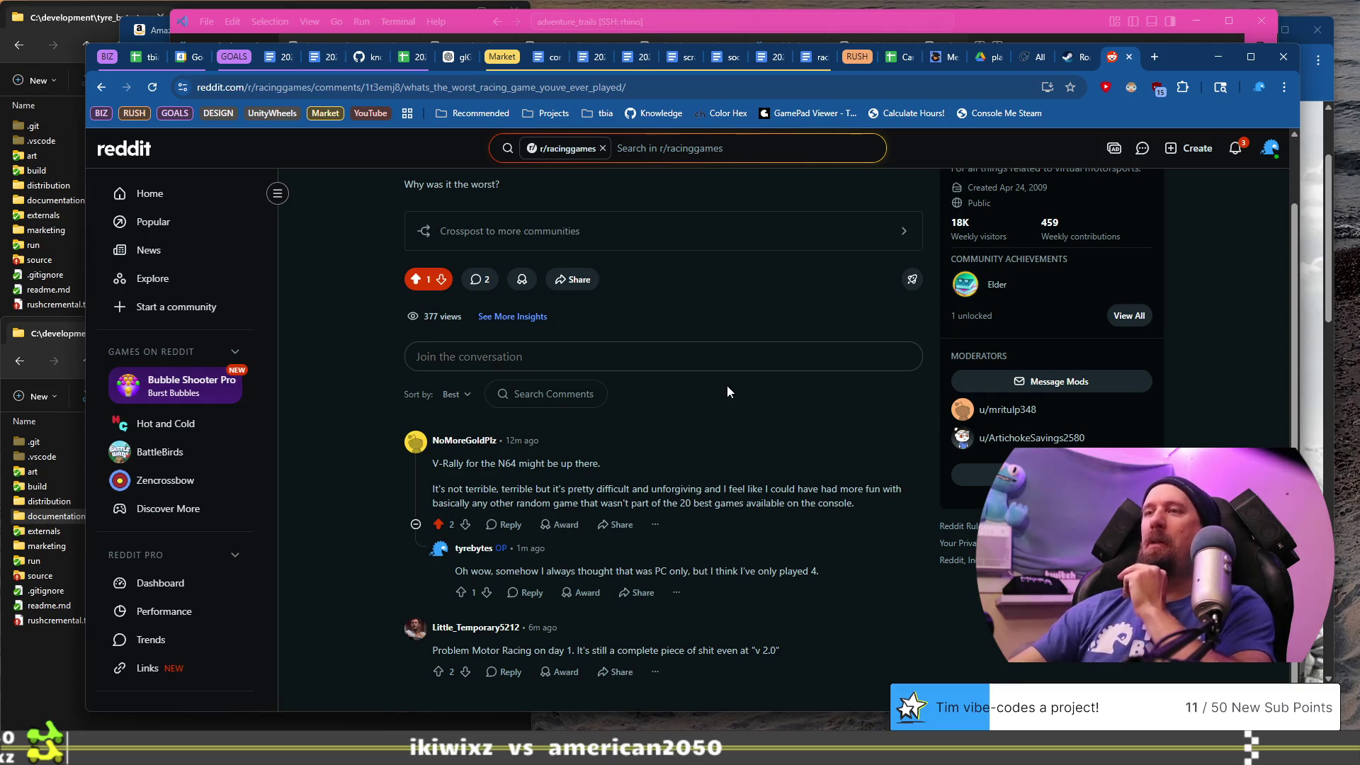
click(505, 673)
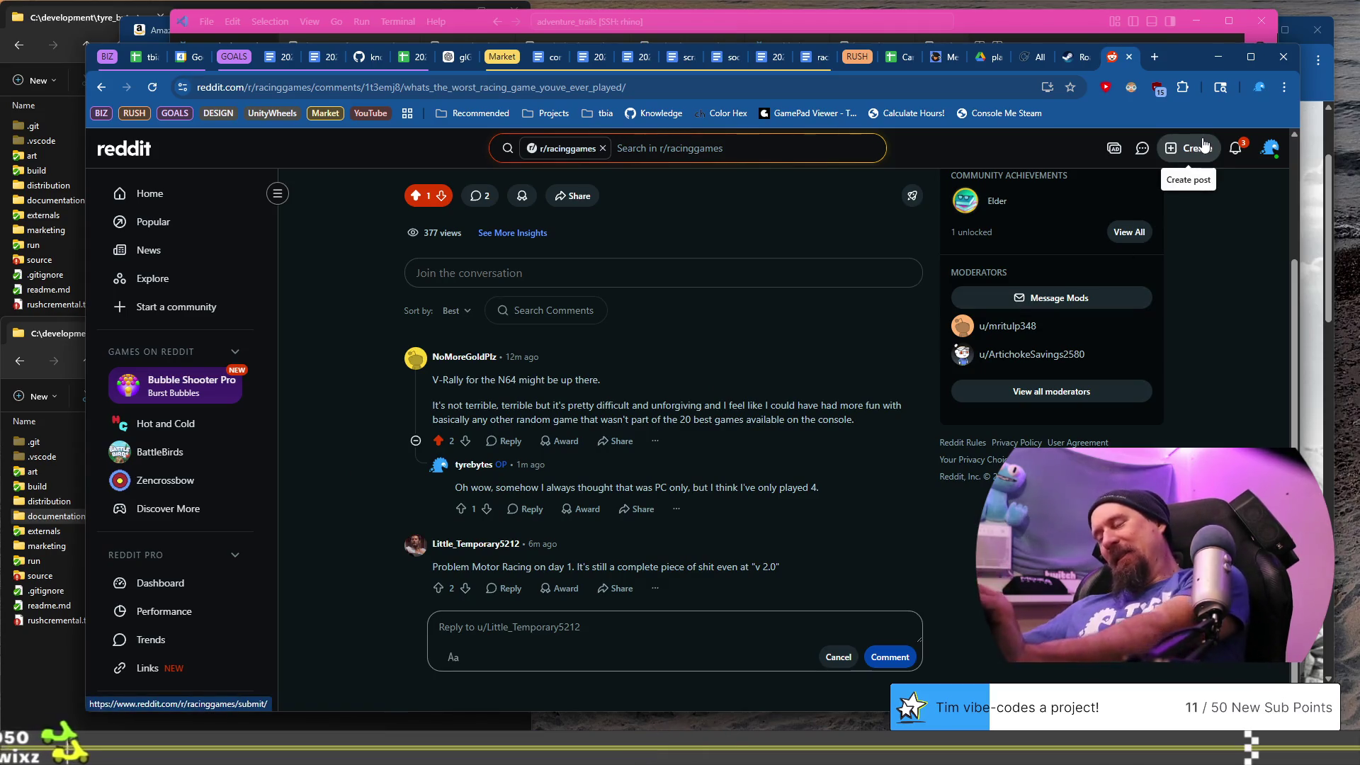
text(Se)
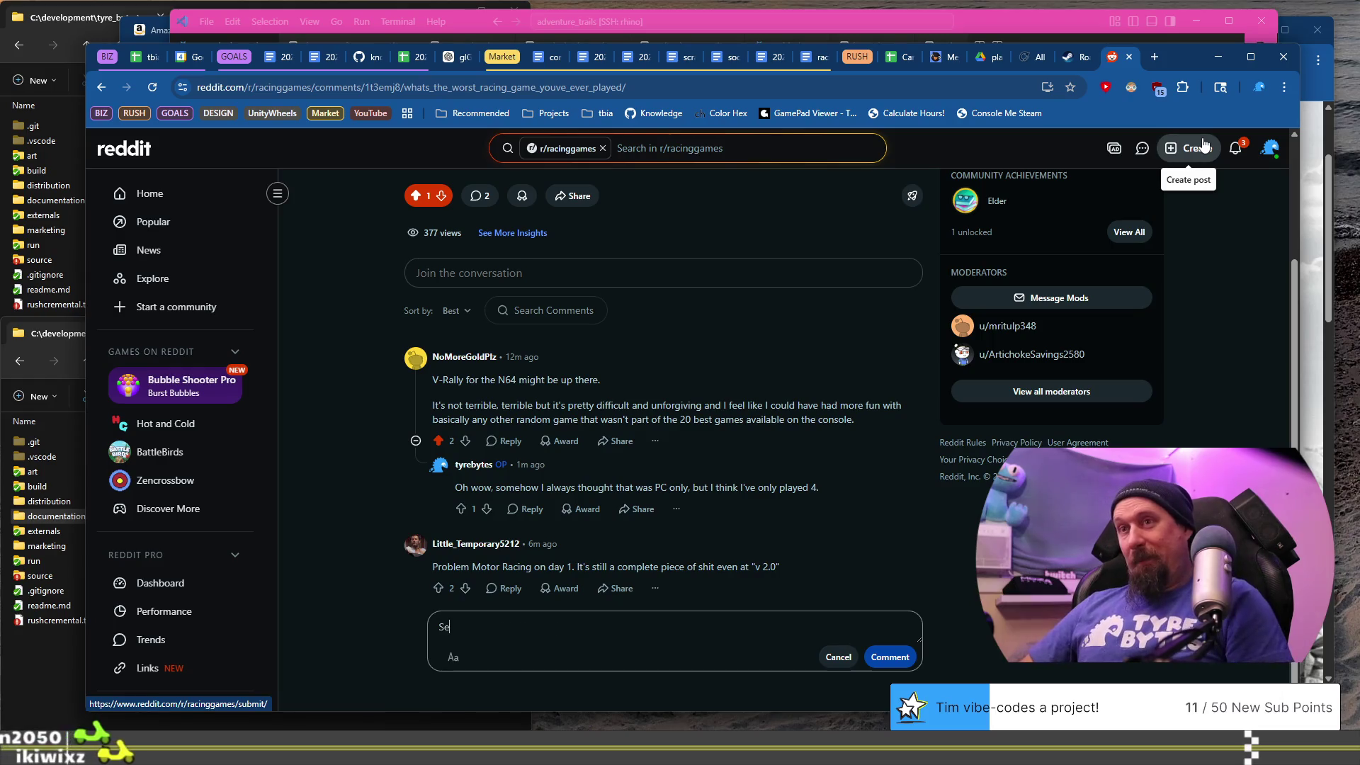
text(ems most peo)
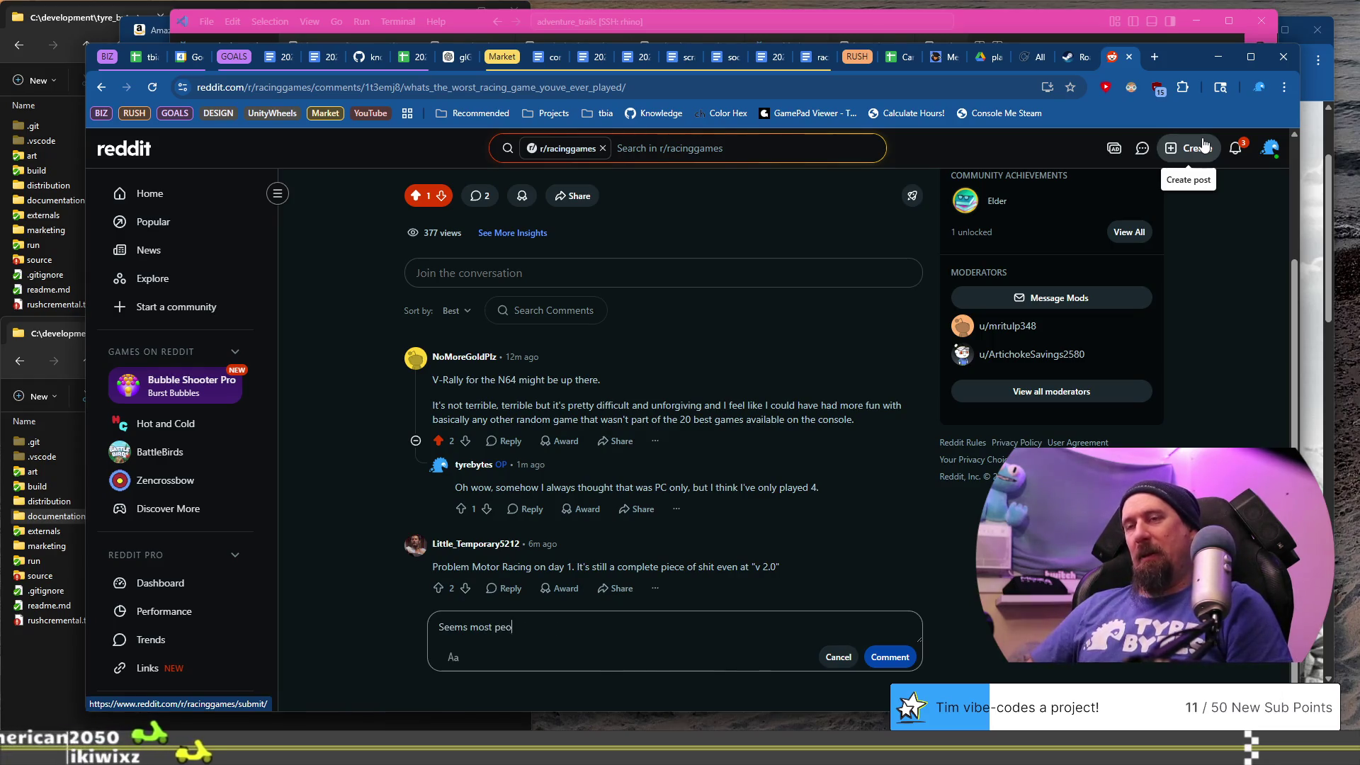
text(ple think FF)
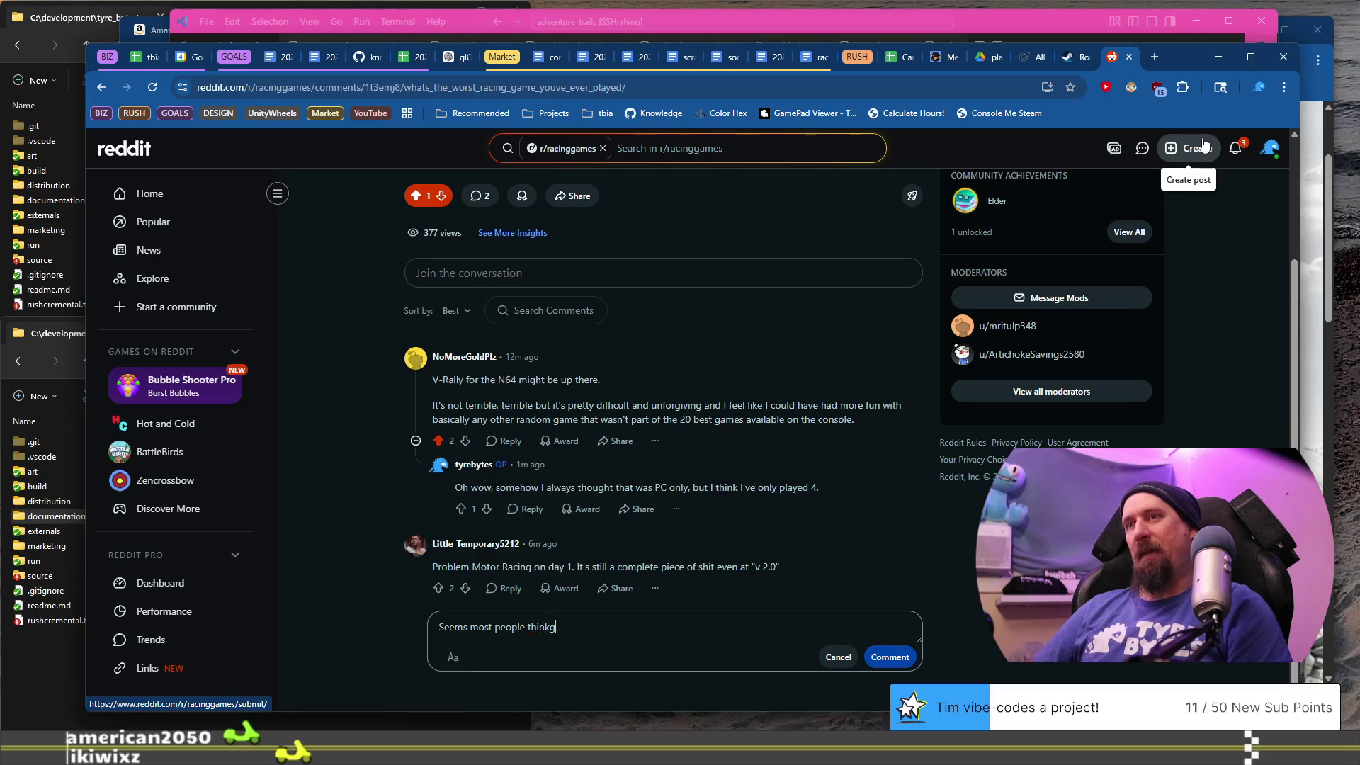
text(B and)
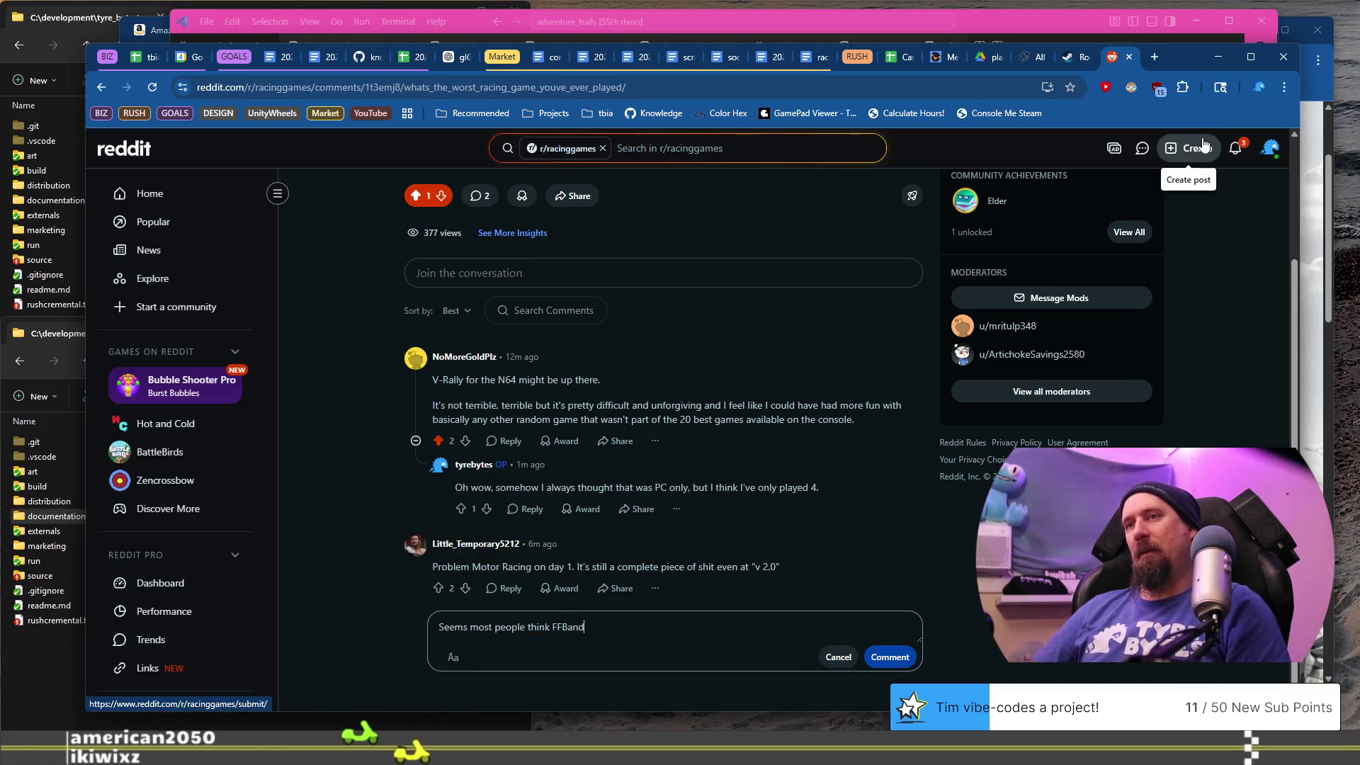
text( tracklim)
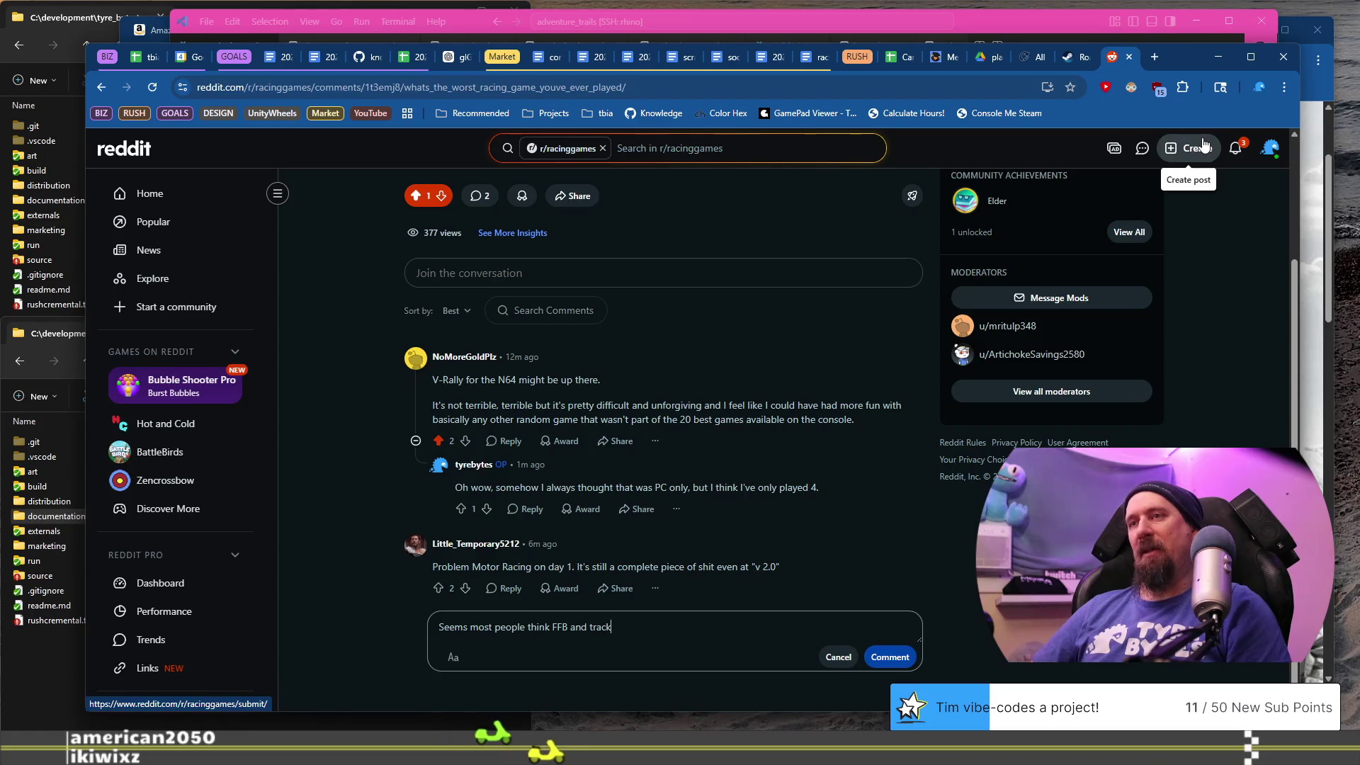
key(BackSpace)
key(BackSpace)
key(BackSpace)
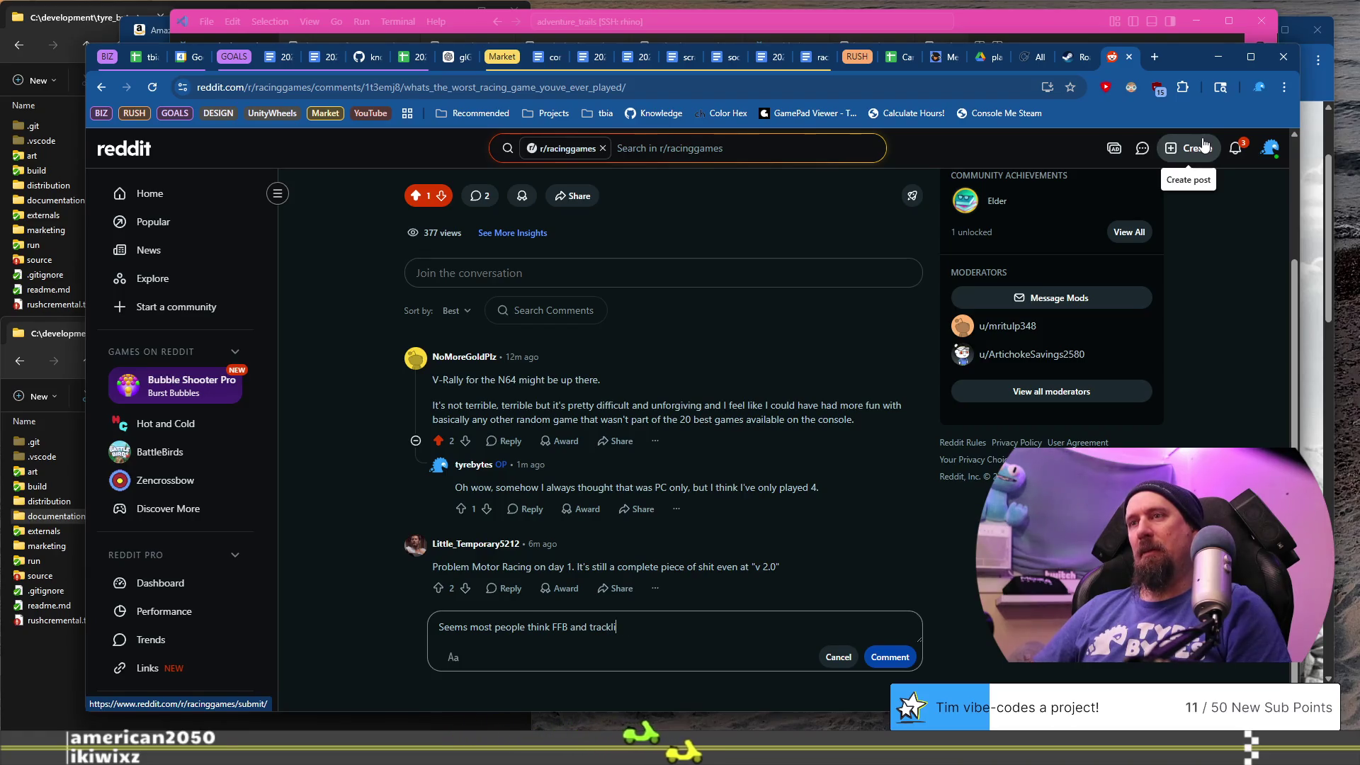
text(limi)
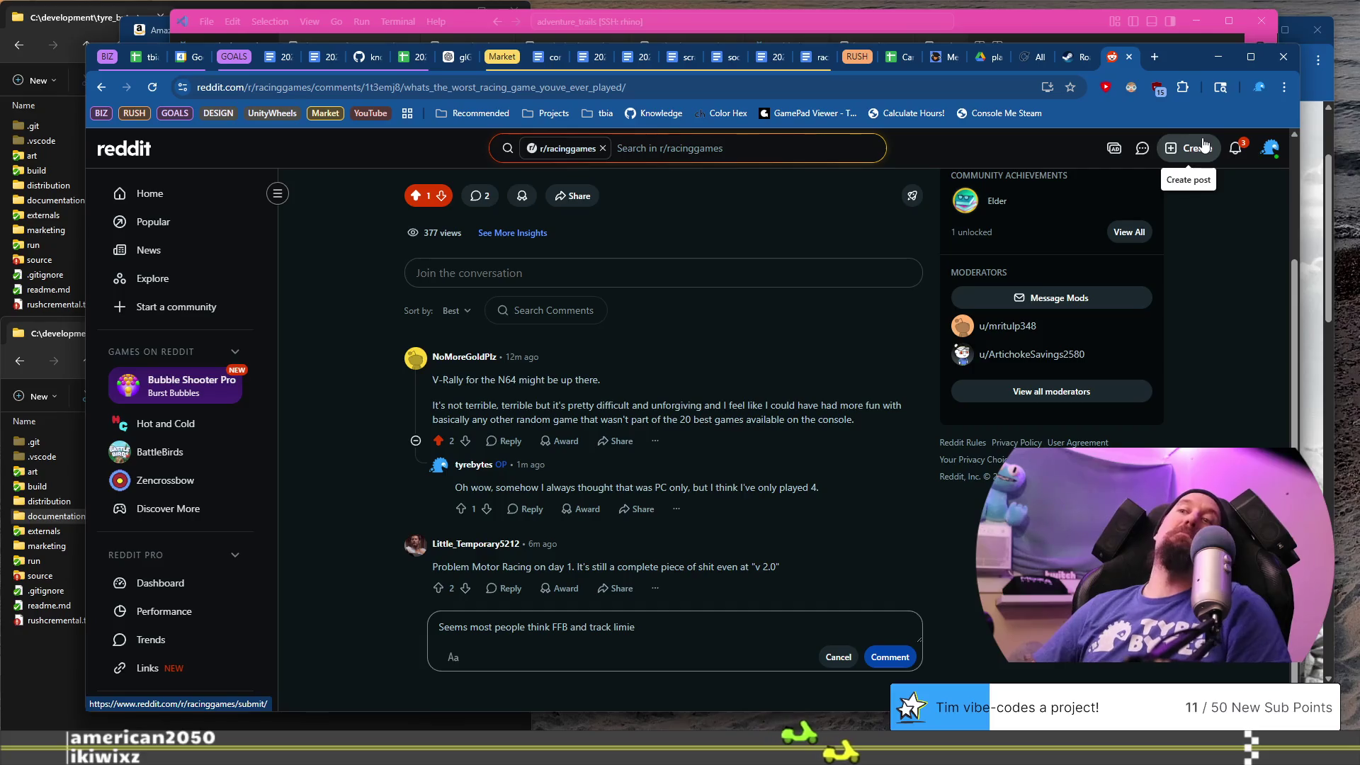
text(ts are the word)
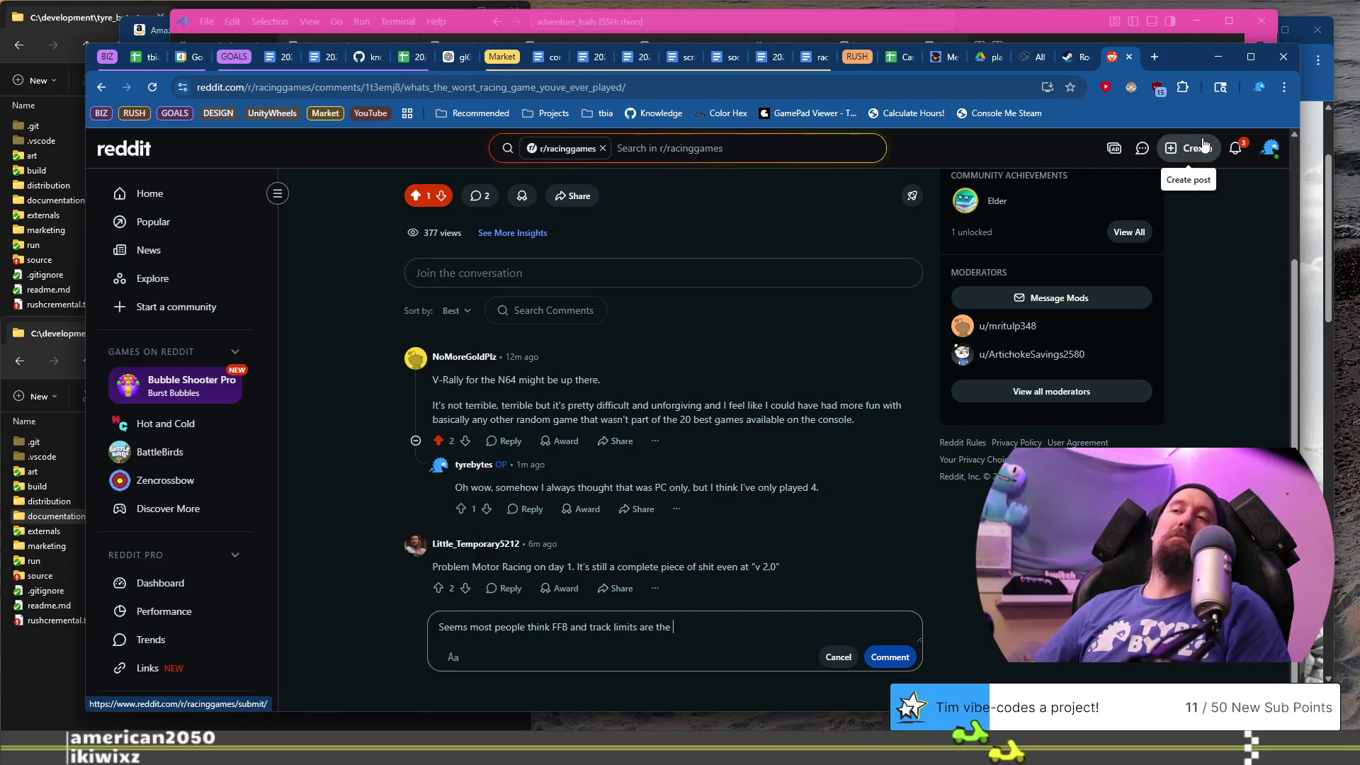
key(BackSpace)
text(st par)
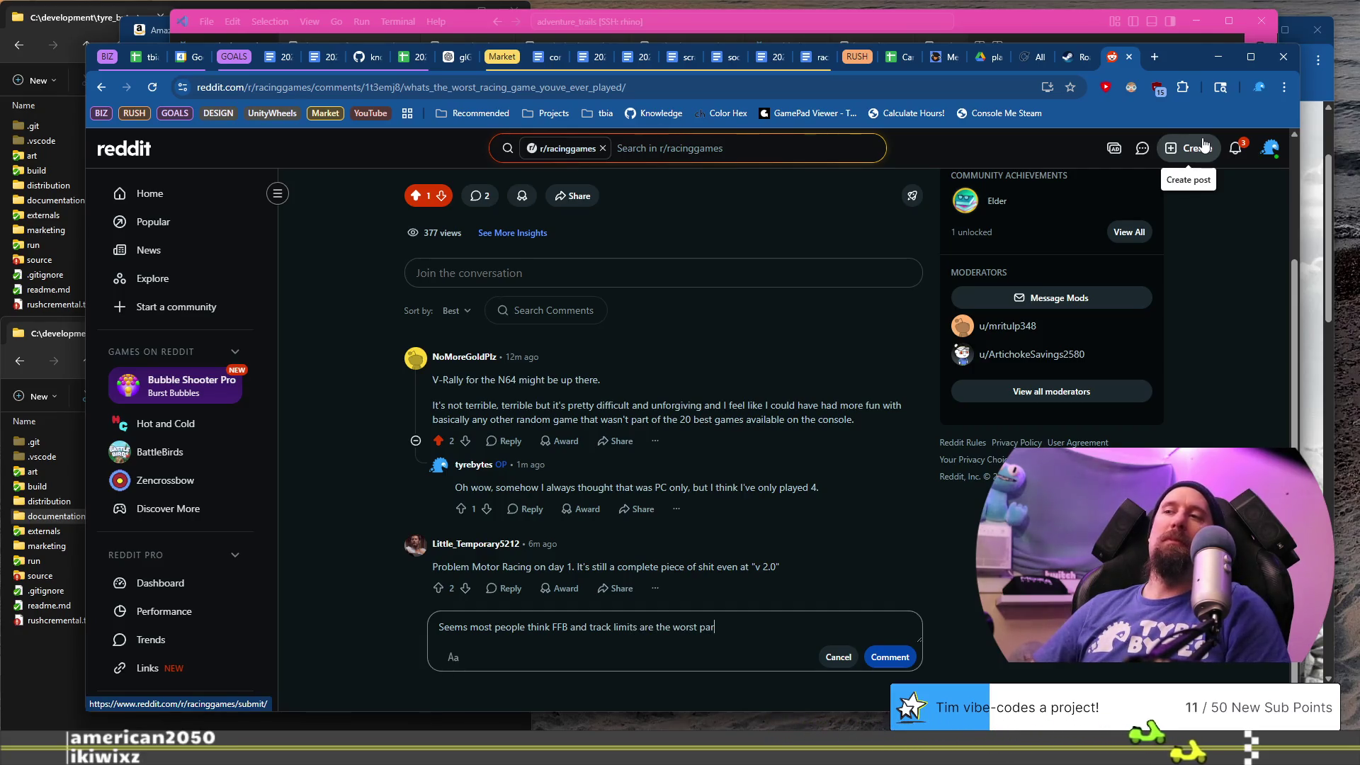
text(t, wa)
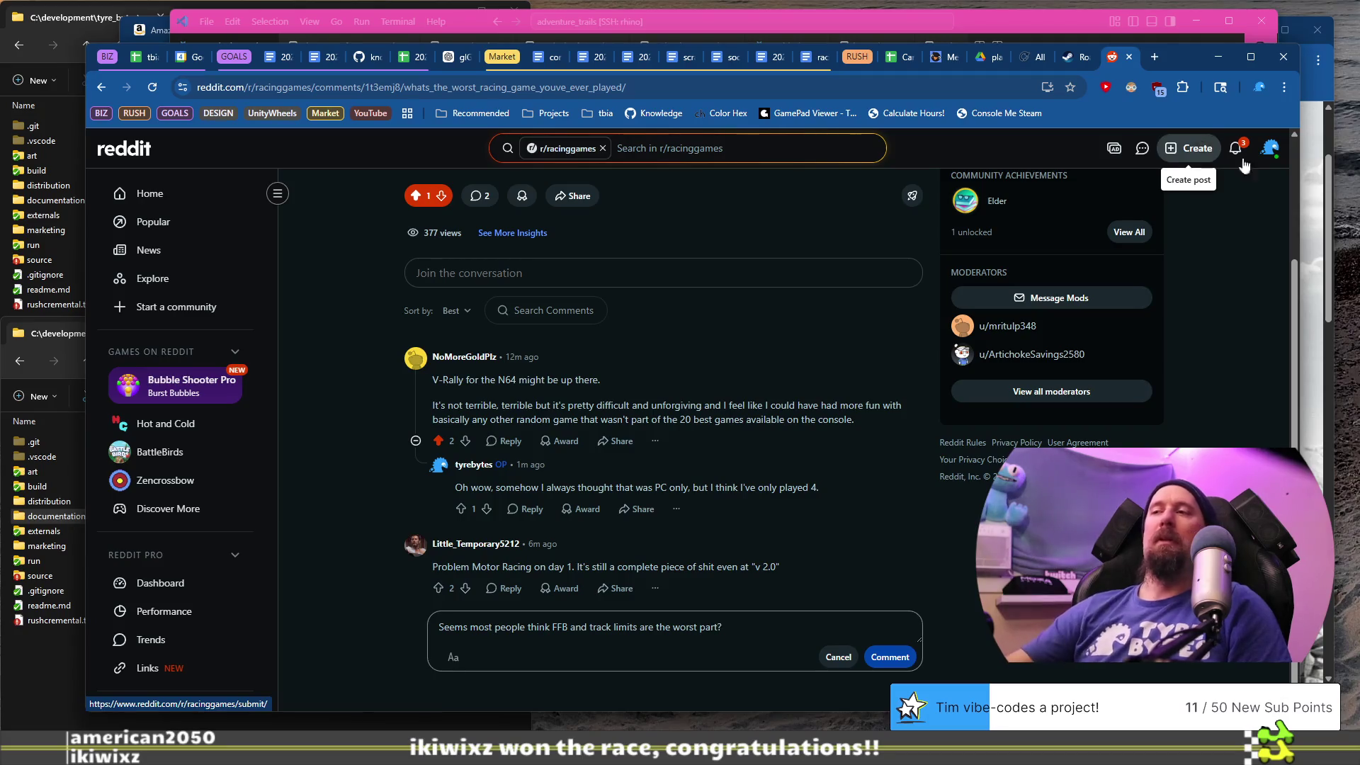
key(ctrl+Return)
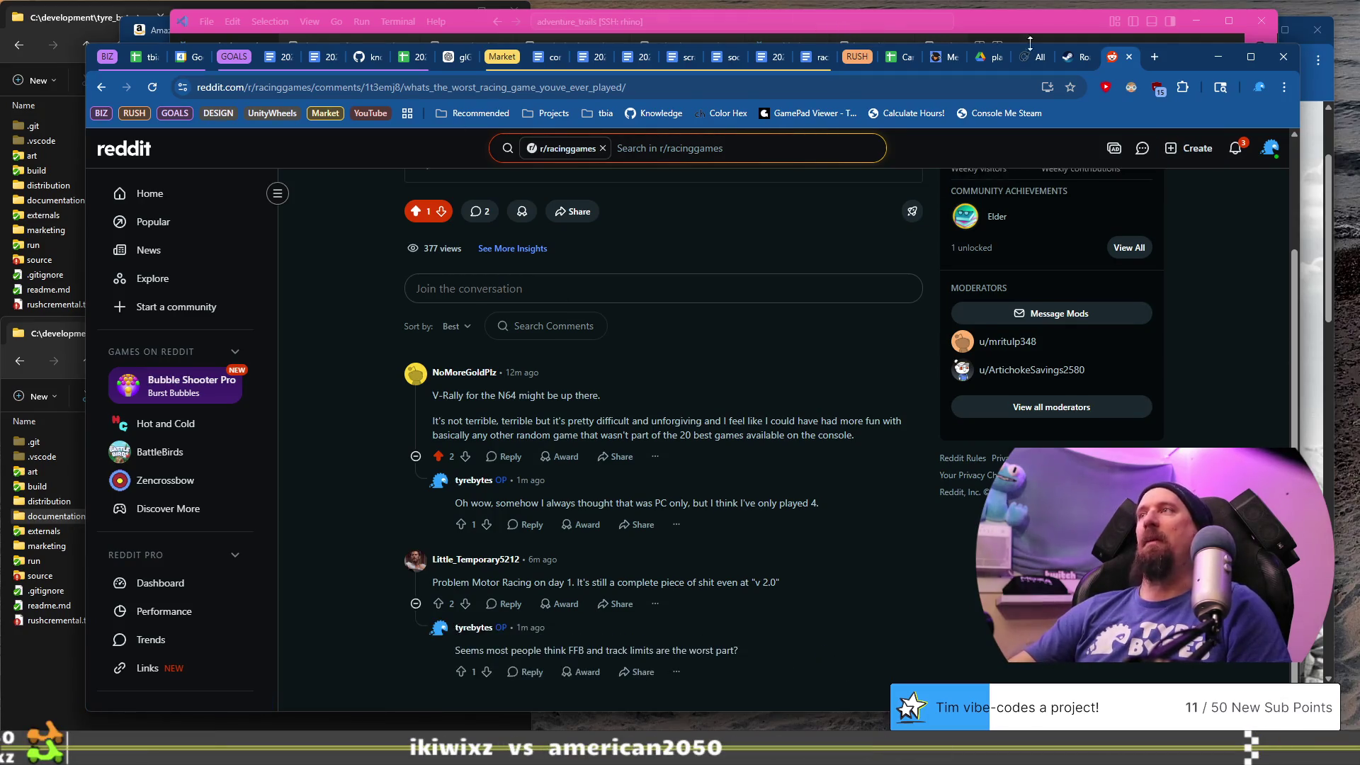
- Close the Reddit thread and Road Redemption store tabs and return to the 2026 devlog
click(1128, 56)
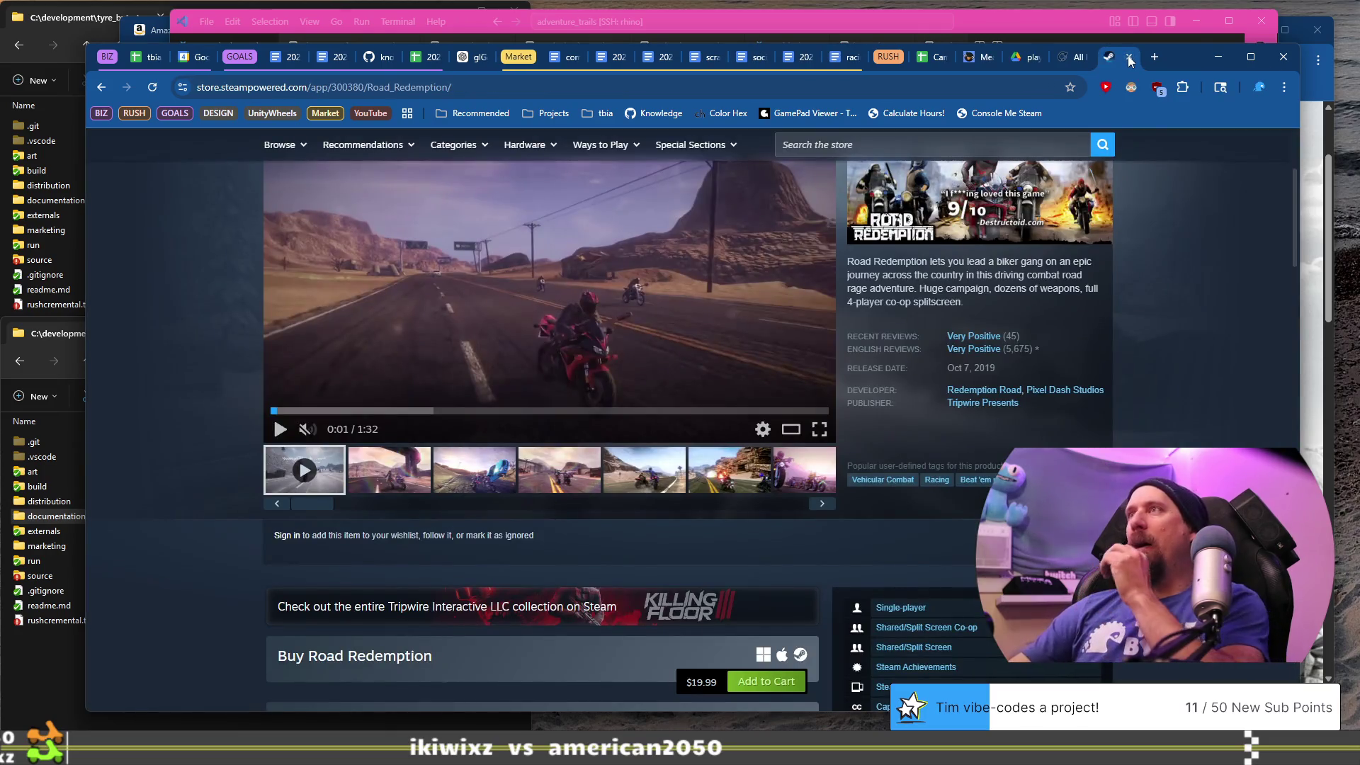
click(1127, 56)
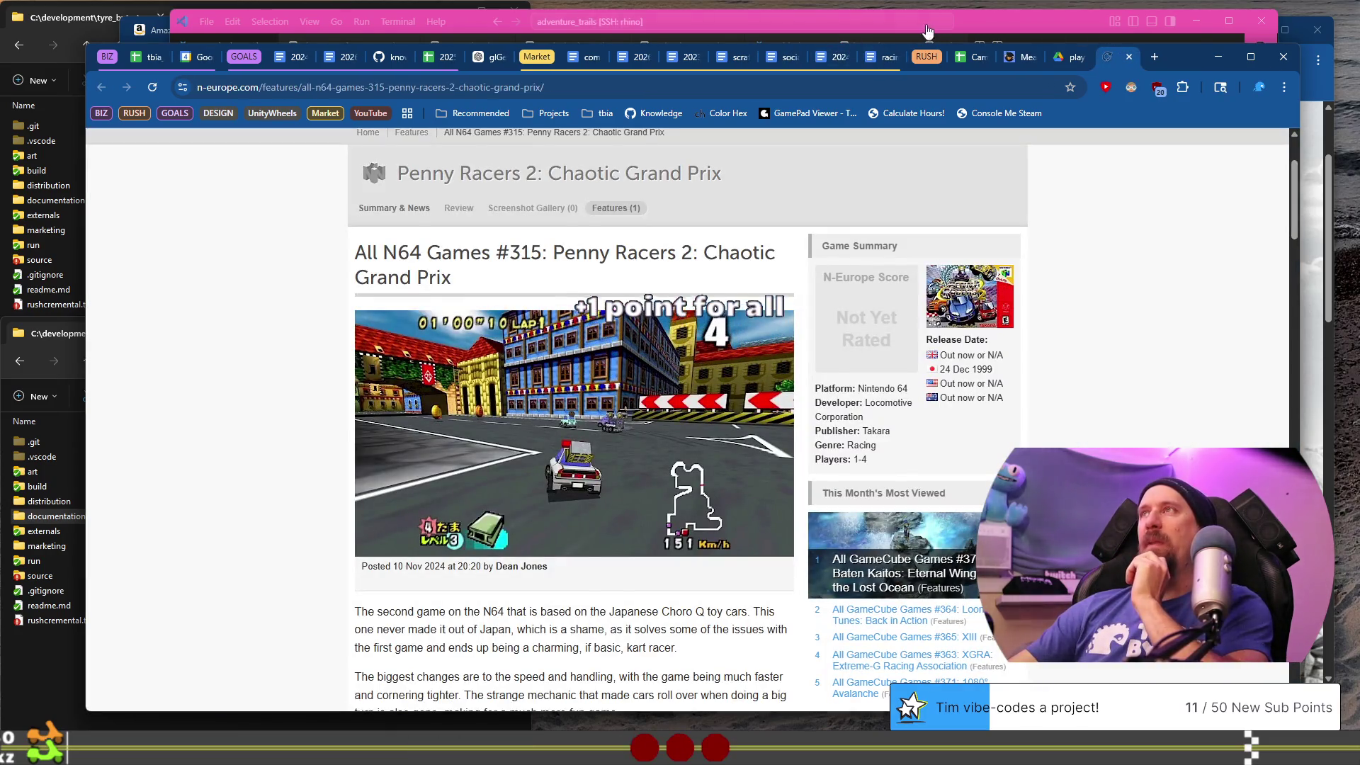
click(928, 30)
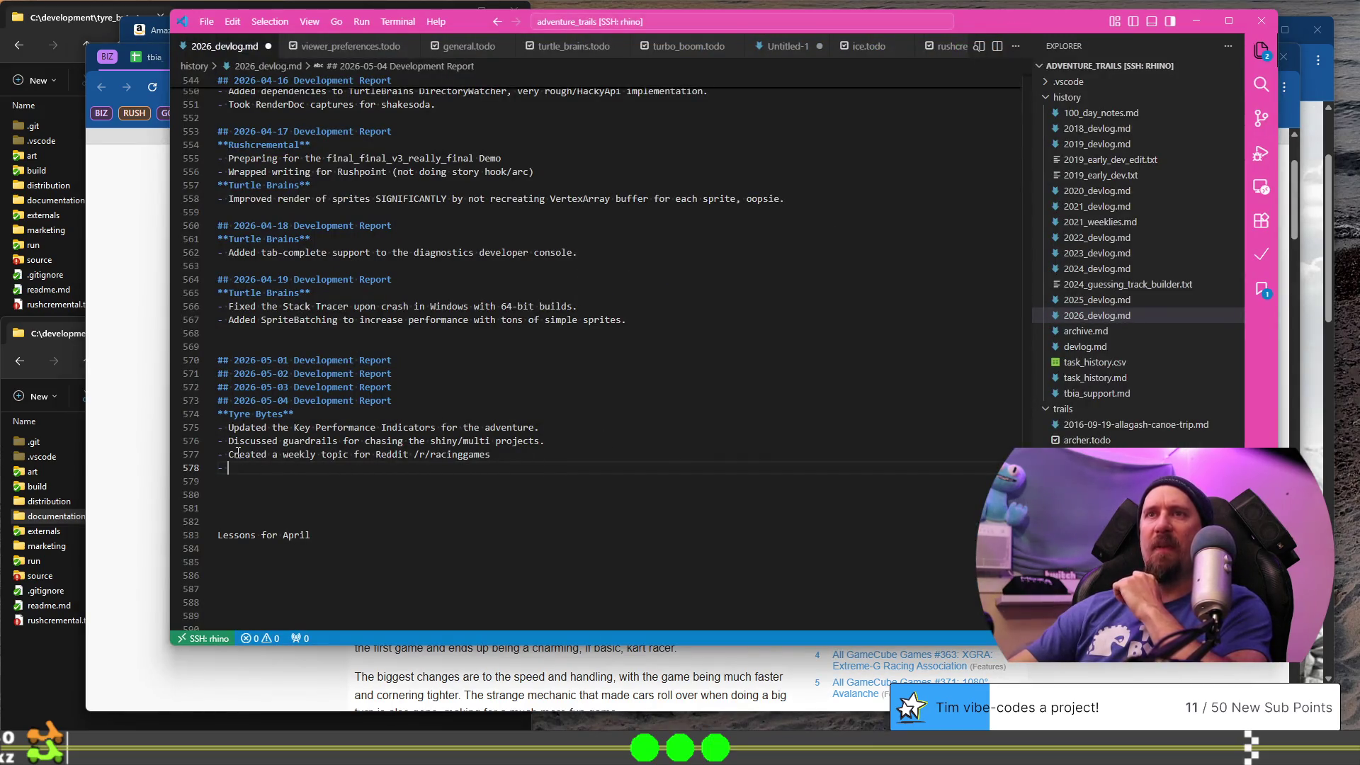
- Add the May 4 Tyre Bytes bullet 'Updated the weekly plan for Week #19'
drag(246, 454, 491, 454)
click(521, 469)
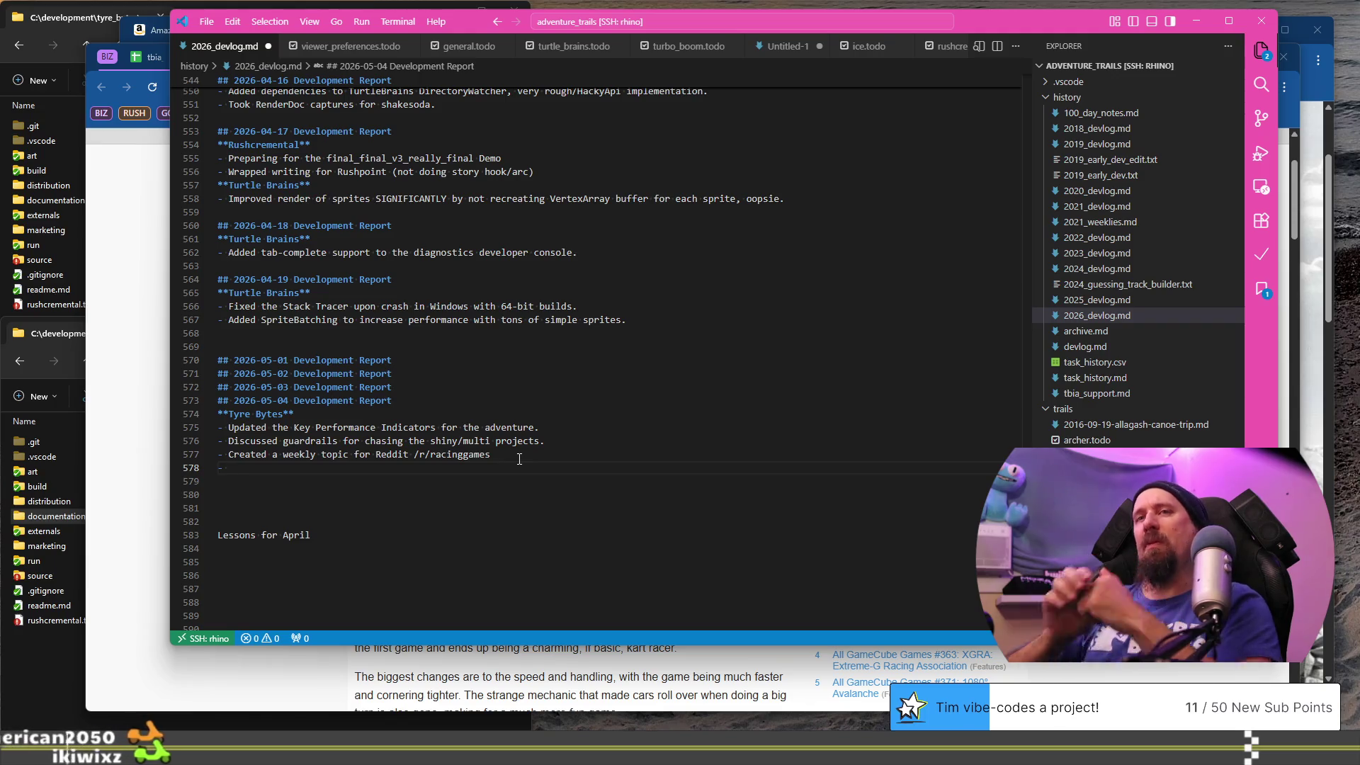
text(Updated the weekly plan for)
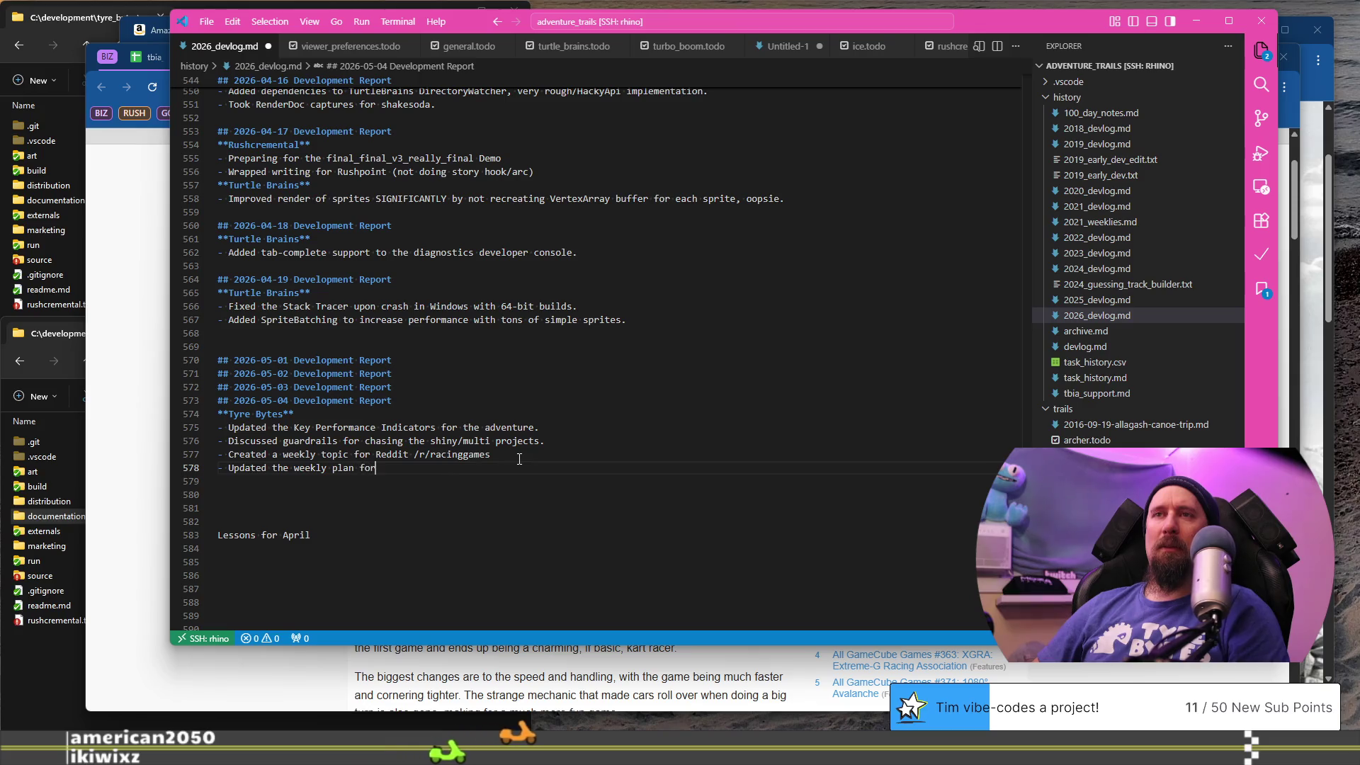
text( Week )
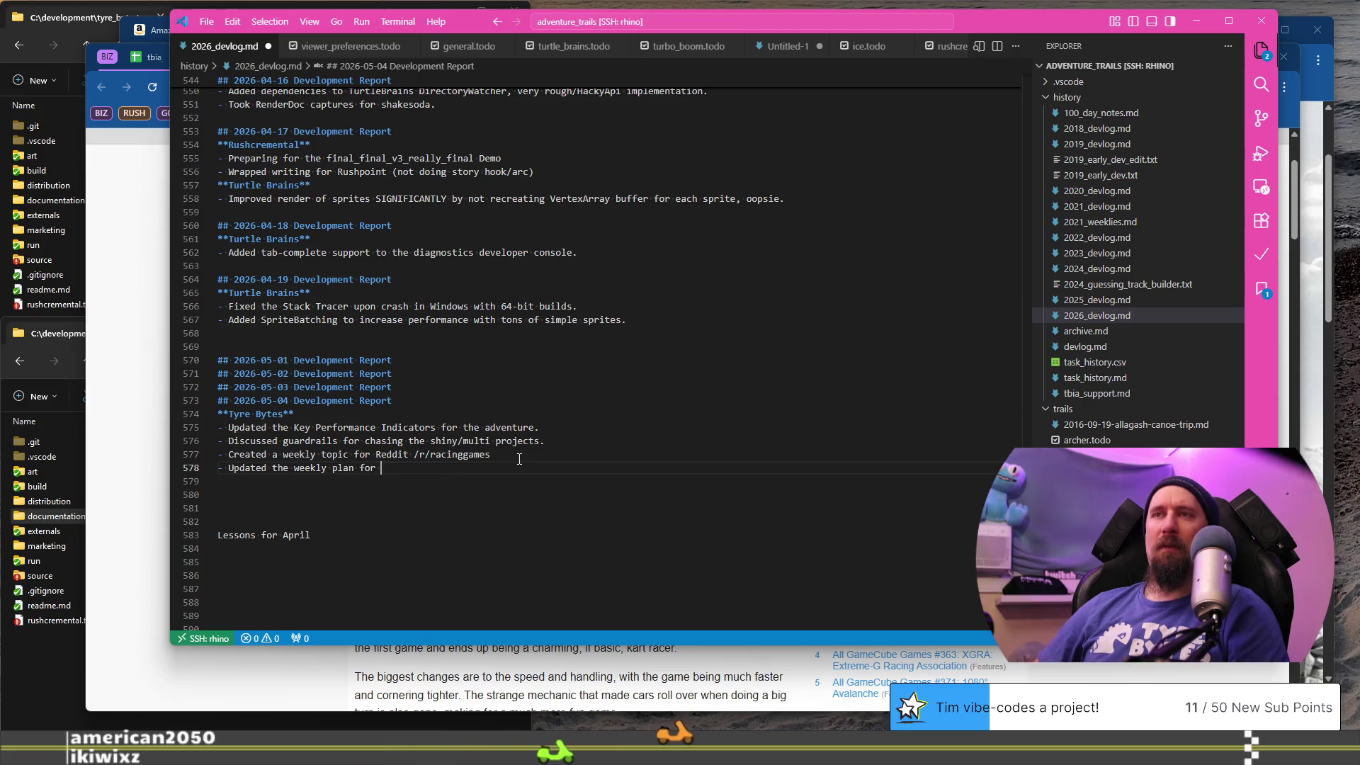
text(#19)
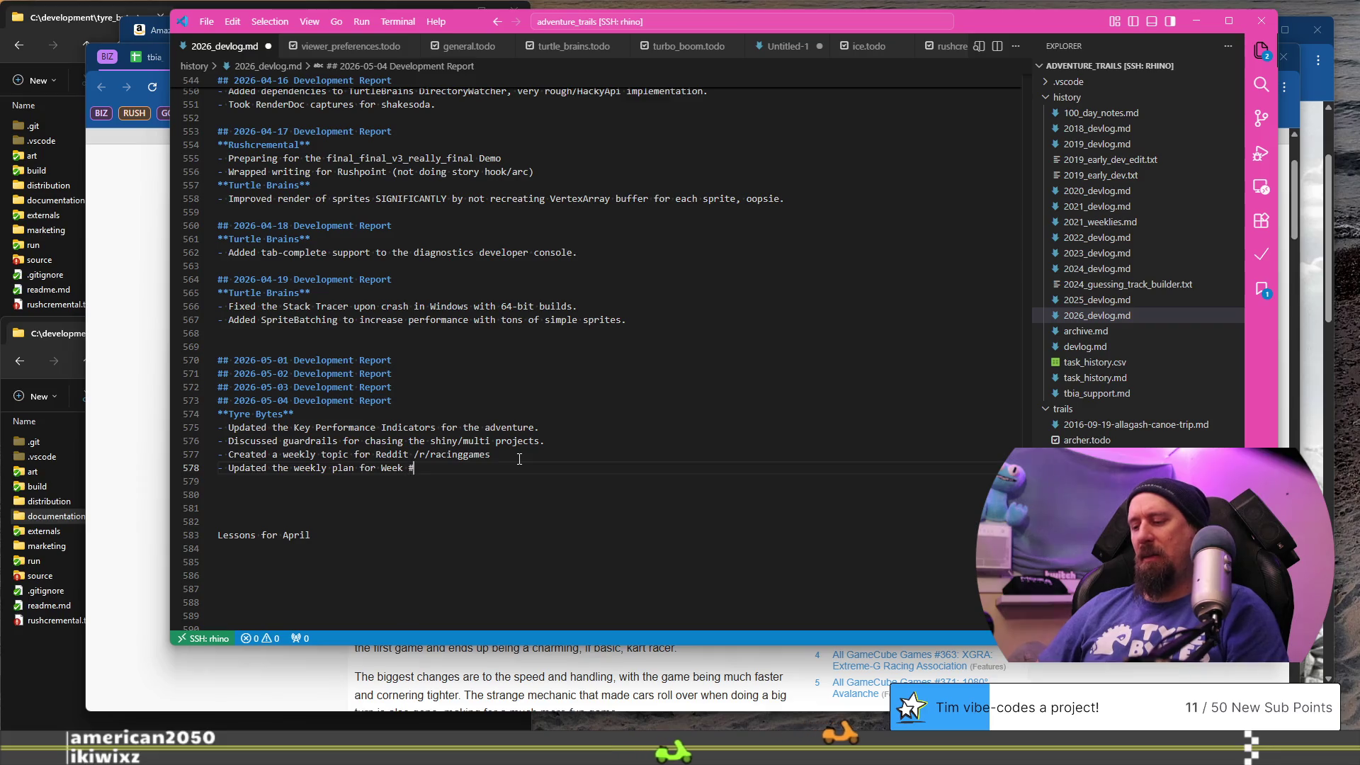
key(Up)
key(Up)
key(Up)
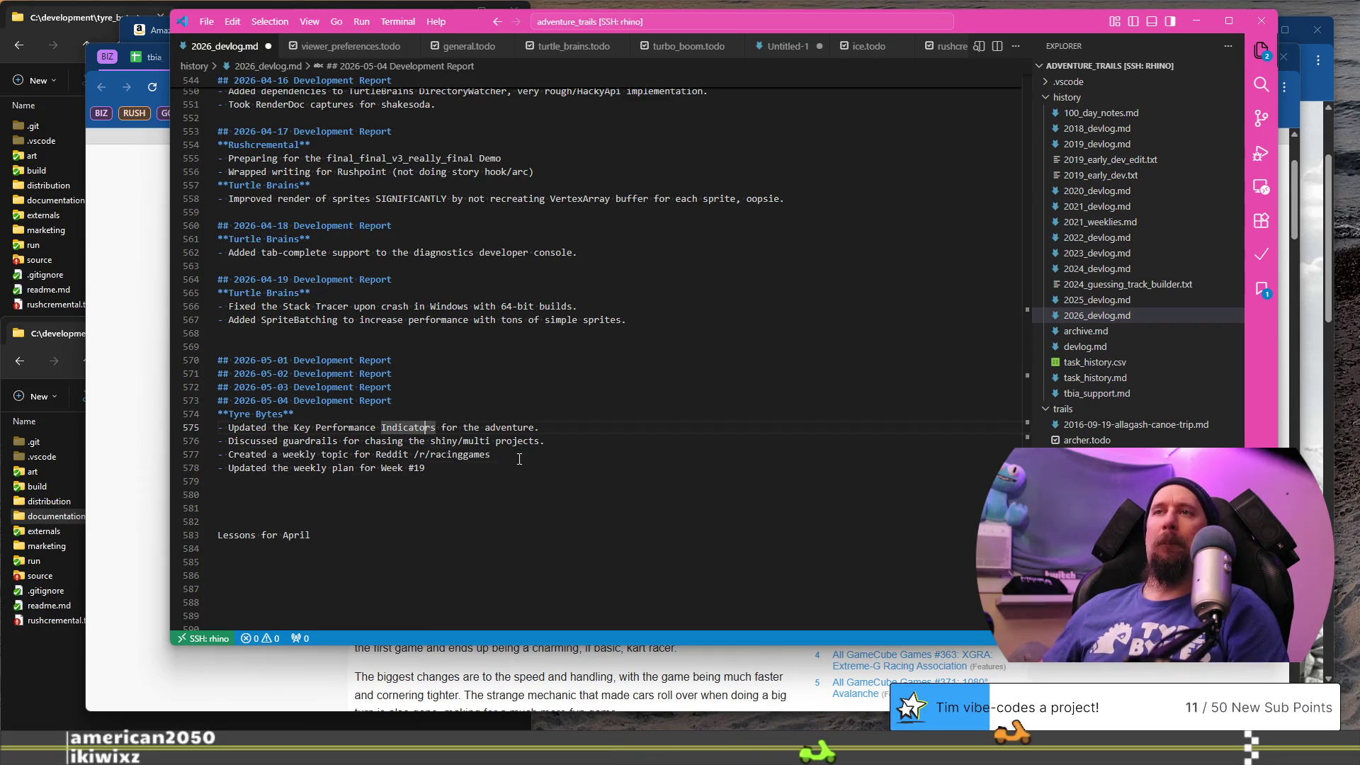
key(End)
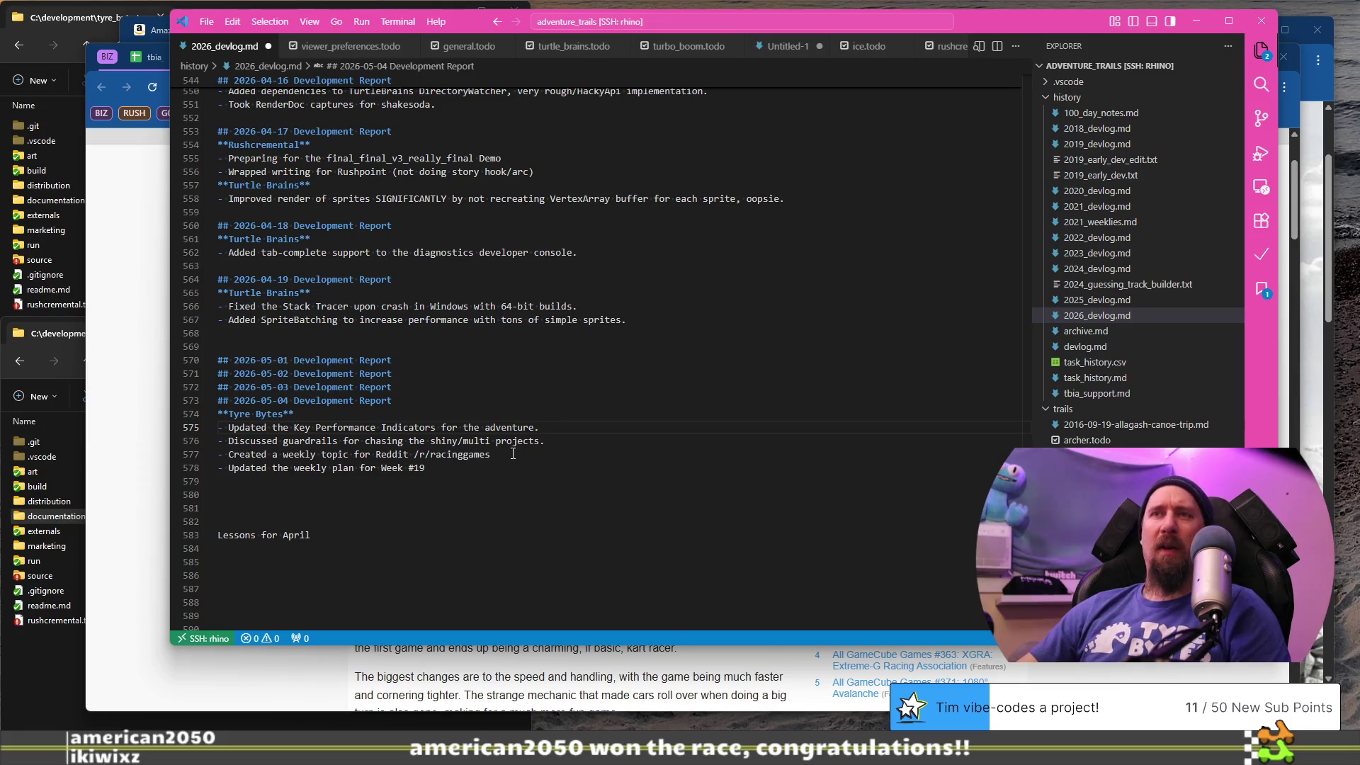
click(543, 400)
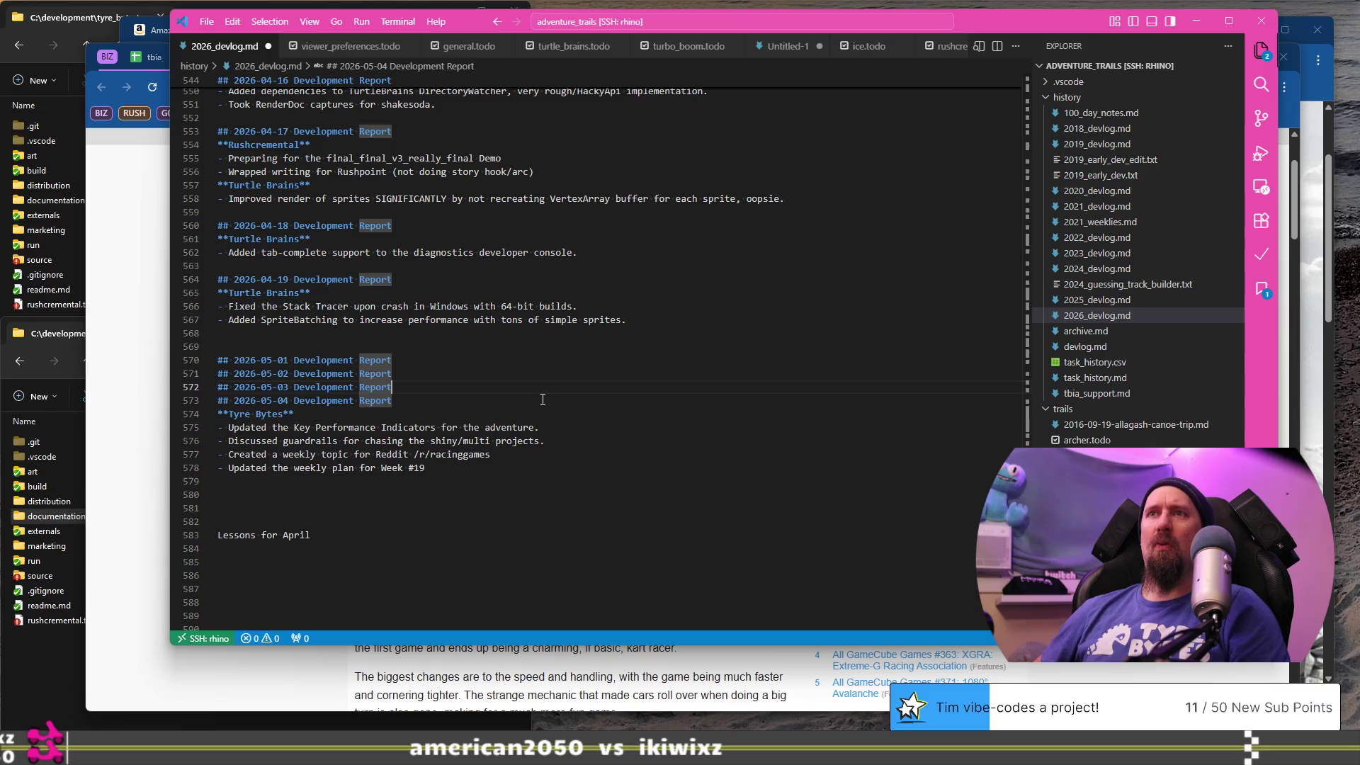
- Insert blank lines below the 2026-05-03 heading and type '****' under the 2026-05-01 heading
key(Up)
key(Return)
key(Return)
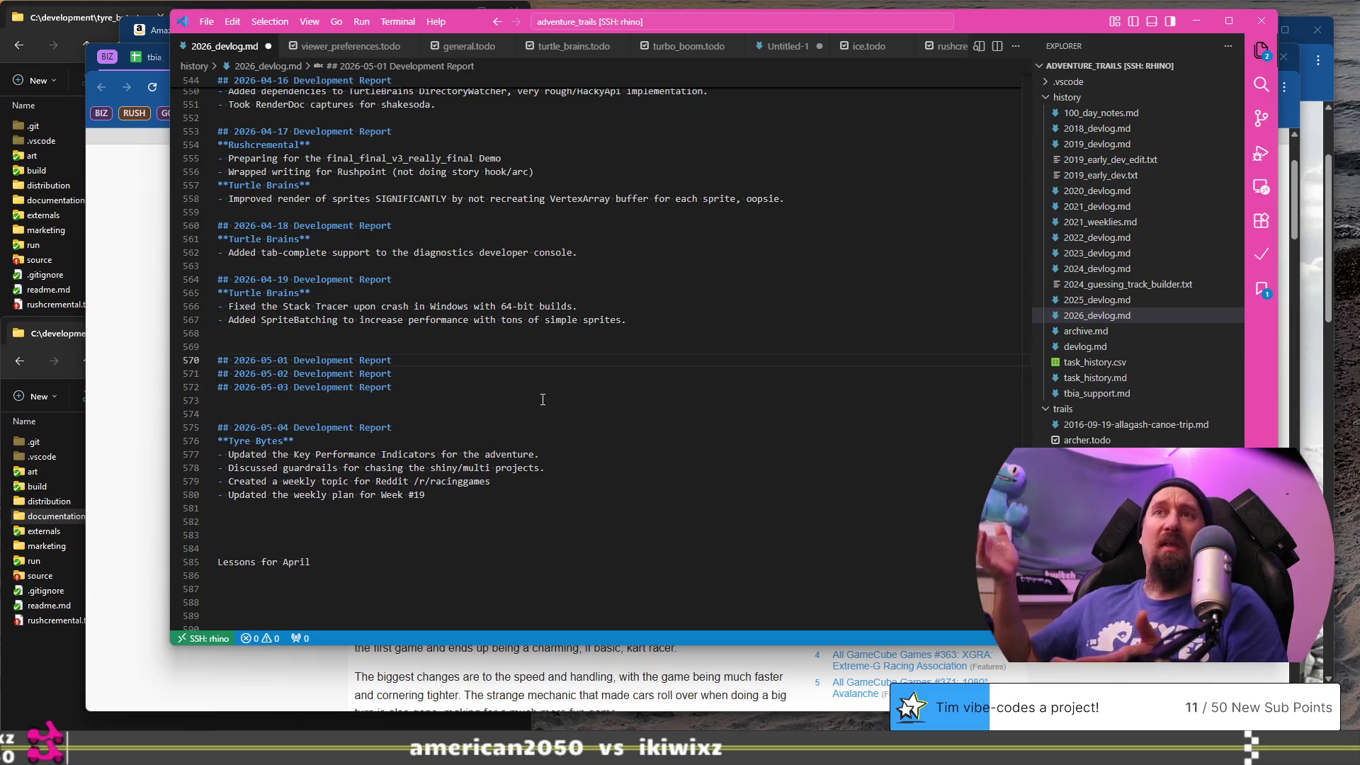
key(End)
key(Return)
key(Return)
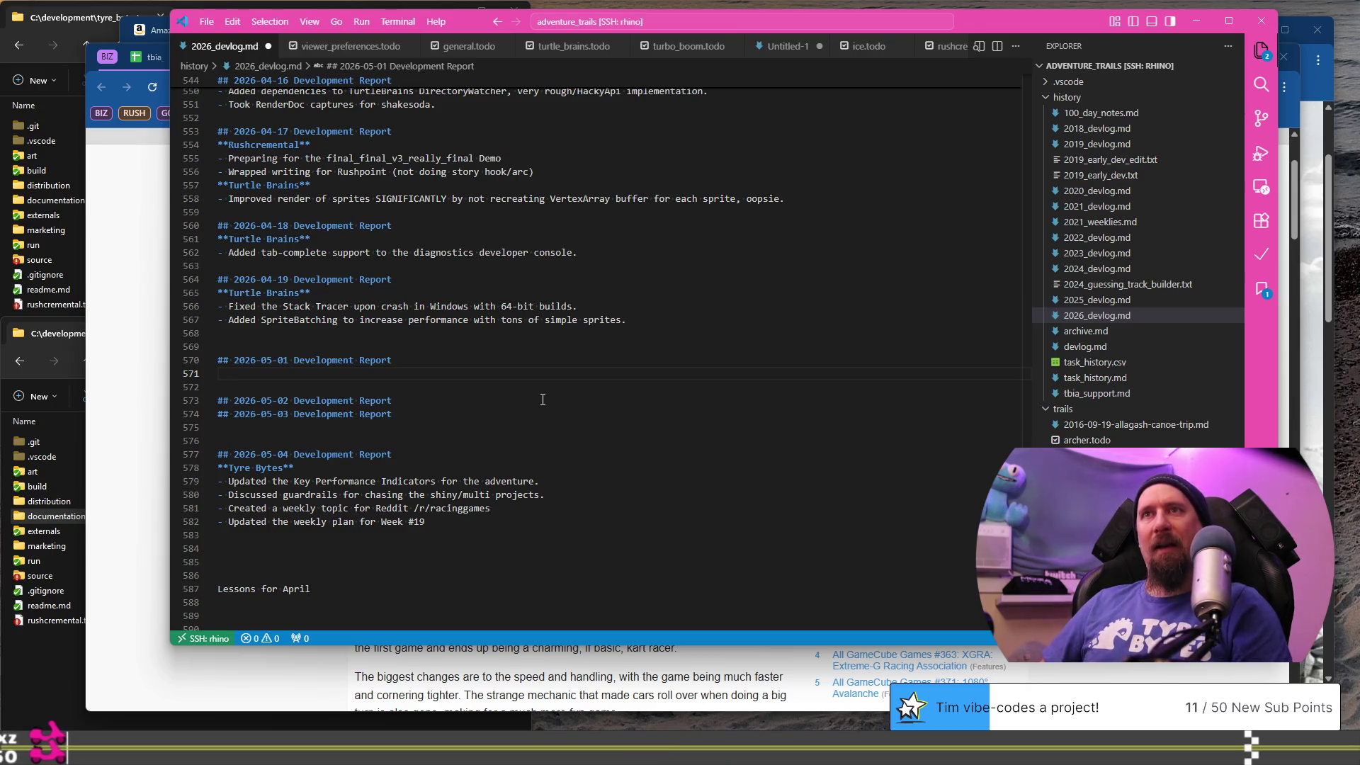
text(**)
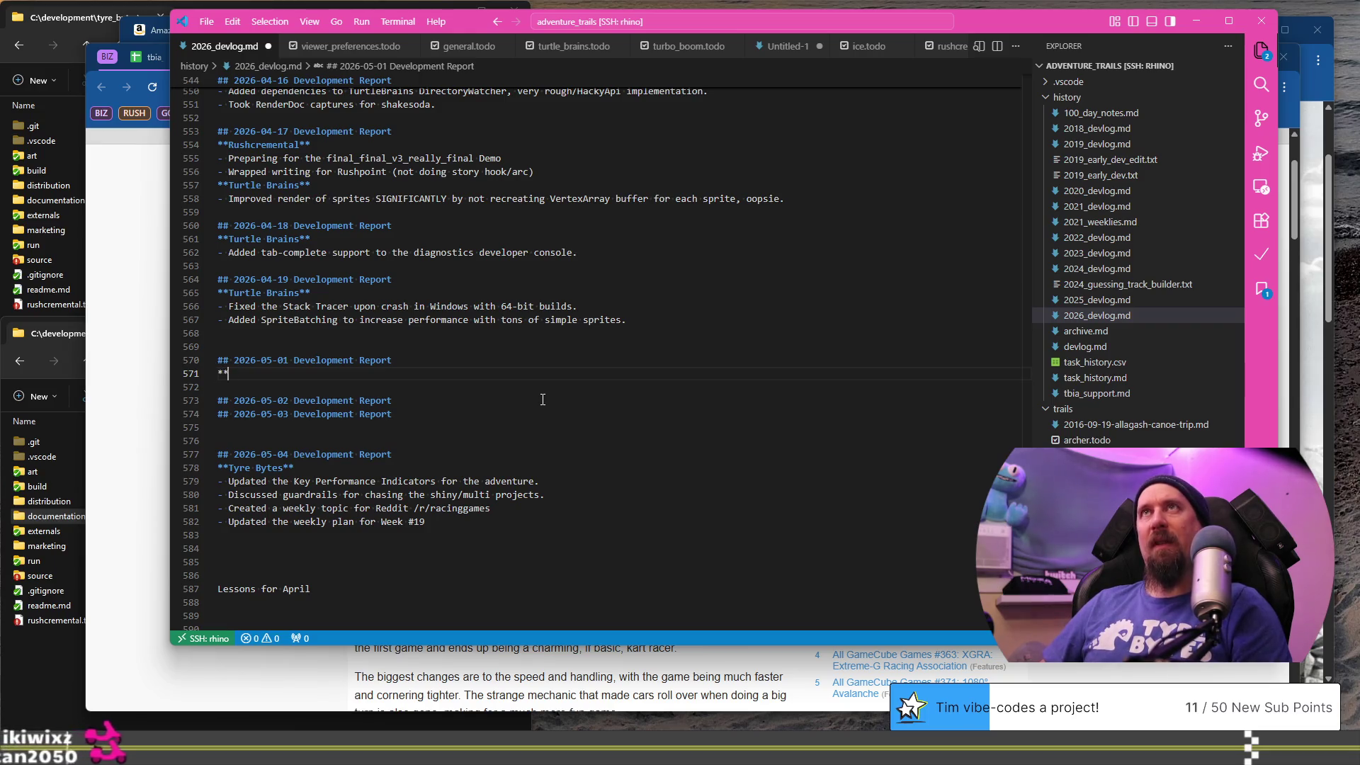
text(**)
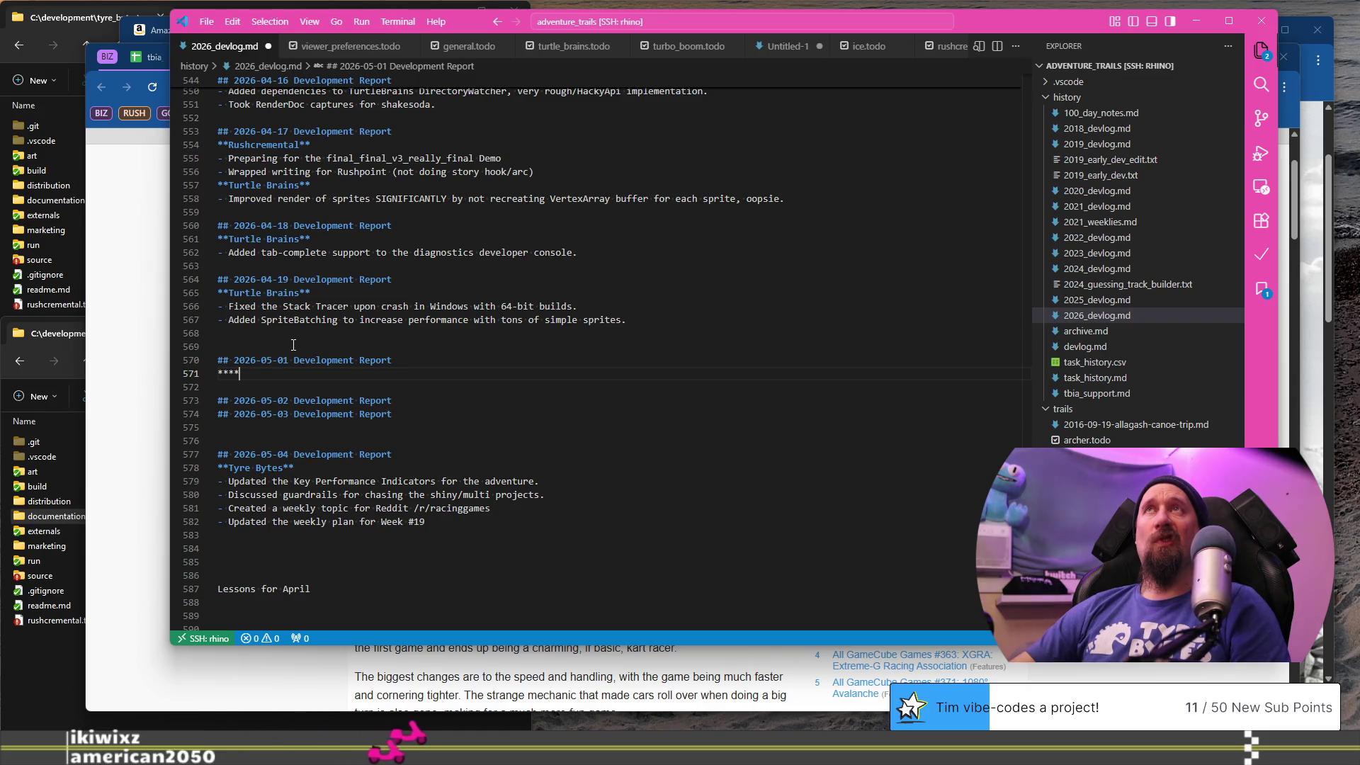
click(56, 215)
click(113, 534)
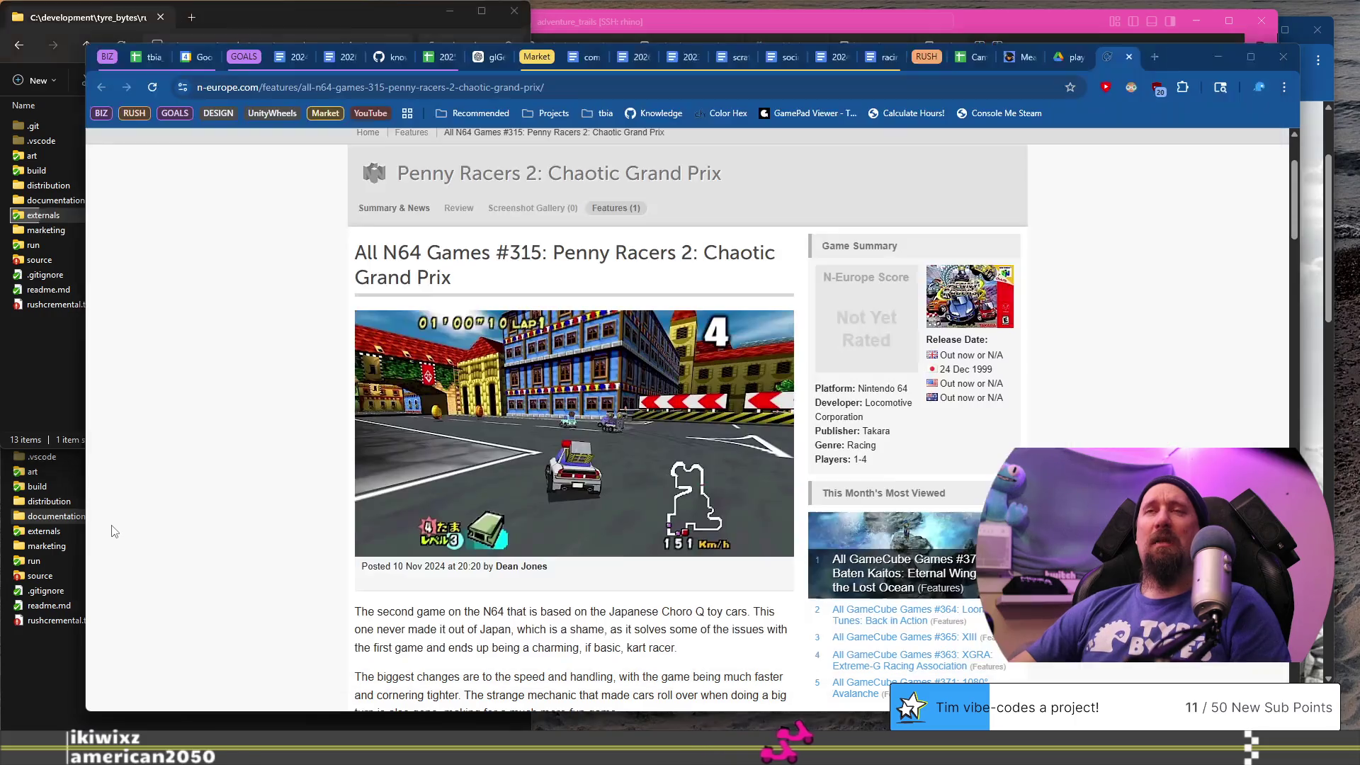
click(149, 59)
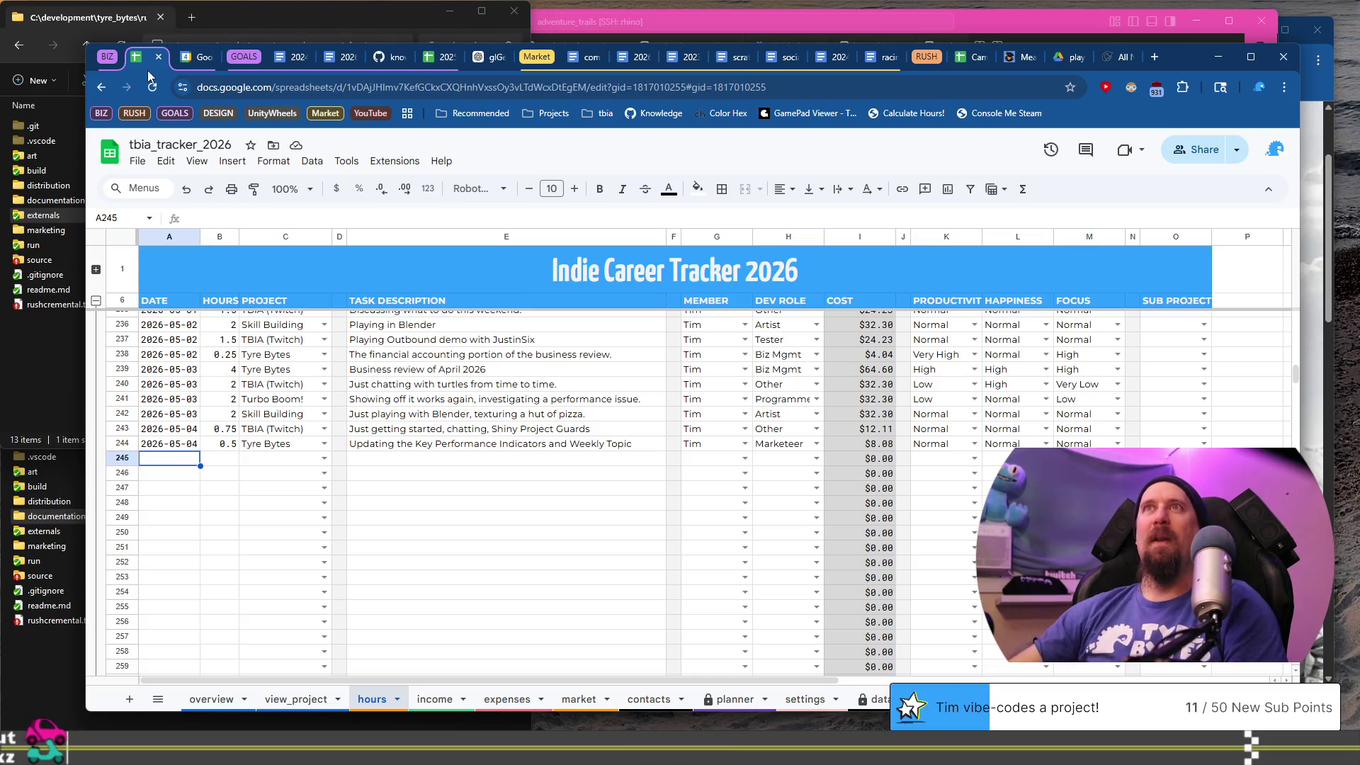
click(196, 63)
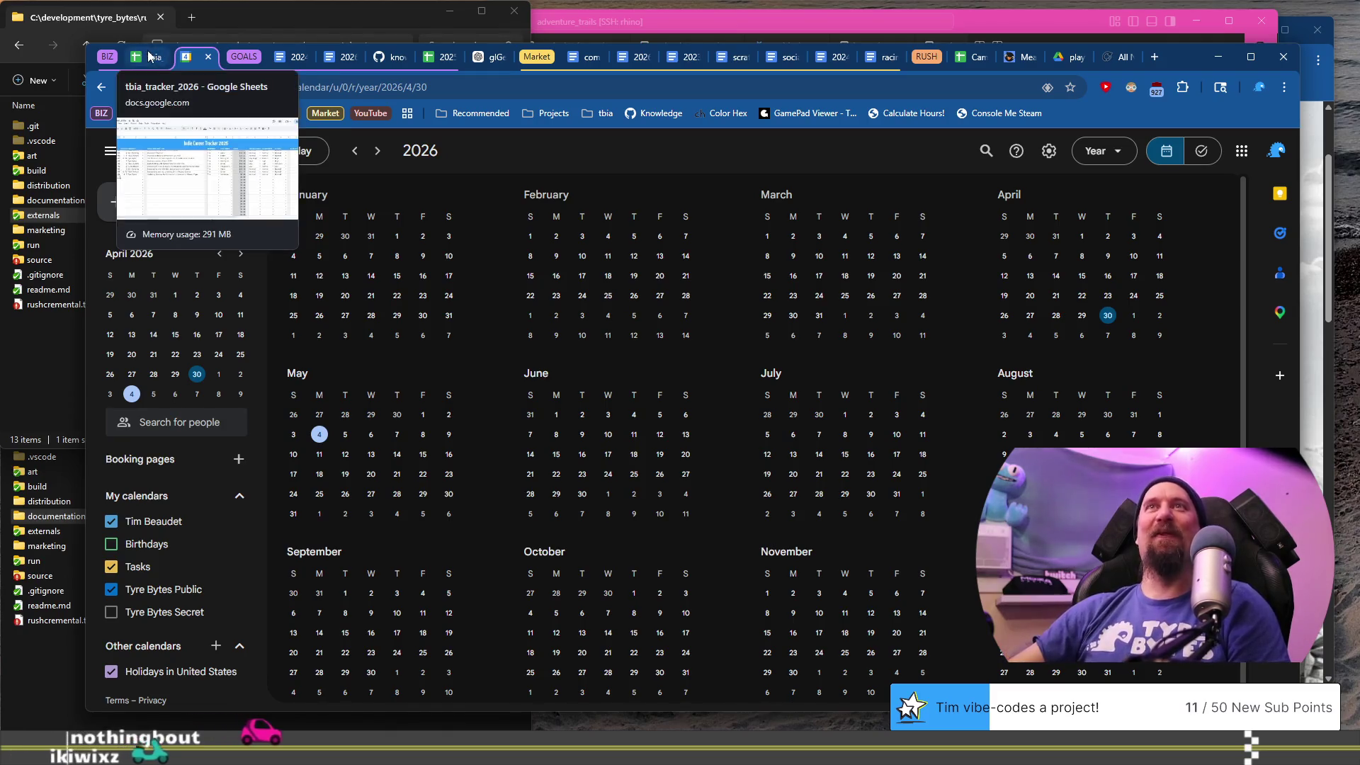
click(148, 57)
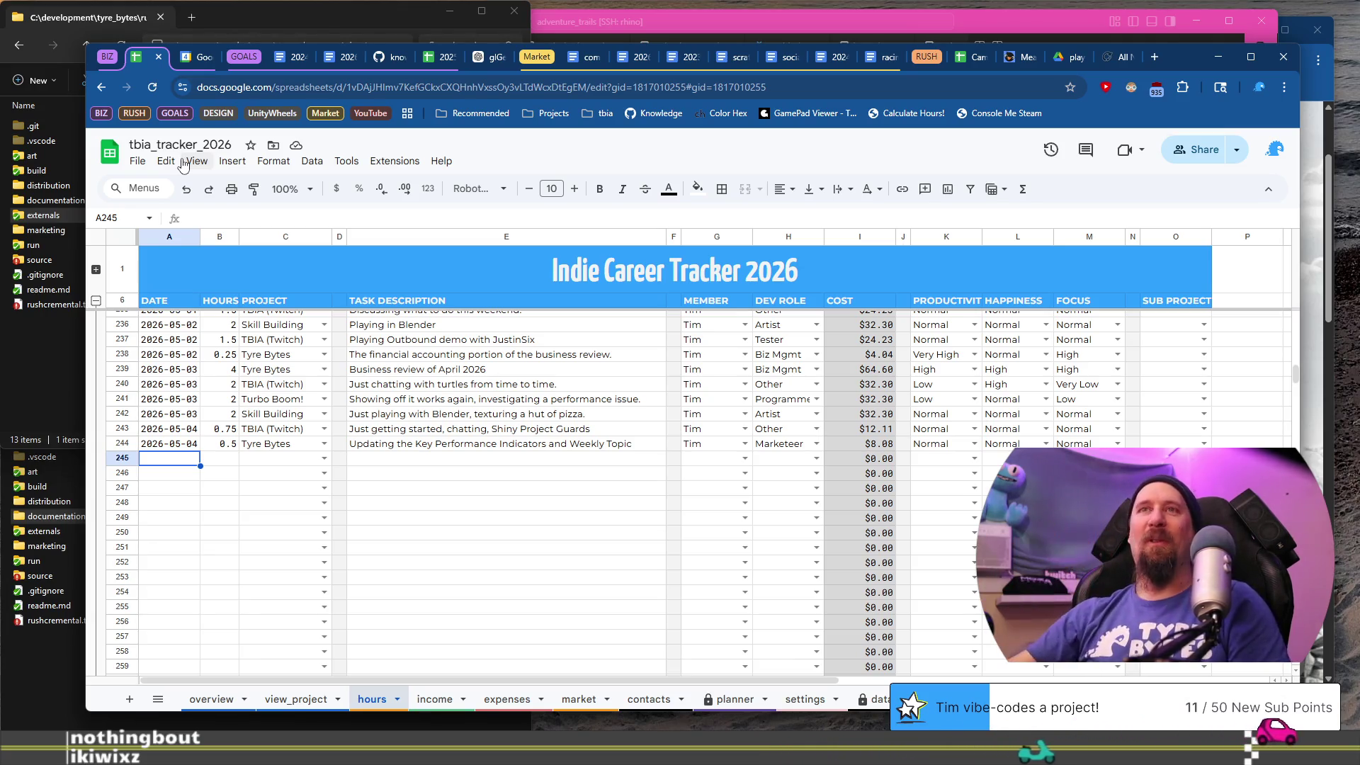
scroll(326, 523, up, 2)
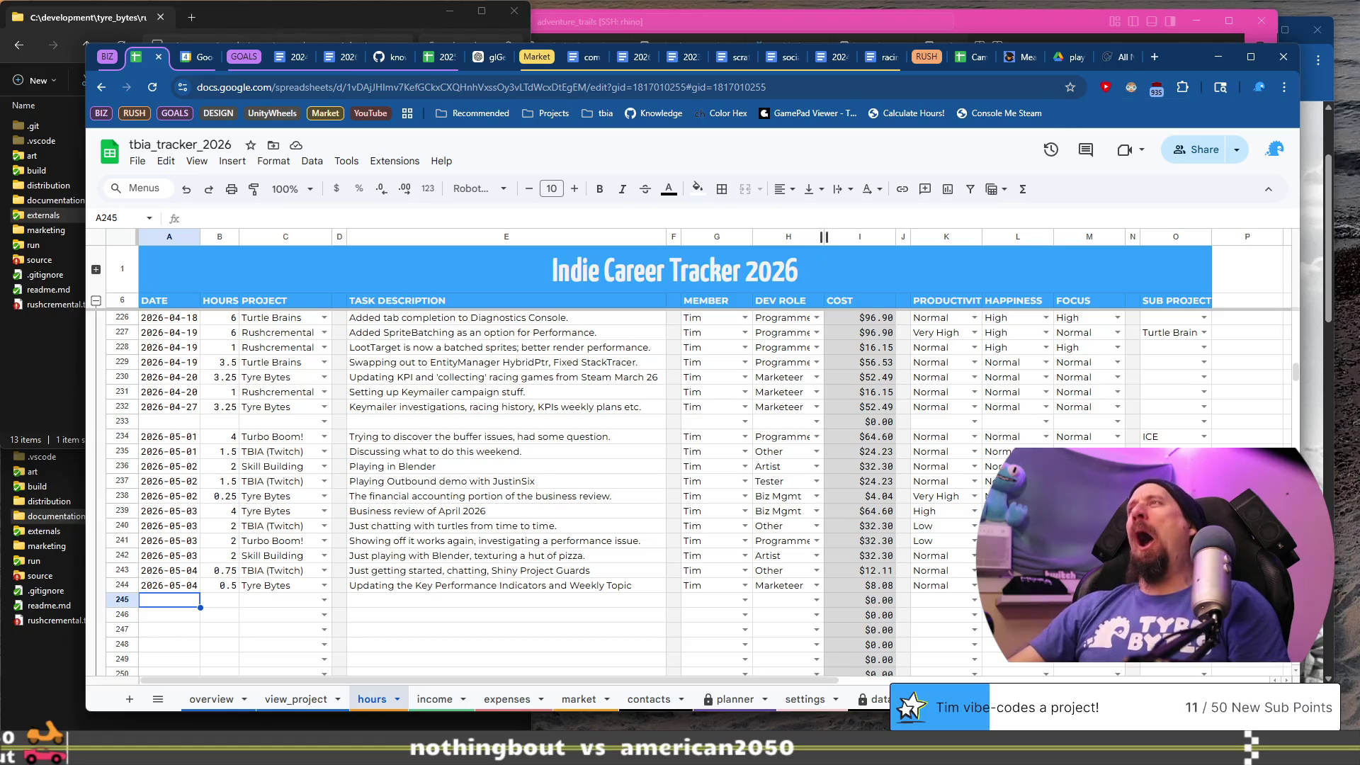
click(1020, 30)
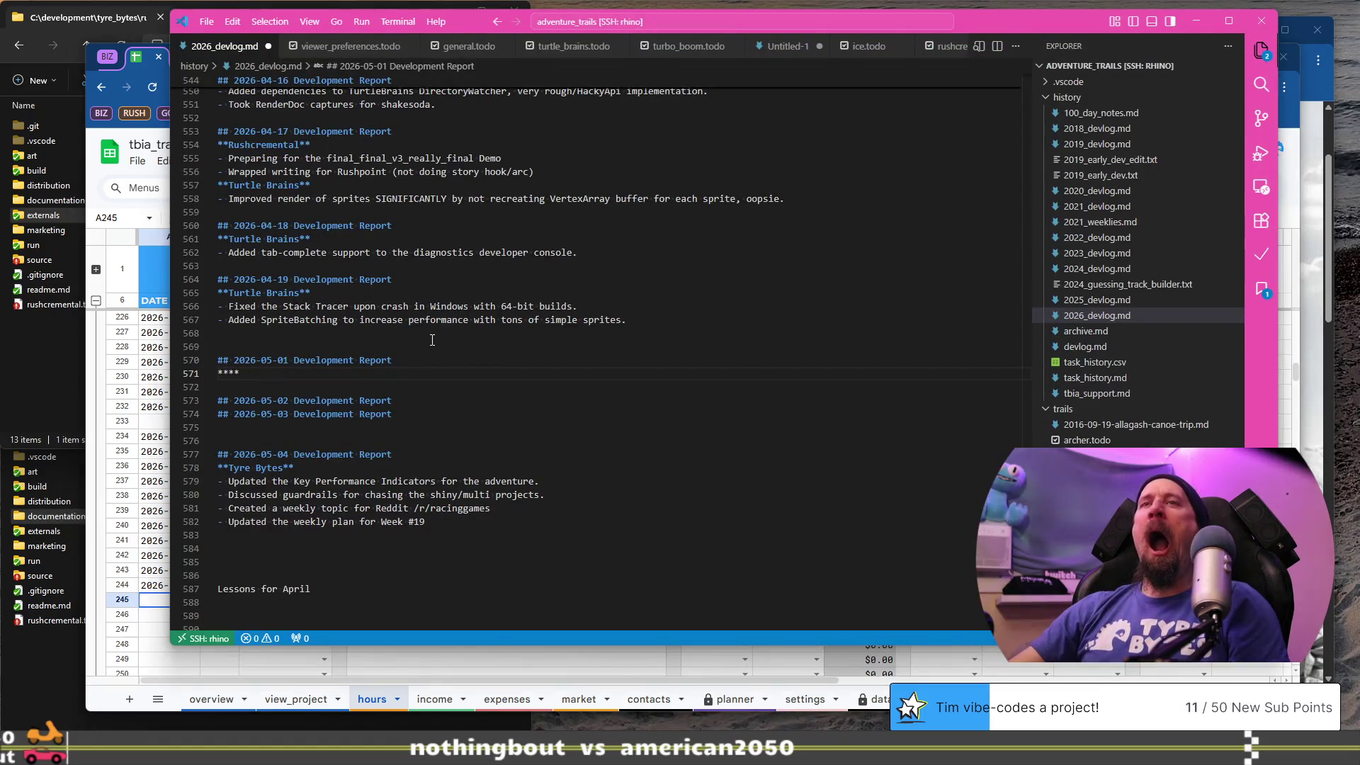
- Label the May 1 report **Turbo Boom!** and add the Uniform Buffer particles bullet (4 hours, no progress)
key(BackSpace)
key(BackSpace)
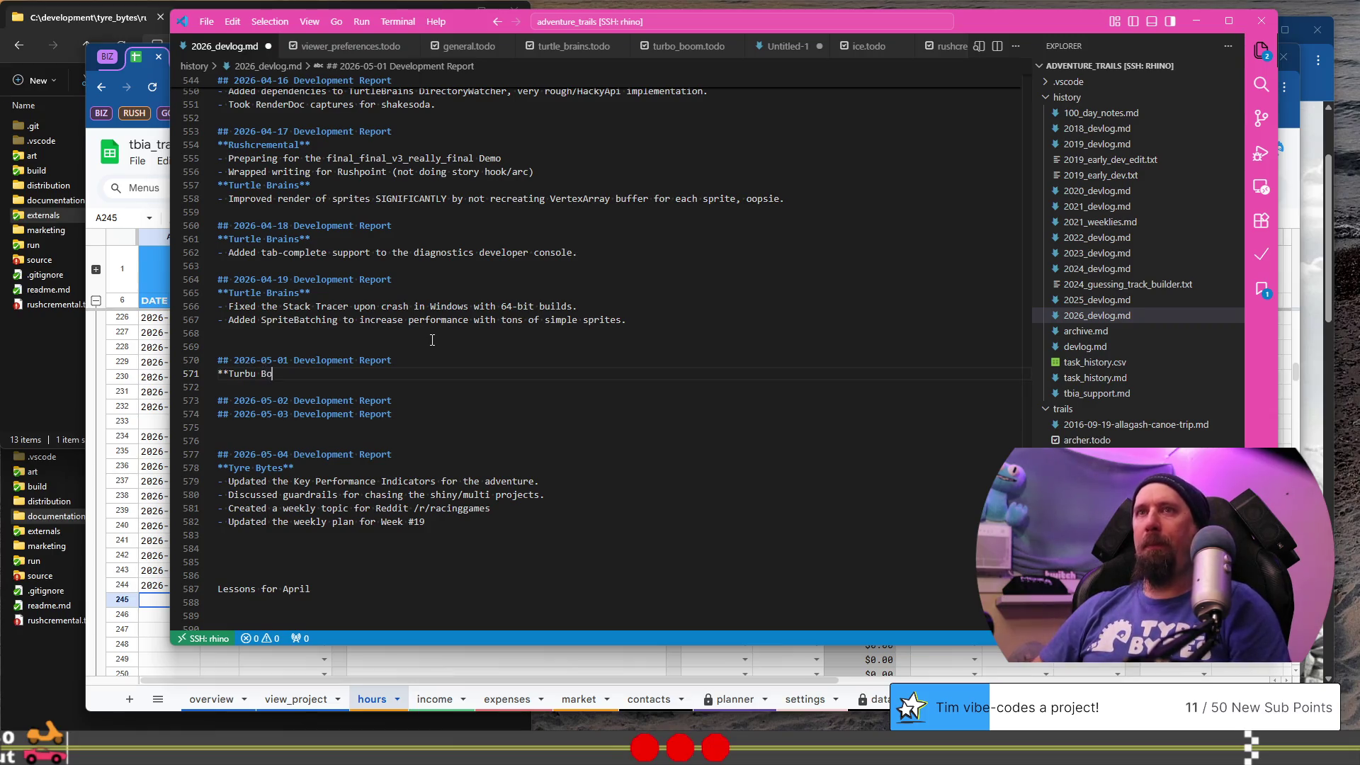
key(BackSpace)
text(o)
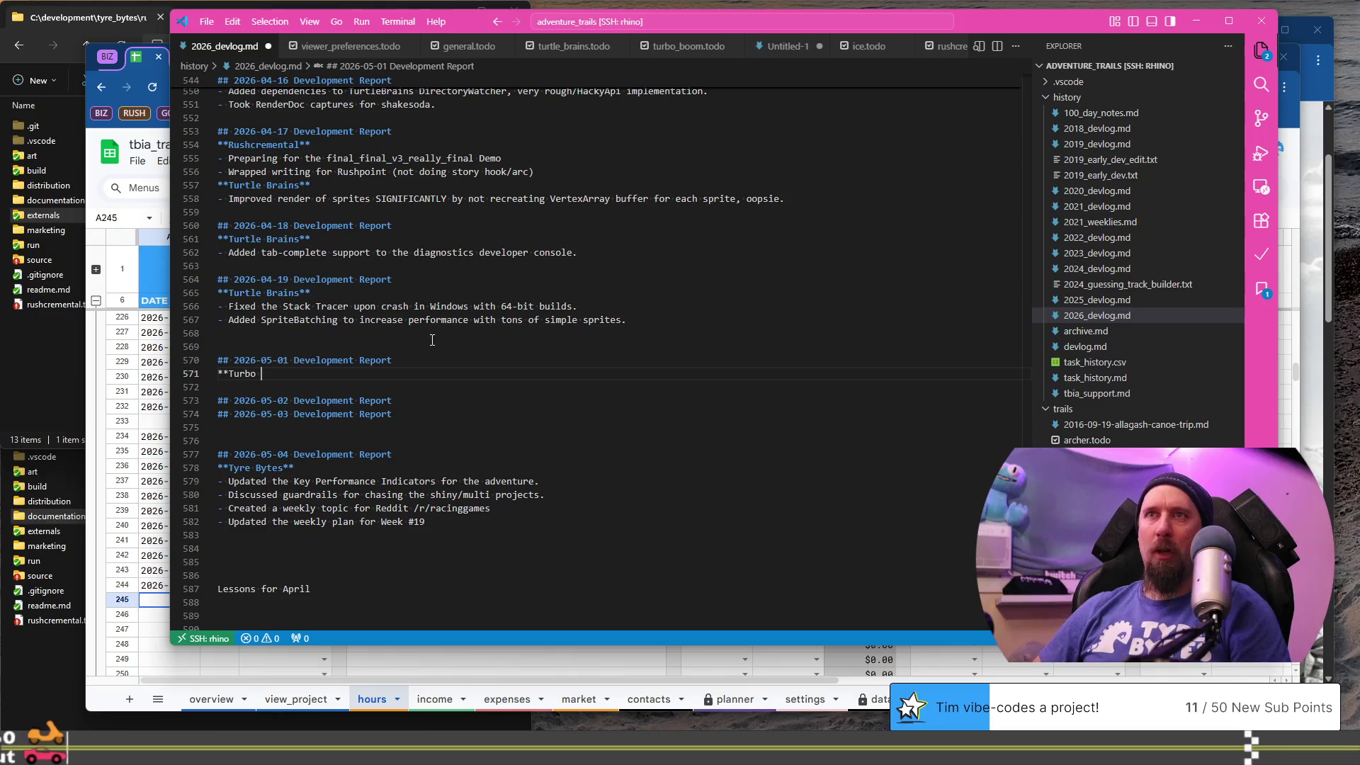
key(Return)
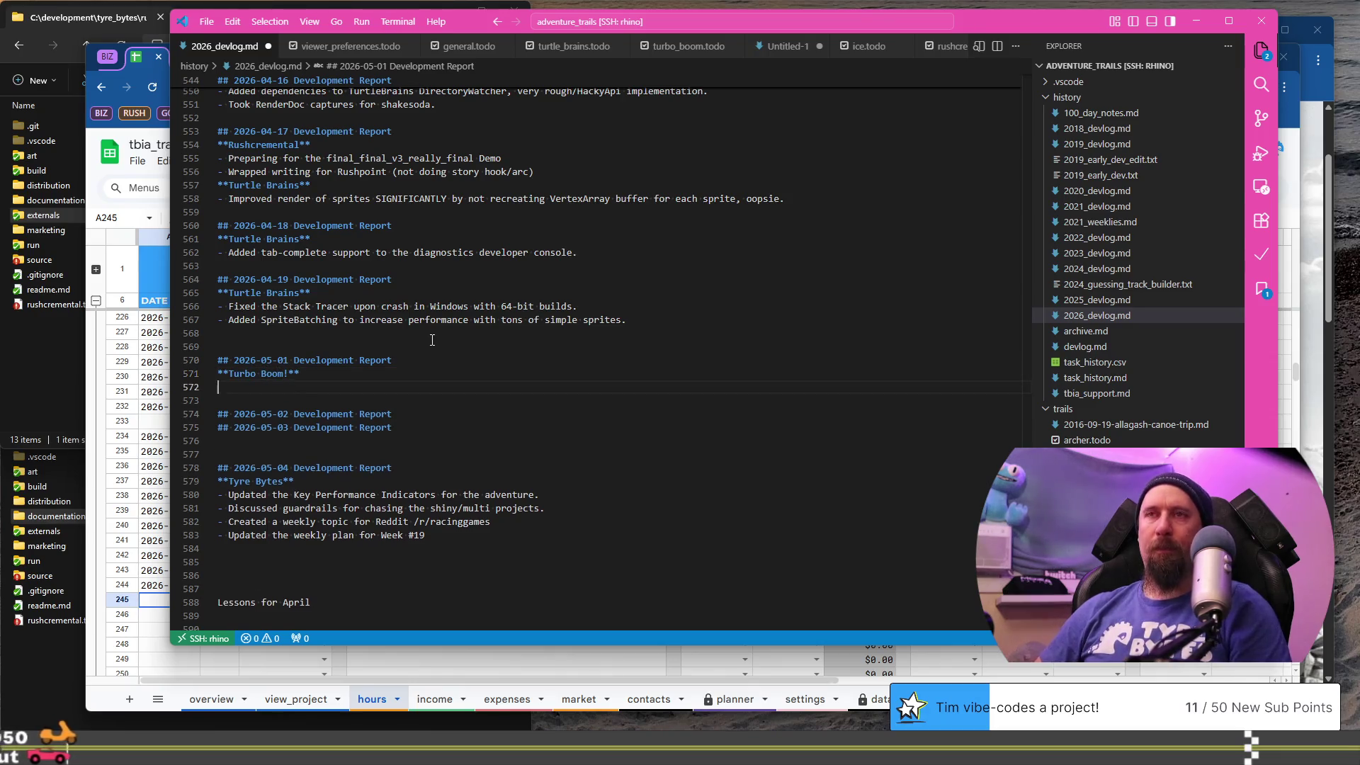
text(- Attempting to fi)
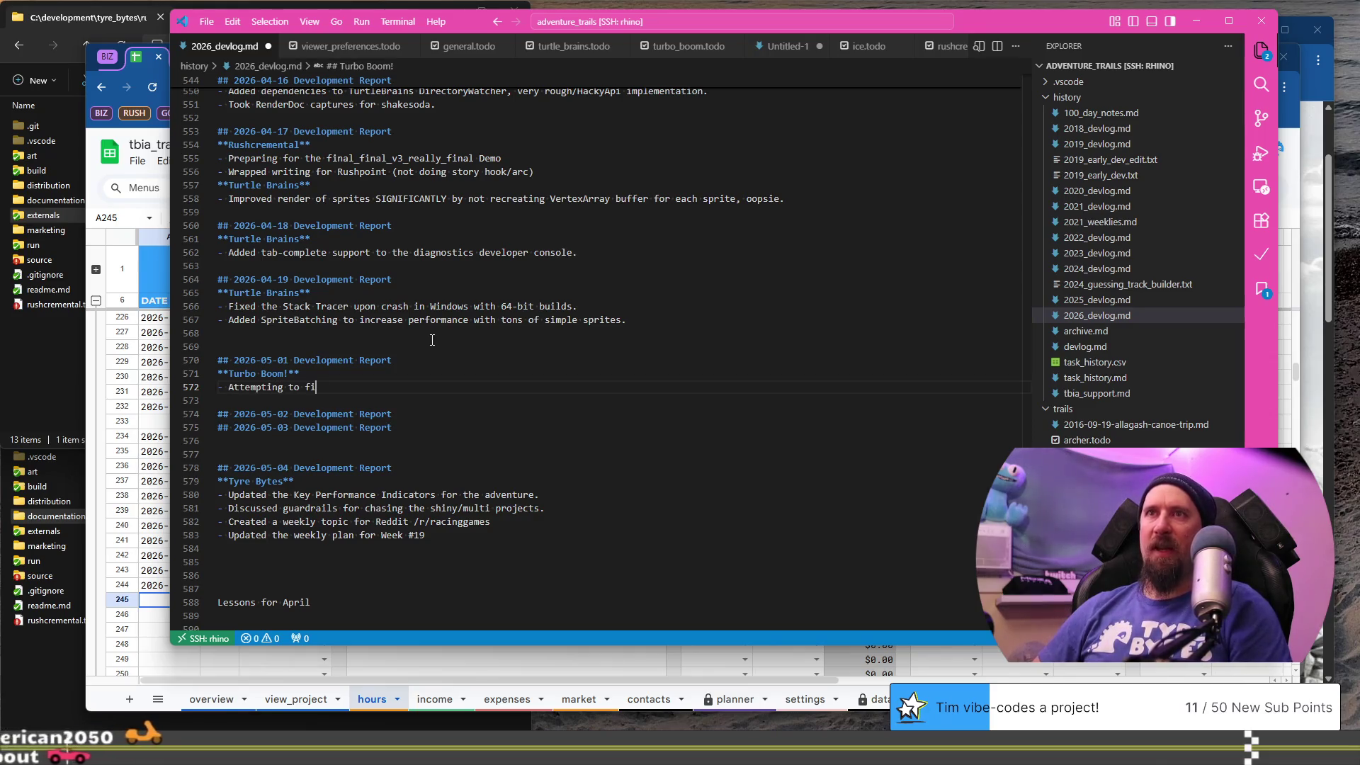
text(gure out the)
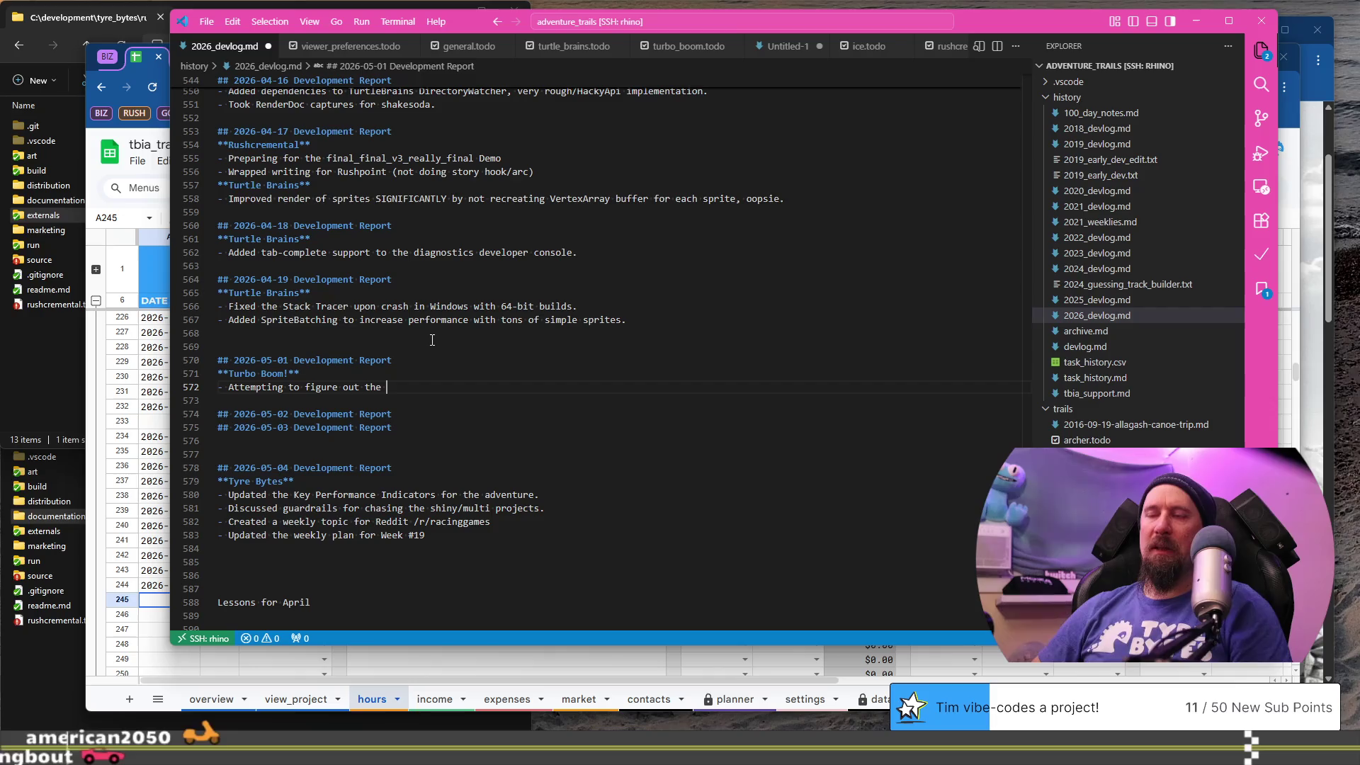
text( Uni)
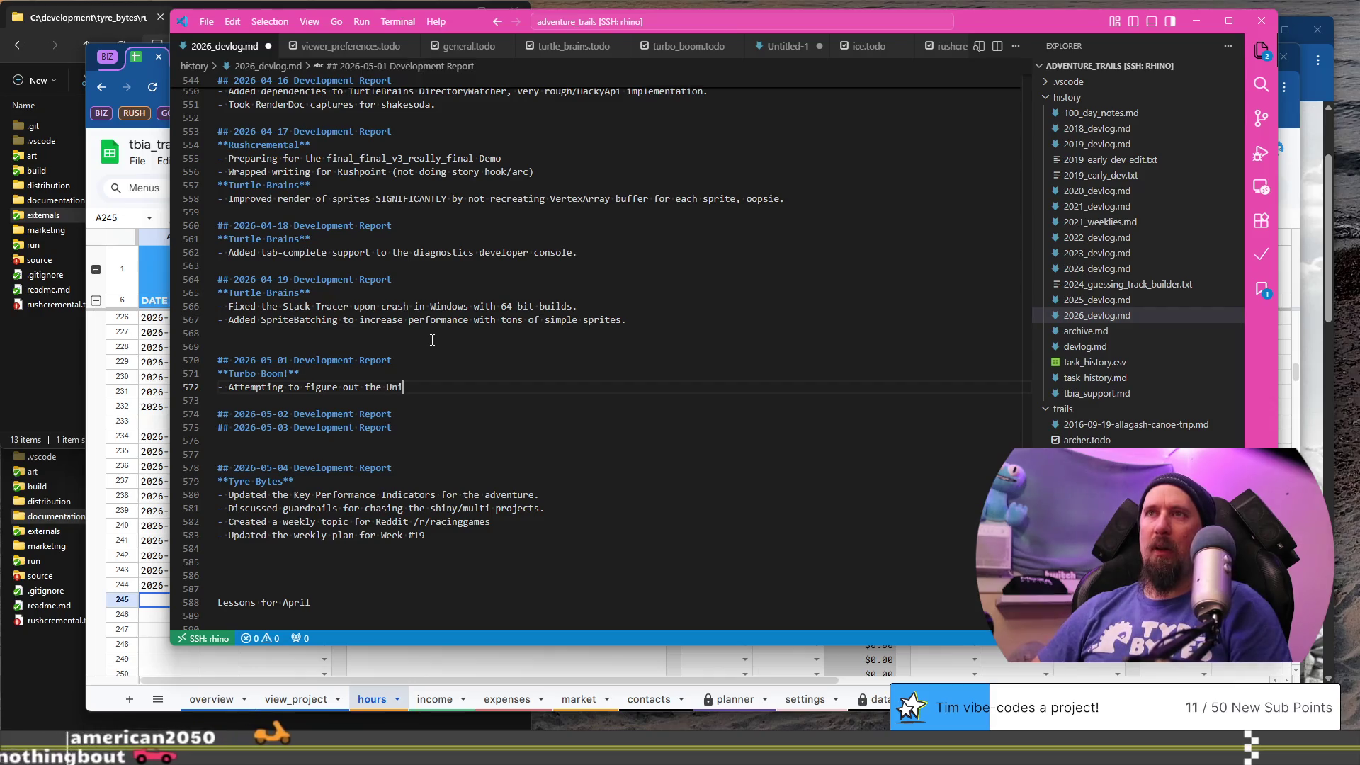
text(form Buff)
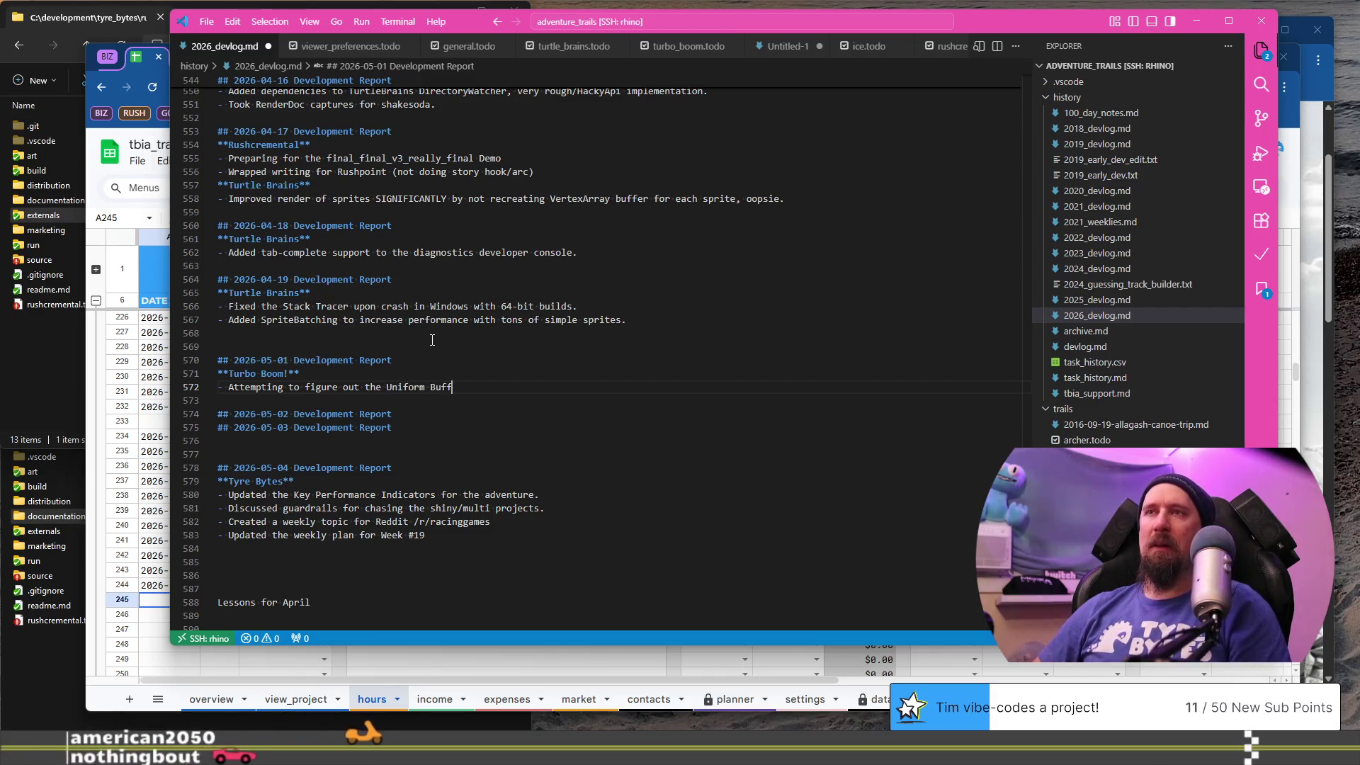
text(er issue for par)
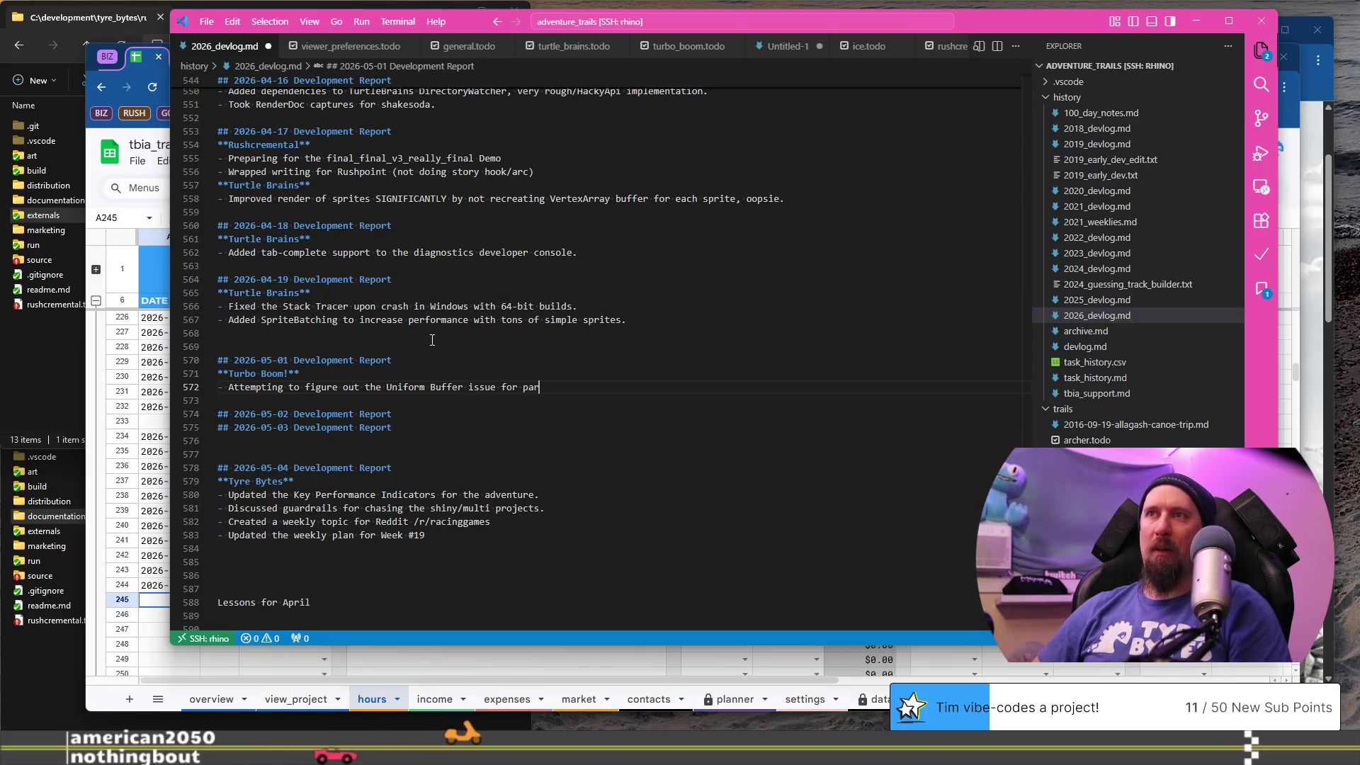
text(ticles, 4 hours)
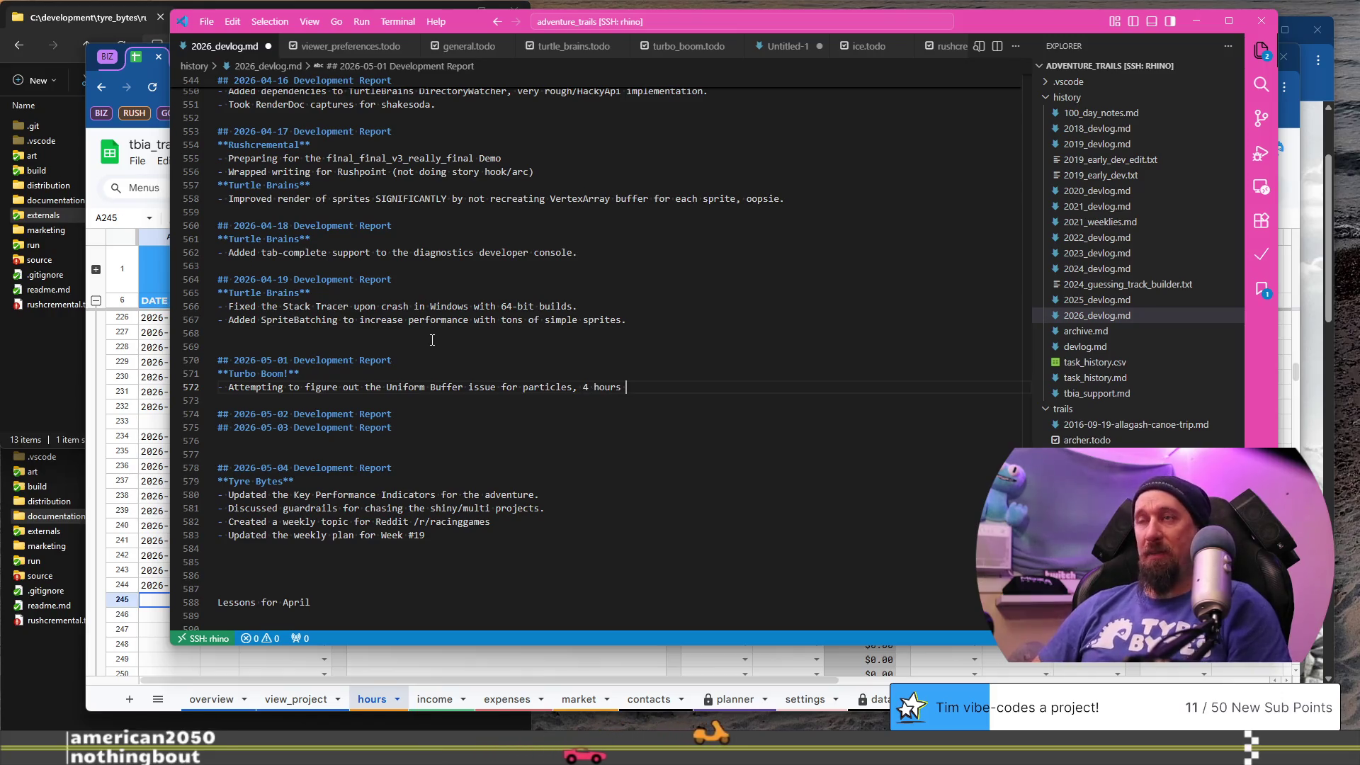
text( no p)
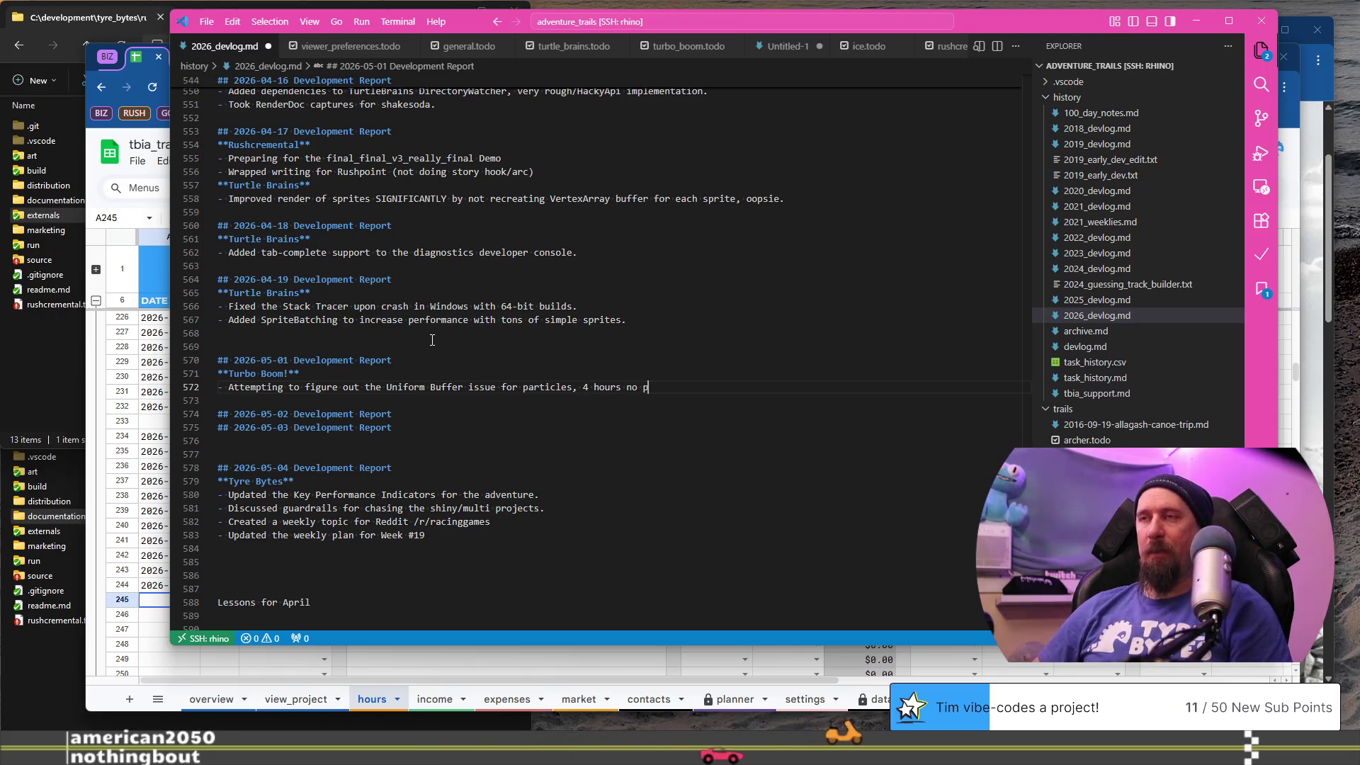
text(rogress.)
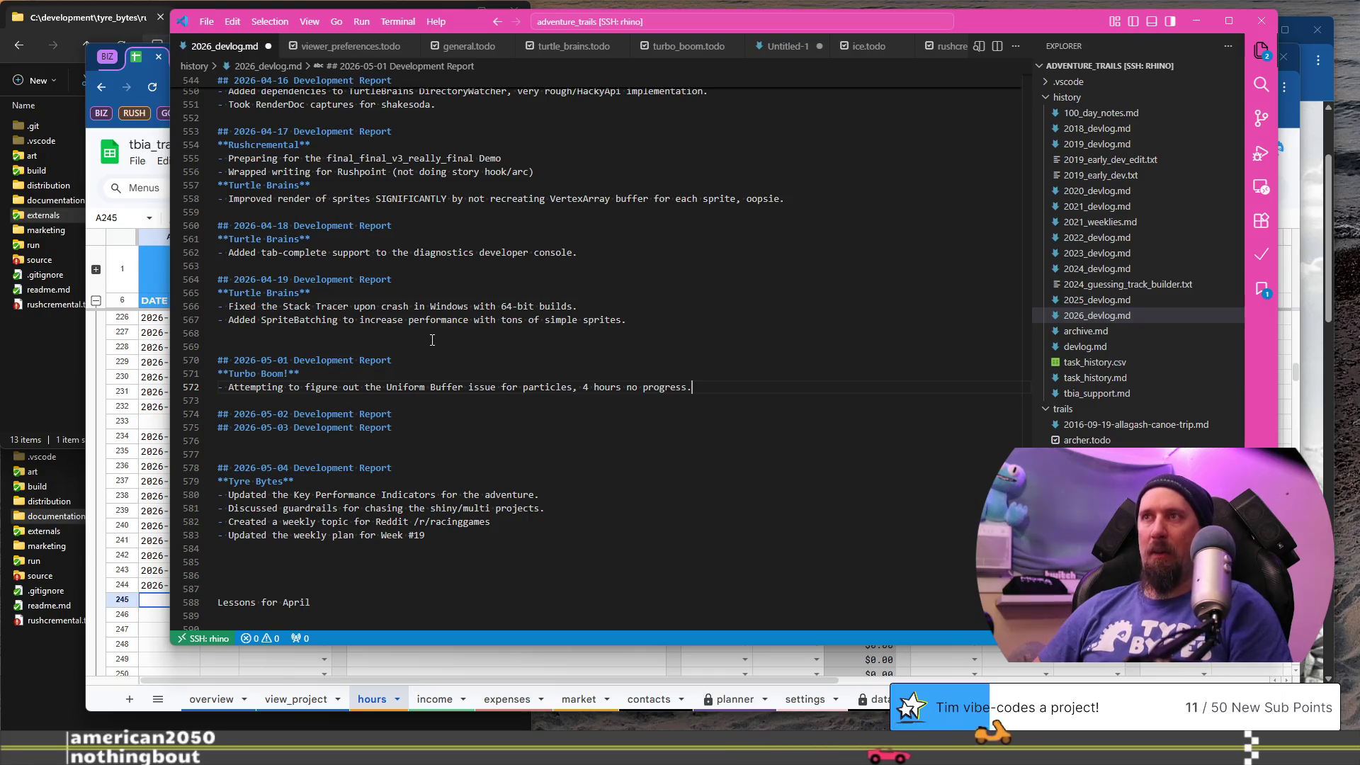
- Add a bold Tyre Bytes label below and start a new bullet under it
key(Return)
text(**)
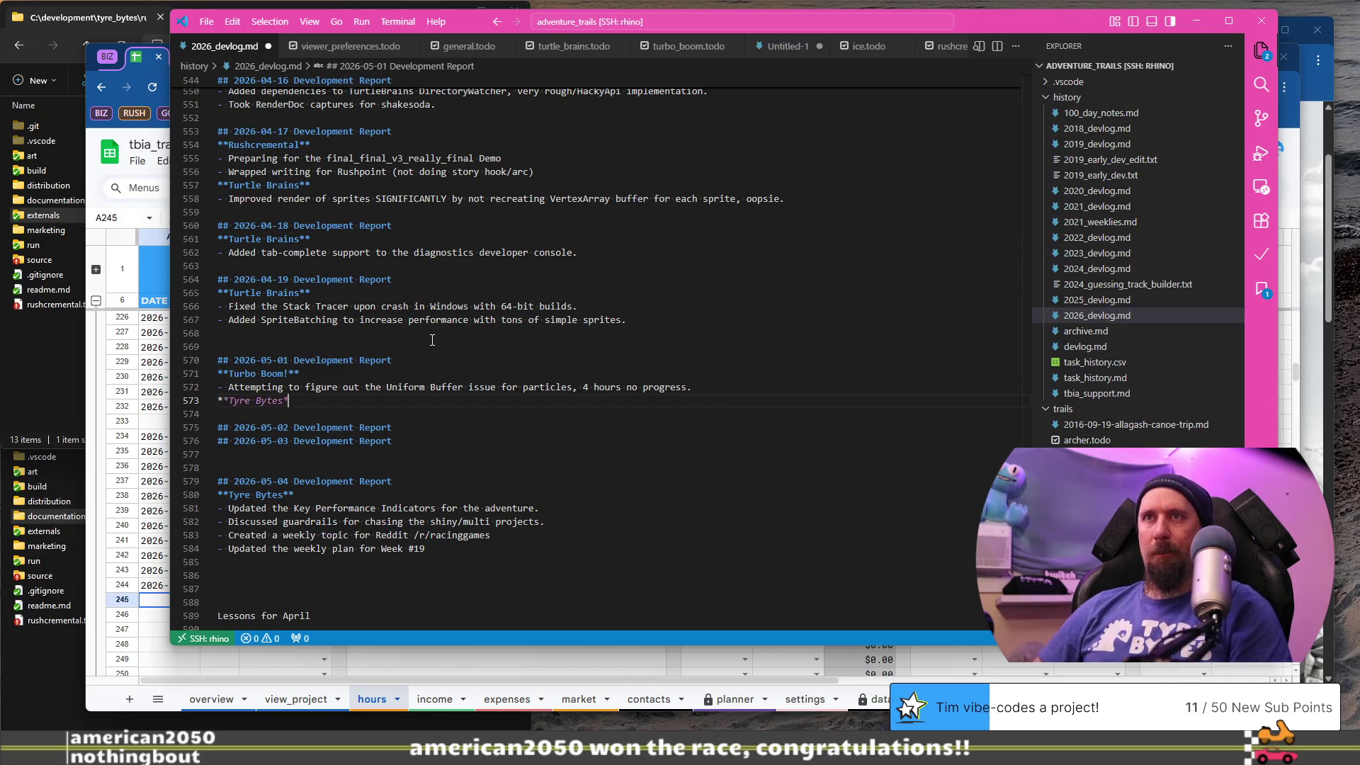
text(*)
key(Return)
text(- Attemped to figure out)
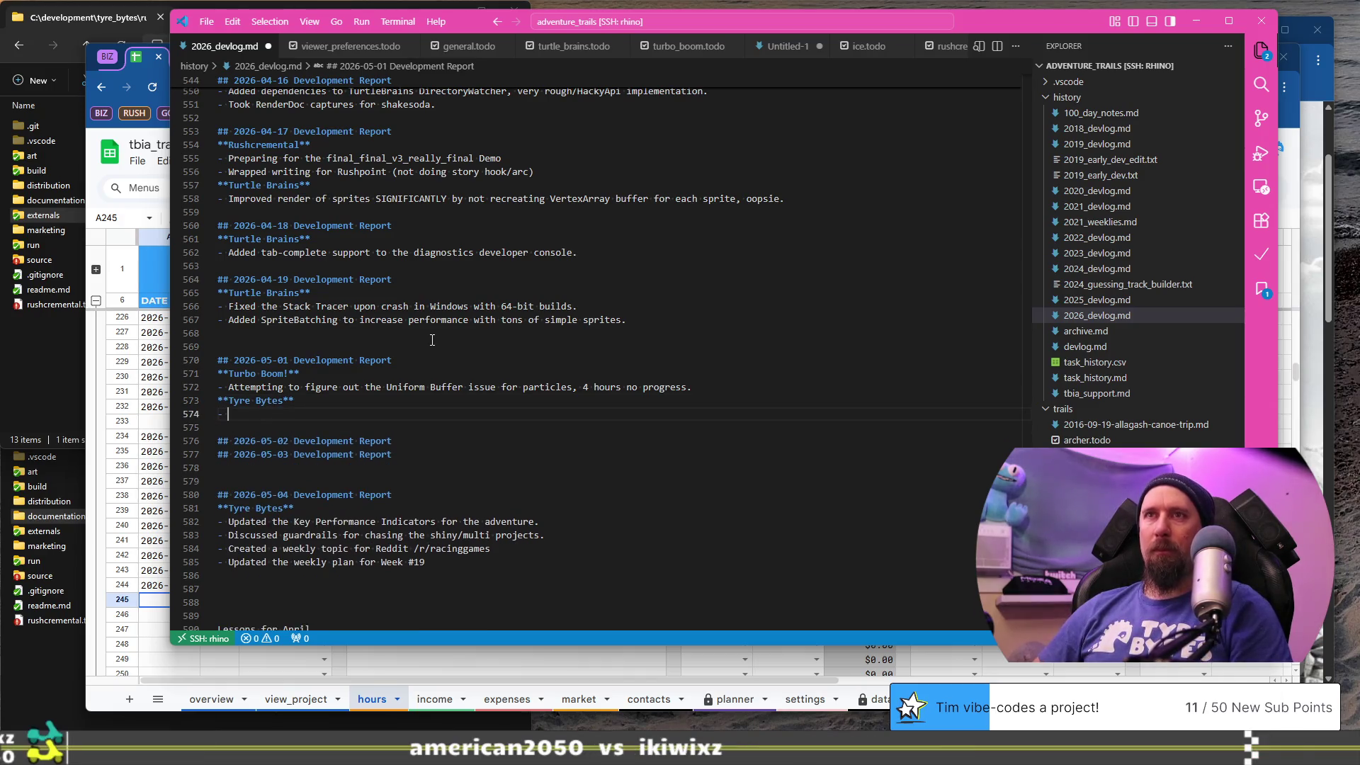
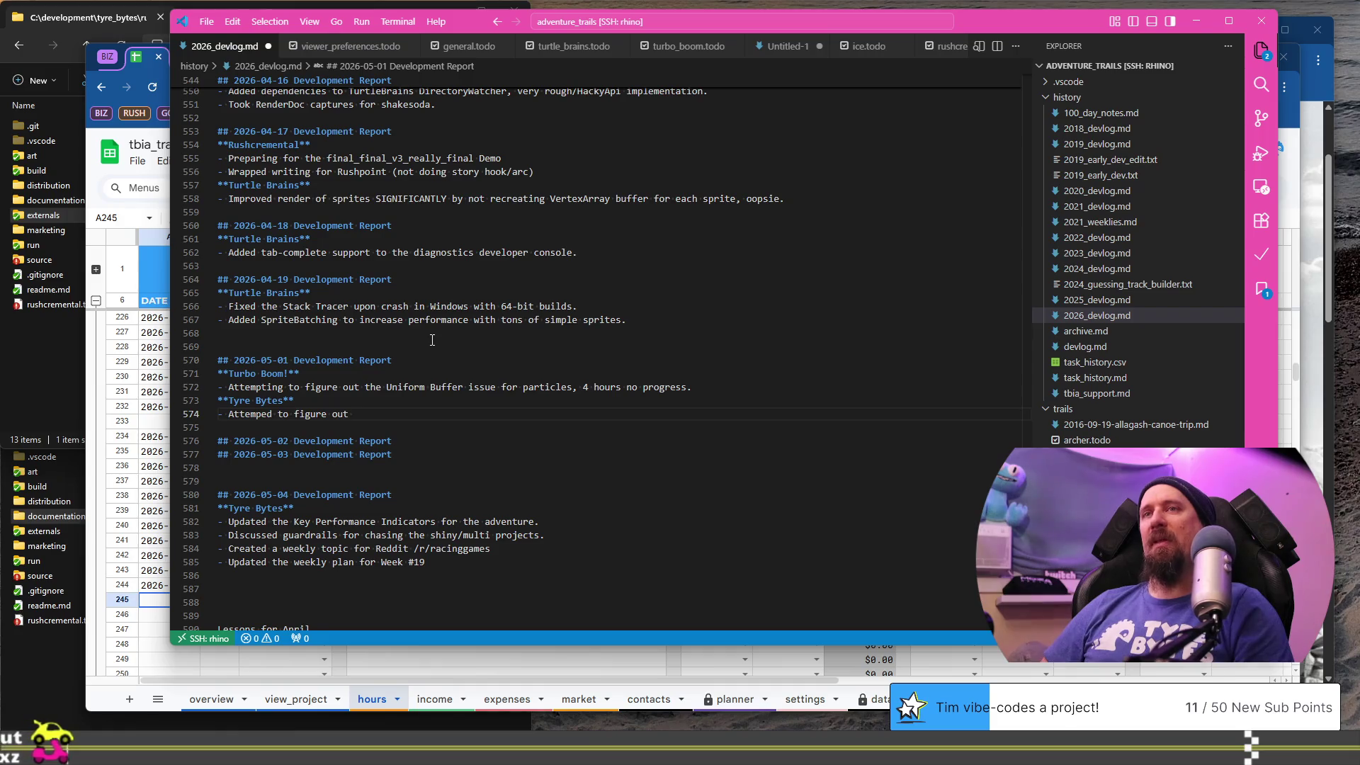
- Finish the 2026-05-01 Tyre Bytes bullet as 'Attemped to figure out a plan of attack.'
text(the)
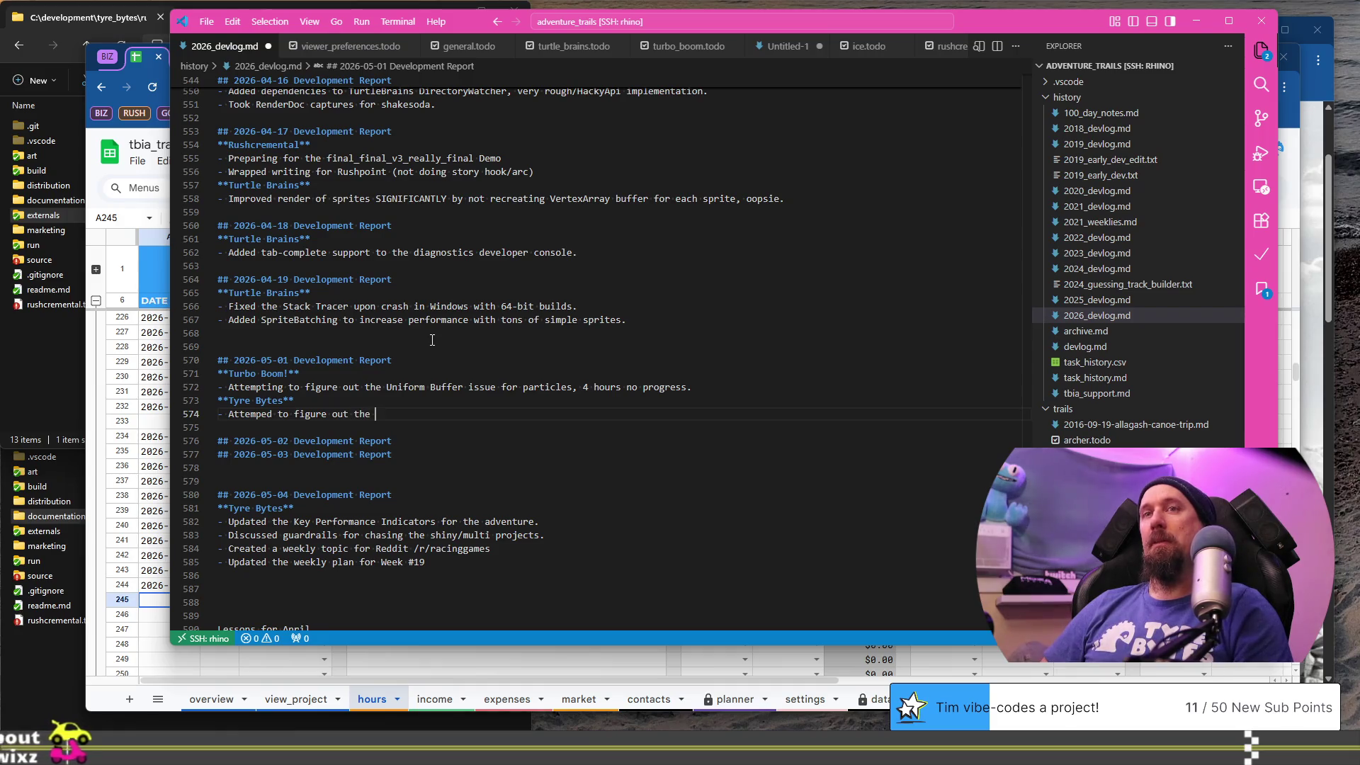
key(BackSpace)
key(BackSpace)
key(BackSpace)
text(a pl)
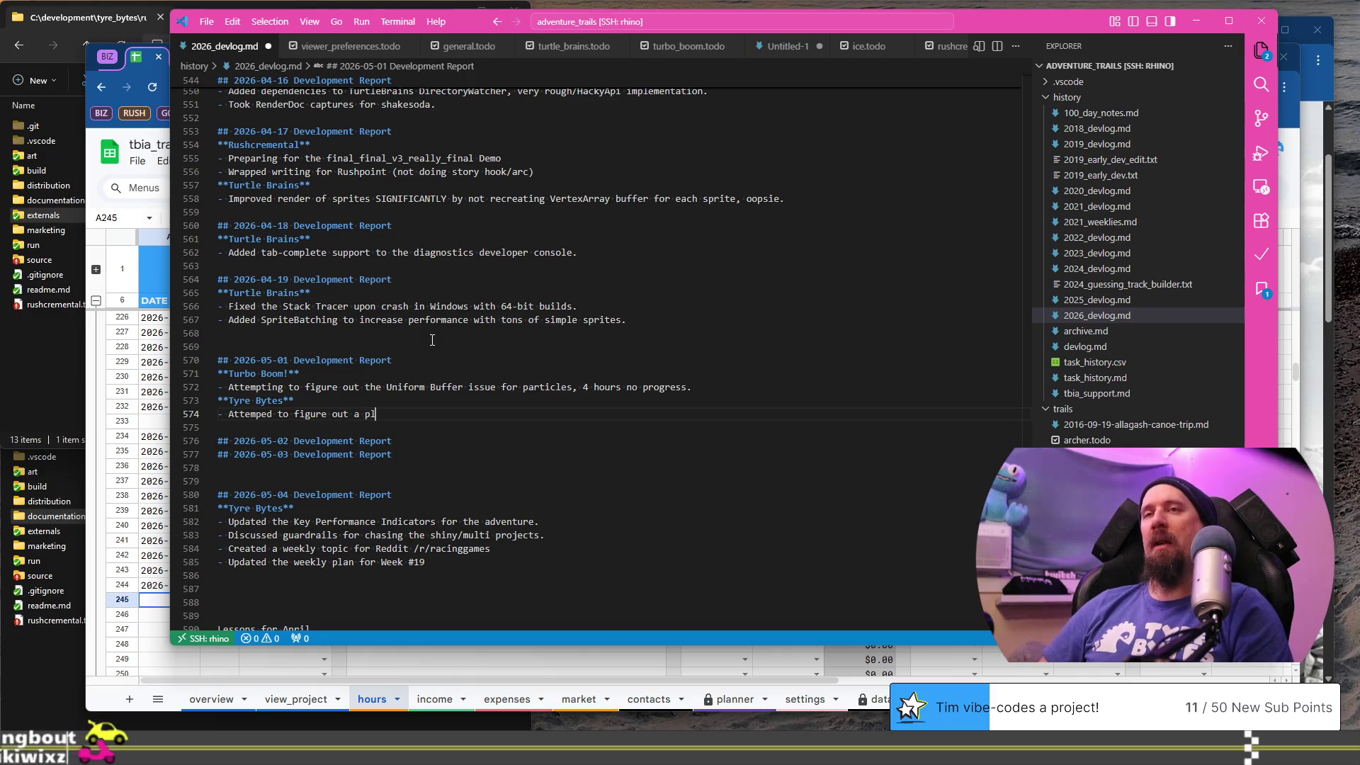
text(an of attack)
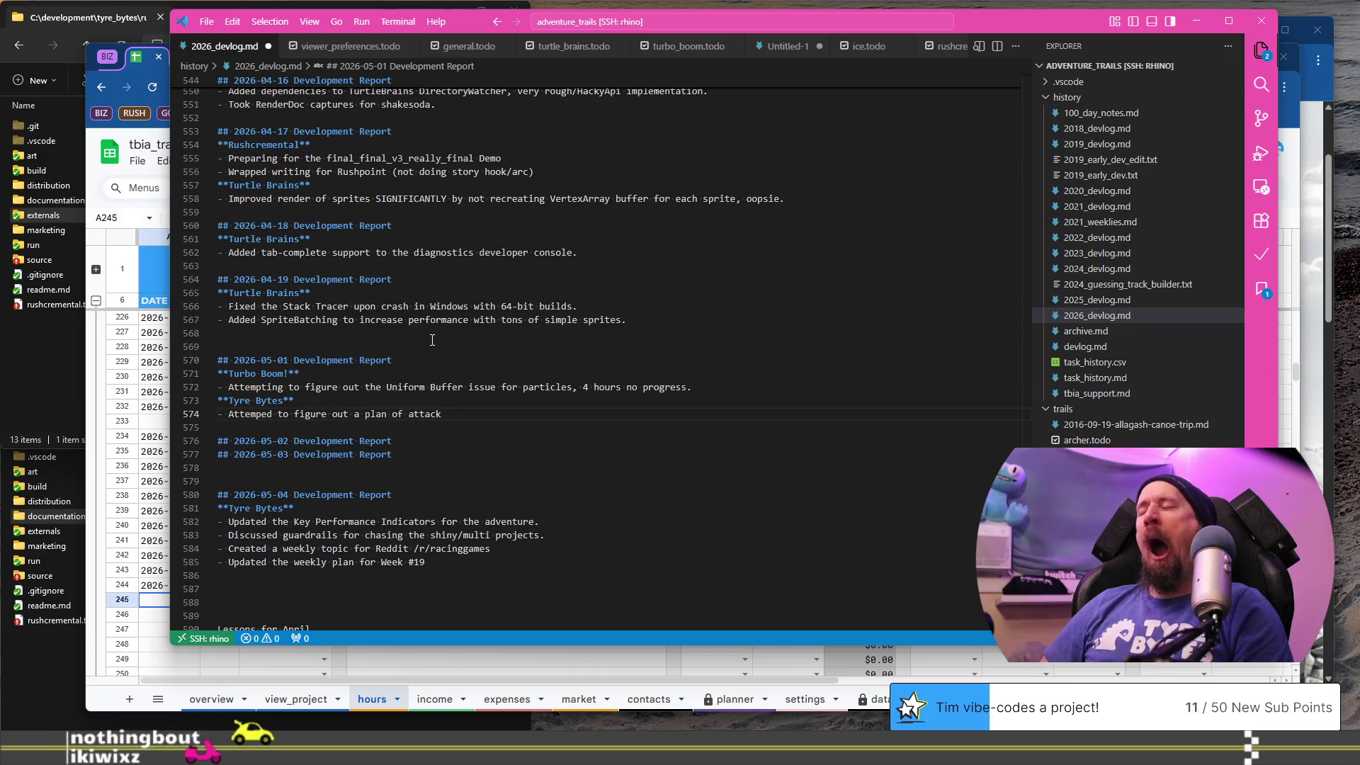
text(.)
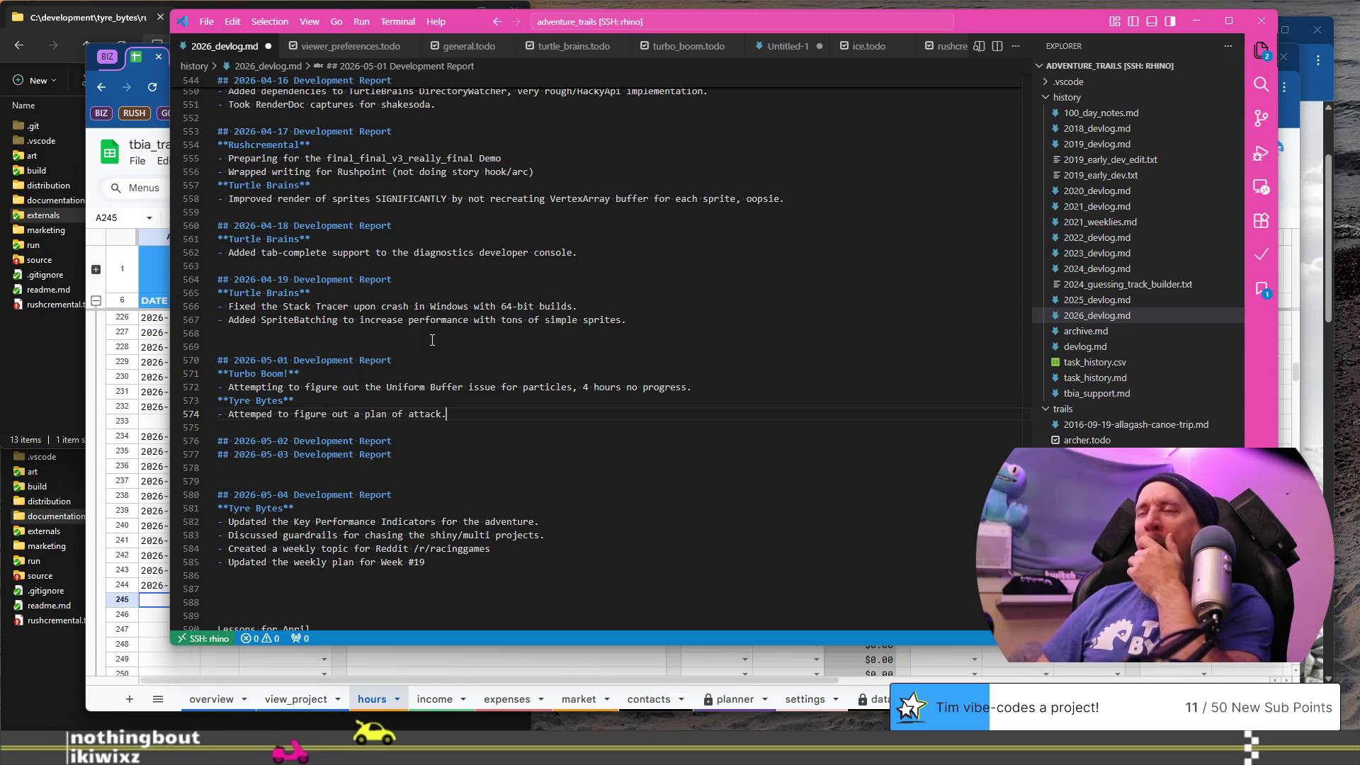
- Add blank lines under the 2026-05-02 heading, then bring the tracker spreadsheet forward
key(Down)
key(Down)
key(Return)
key(Return)
key(Up)
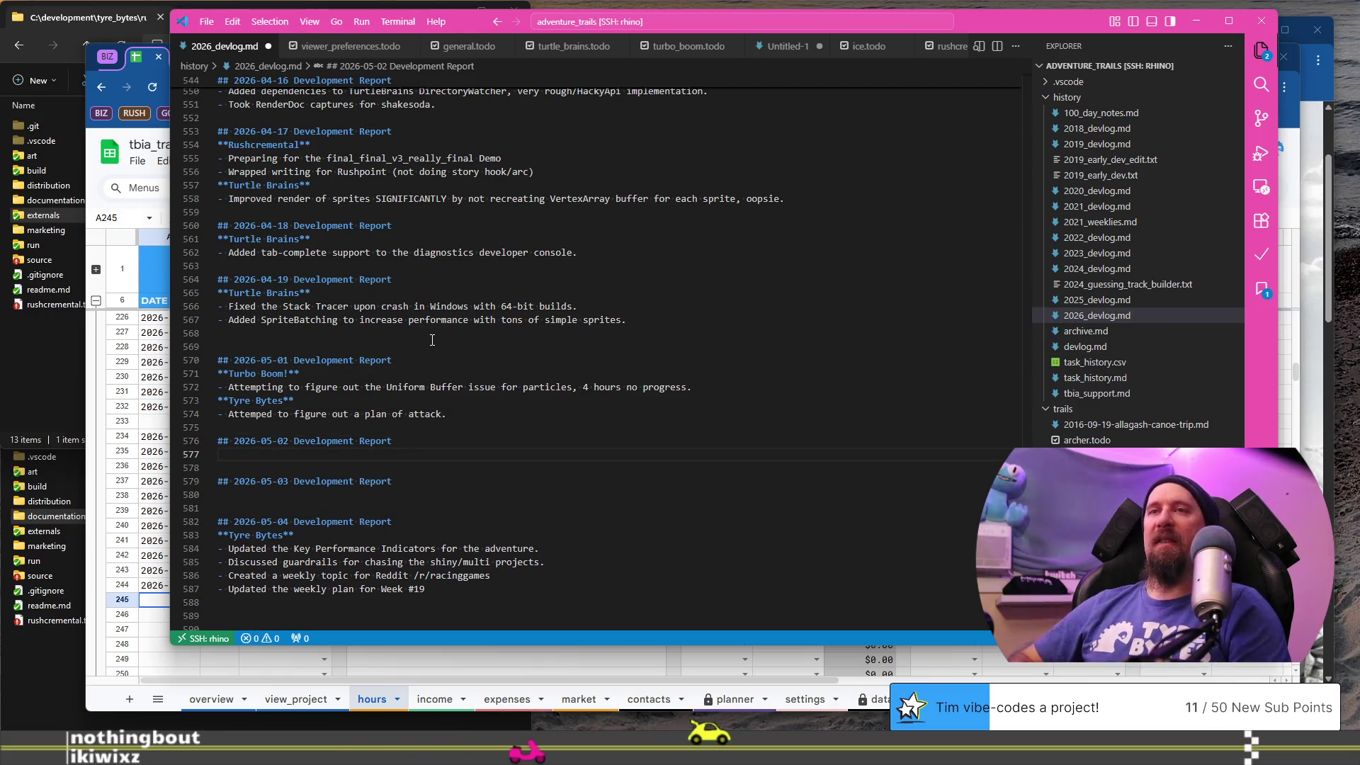
click(588, 660)
- Select tracker rows A236:E237 to review the 2026-05-02 entries, then return to the devlog
click(169, 466)
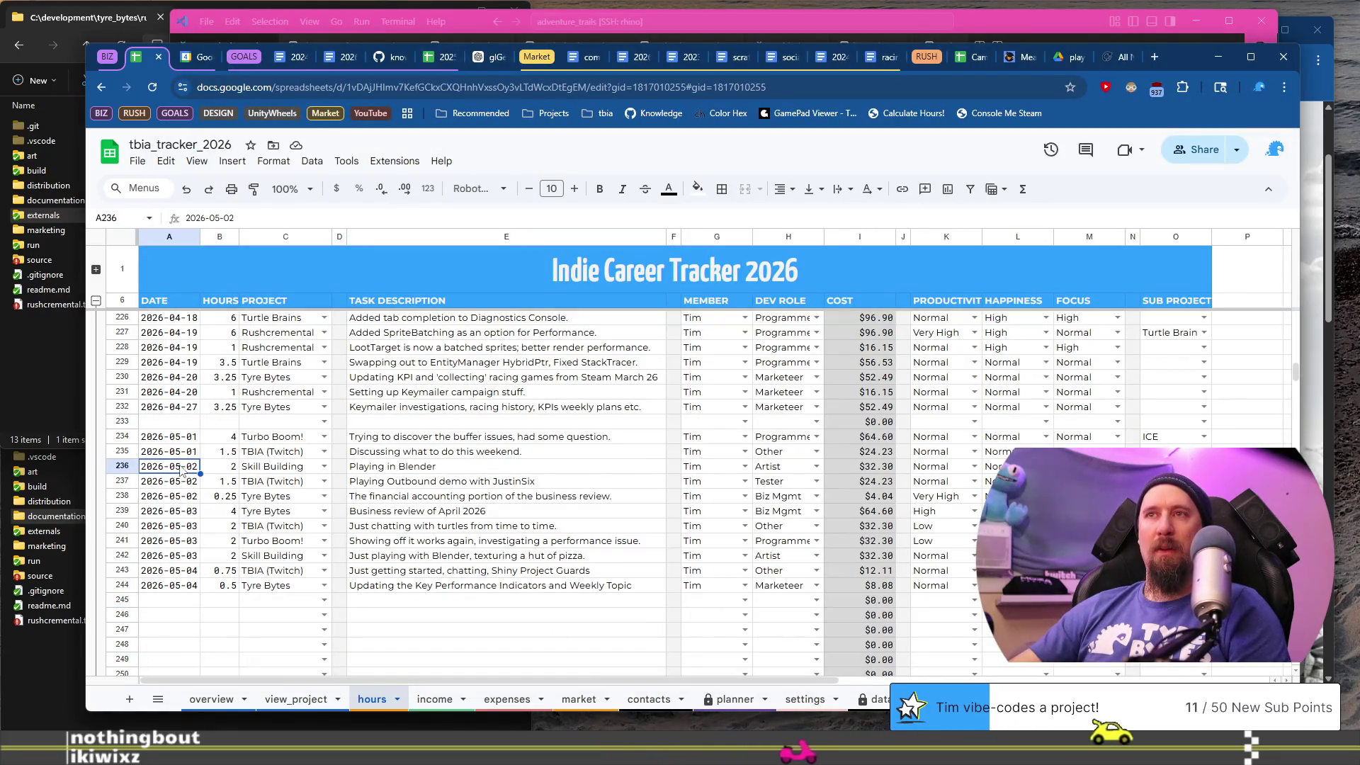
shift+click(465, 486)
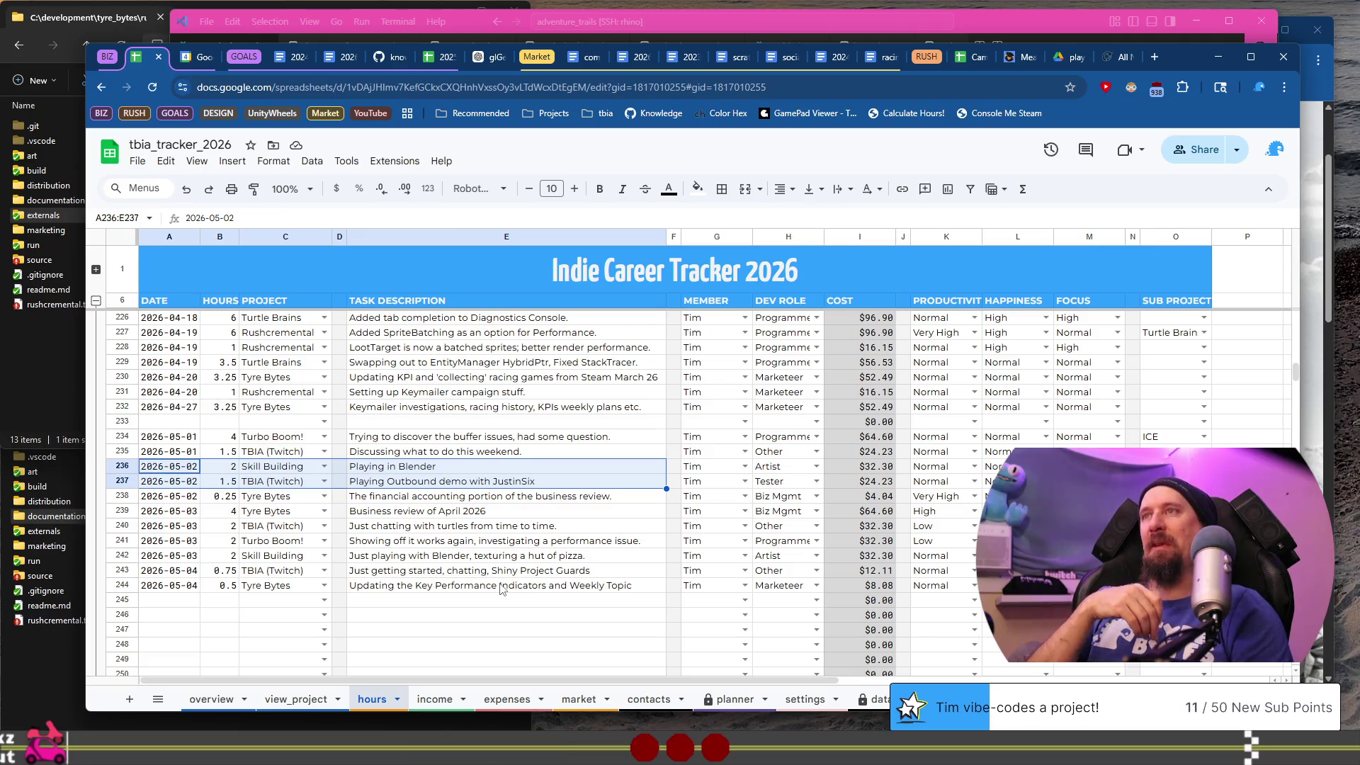
key(alt+Tab)
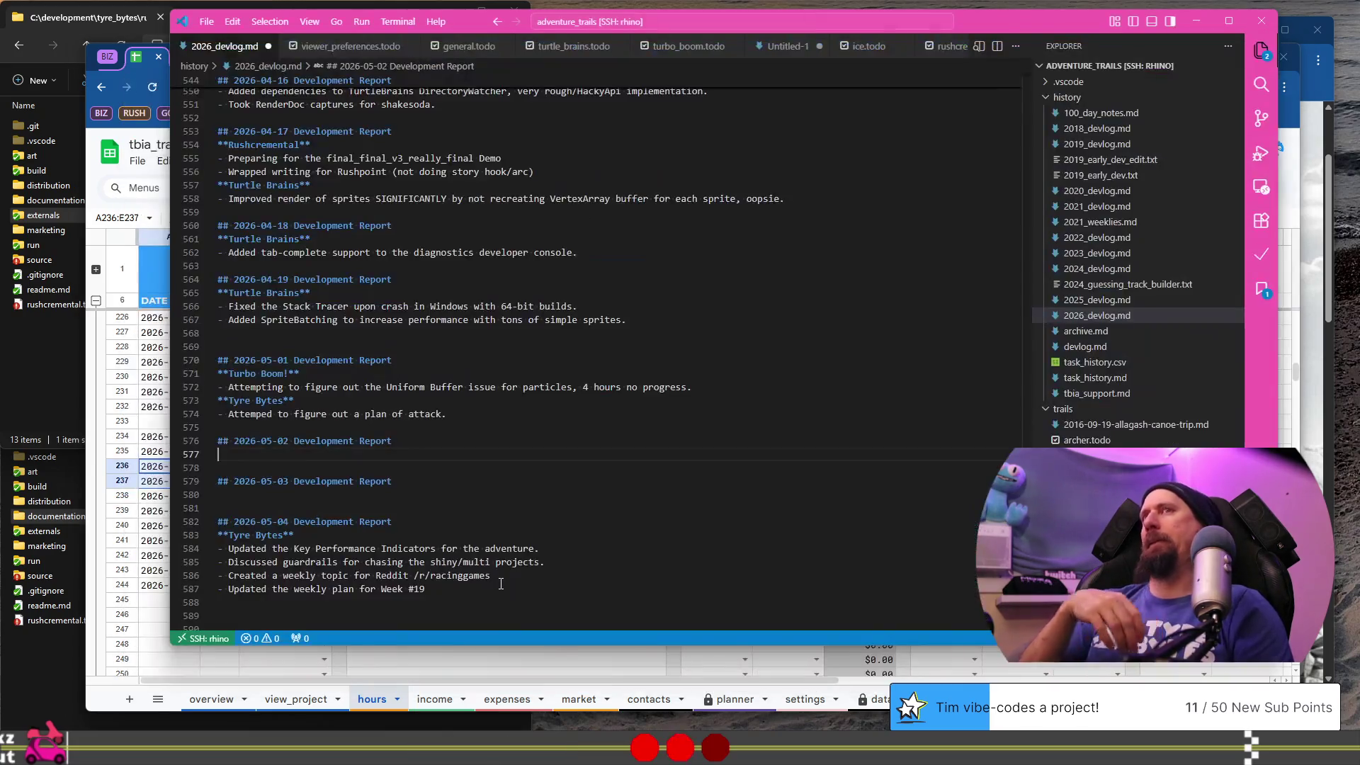
- Add a **Skill Building** heading with the bullet '- Art practicing' under 2026-05-02
text(**)
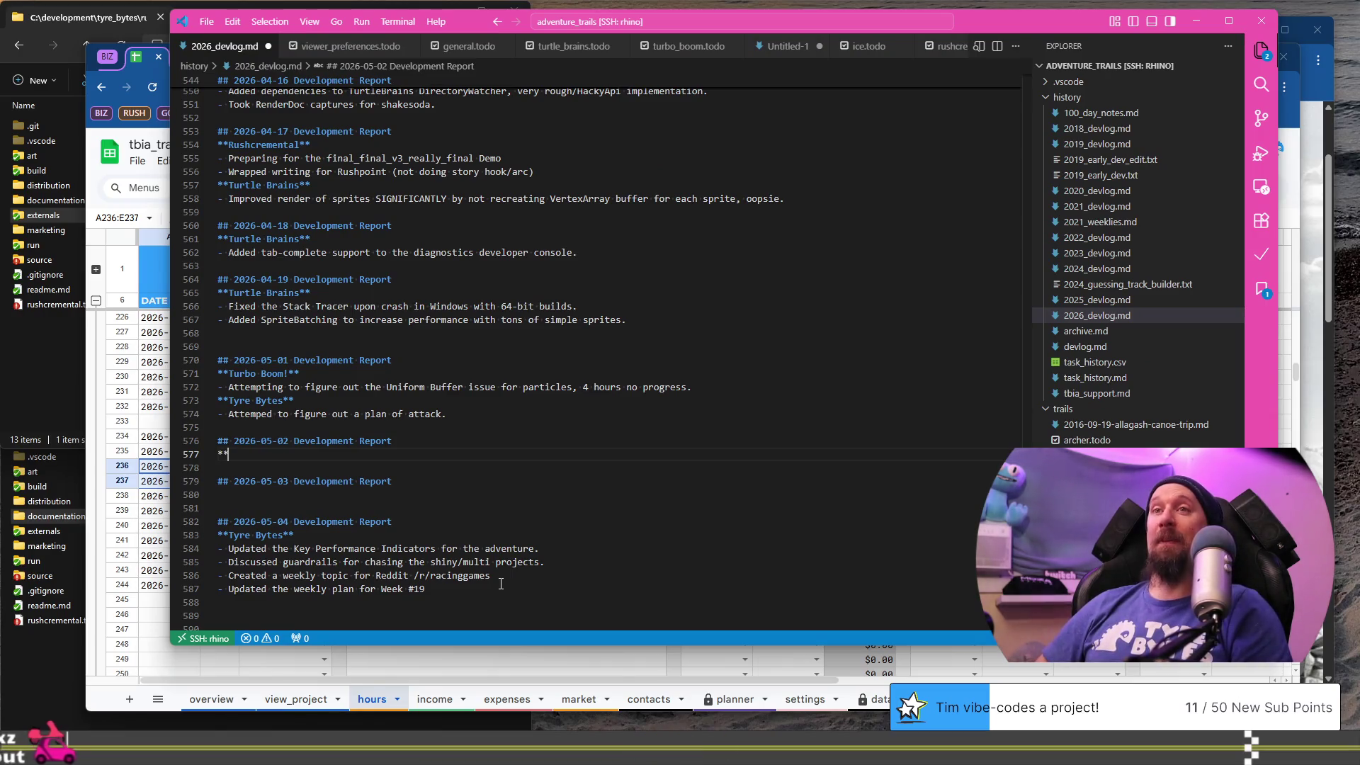
key(alt+Tab)
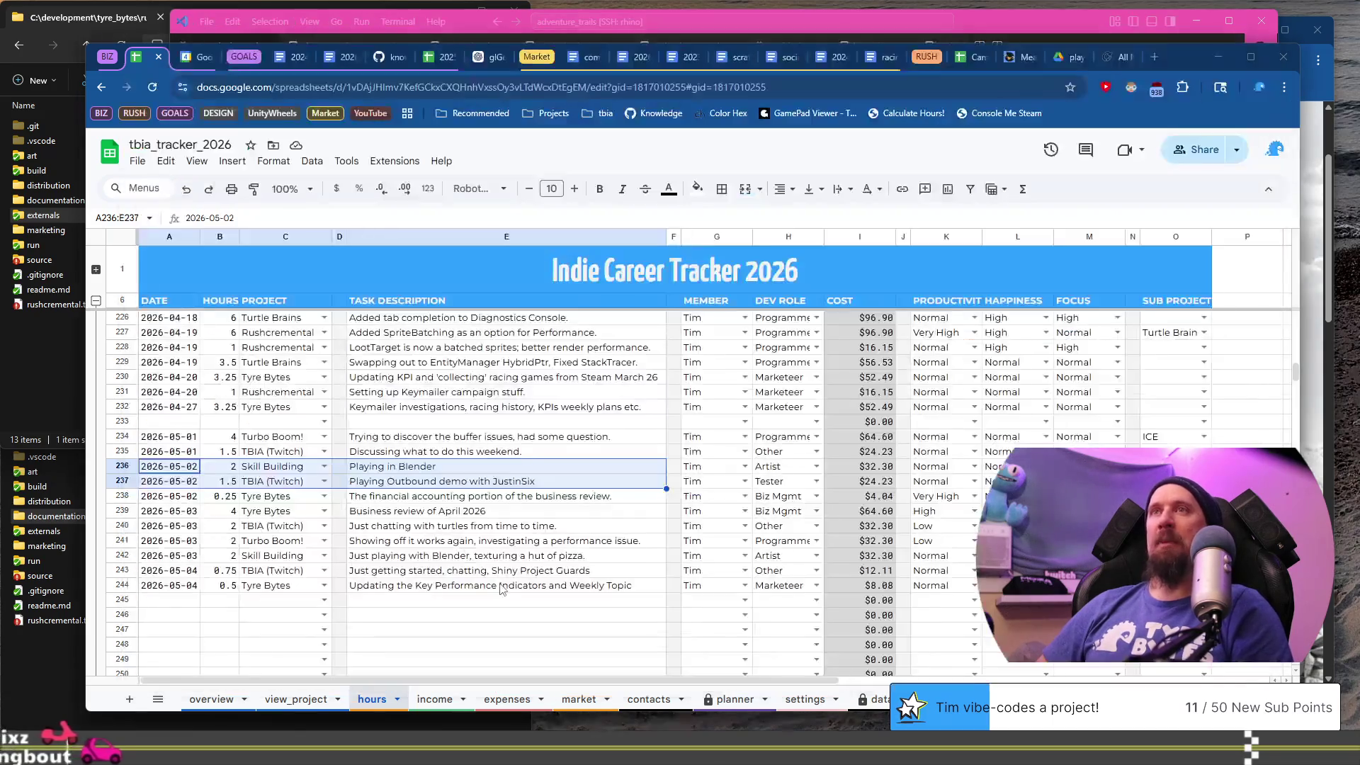
key(alt+Tab)
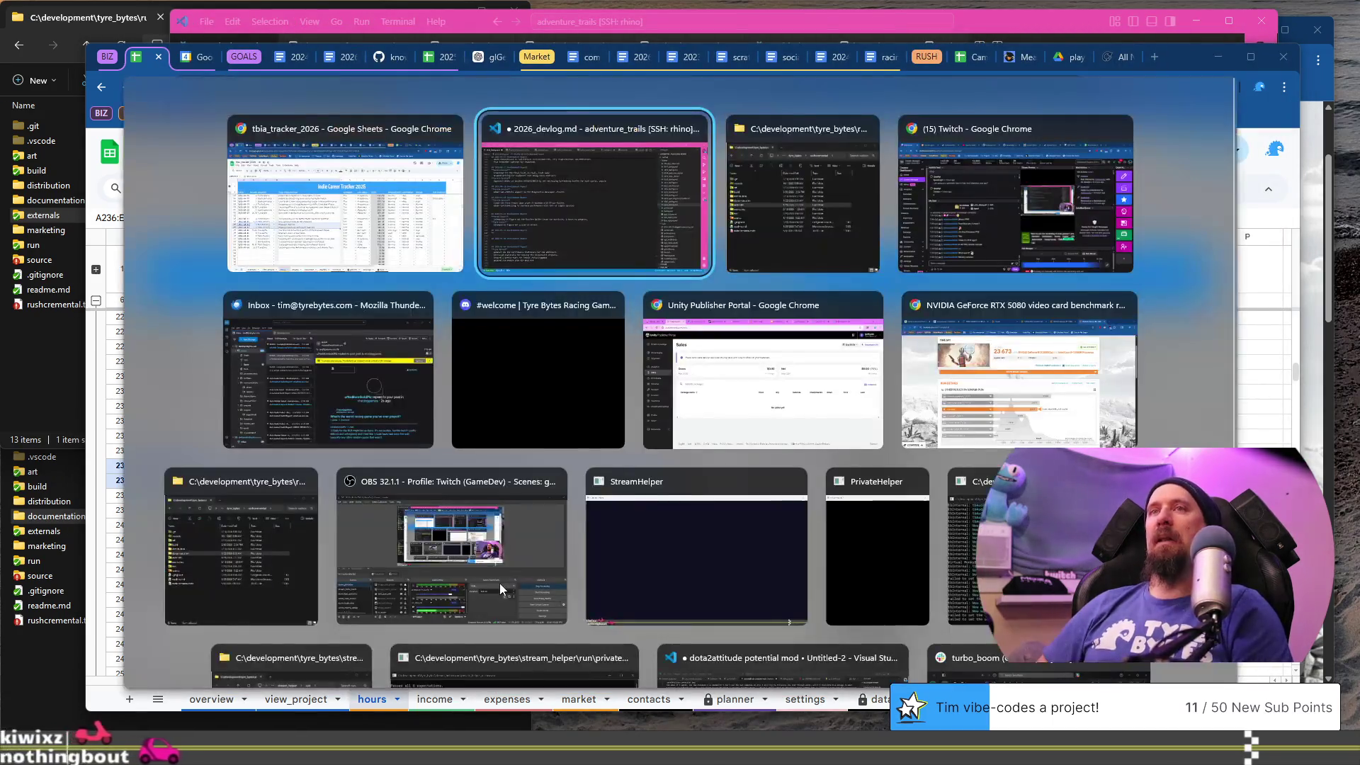
text(S)
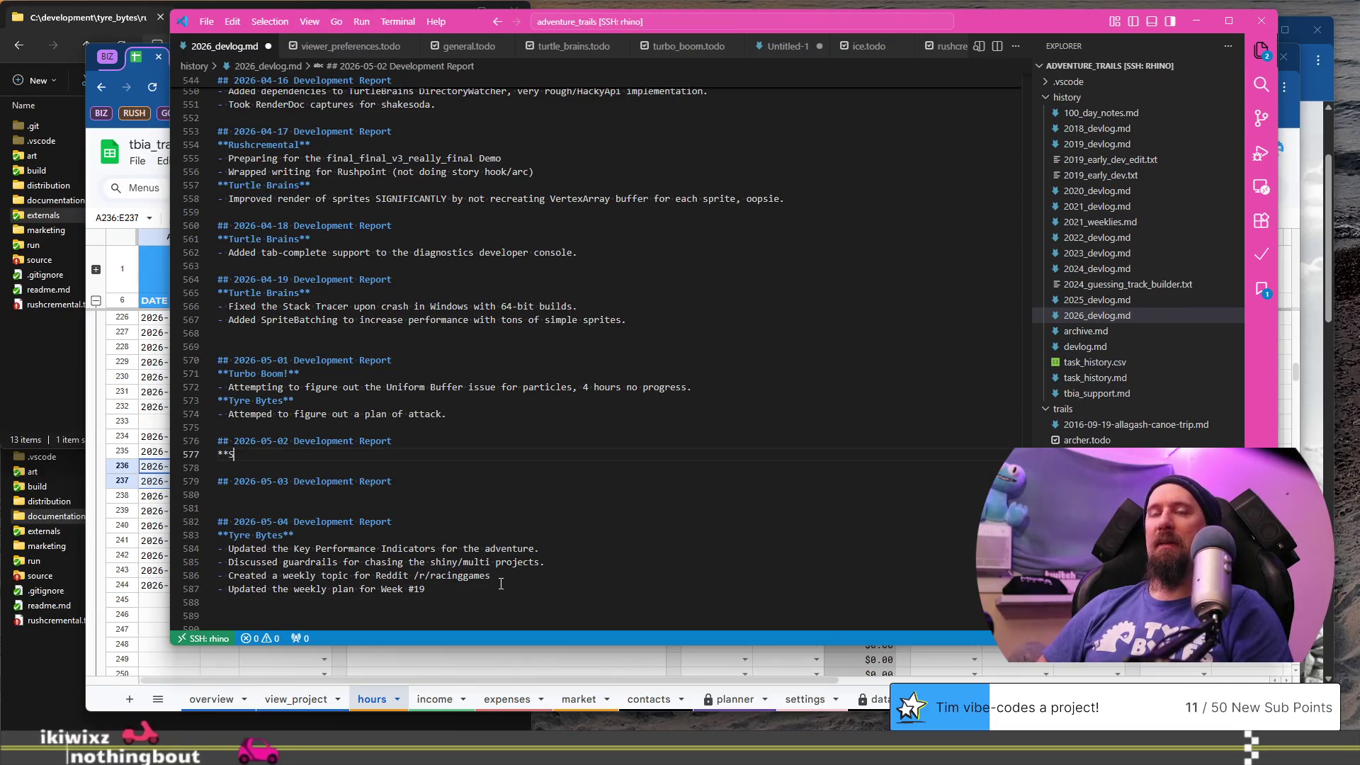
text(kill Building**)
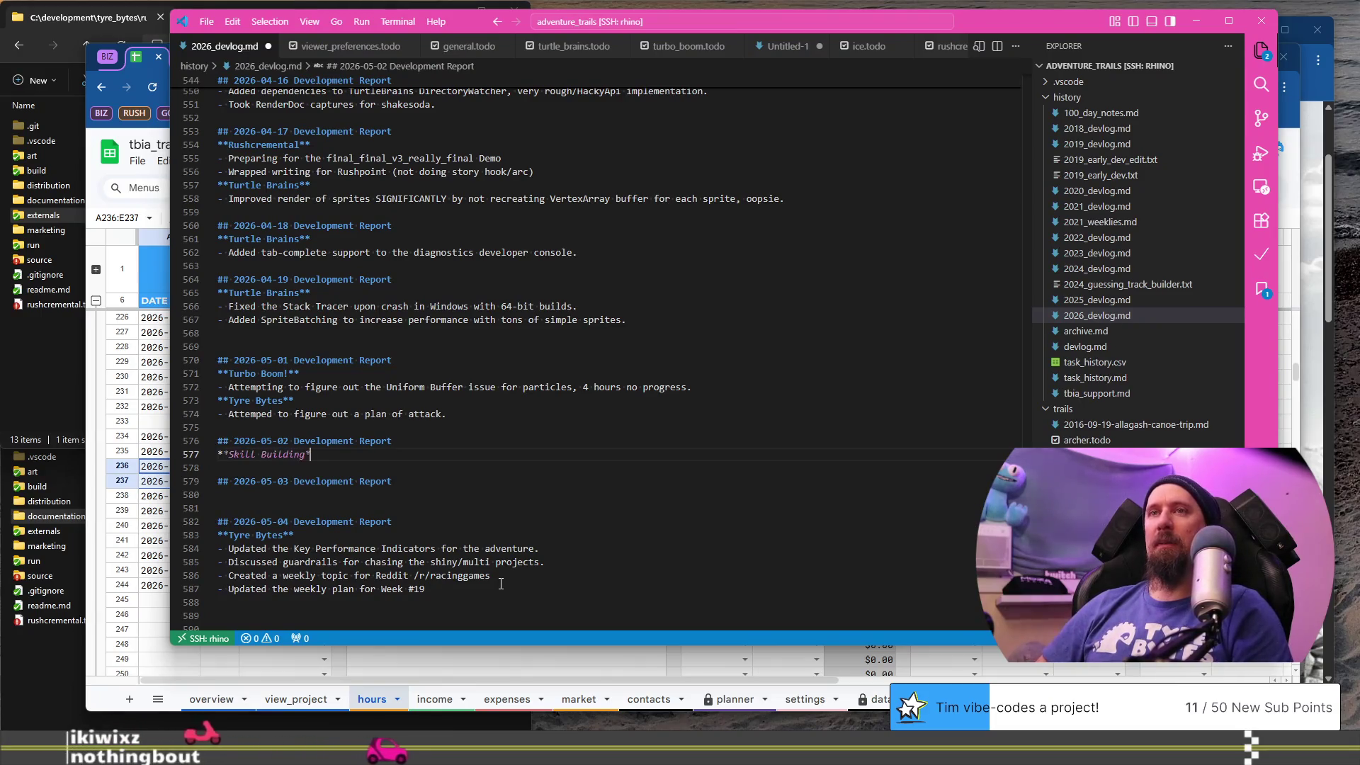
key(Return)
text(- )
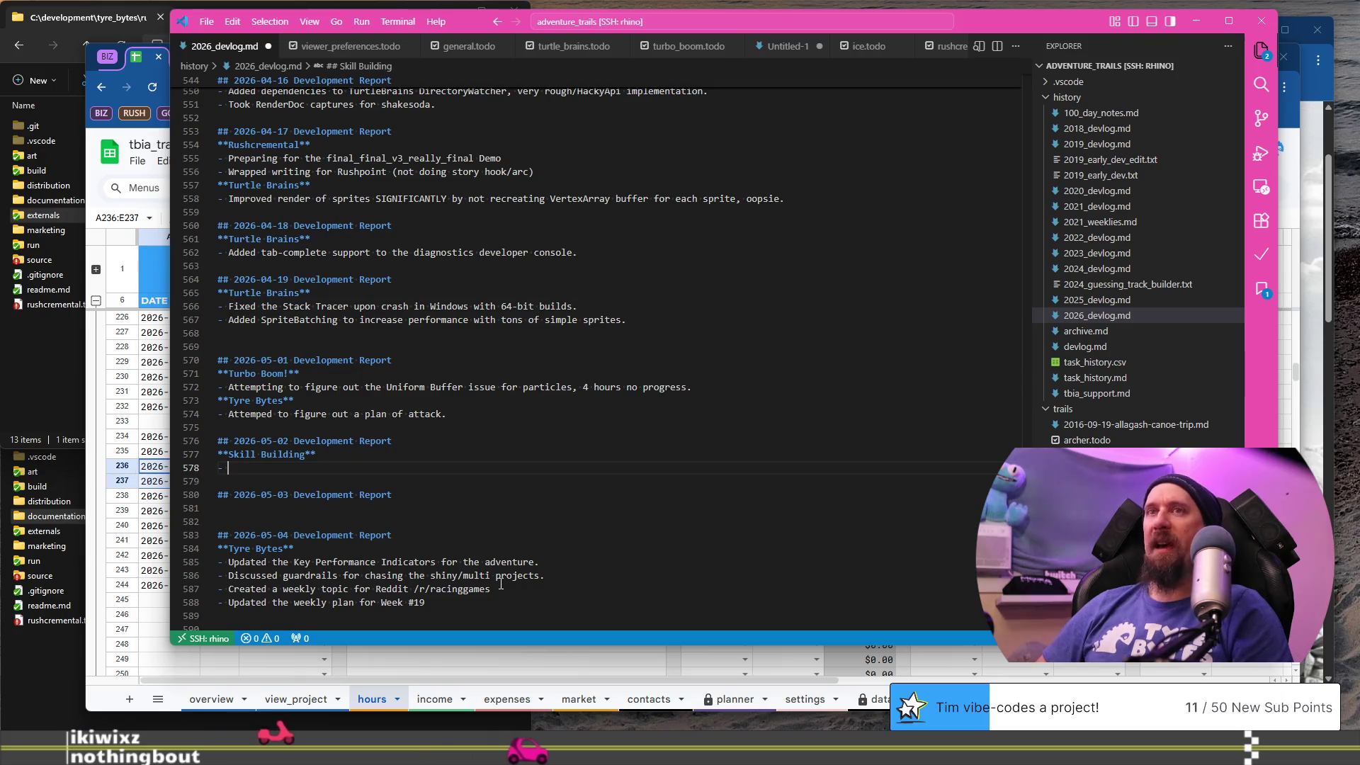
text(Art prac)
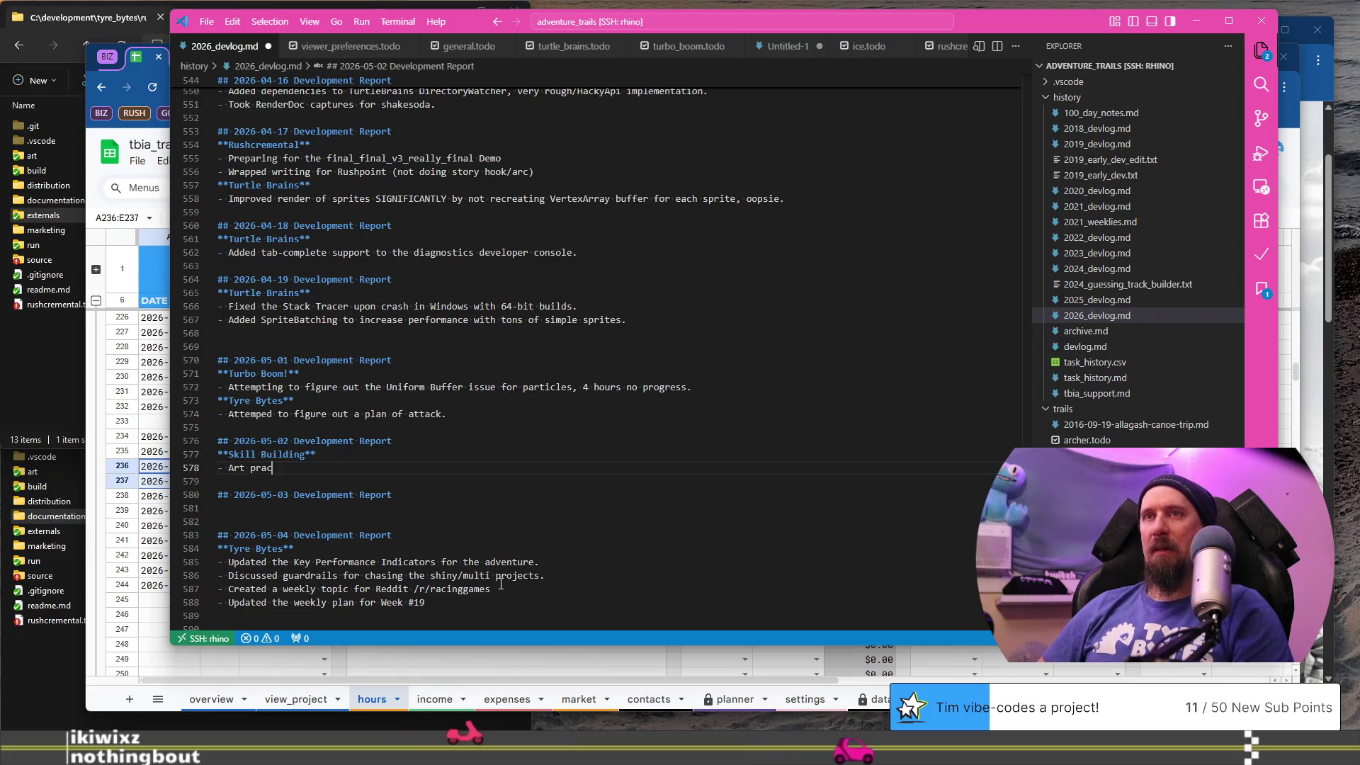
text(ticing)
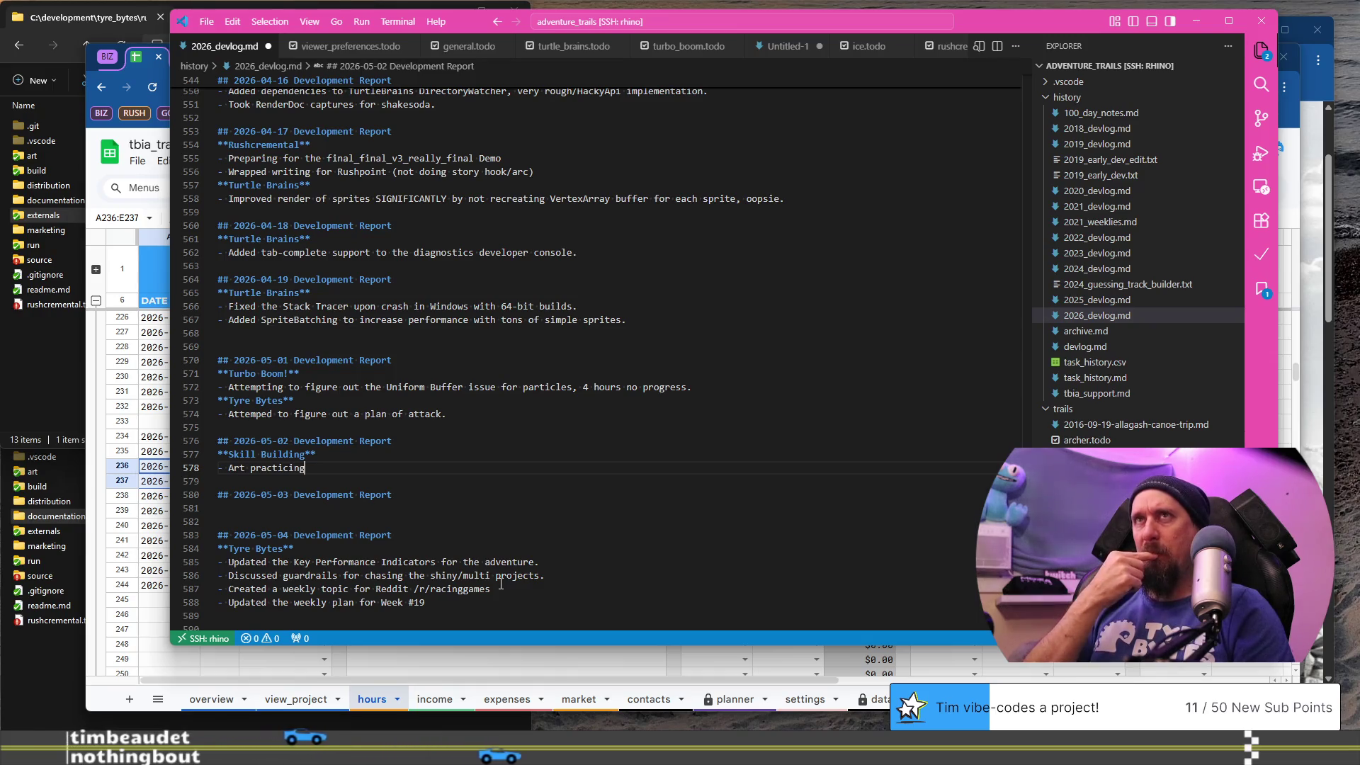
- Launch Blender by searching 'blen' in the Start menu
key(super)
text(blen)
key(Return)
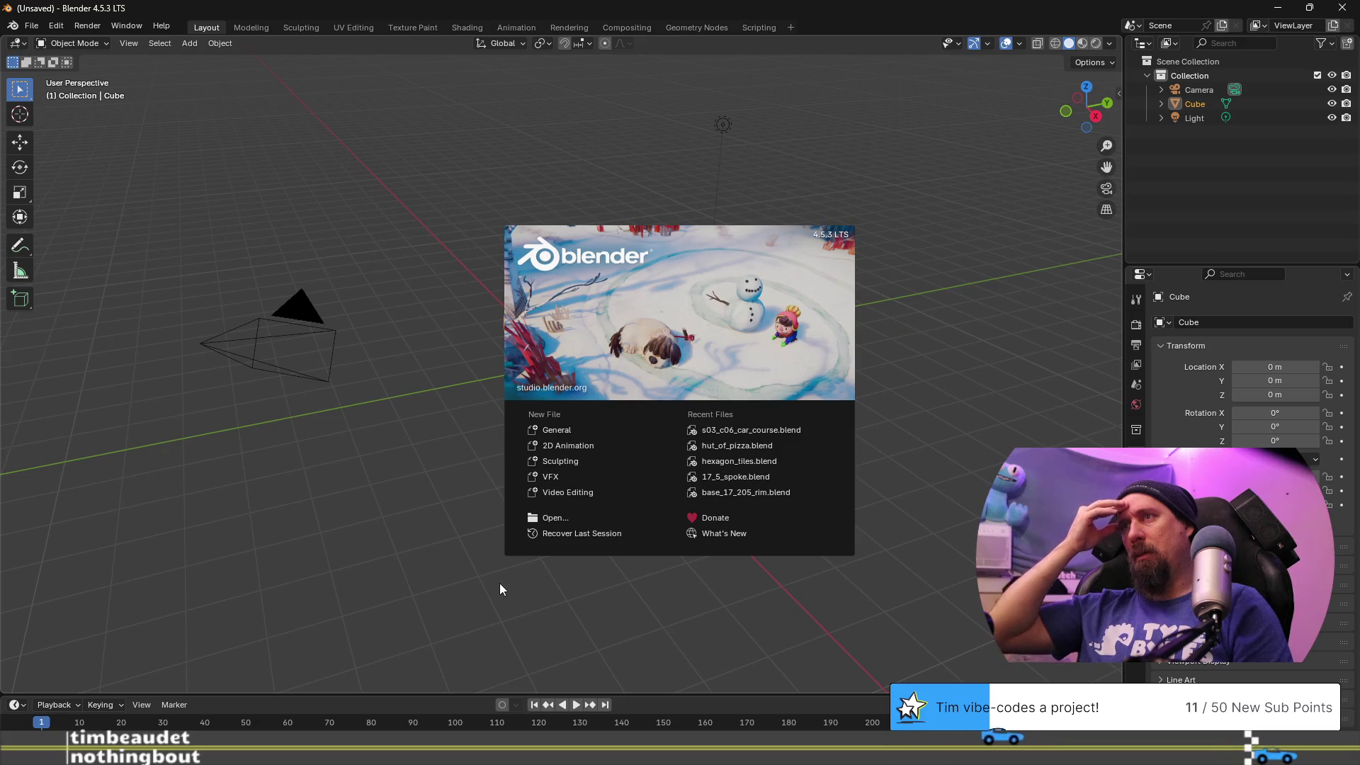
- Dismiss the Blender 4.5.3 splash screen and return to the devlog
click(500, 584)
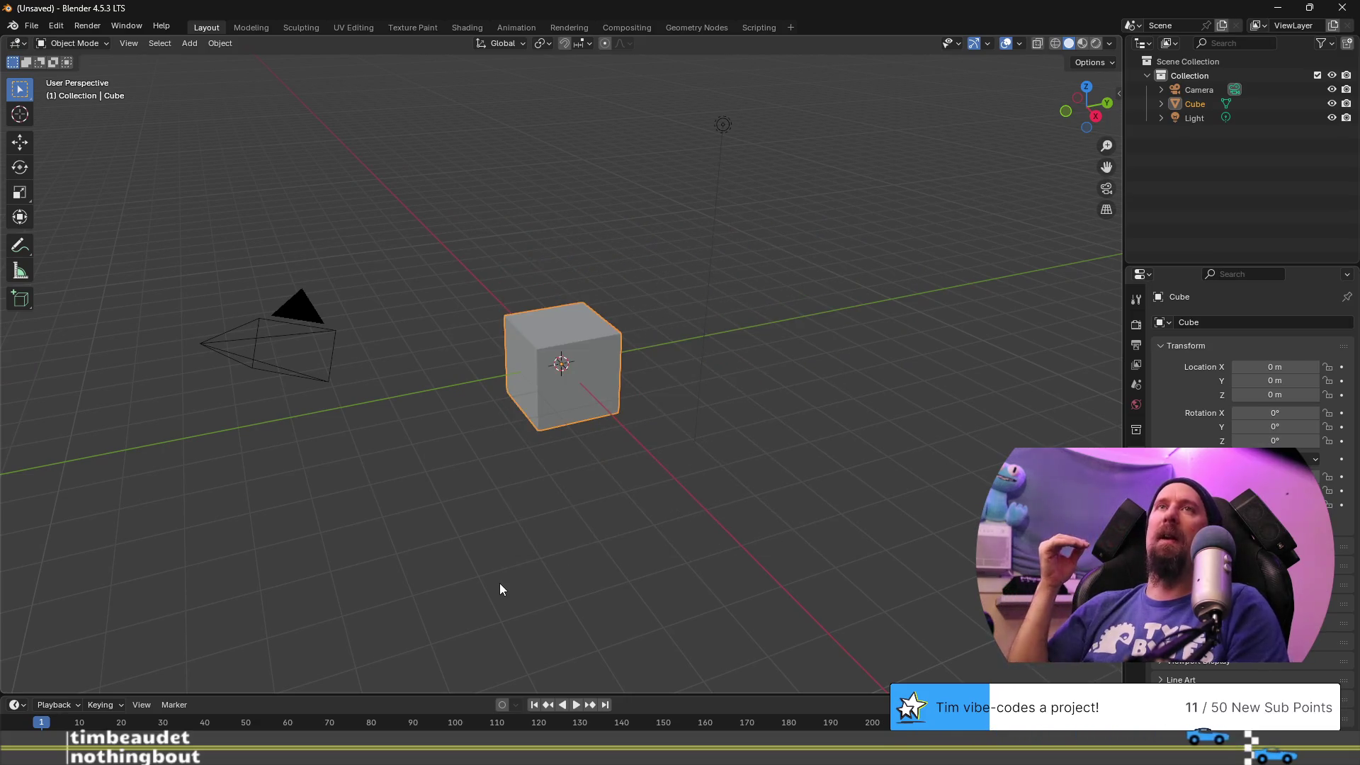
key(alt+Tab)
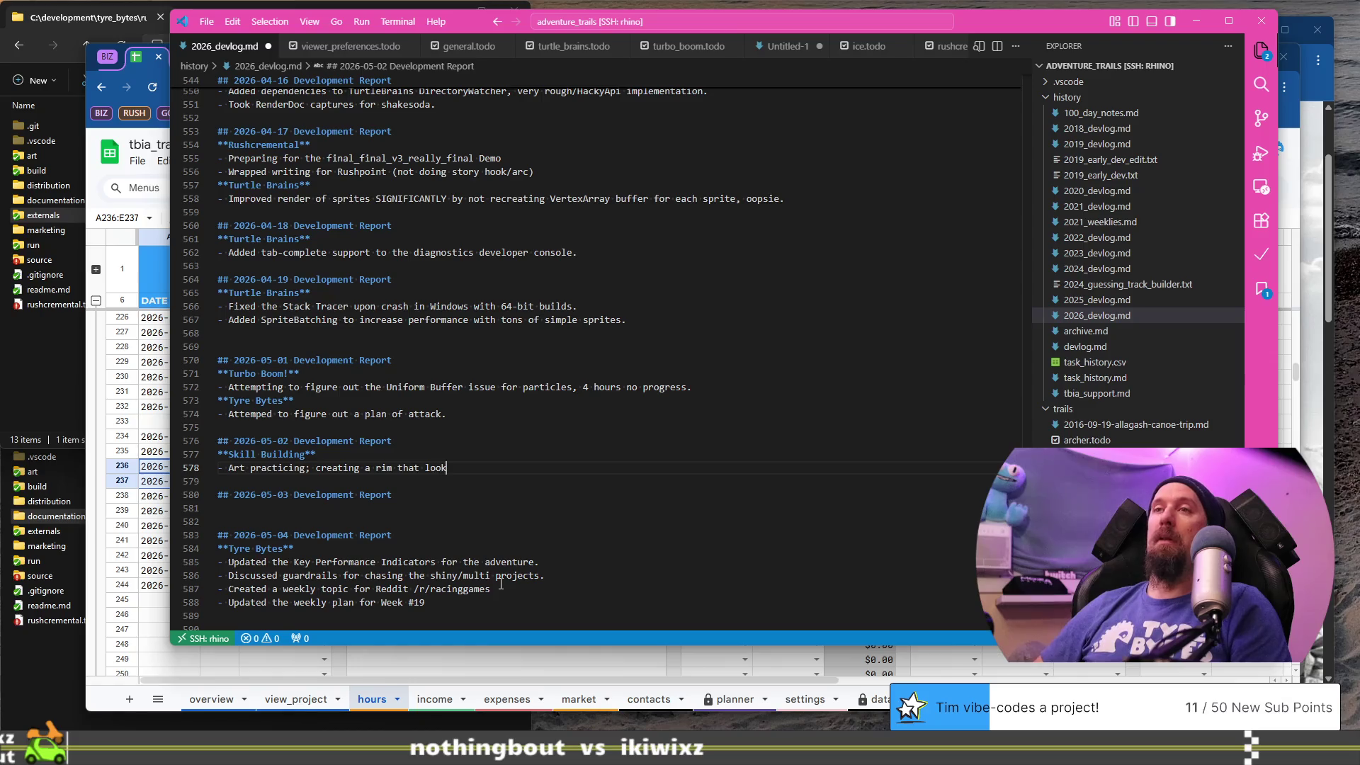
- Finish the rim art bullet with 'looked' and add a **TBIA Twitch** heading below it
text(ed horrific.)
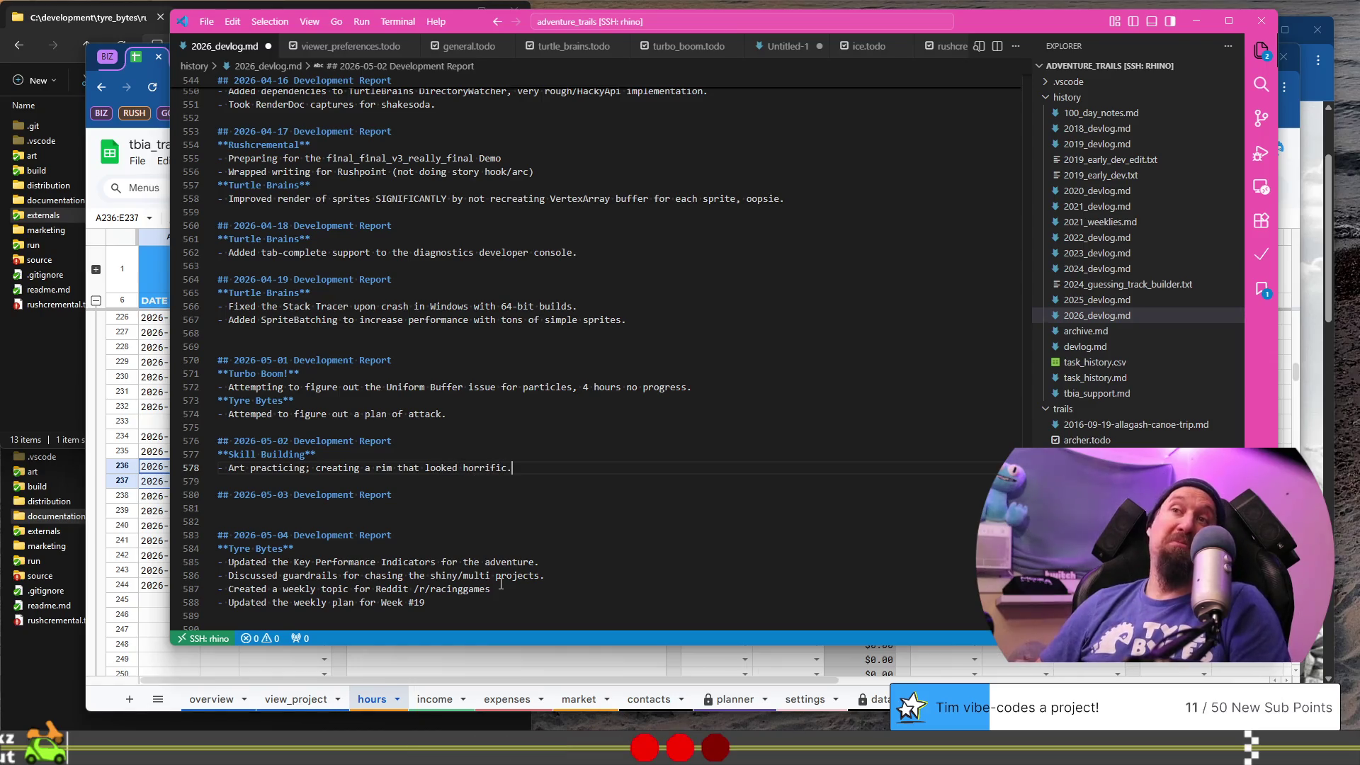
key(Return)
text(-)
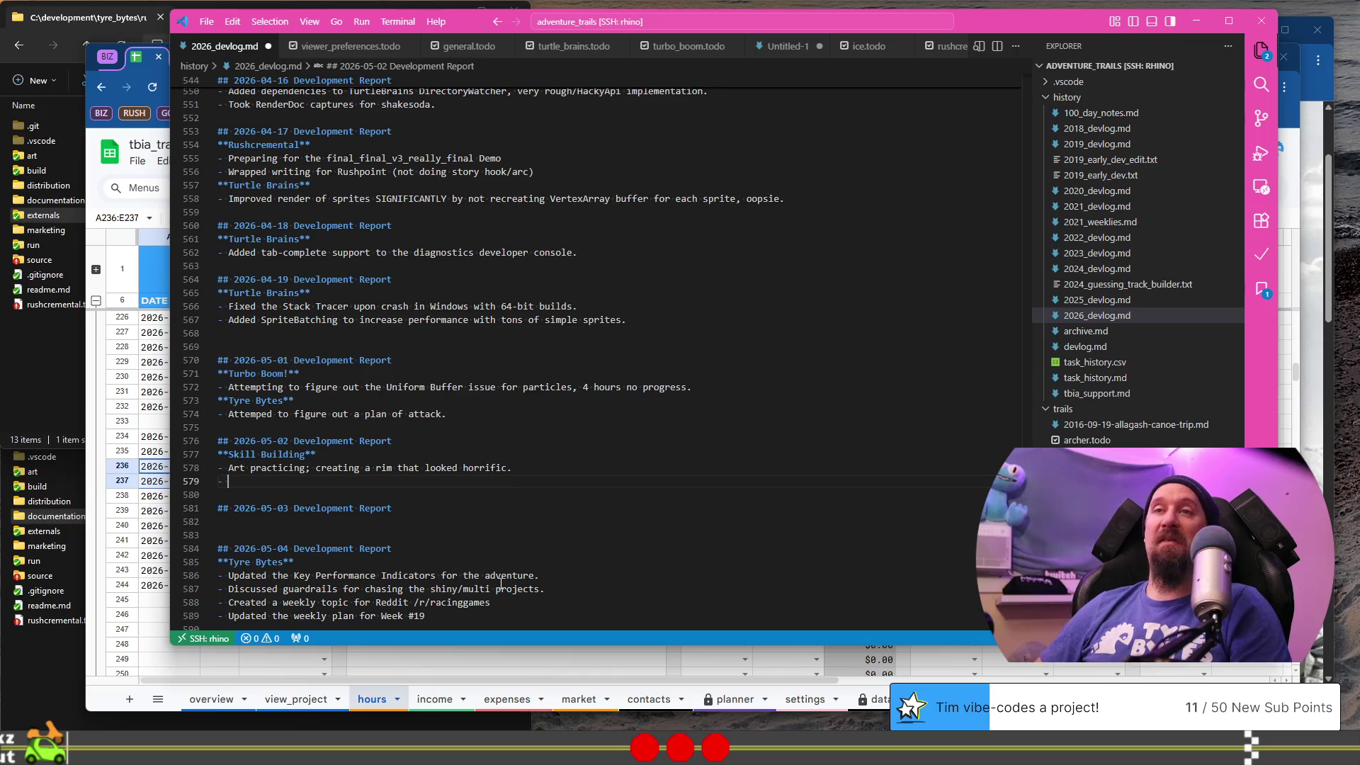
key(BackSpace)
key(BackSpace)
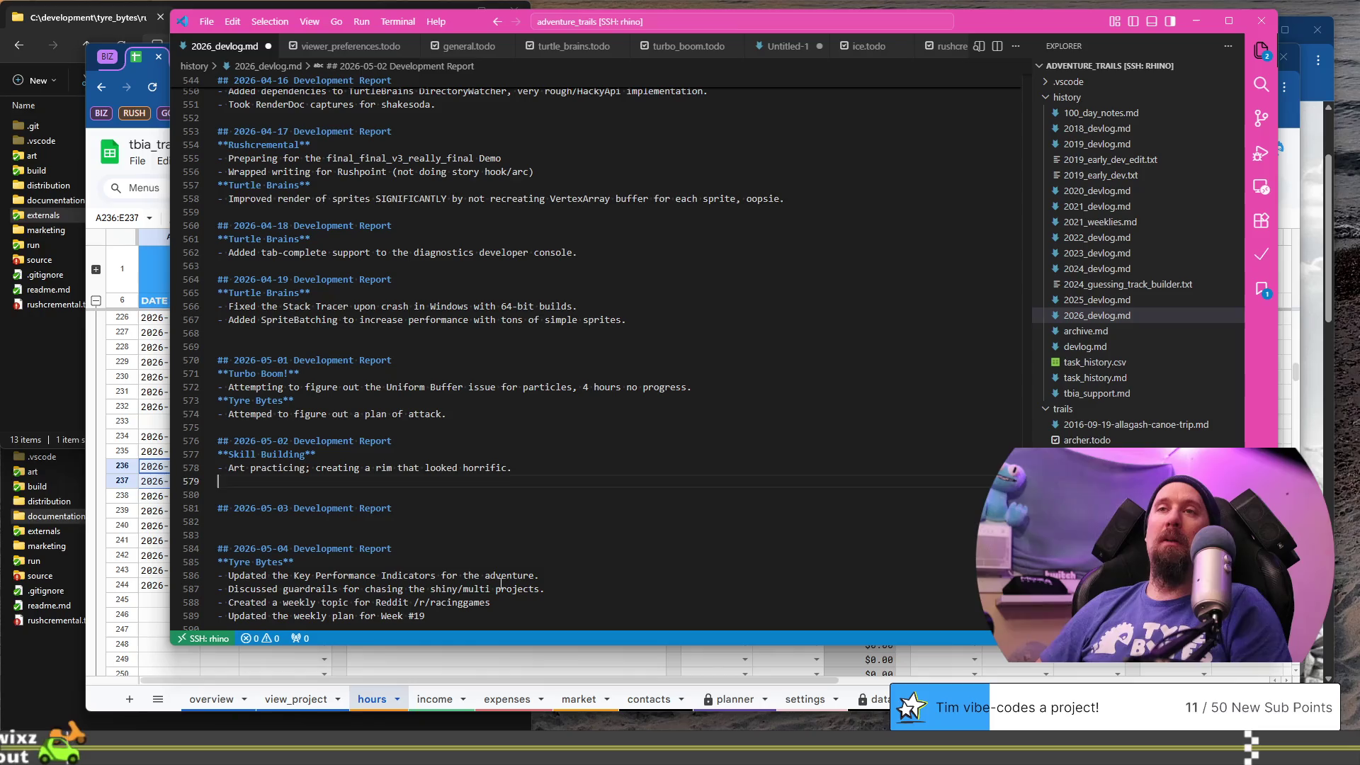
text(**)
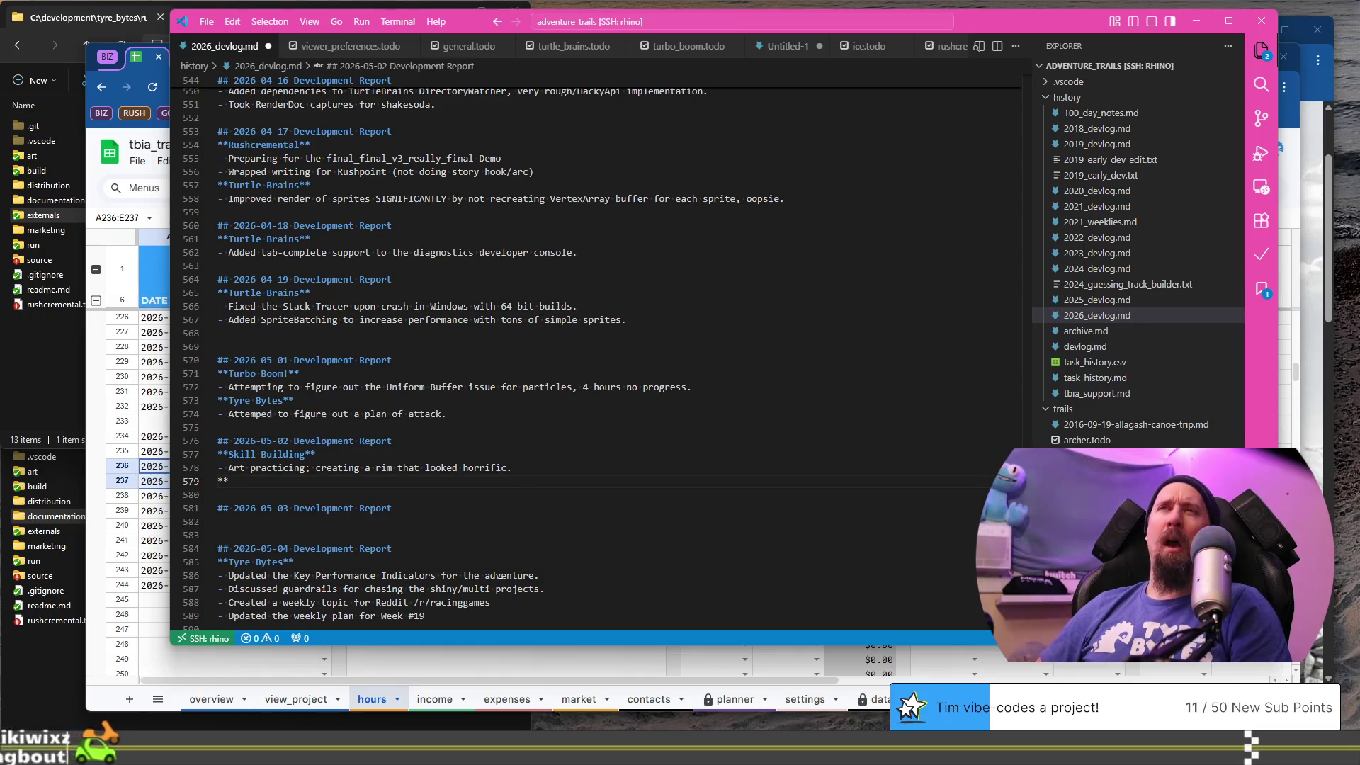
text(Pl)
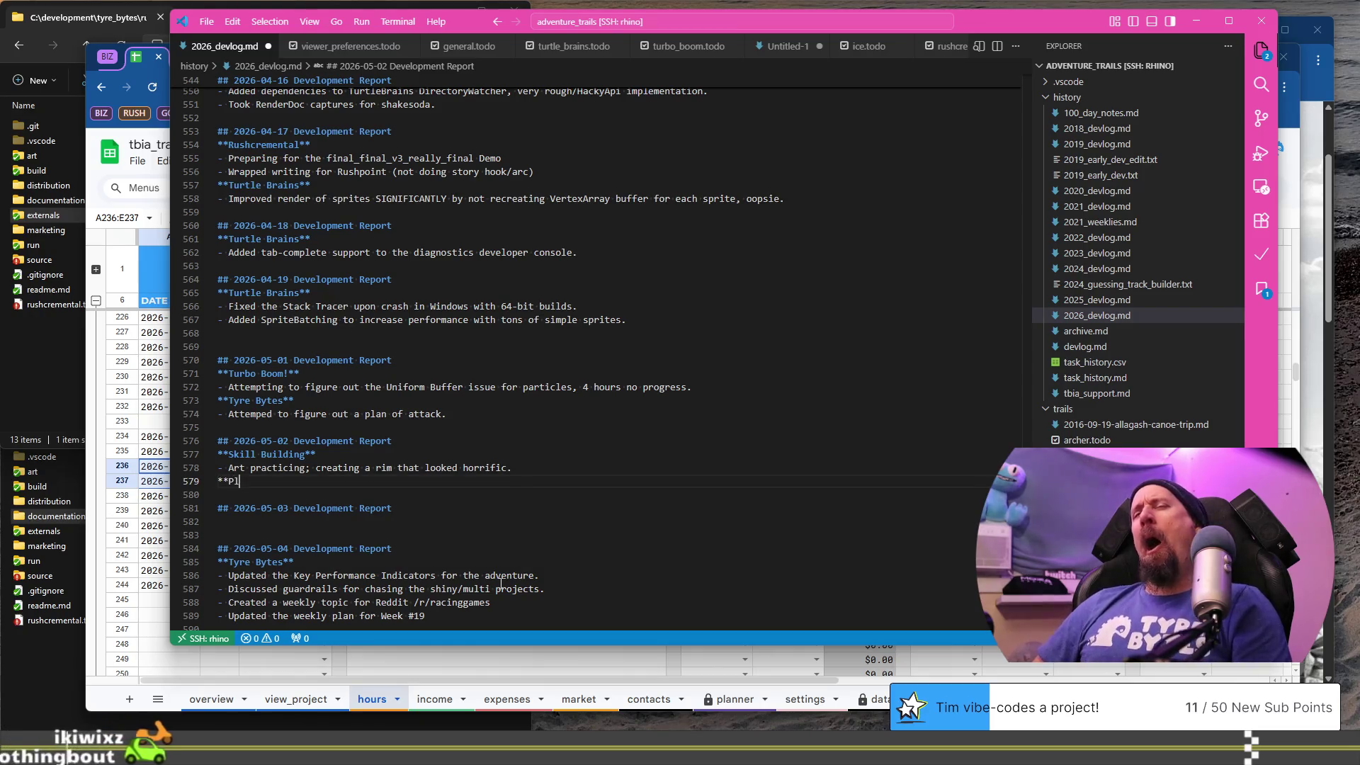
text(ay Testing**)
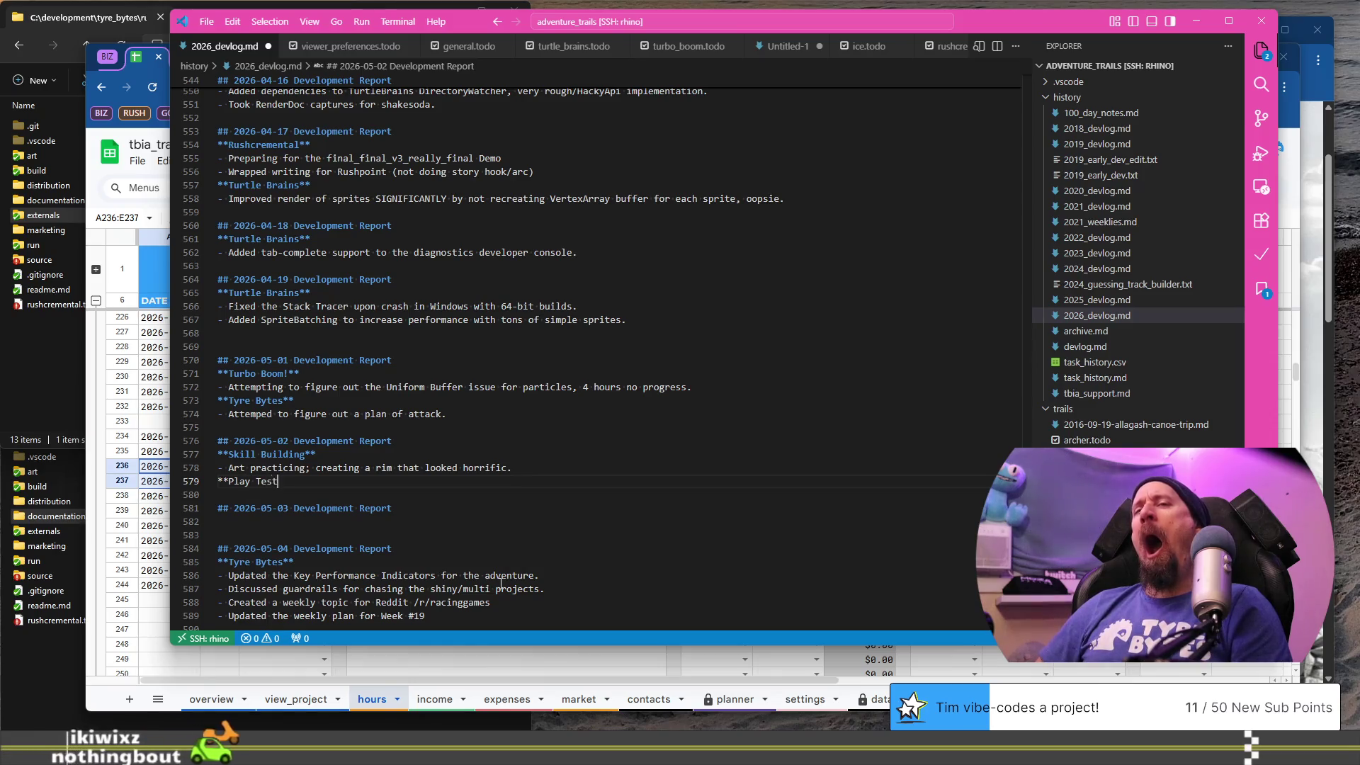
key(Return)
text(-)
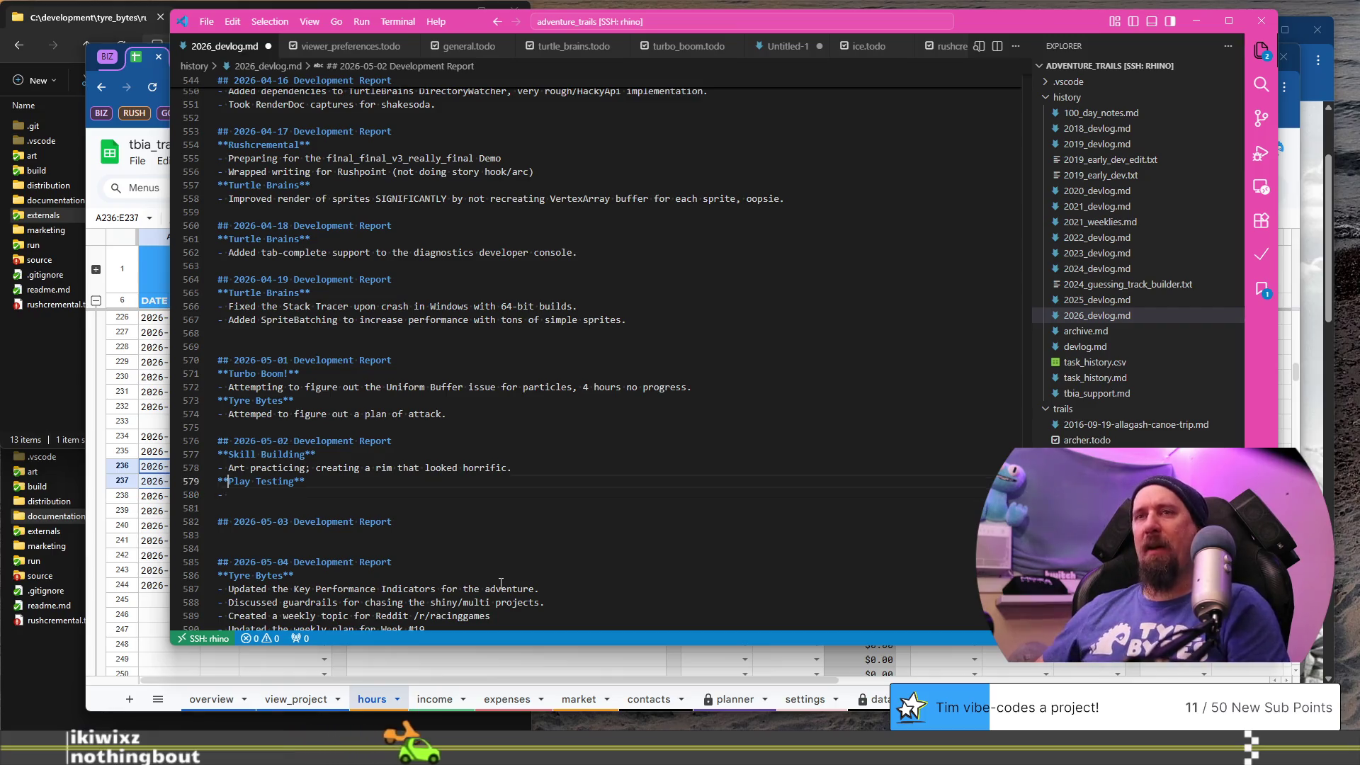
key(Up)
key(ctrl+shift+Right)
key(ctrl+shift+Right)
text(TBIA Tw)
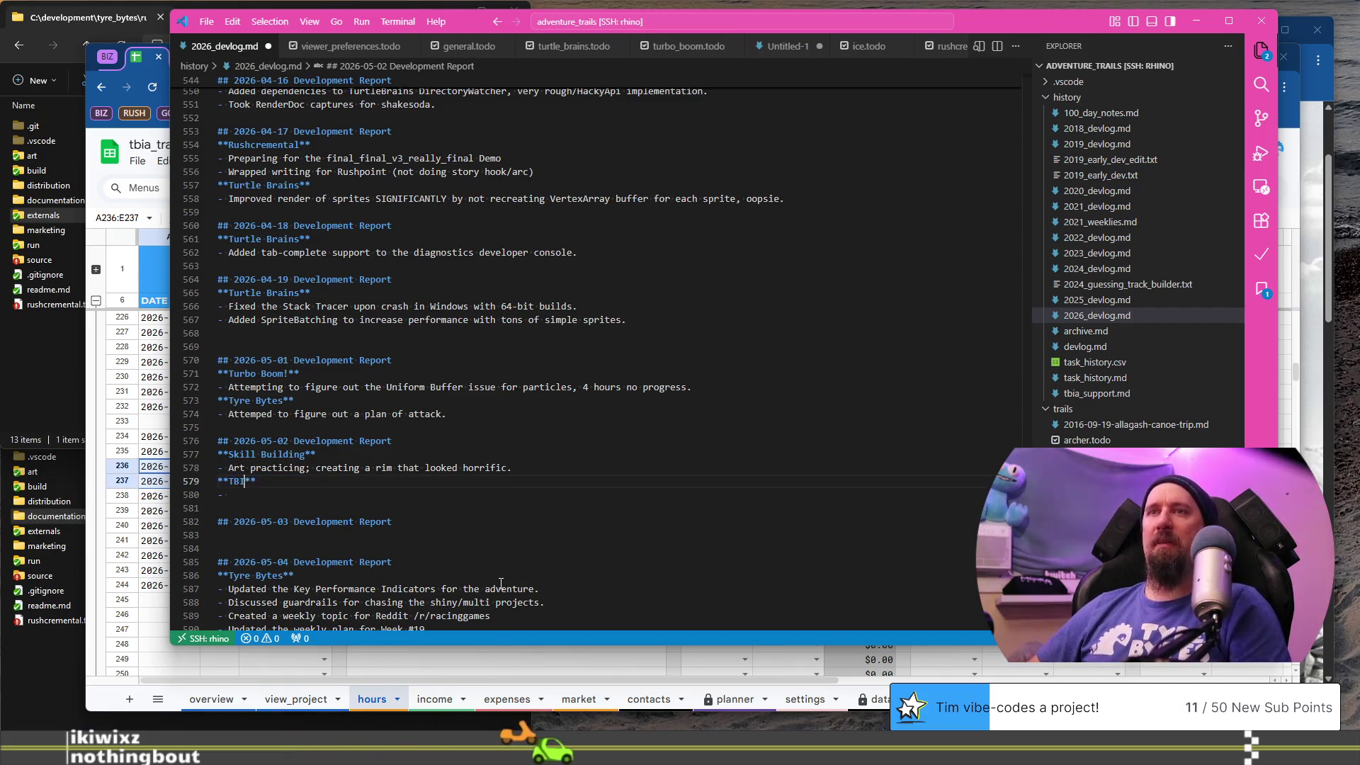
text(itch)
key(Down)
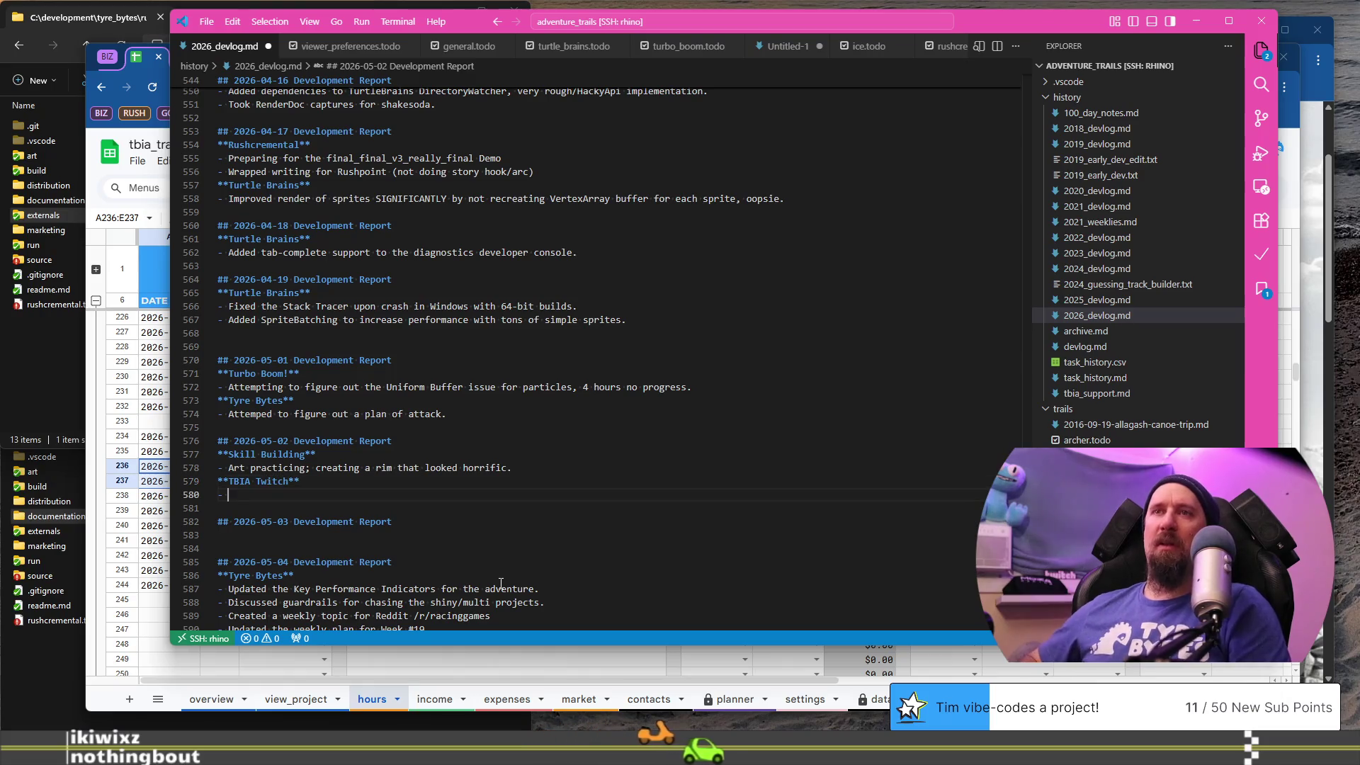
- Add the TBIA Twitch bullet about an extremely chill Outbound demo playtest, then check the tracker
text(Pla)
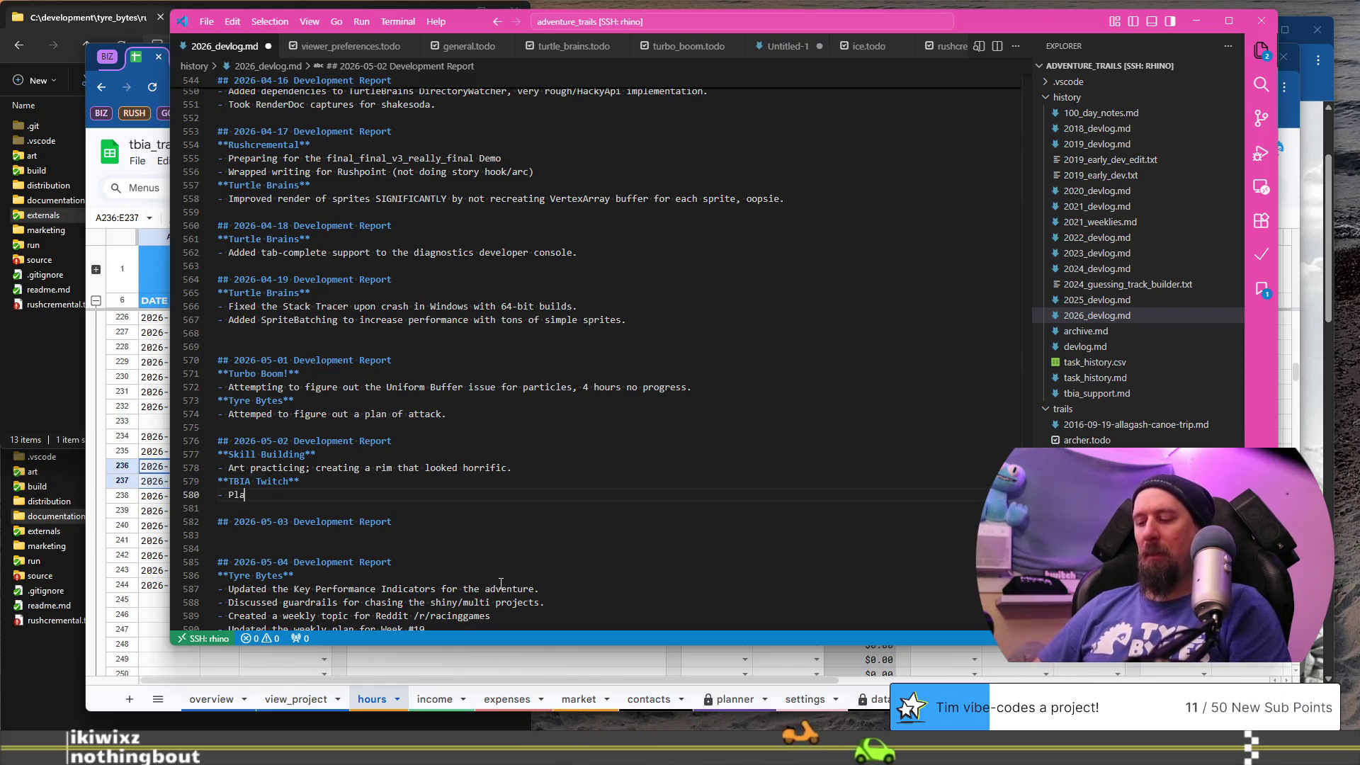
text(ytesting )
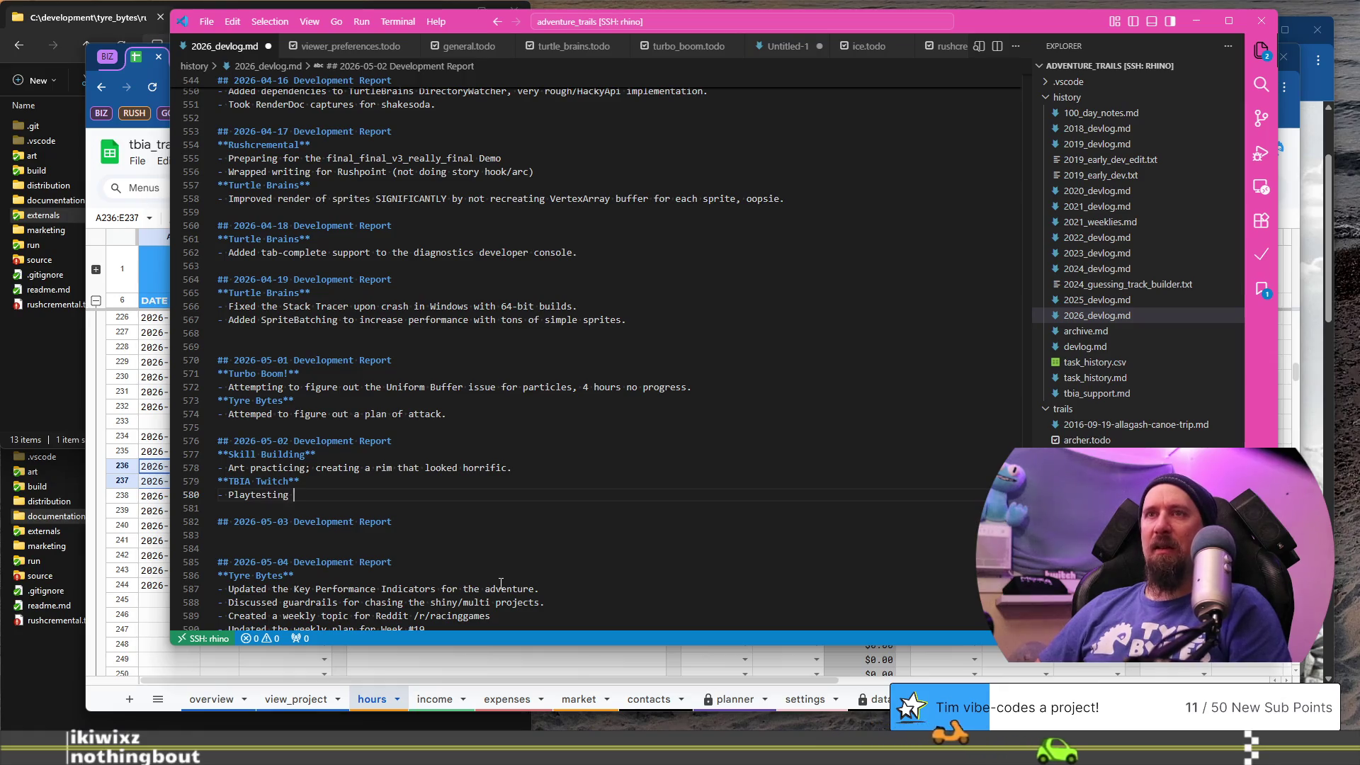
text(demo of Outbound with J)
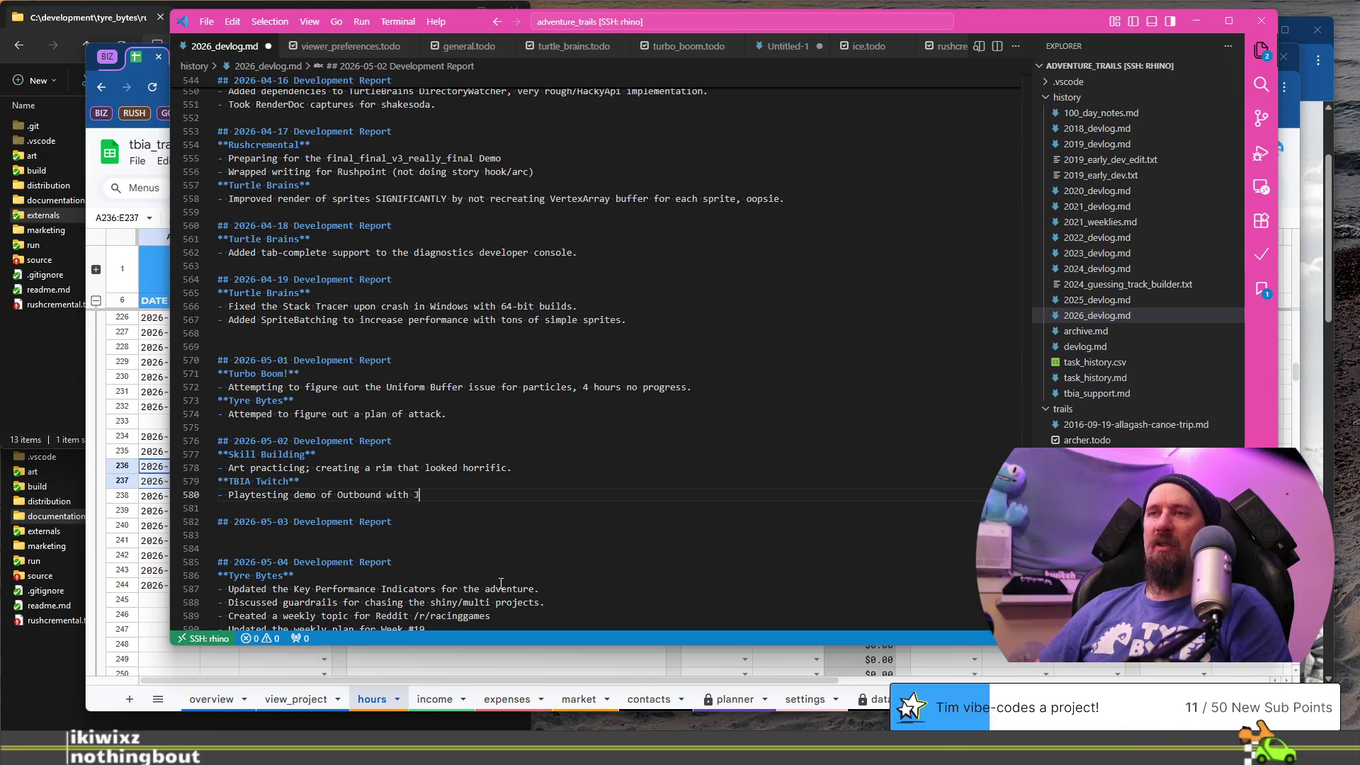
text(ustinSix, )
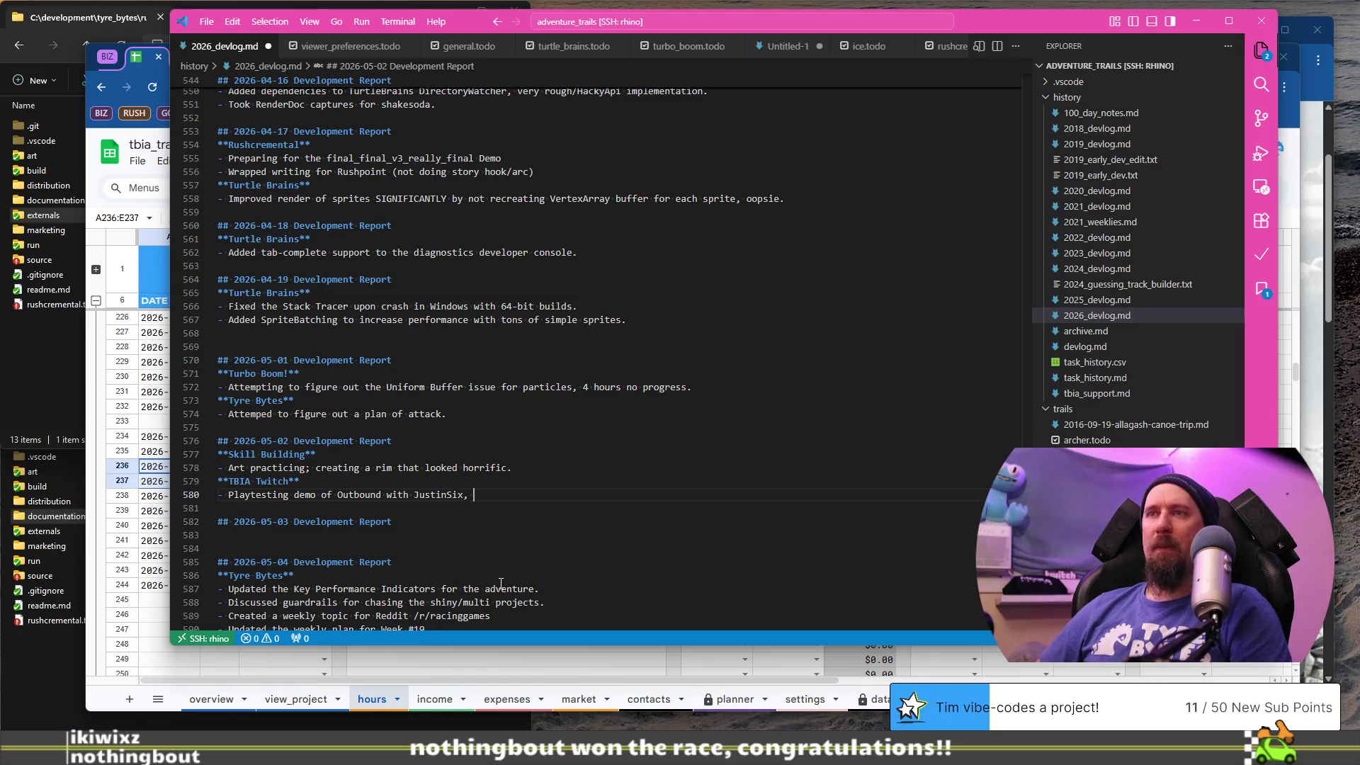
text(extremely chill.)
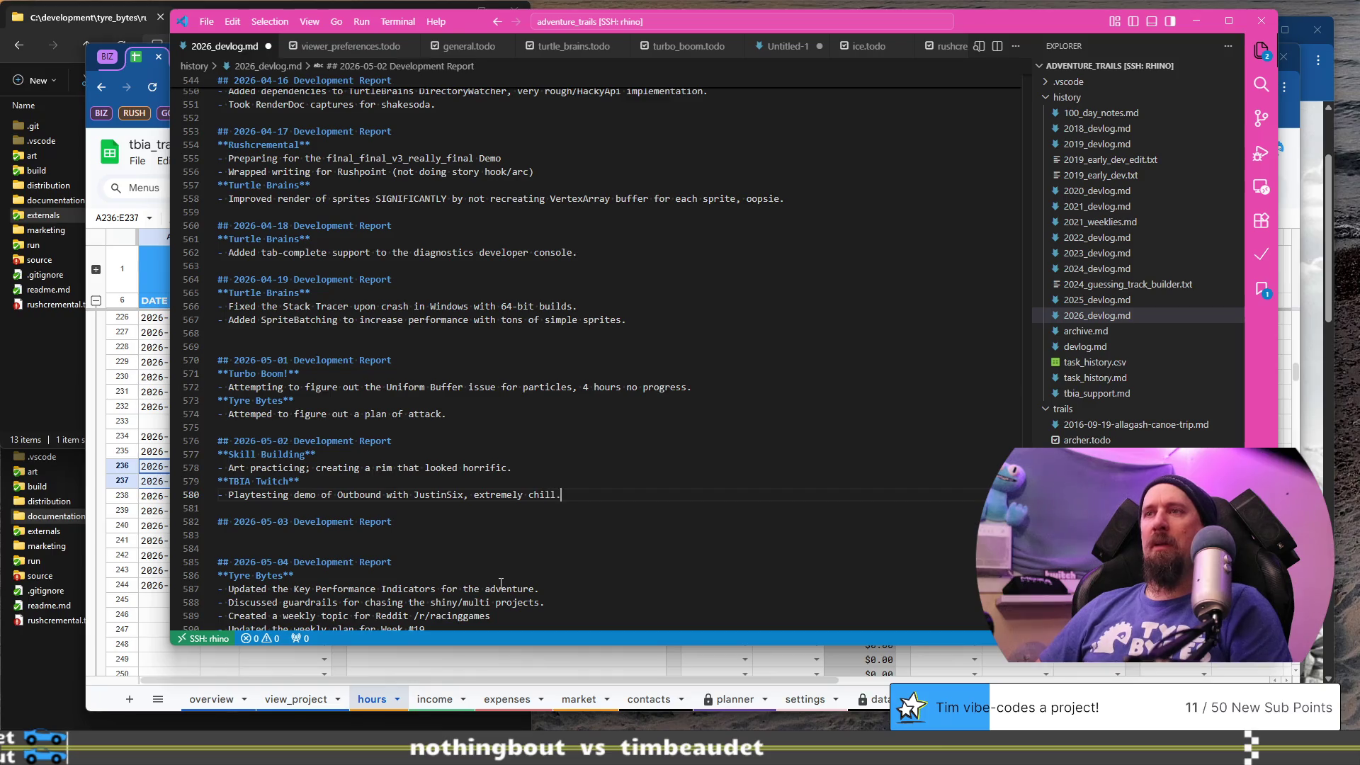
key(Down)
key(Down)
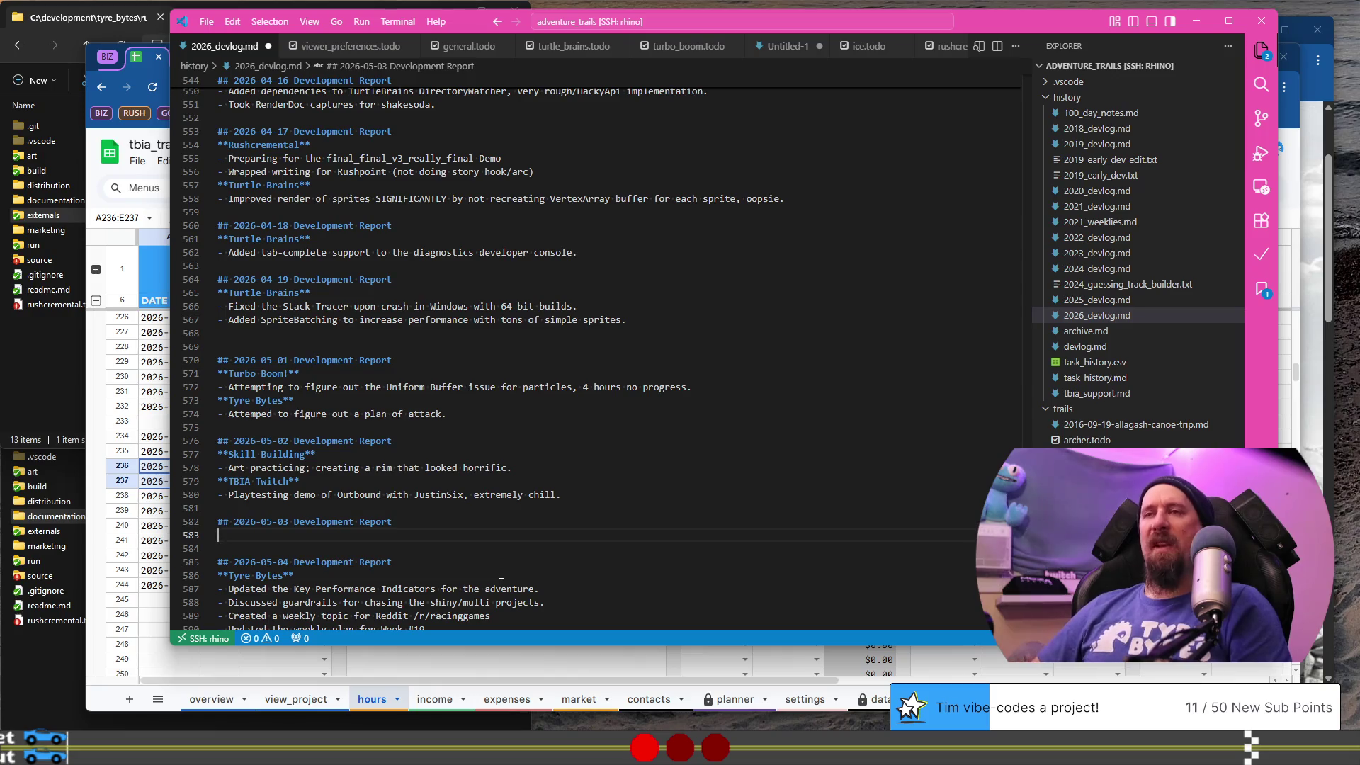
key(alt+Tab)
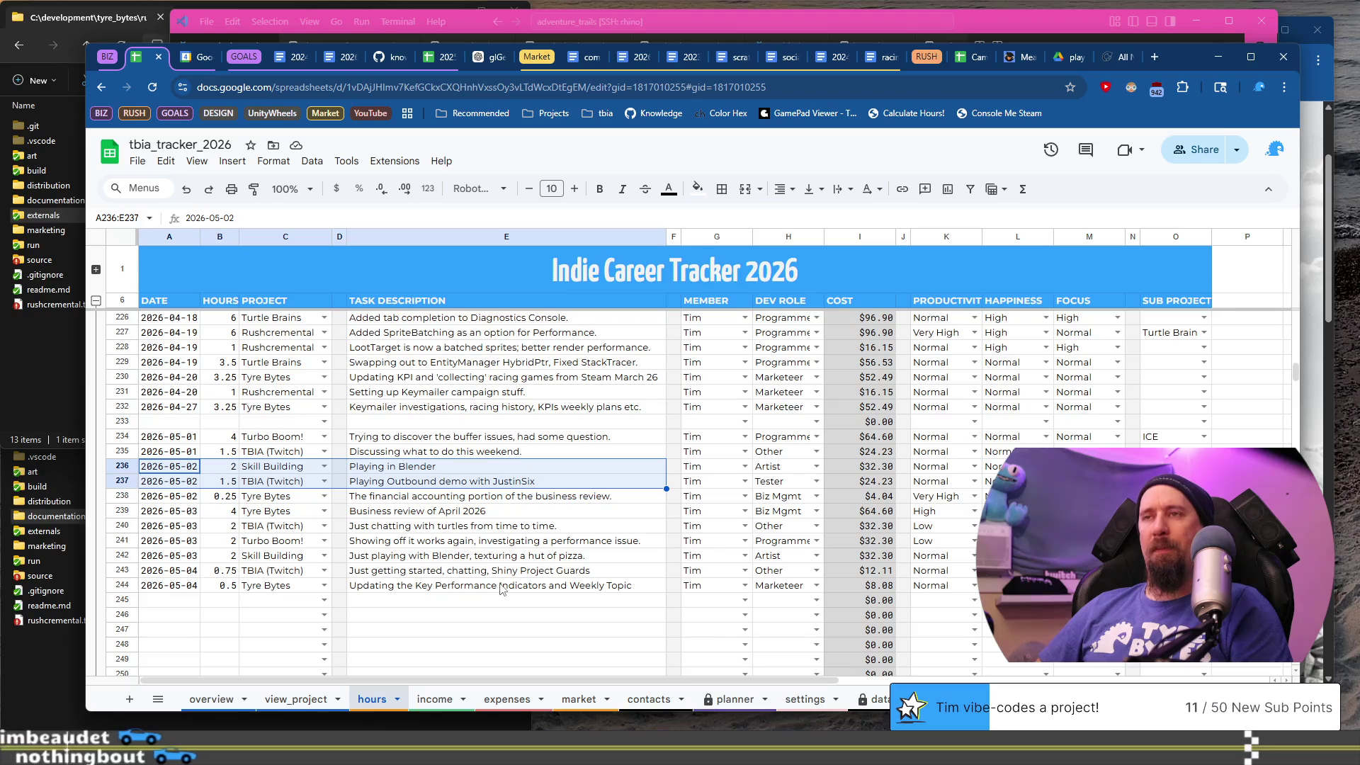
- Add a 2026-05-03 **Tyre Bytes** heading with the bullet 'Business Review for April 2026'
key(alt+Tab)
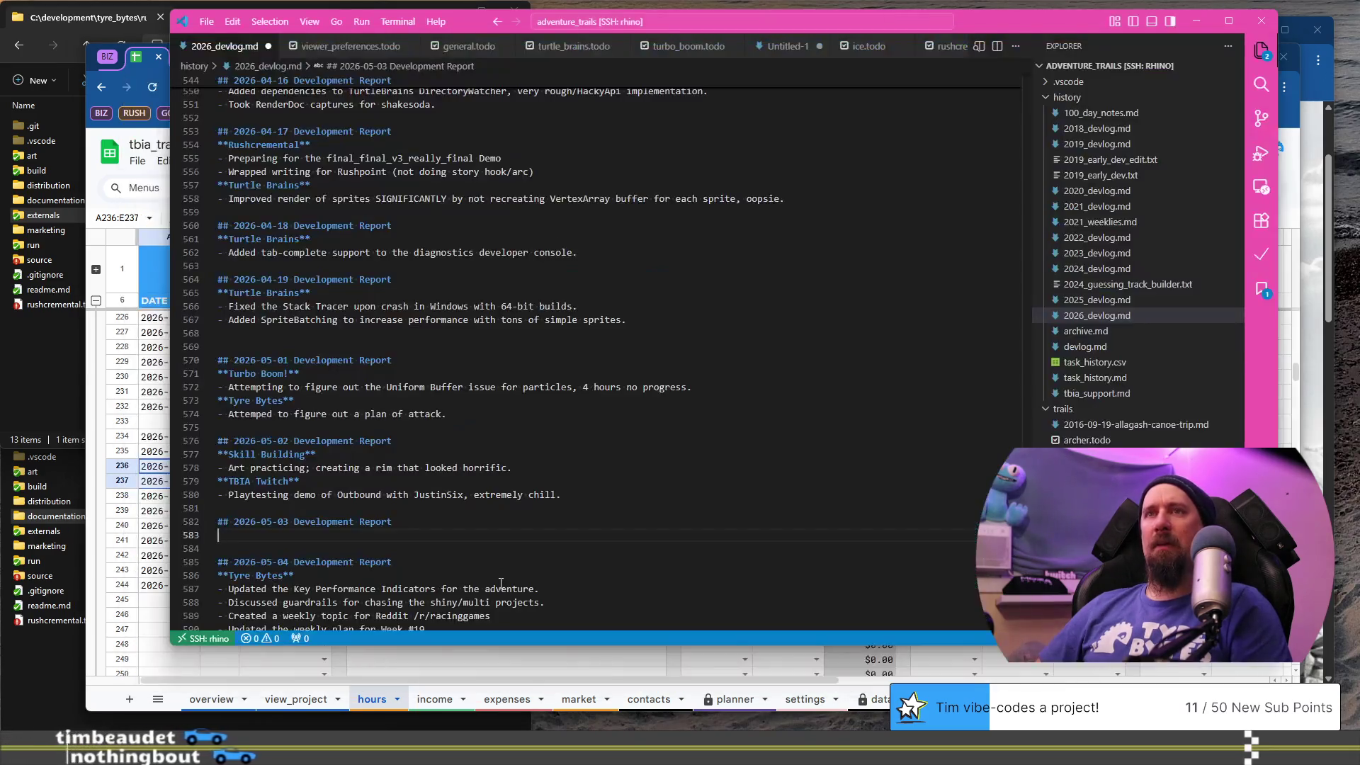
text(**Tyre Bytes**)
key(Return)
text(- Busined)
key(BackSpace)
text(ss Review for April 2025)
key(BackSpace)
text(6)
key(Return)
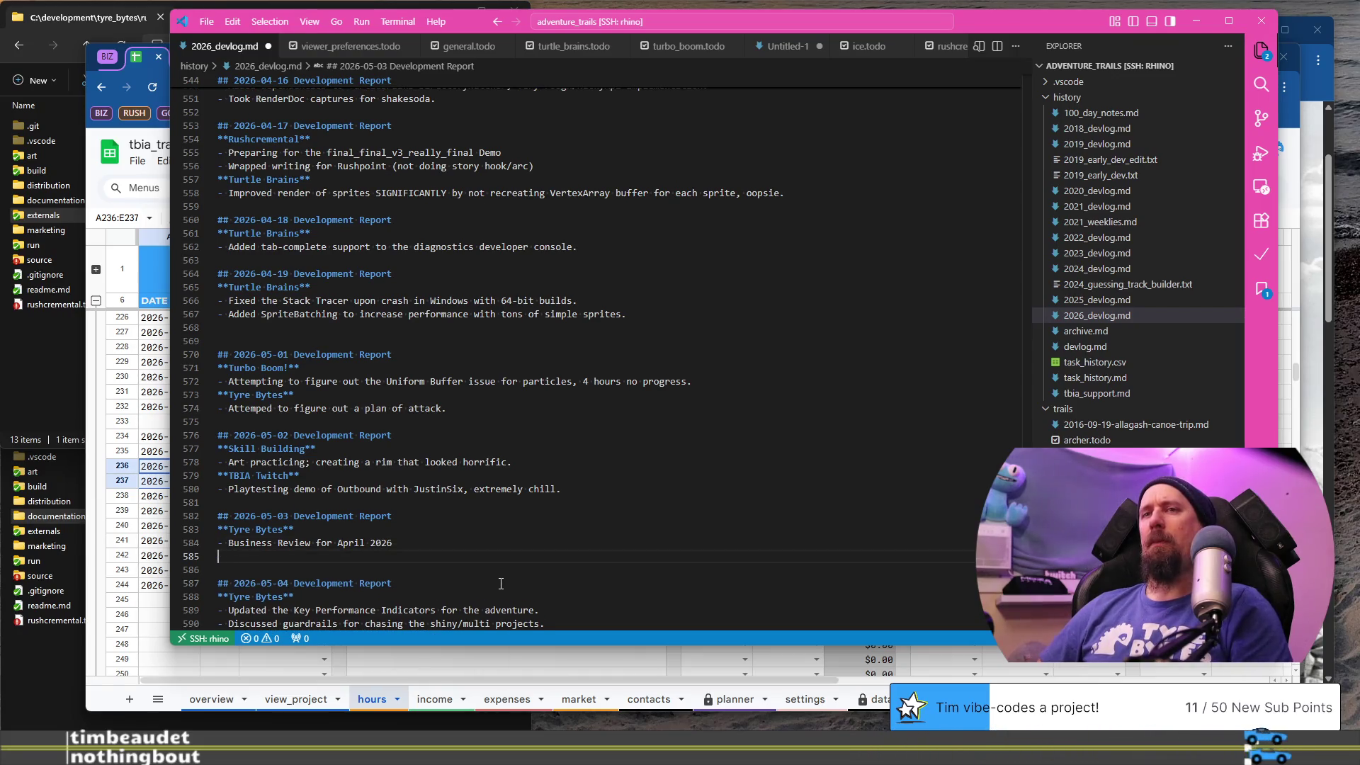
- Add a TBIA Twitch section noting chatting with the Turtles
key(BackSpace)
key(BackSpace)
text(**)
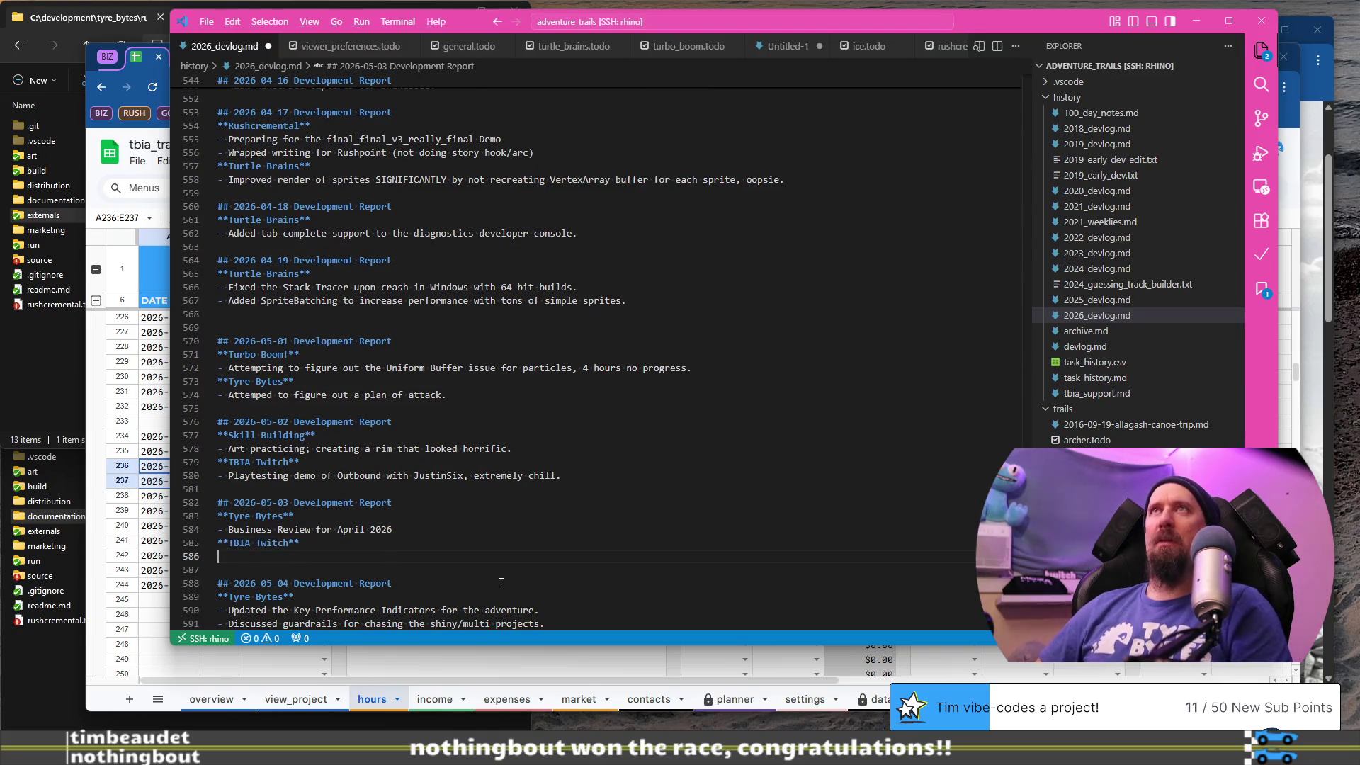
key(alt+Tab)
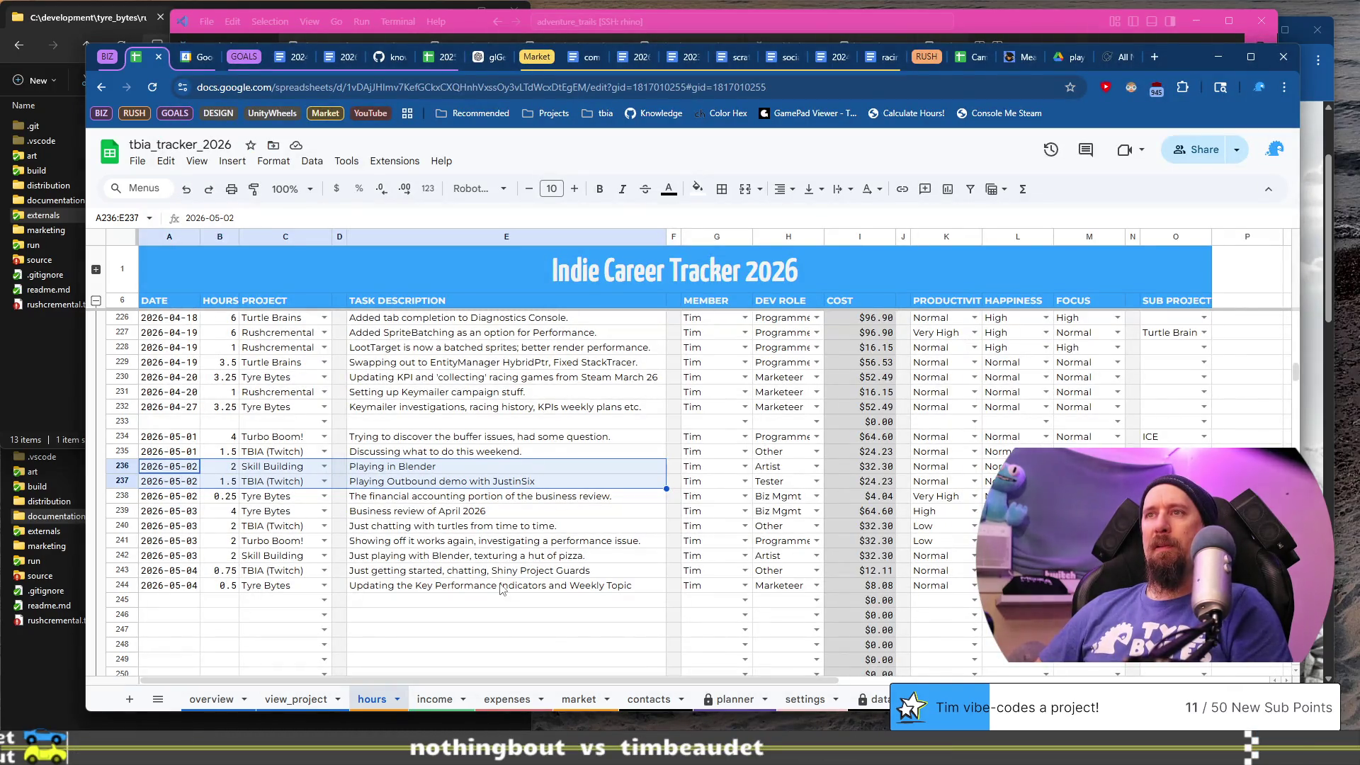
key(alt+Tab)
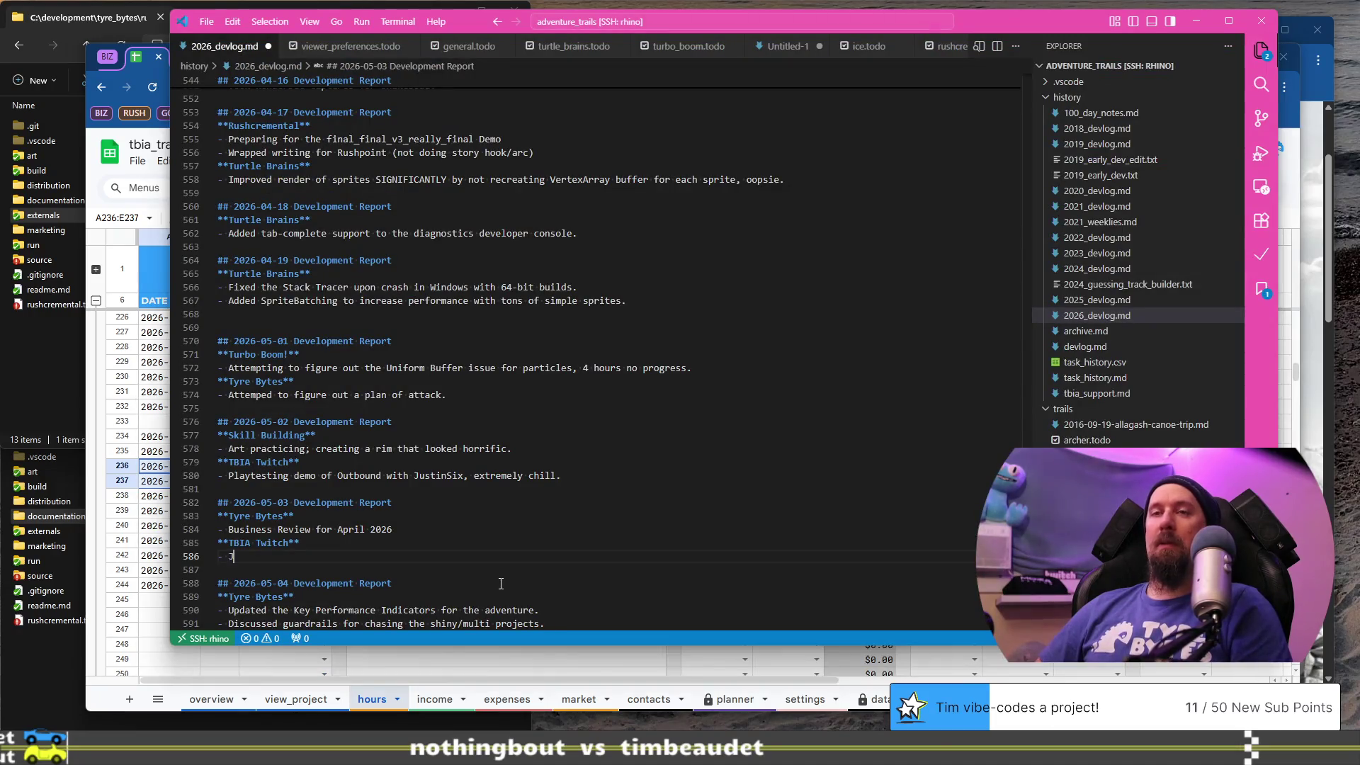
text(ust chatting and s)
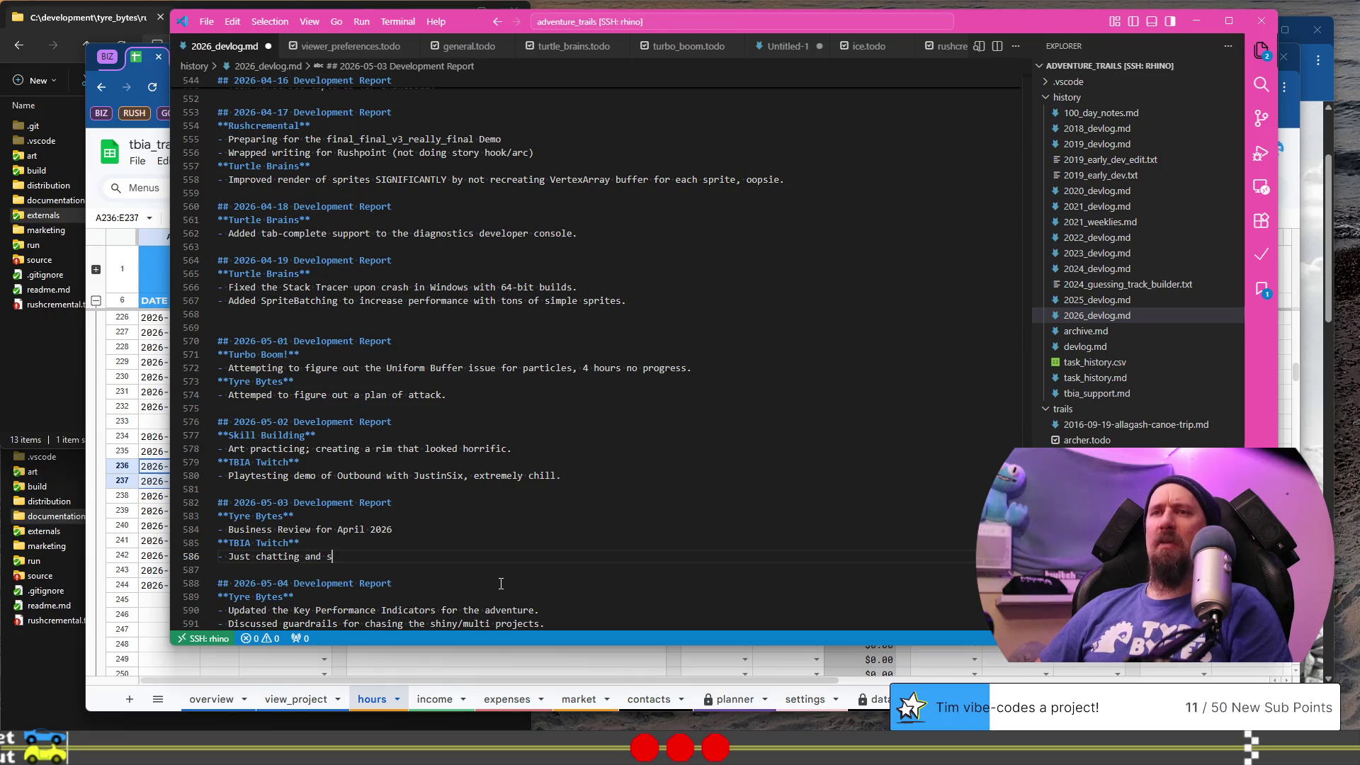
text(oc)
text(ializing and hangi)
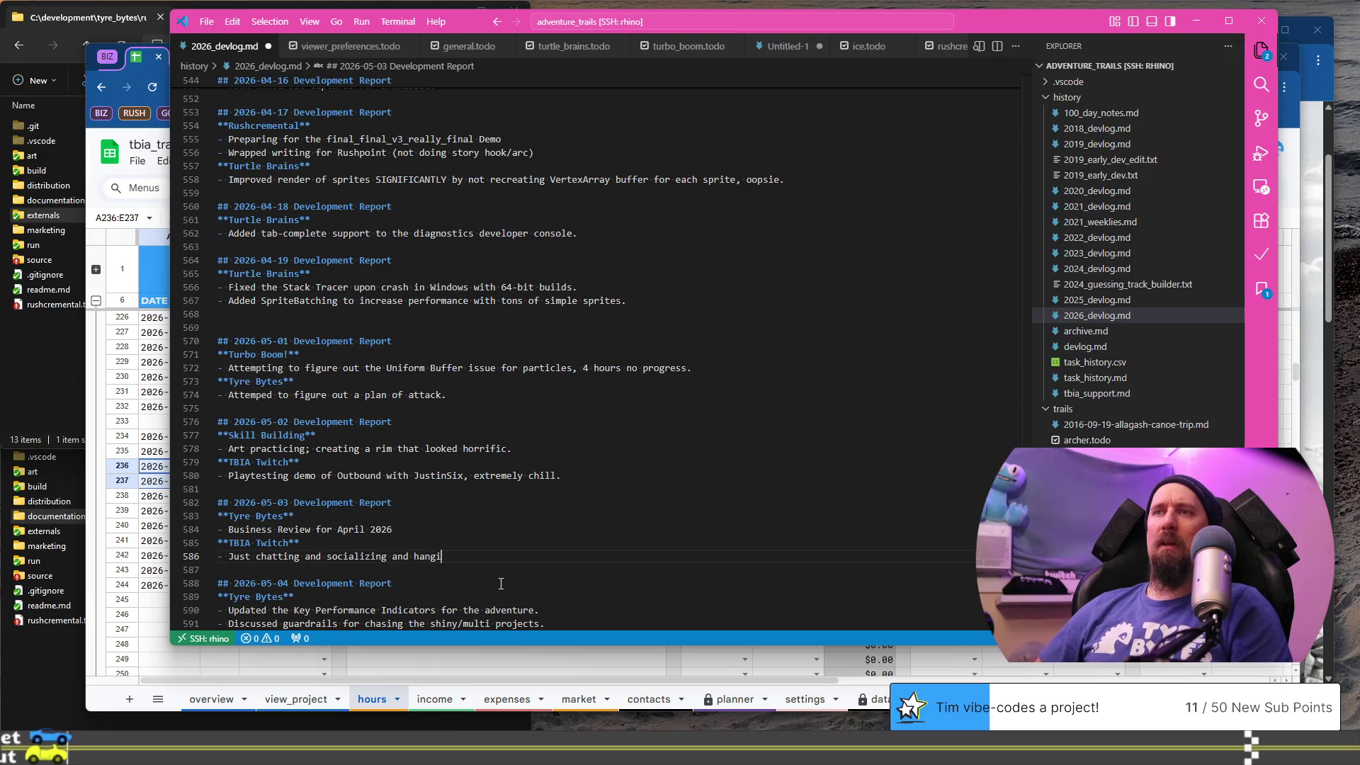
text(ng out with )
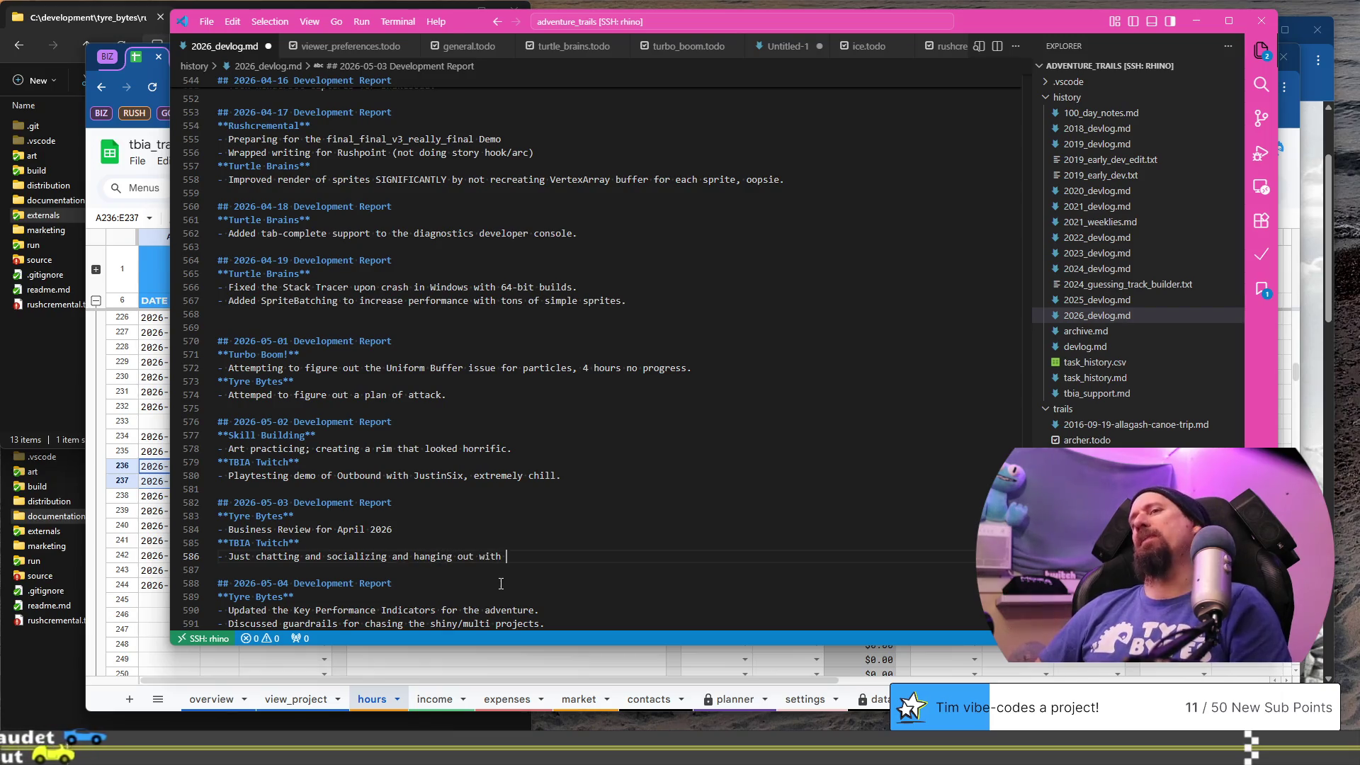
text(the Turtles.)
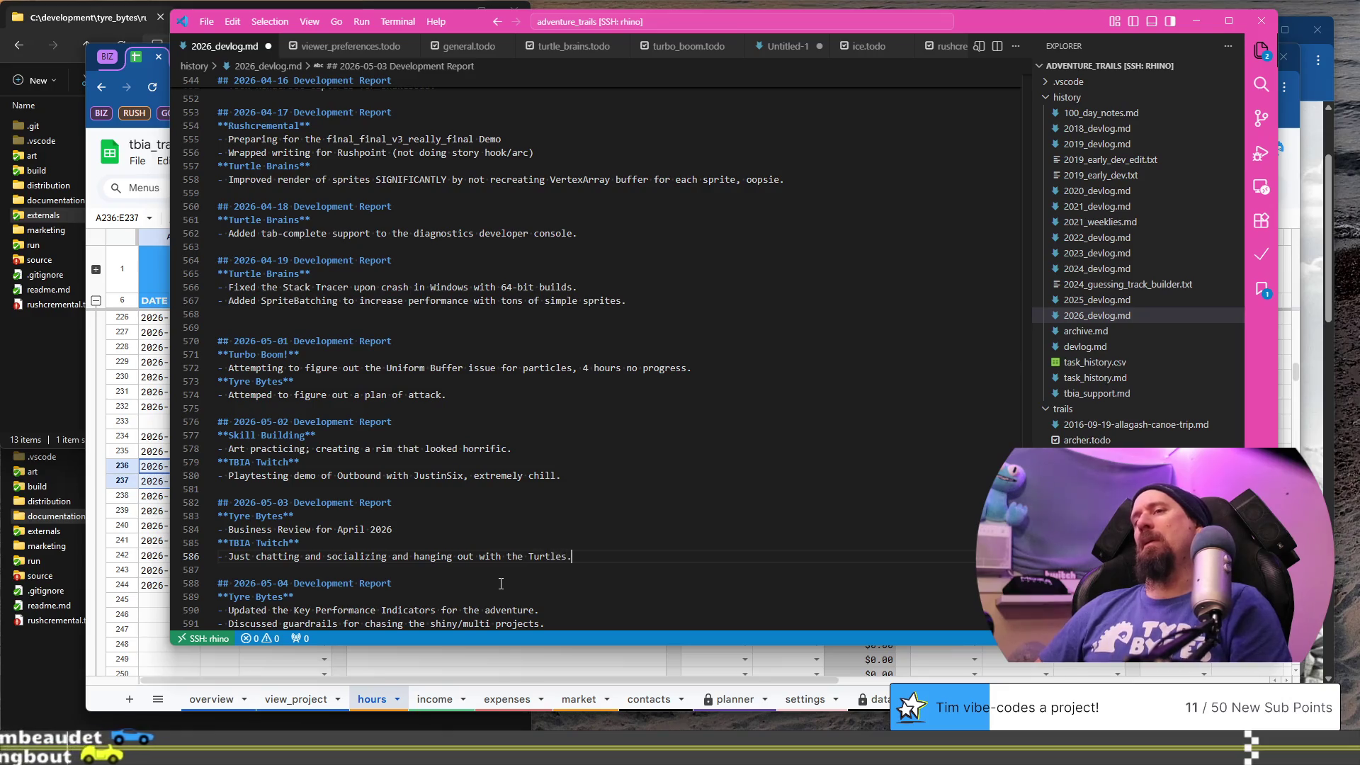
key(Return)
- Add a **Turbo Boom** heading above TBIA Twitch with a bullet about showing working particles
key(alt+Tab)
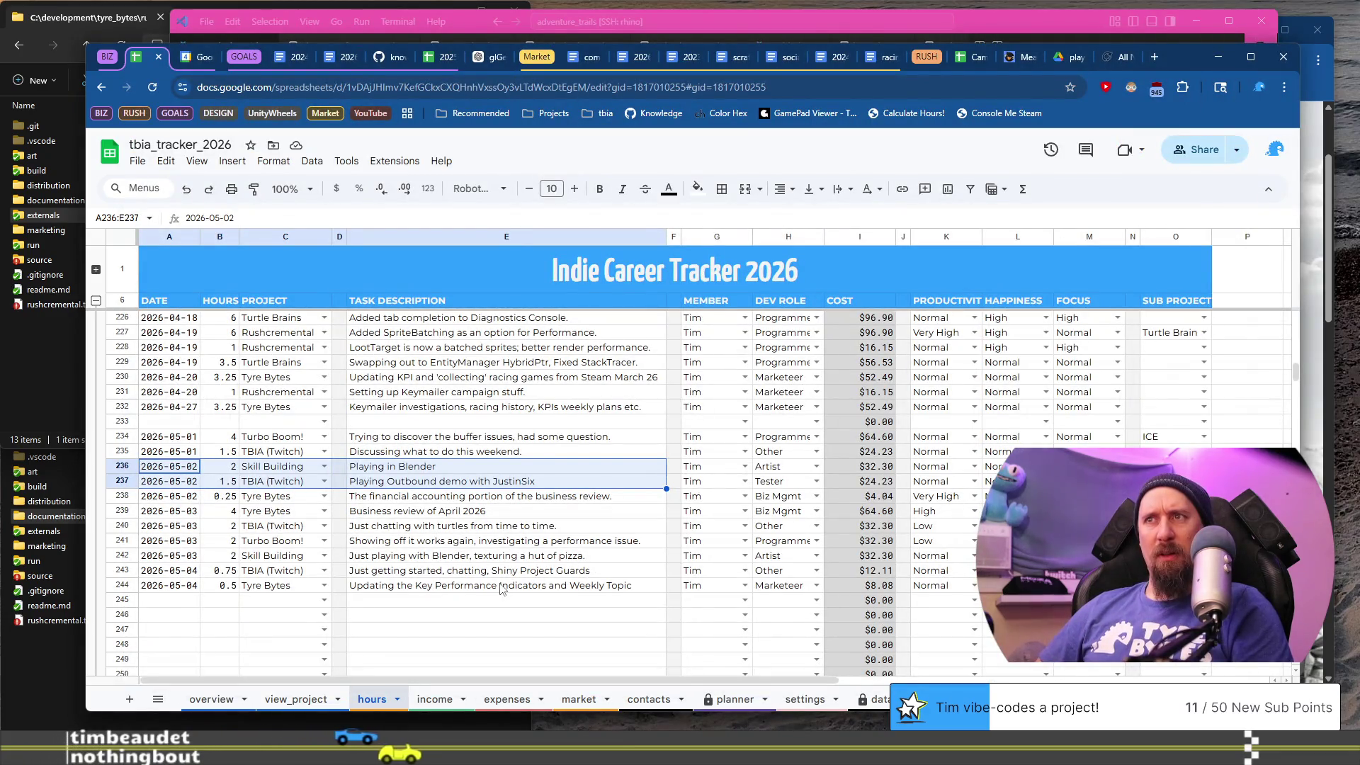
key(alt+Tab)
text(**Turbo)
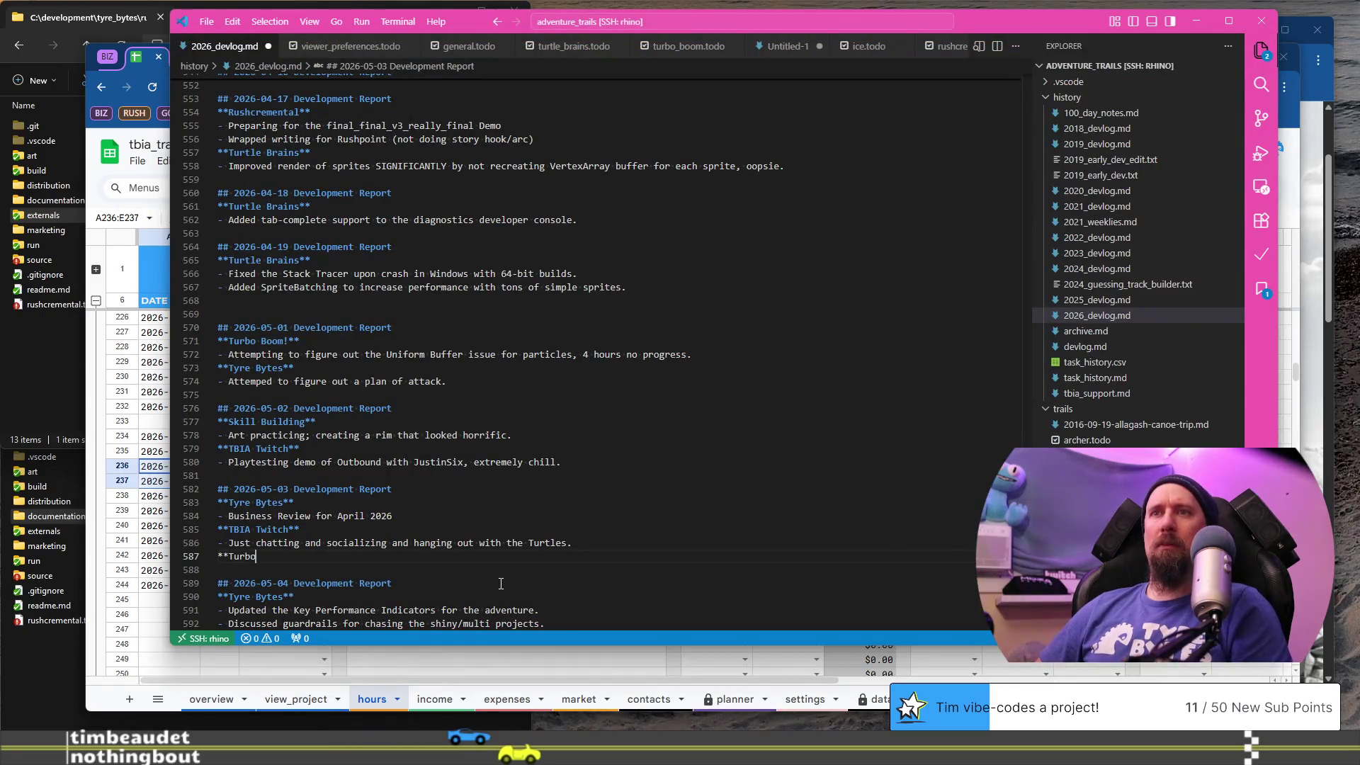
text( Boom**)
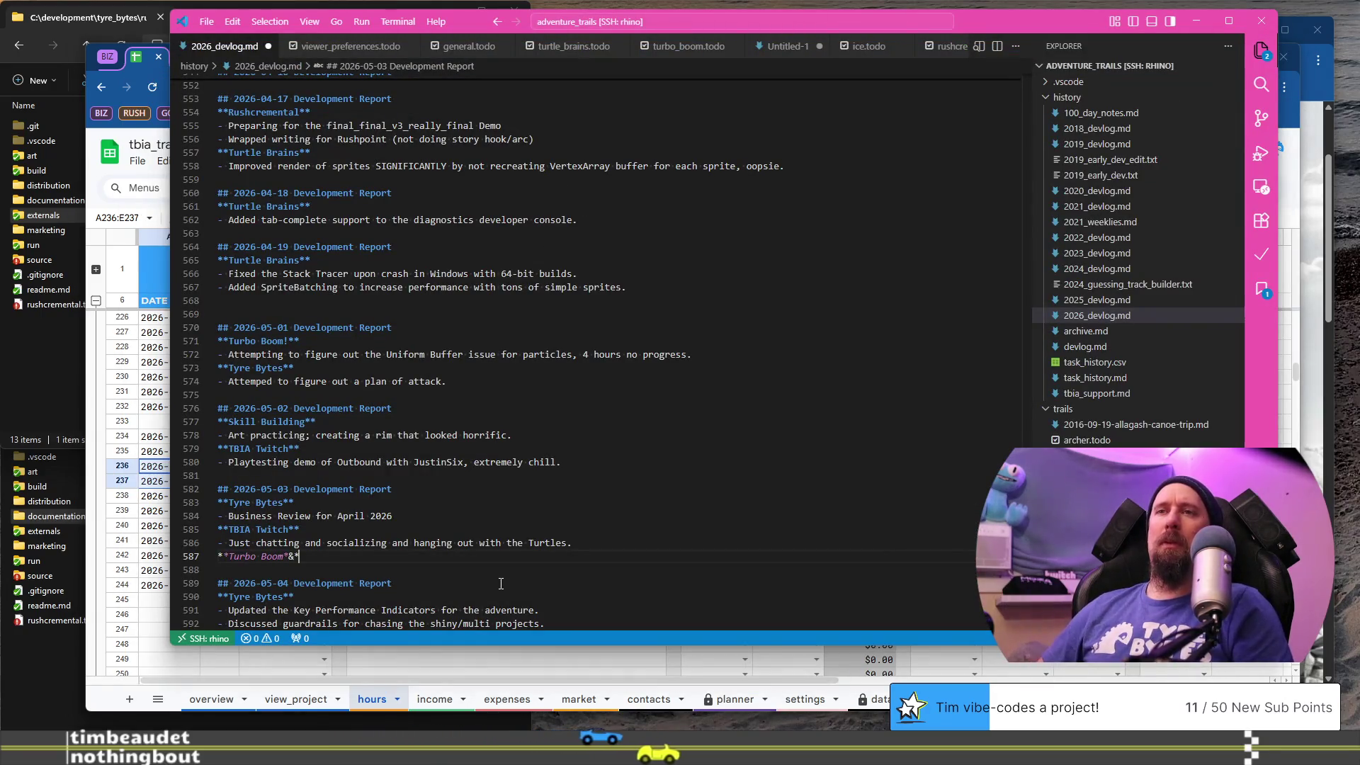
key(alt+Up)
key(alt+Up)
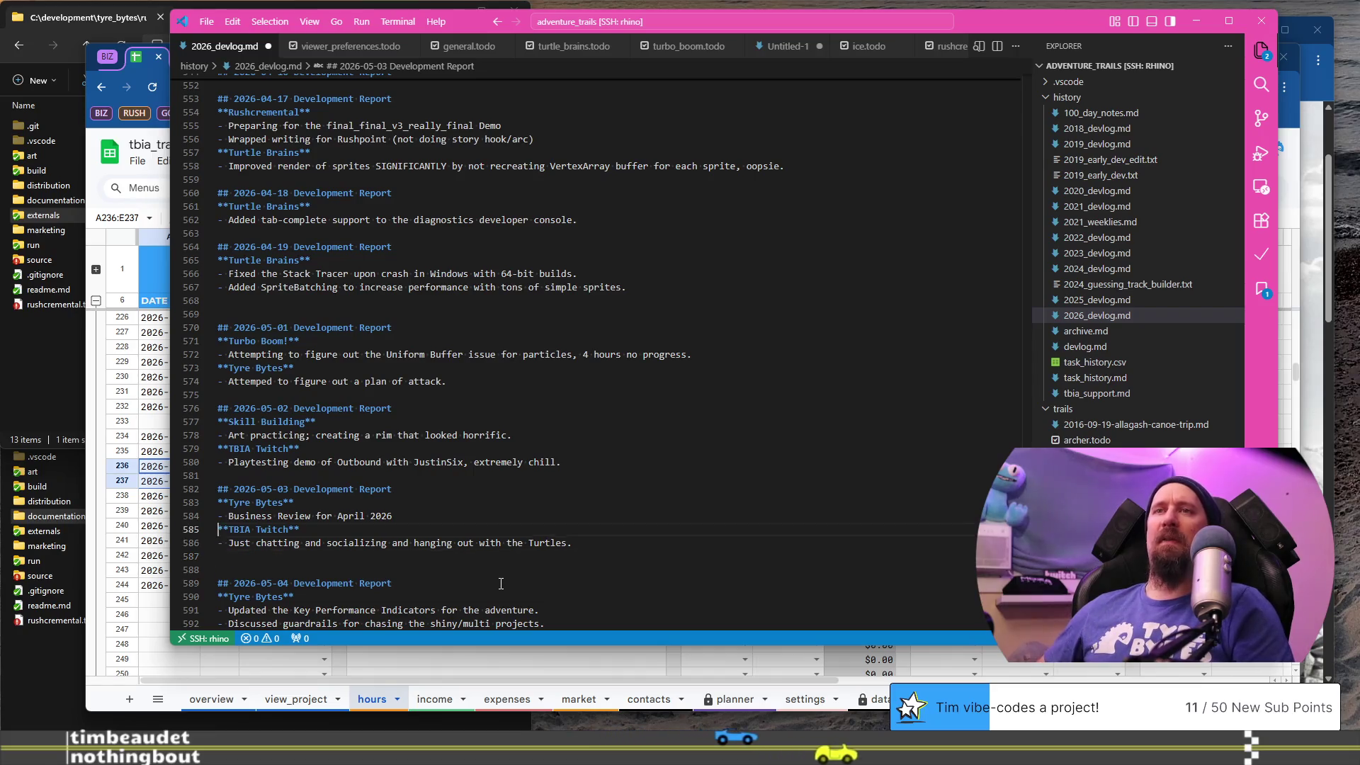
text(**Turbo Boom**)
key(Return)
text(- Sho)
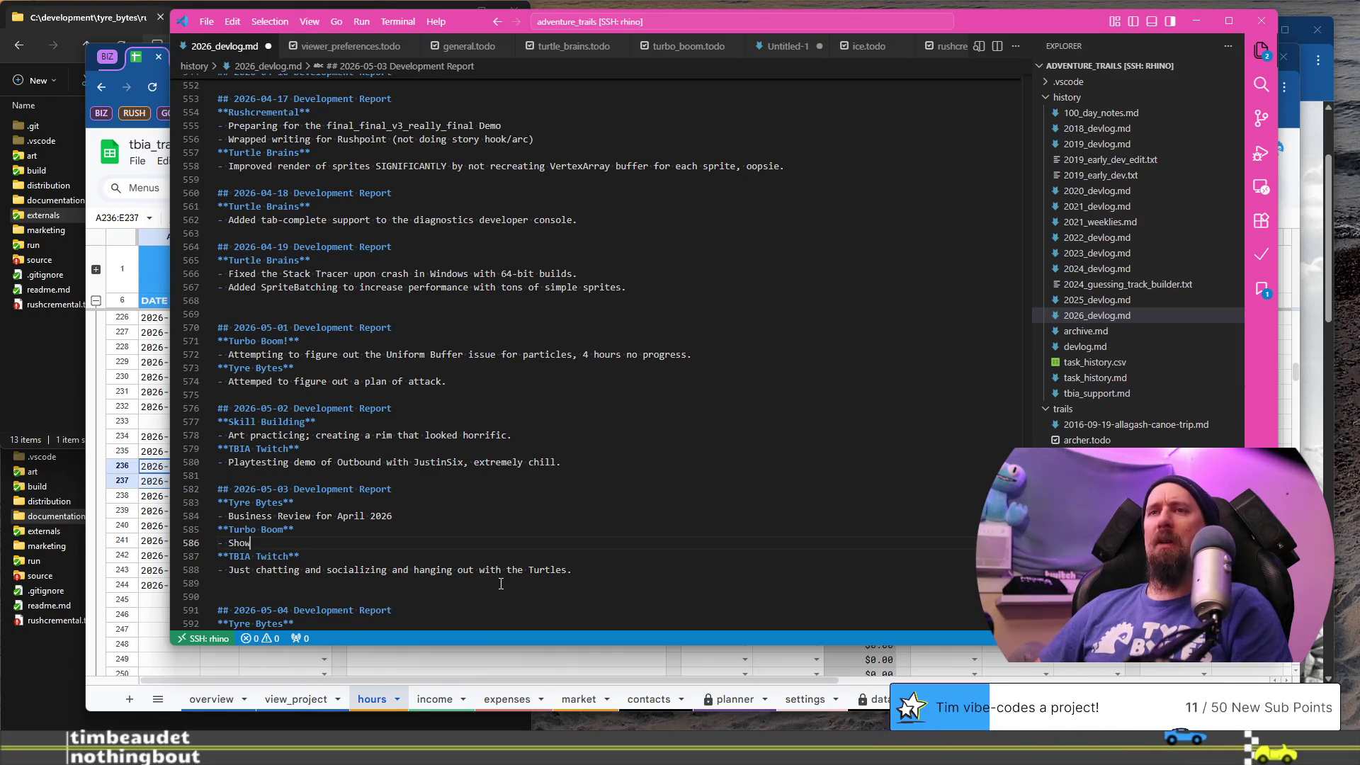
text(worki)
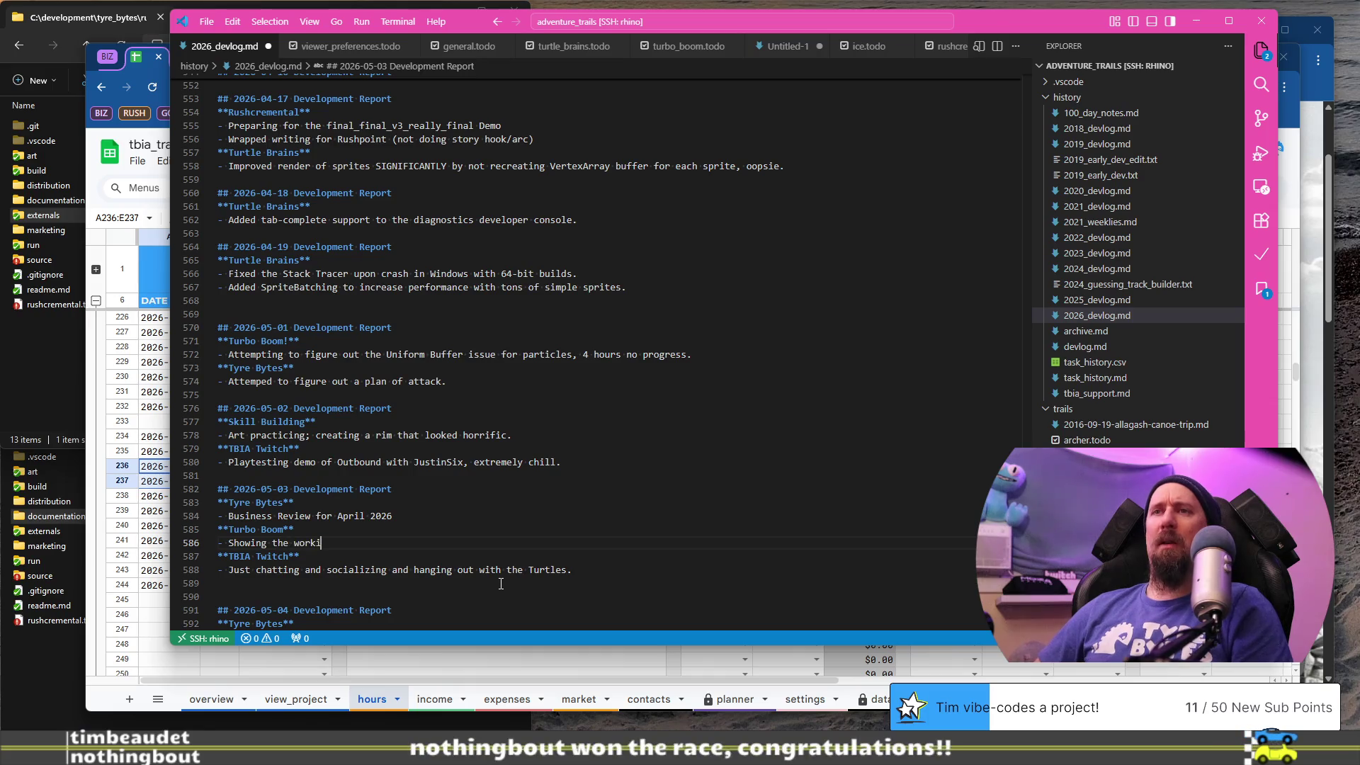
key(ctrl+Left)
key(ctrl+Left)
key(BackSpace)
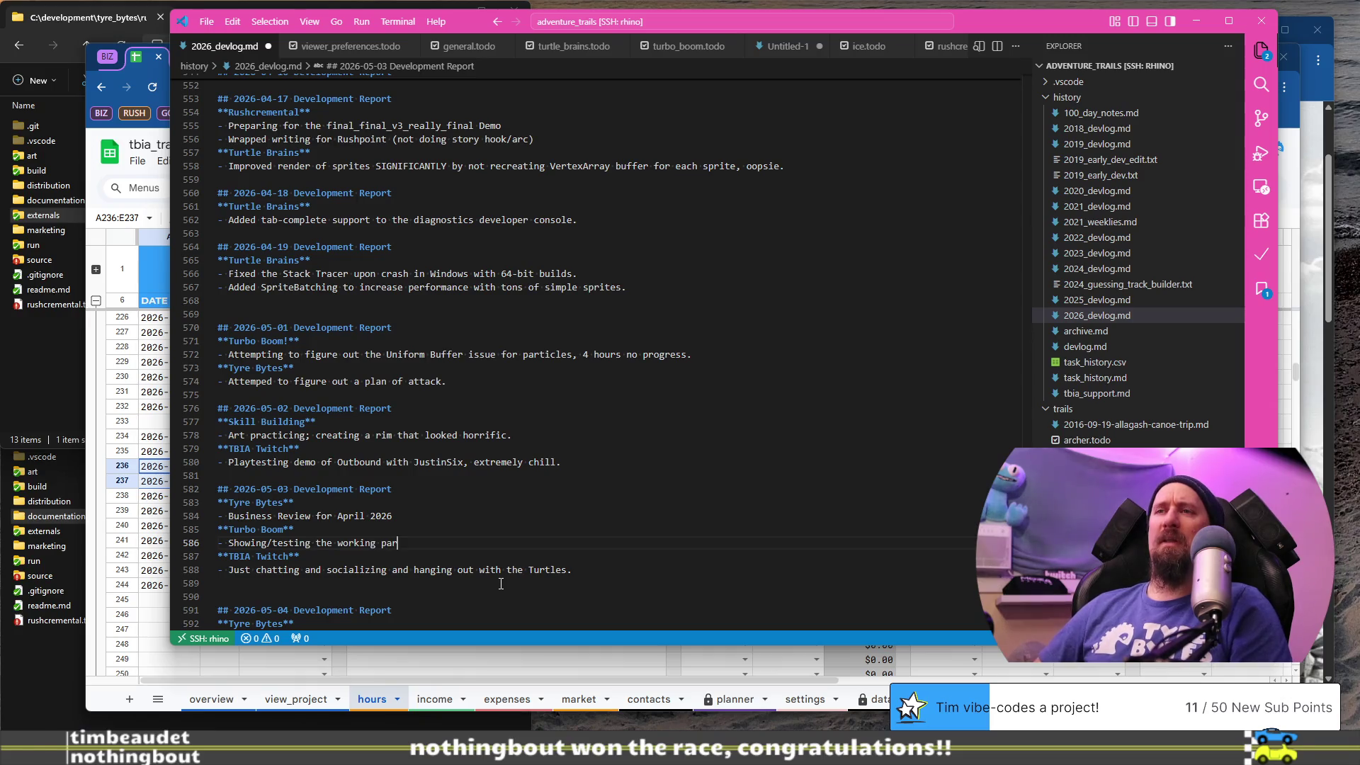
text(ticles)
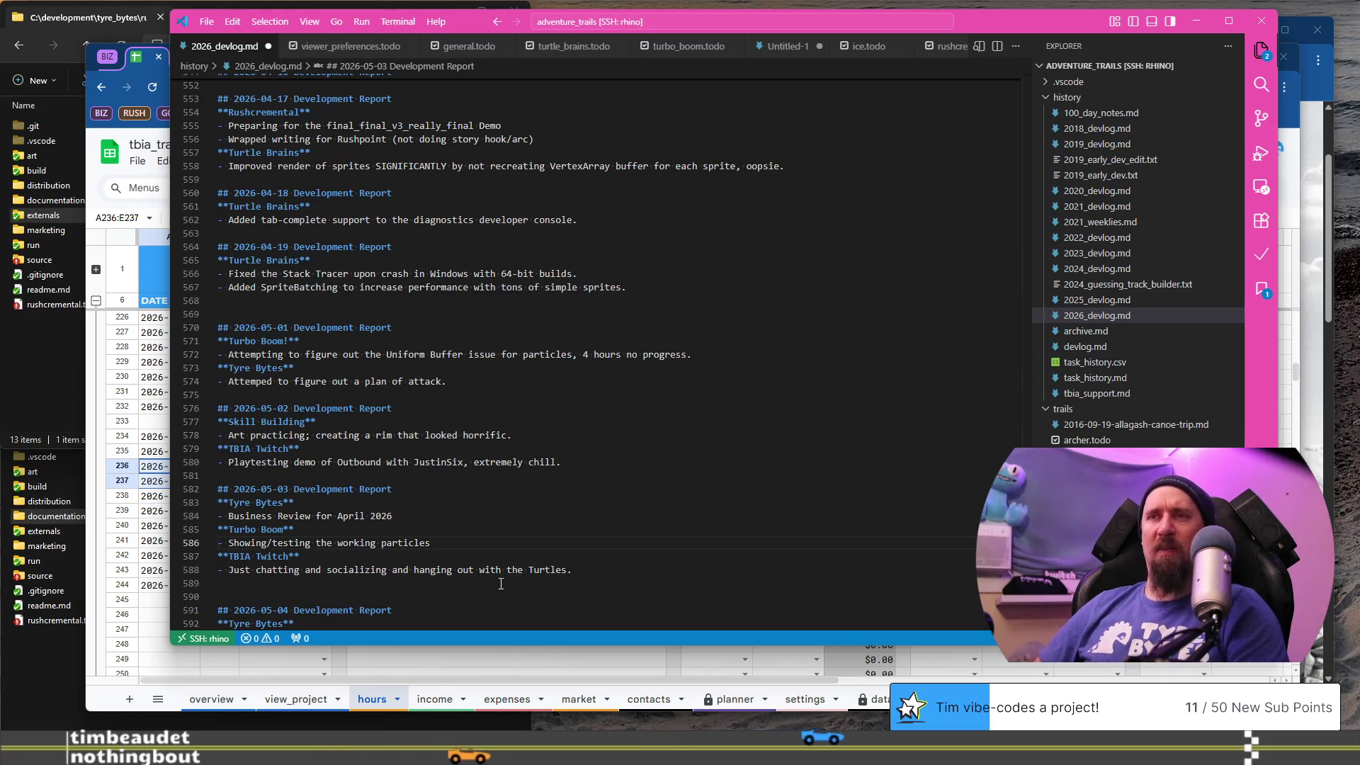
- Add the hotspot bullet ending 'removal of Uniform object/manager/dirty stuff.' and start a new bullet
key(shift+Home)
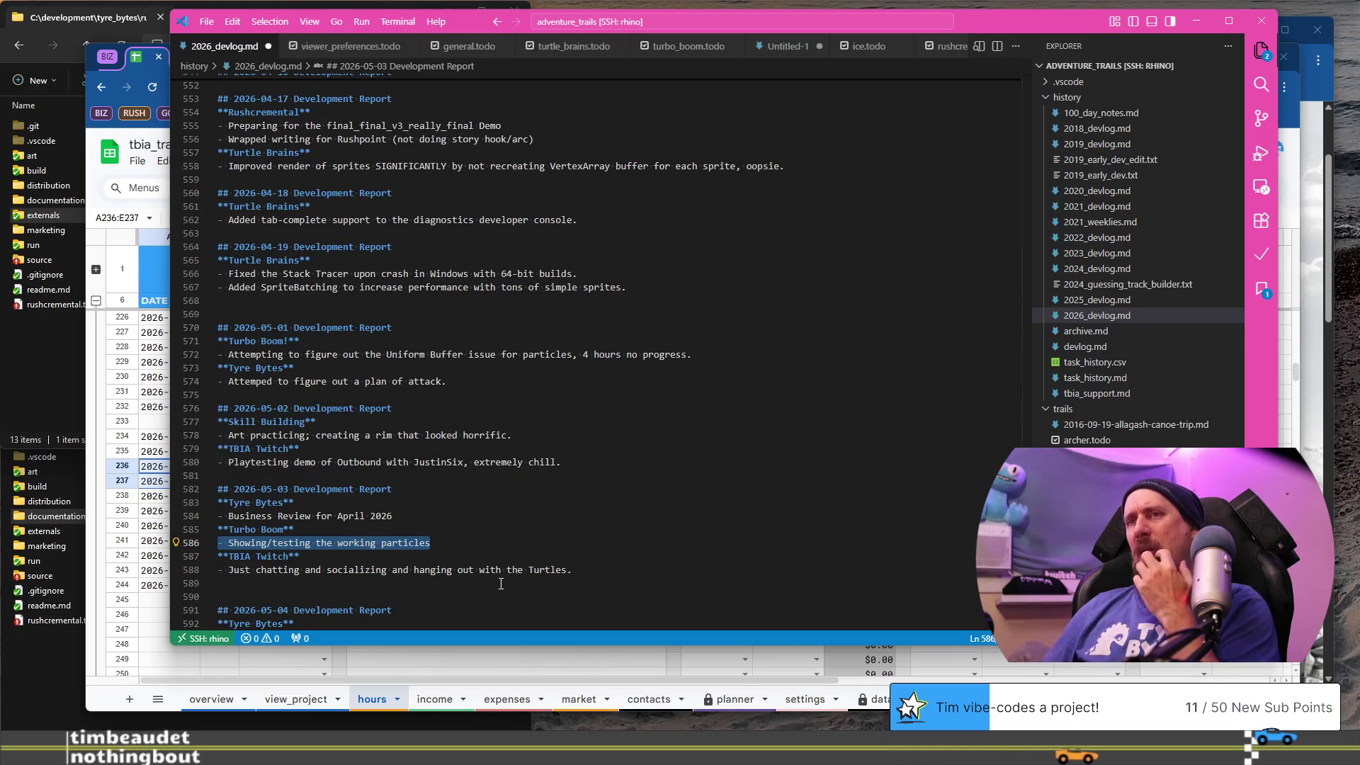
key(End)
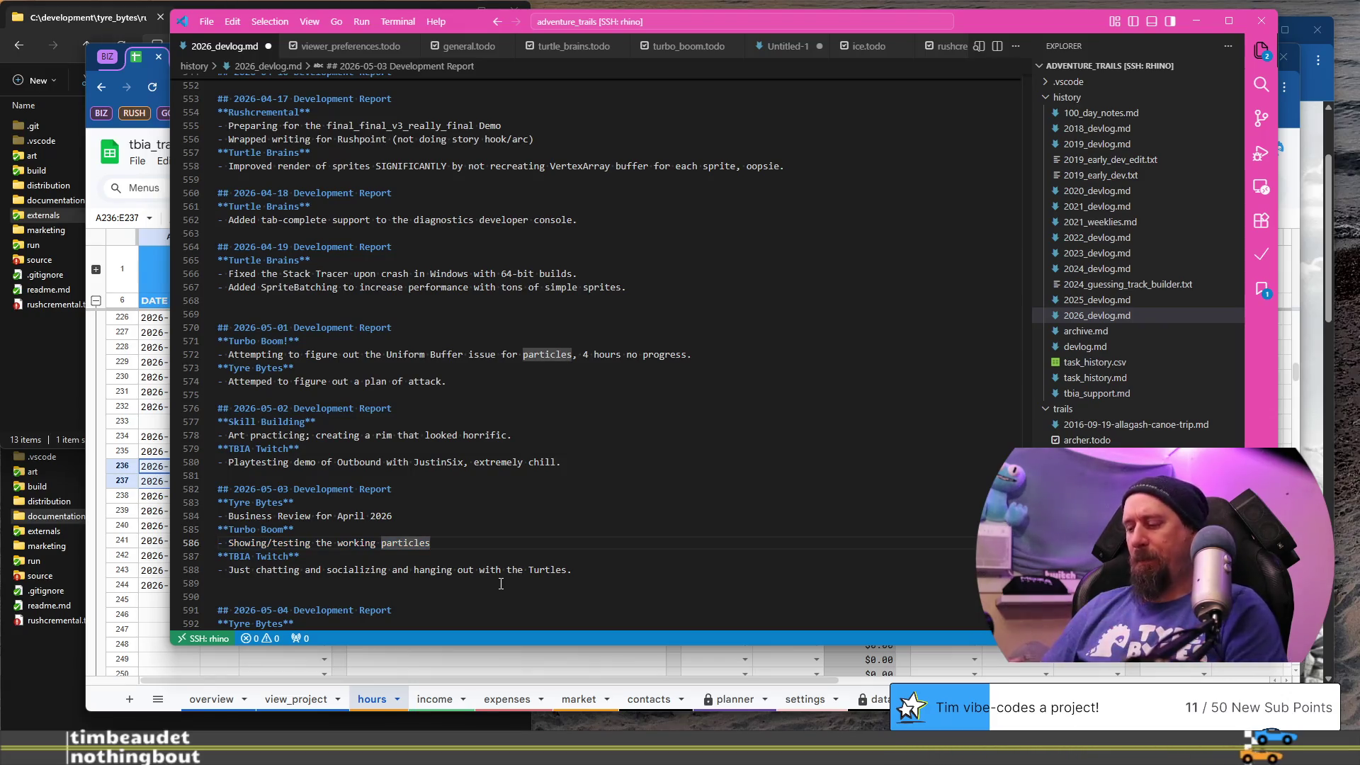
text(,)
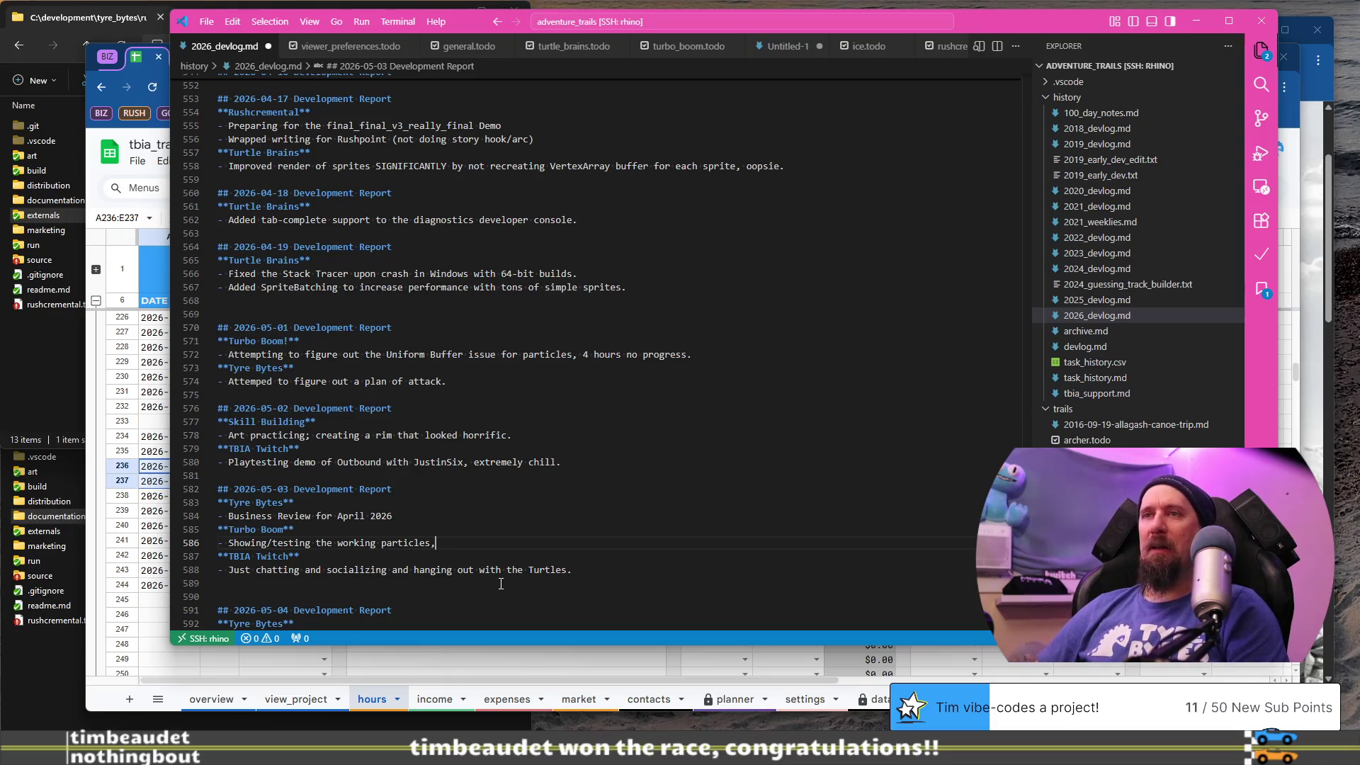
key(Return)
text(- Investi)
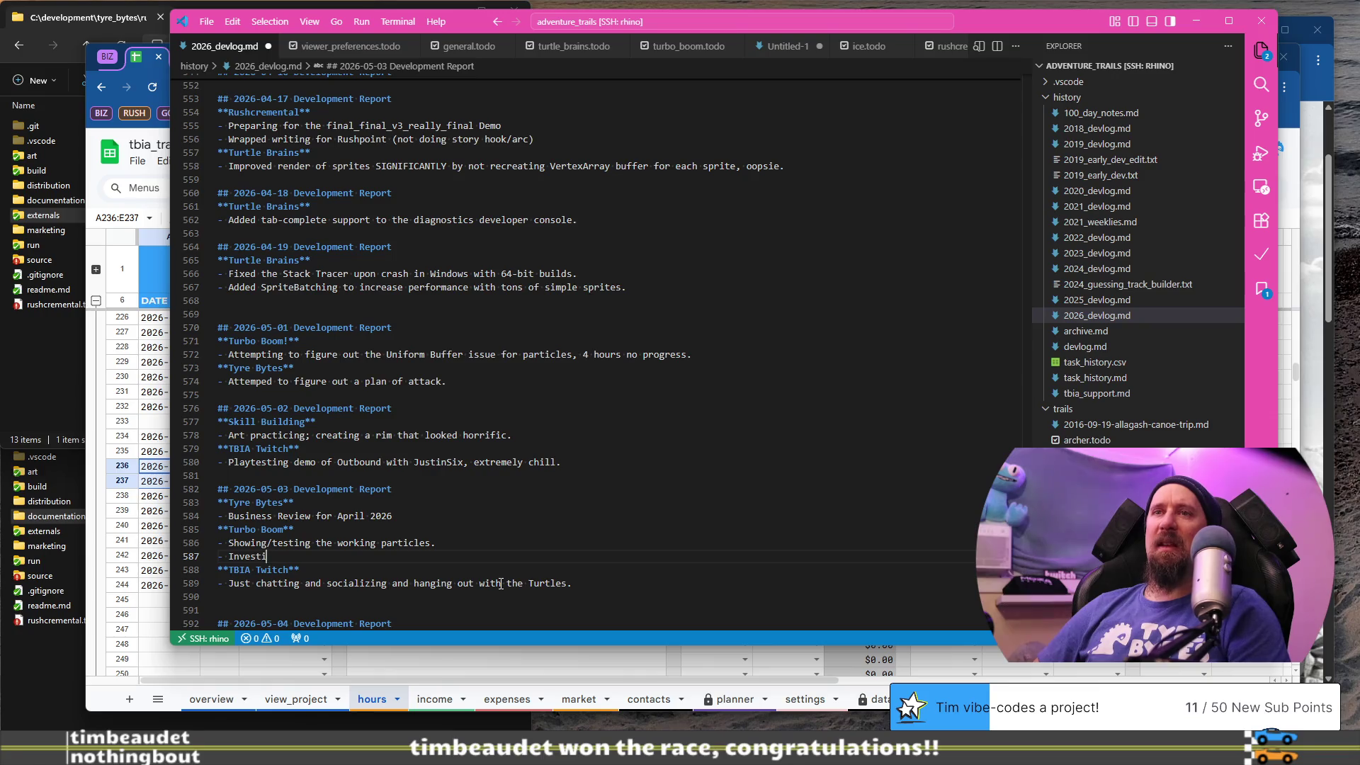
text(gating a performance slo)
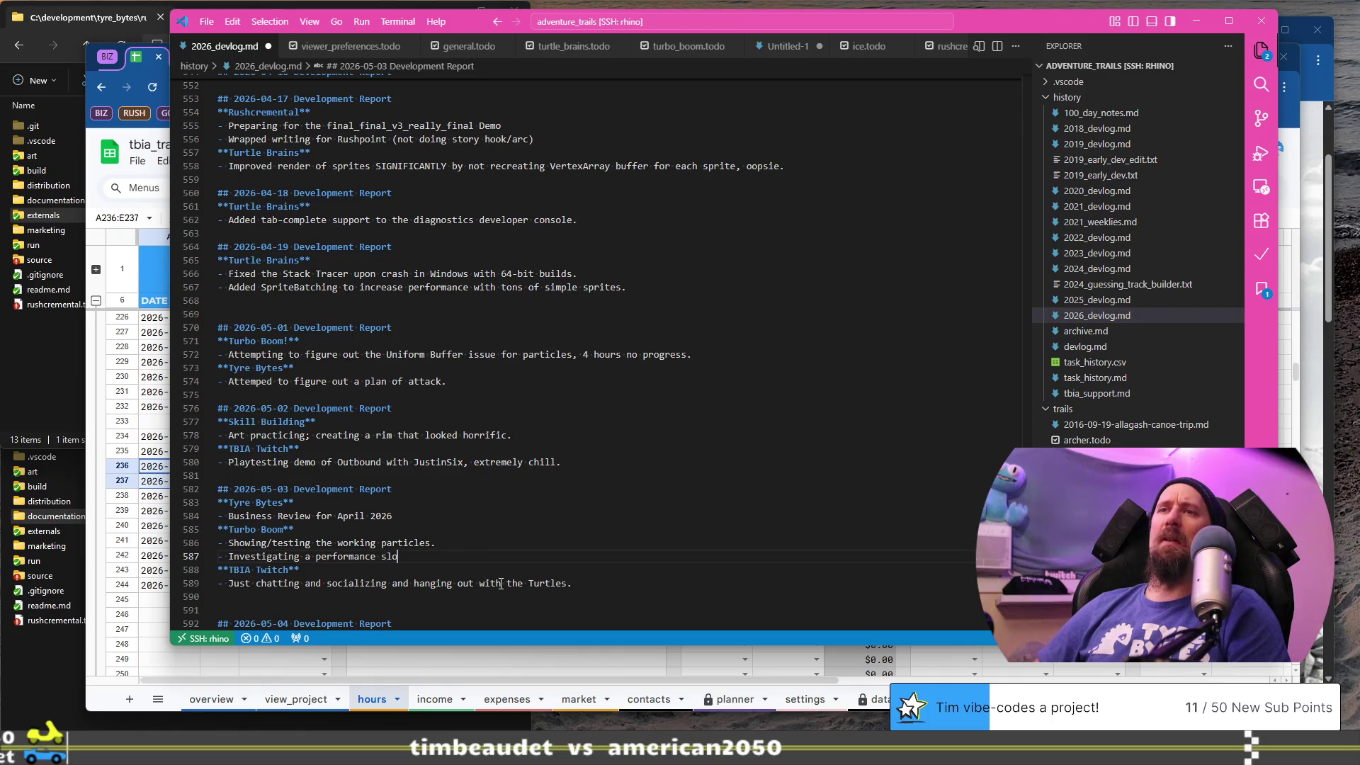
text(wdown, found hotspot w)
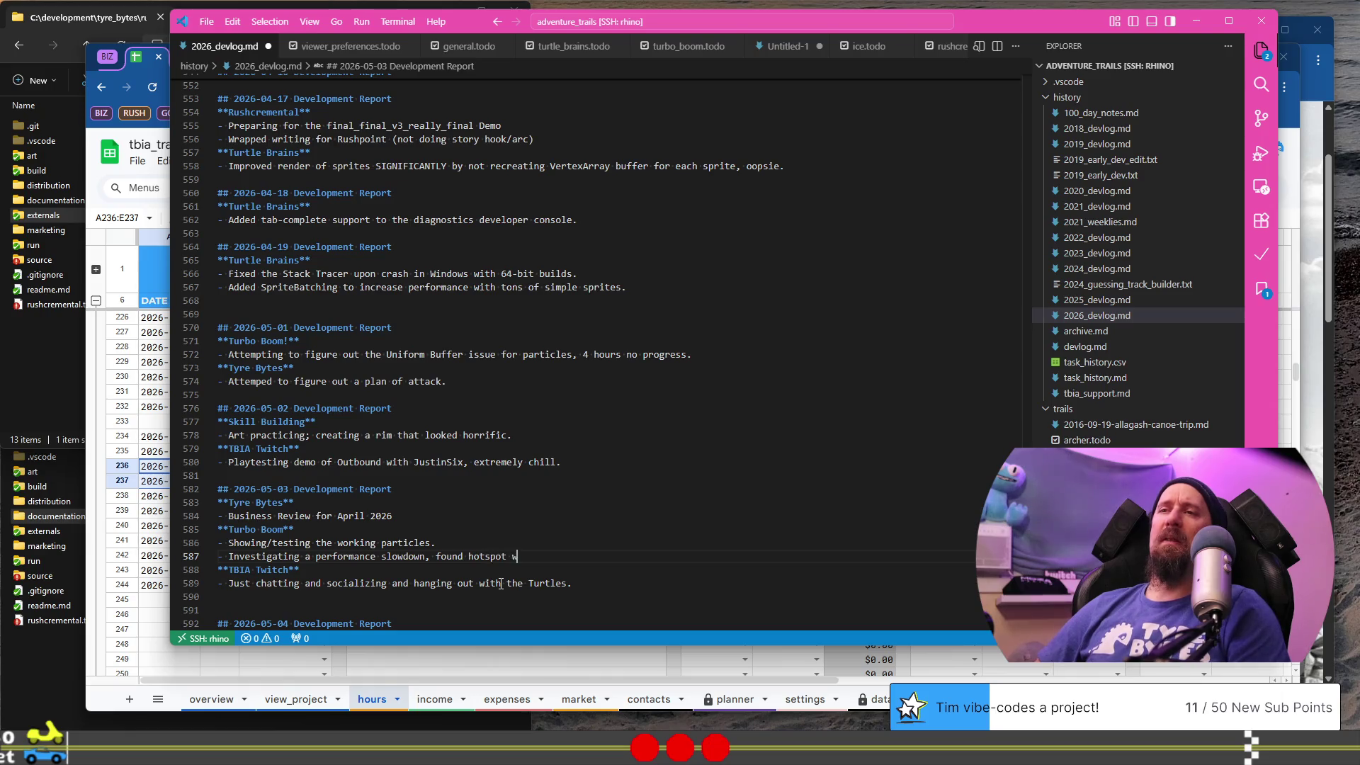
text(as )
text(from rem)
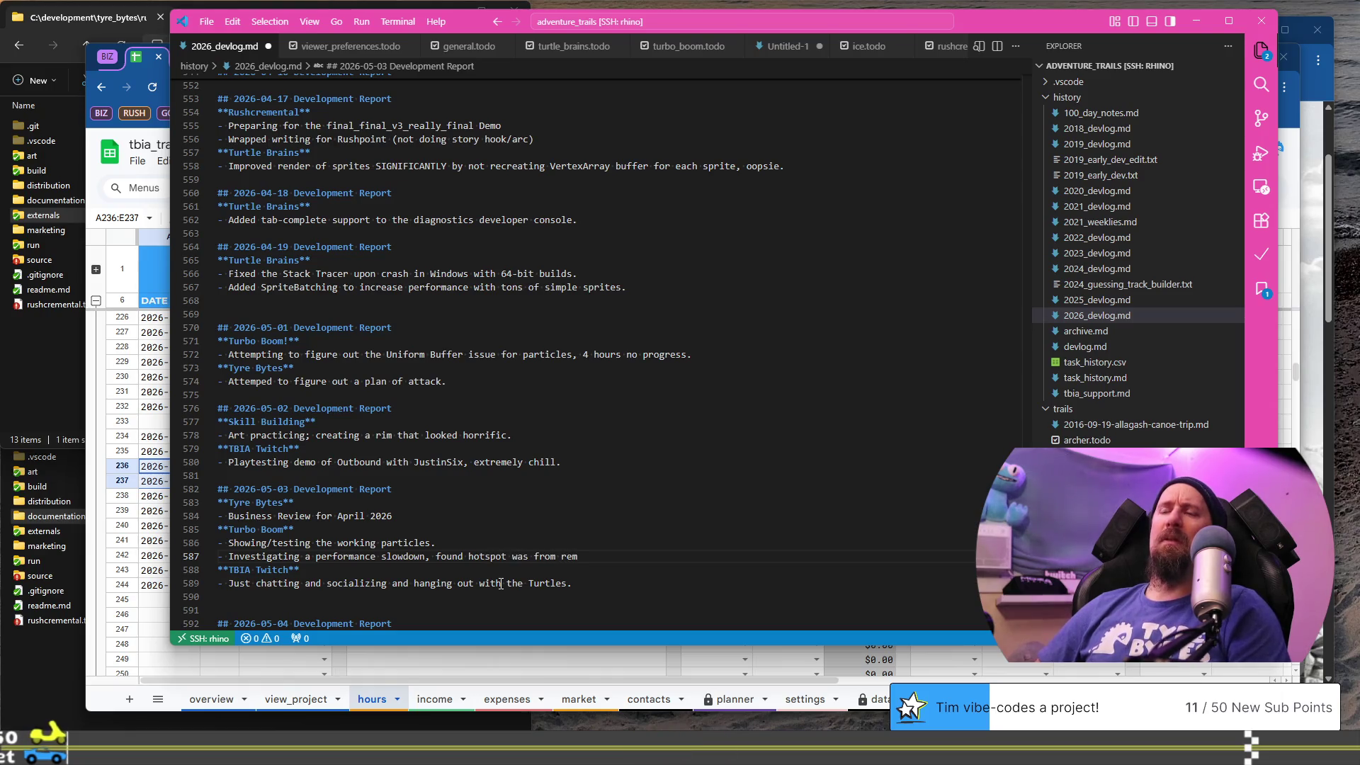
text(iform)
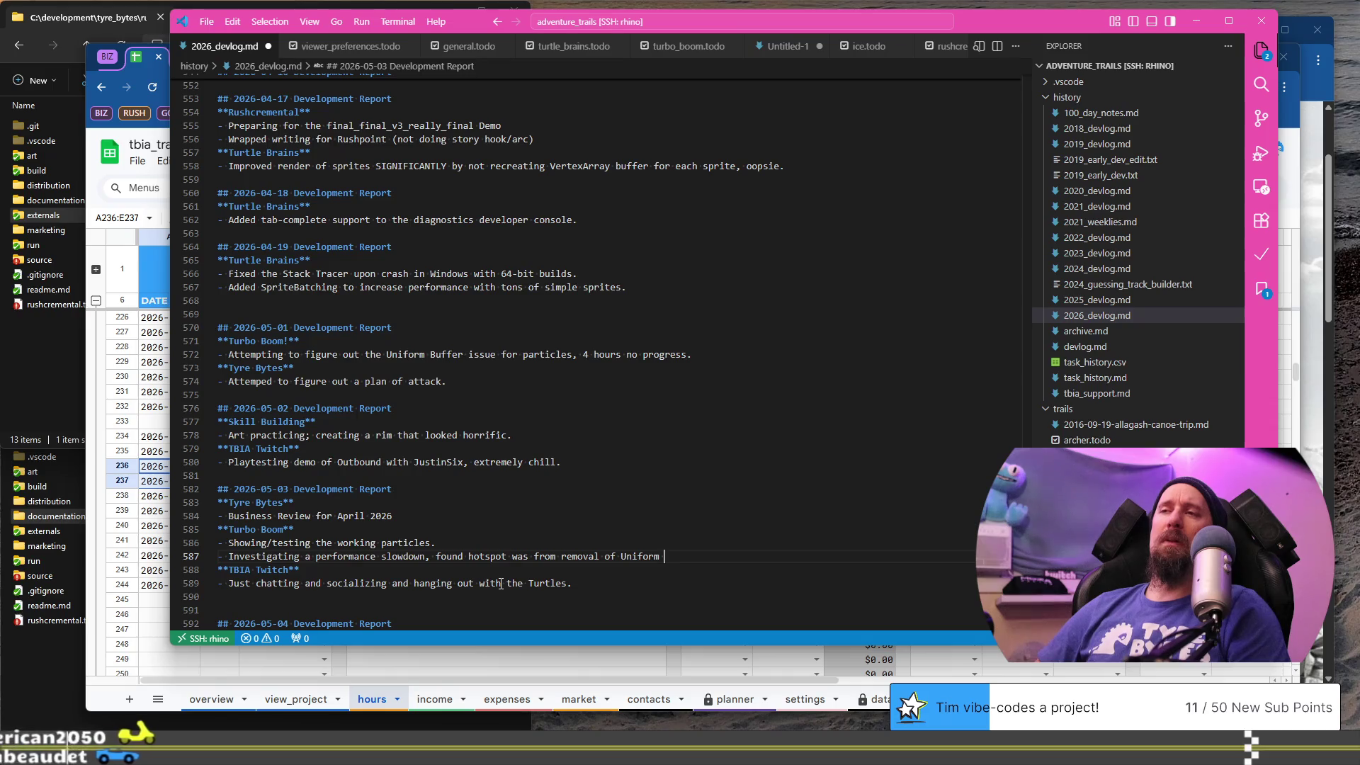
text( object/)
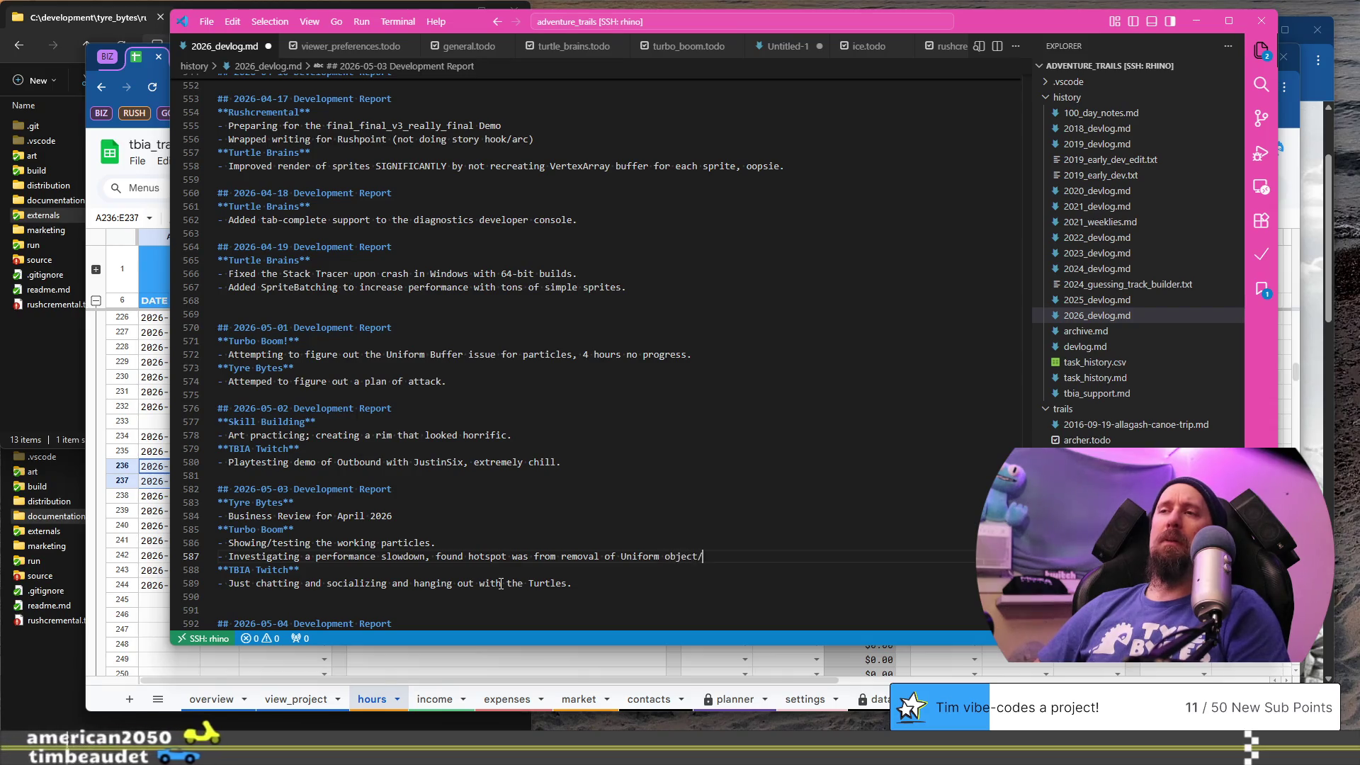
text(manager/dirty stuff.)
key(Return)
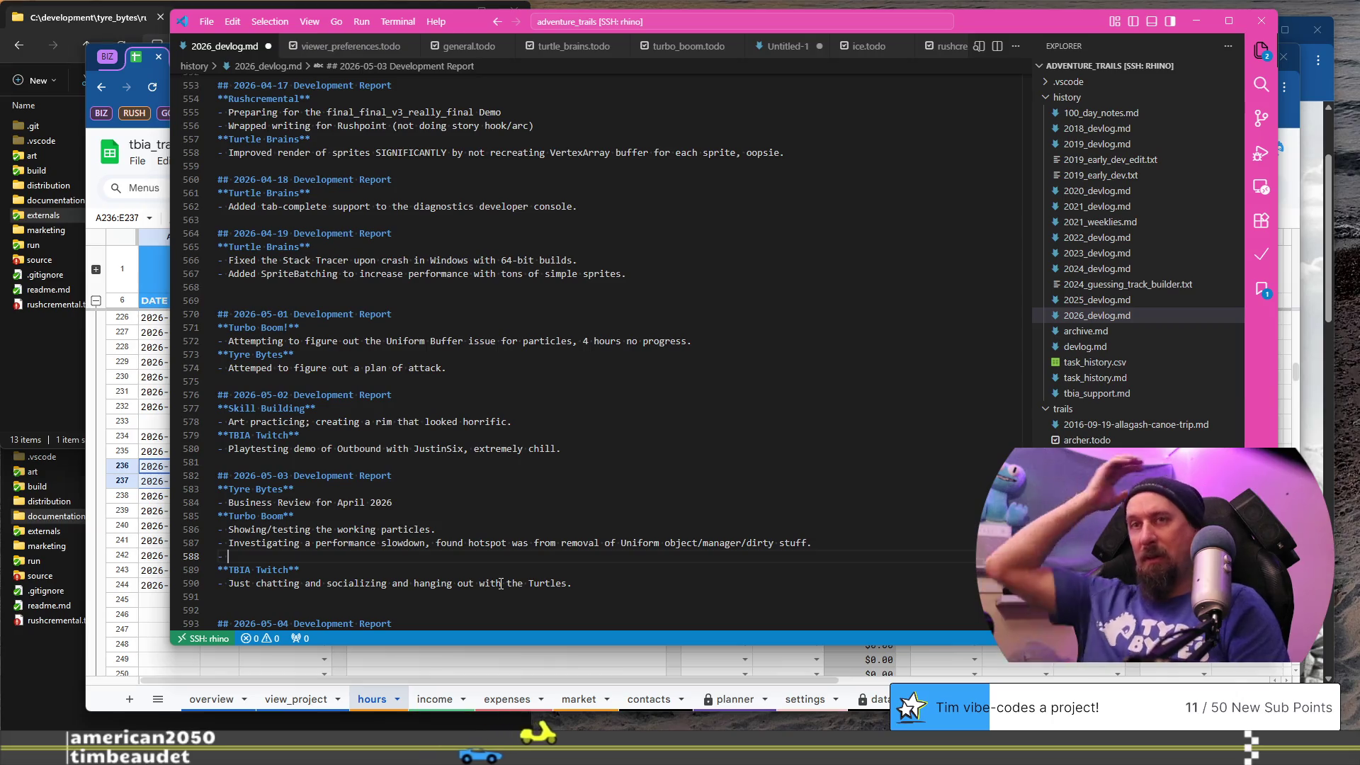
- Bring up the tbia_tracker_2026 hours sheet to review the May 2026 task rows
key(alt+Tab)
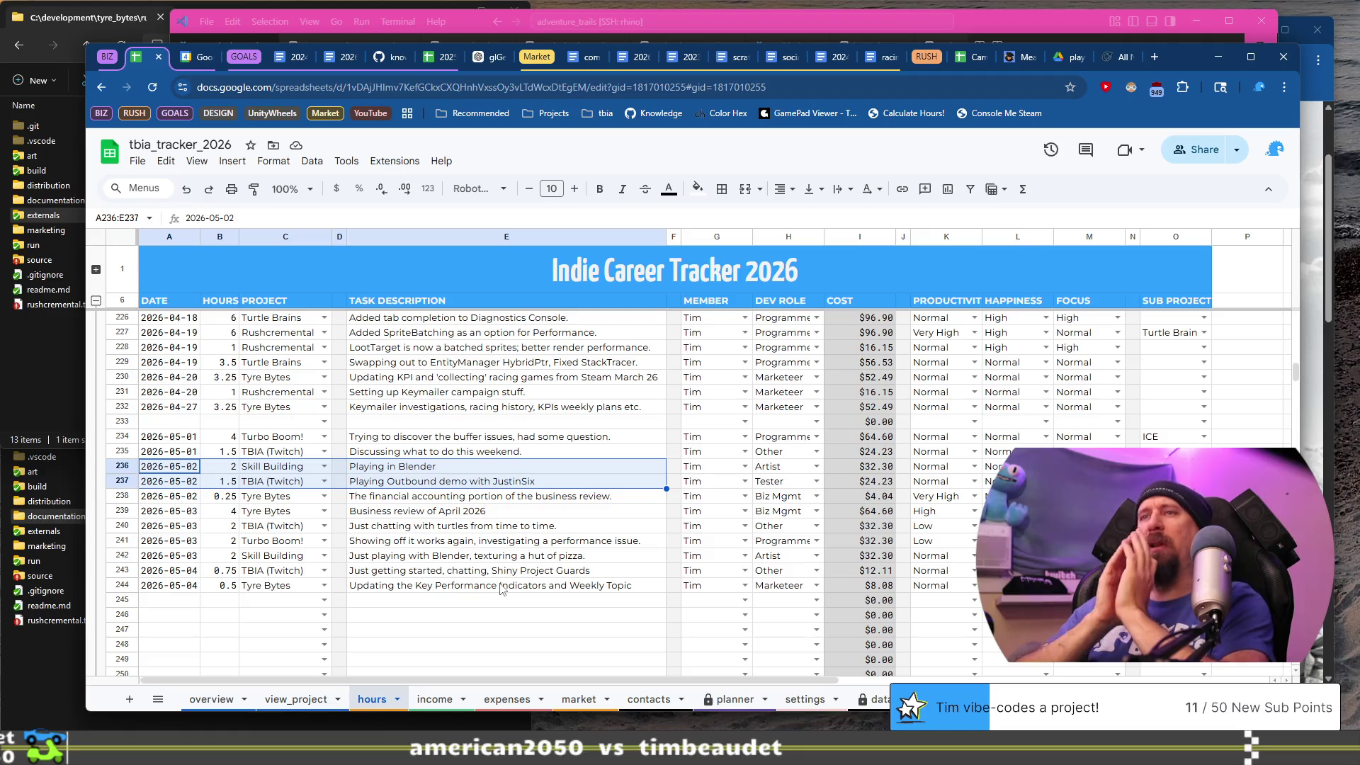
- Complete the 2026-05-03 **Skill Building** heading with an empty bullet, then recheck the tracker sheet
key(alt+Tab)
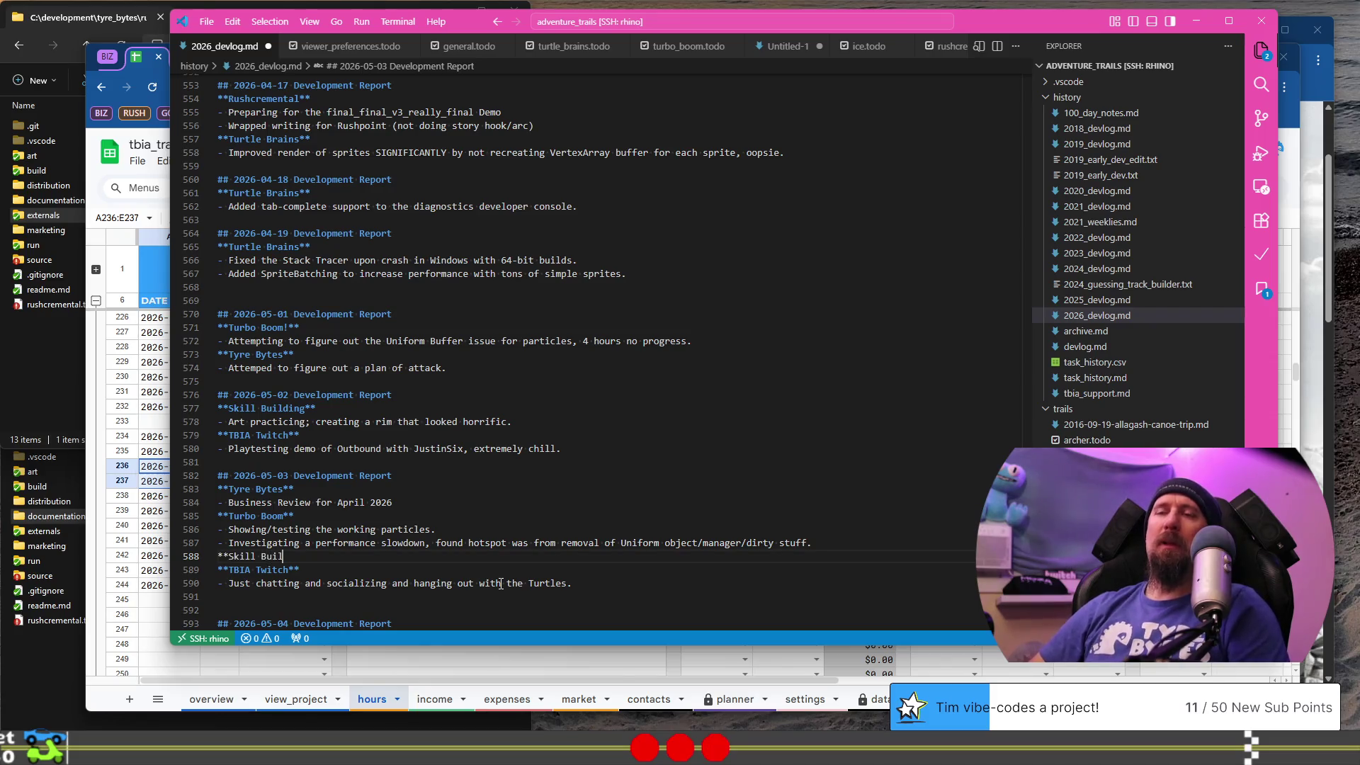
text(ding**)
key(Return)
text(-)
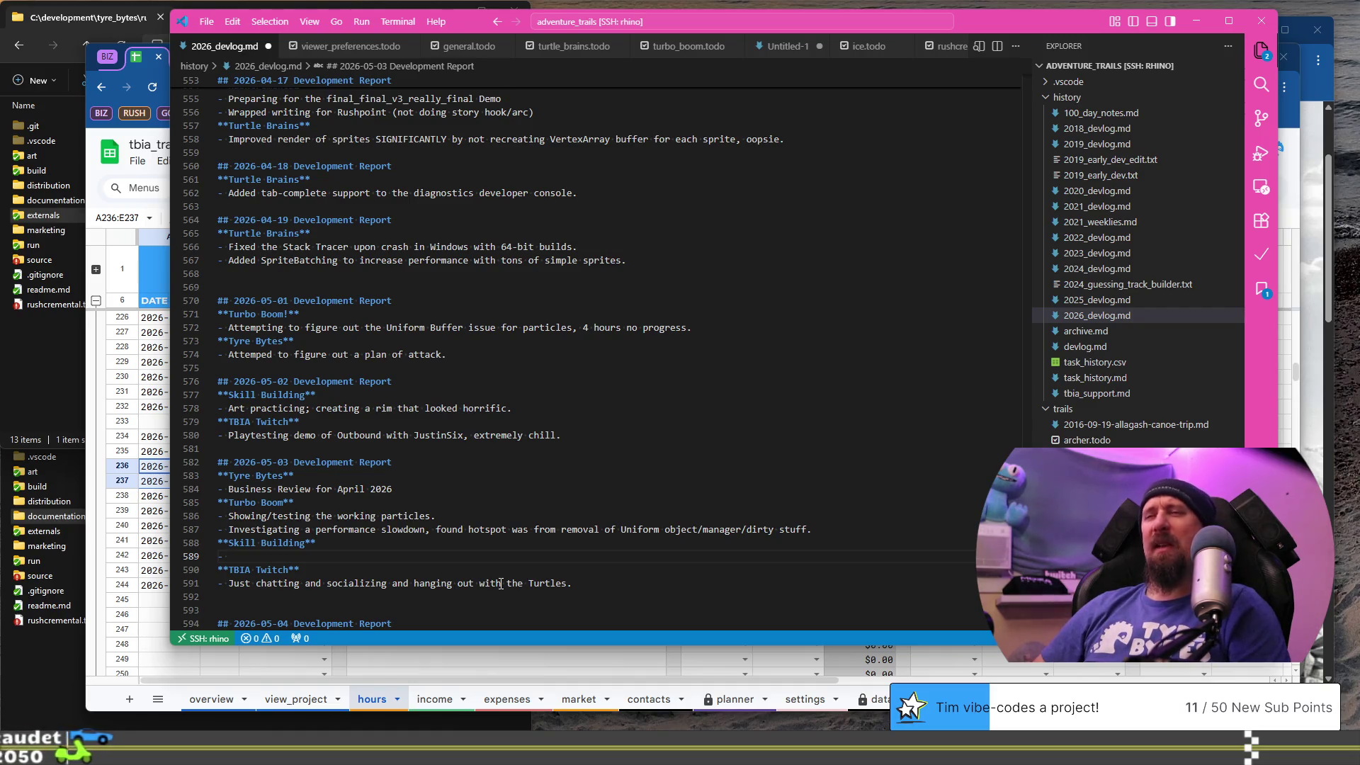
scroll(566, 464, down, 2)
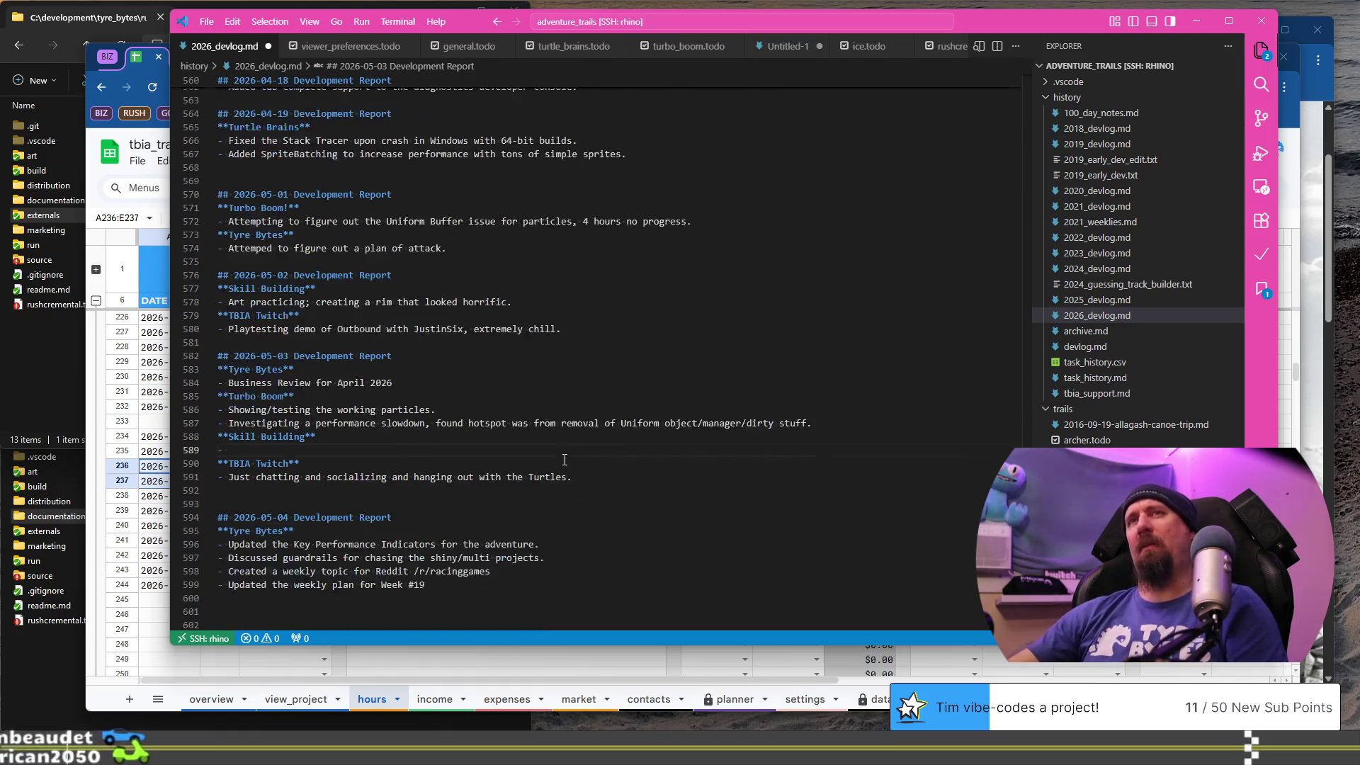
scroll(566, 464, down, 2)
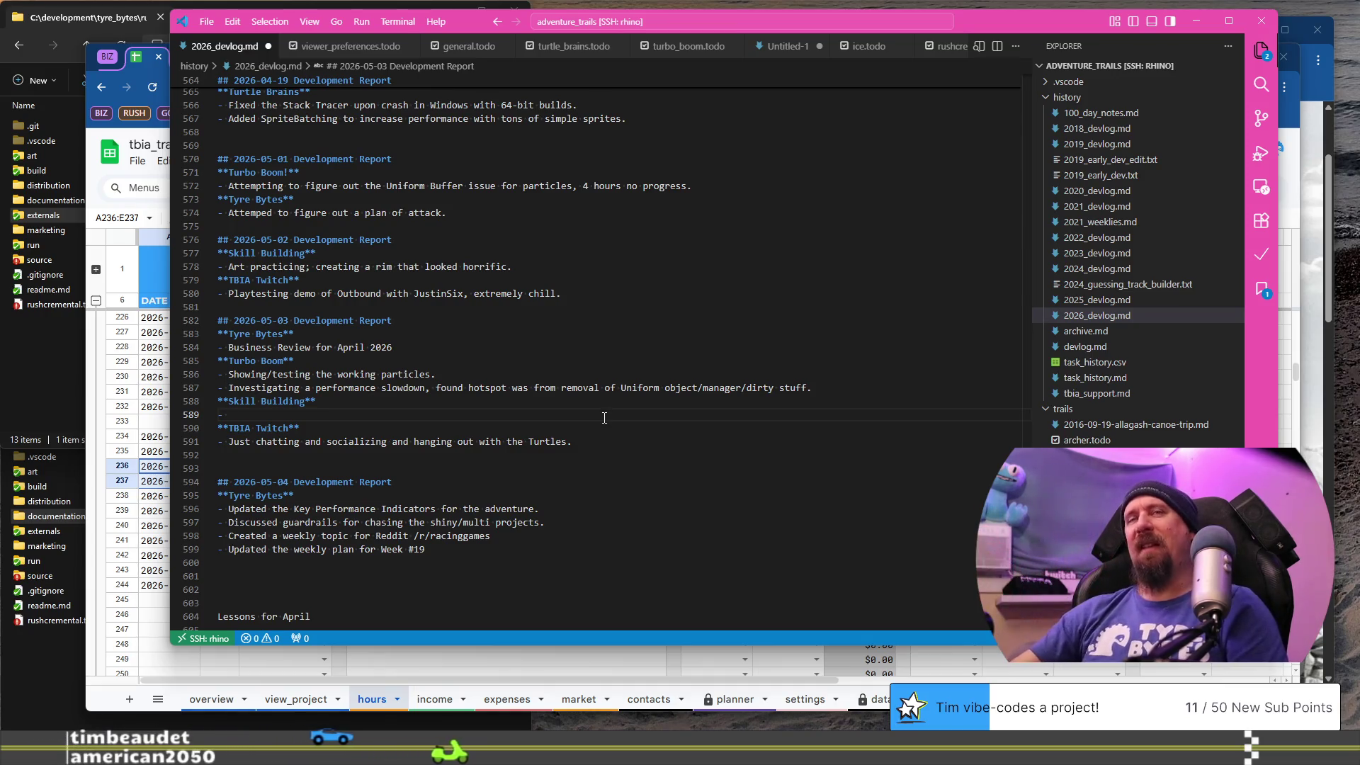
click(522, 419)
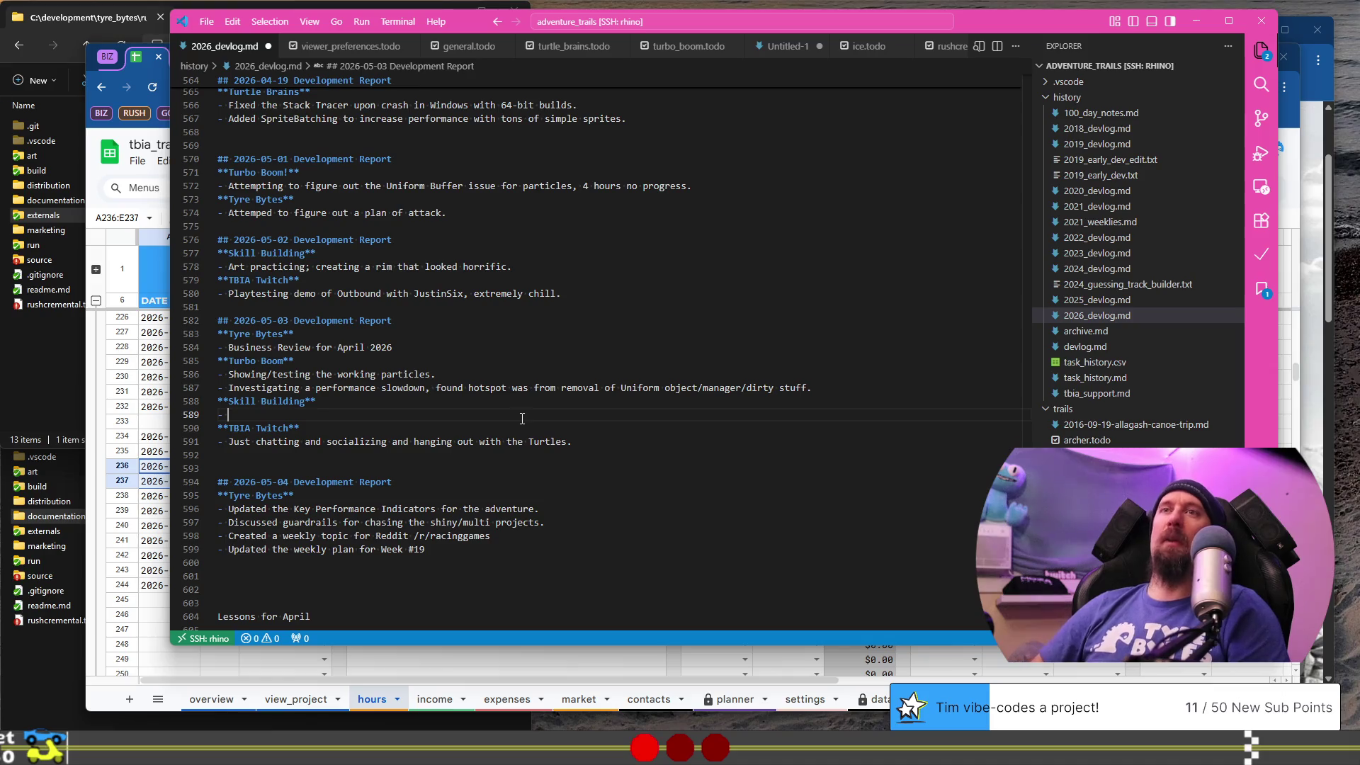
key(alt+Tab)
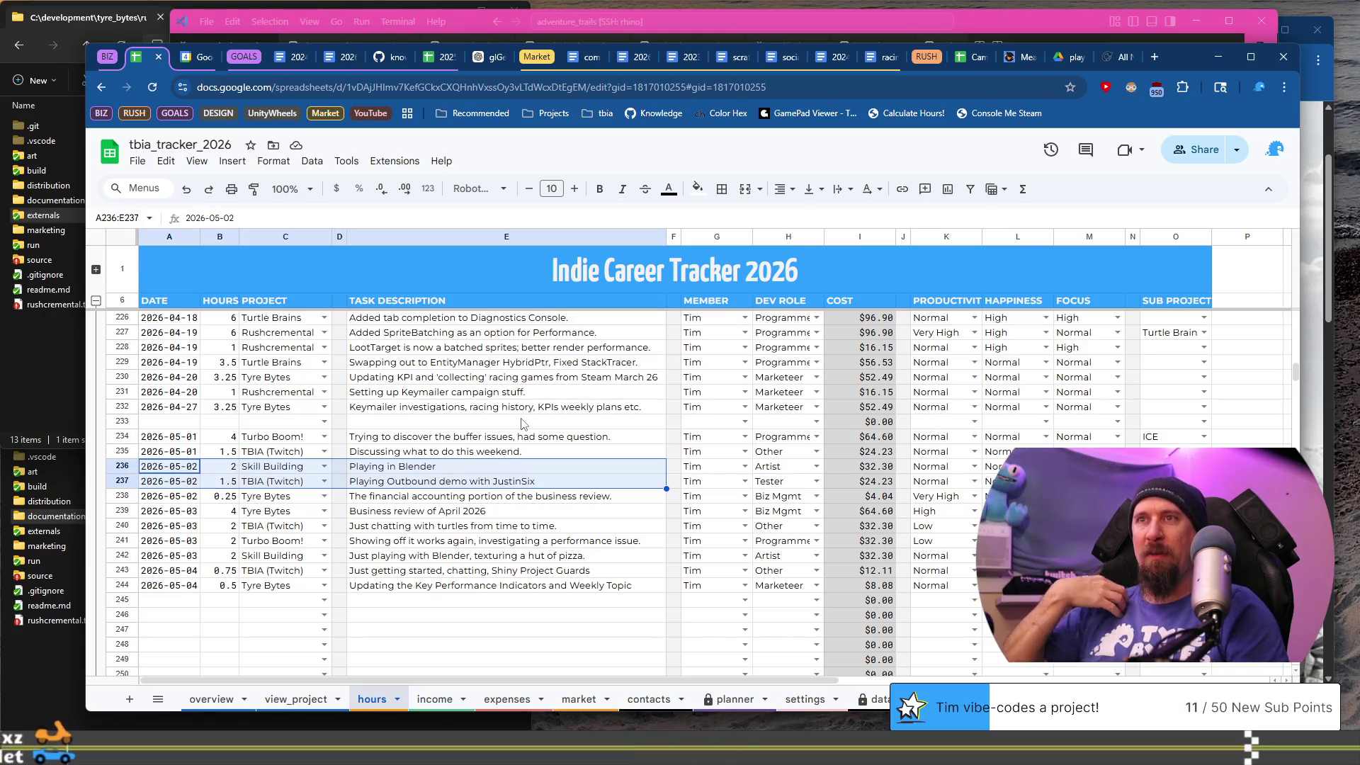
- Write 'Art practicing; texturing the hut of pizza.' and 2026-05-04's 'Updated the development reports.', then save
key(alt+Tab)
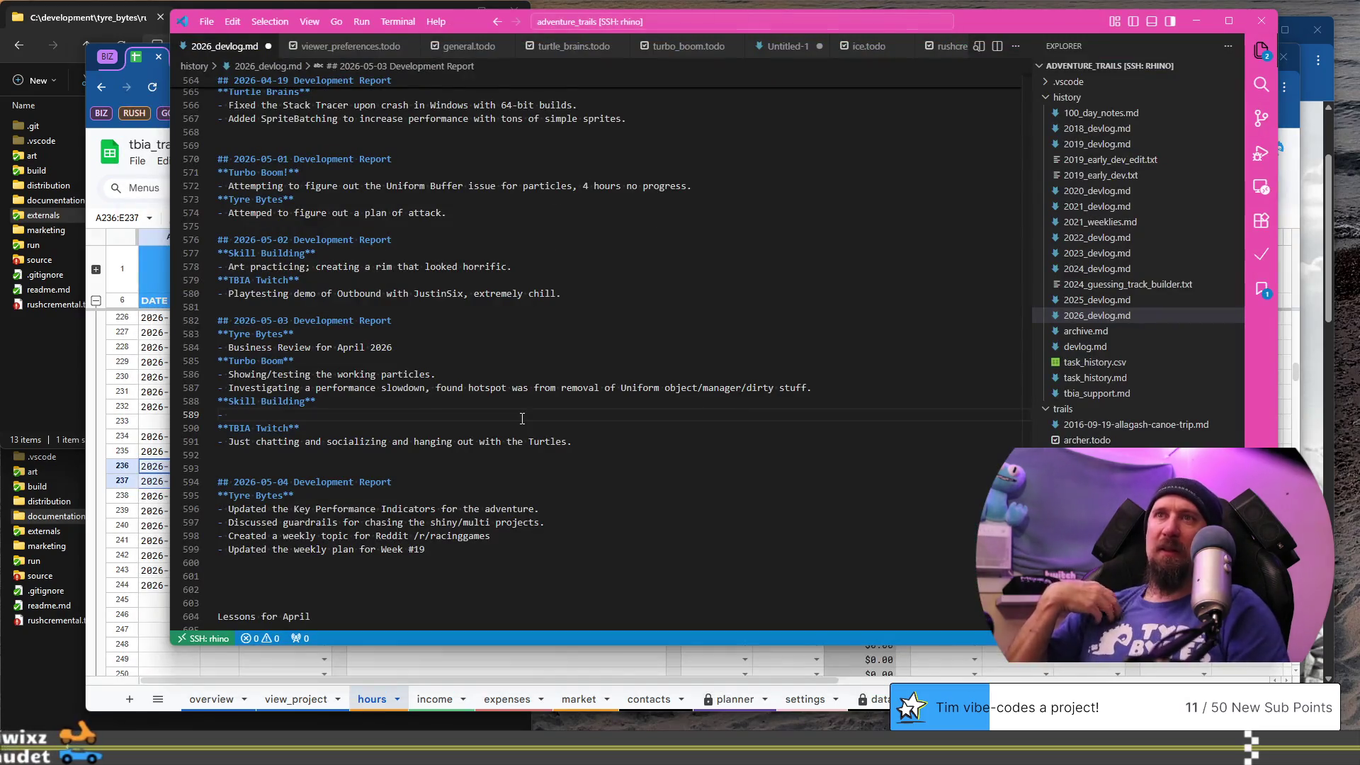
text(Art )
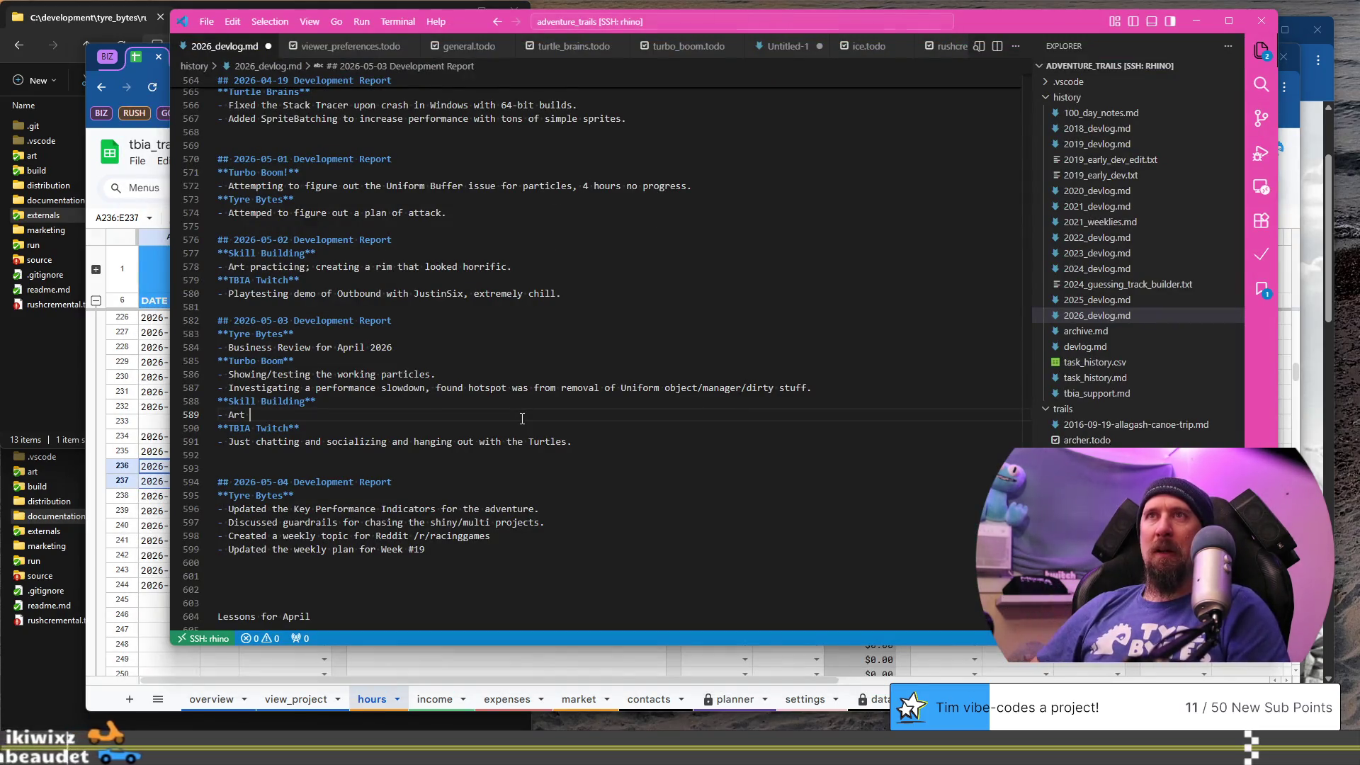
text(practicin)
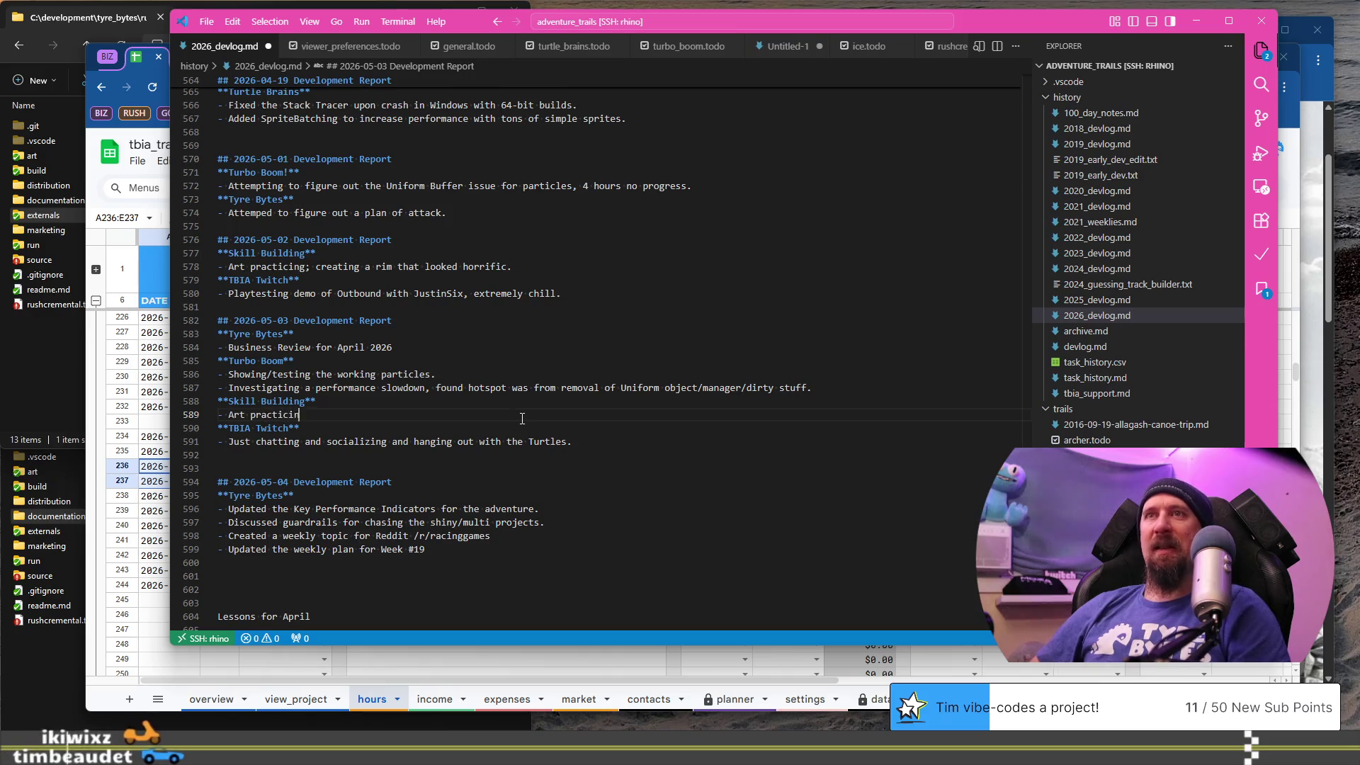
text(g; texture)
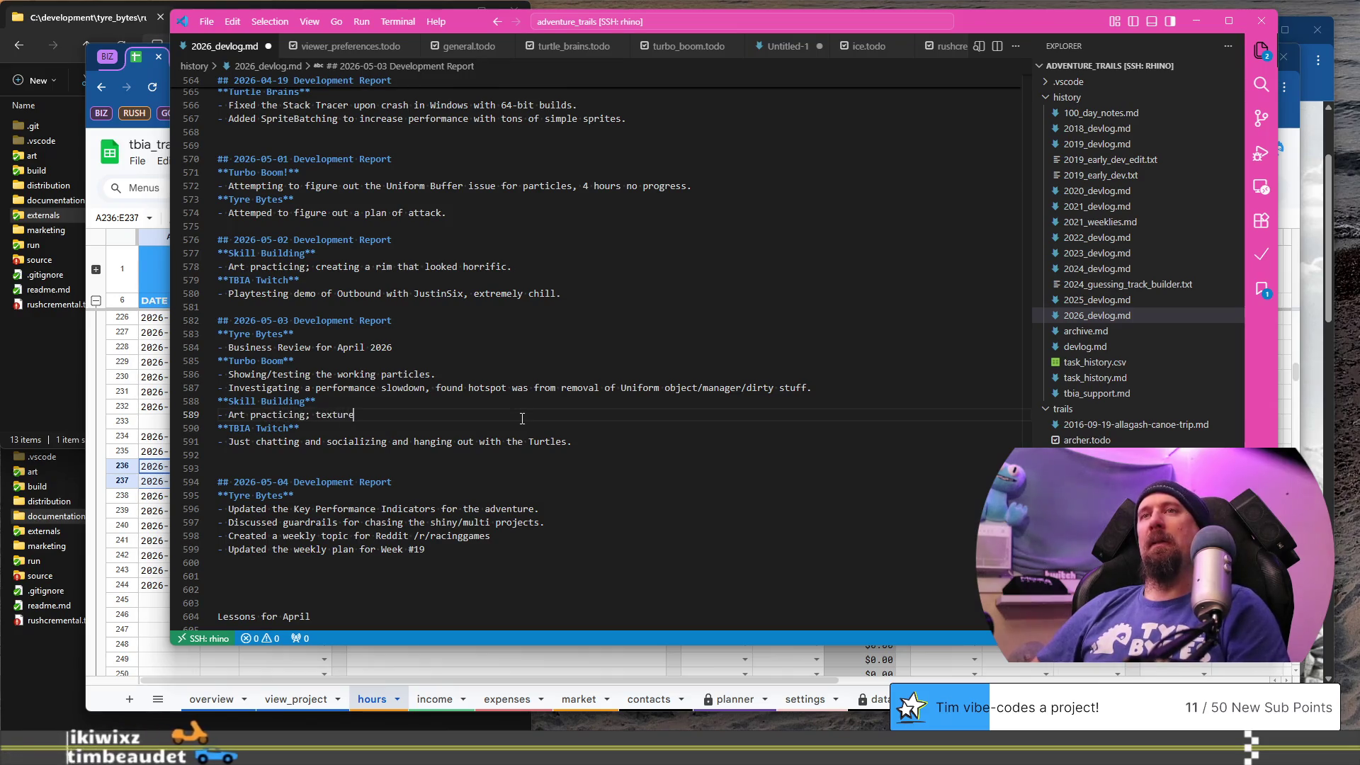
key(BackSpace)
text(ing the hut of pi)
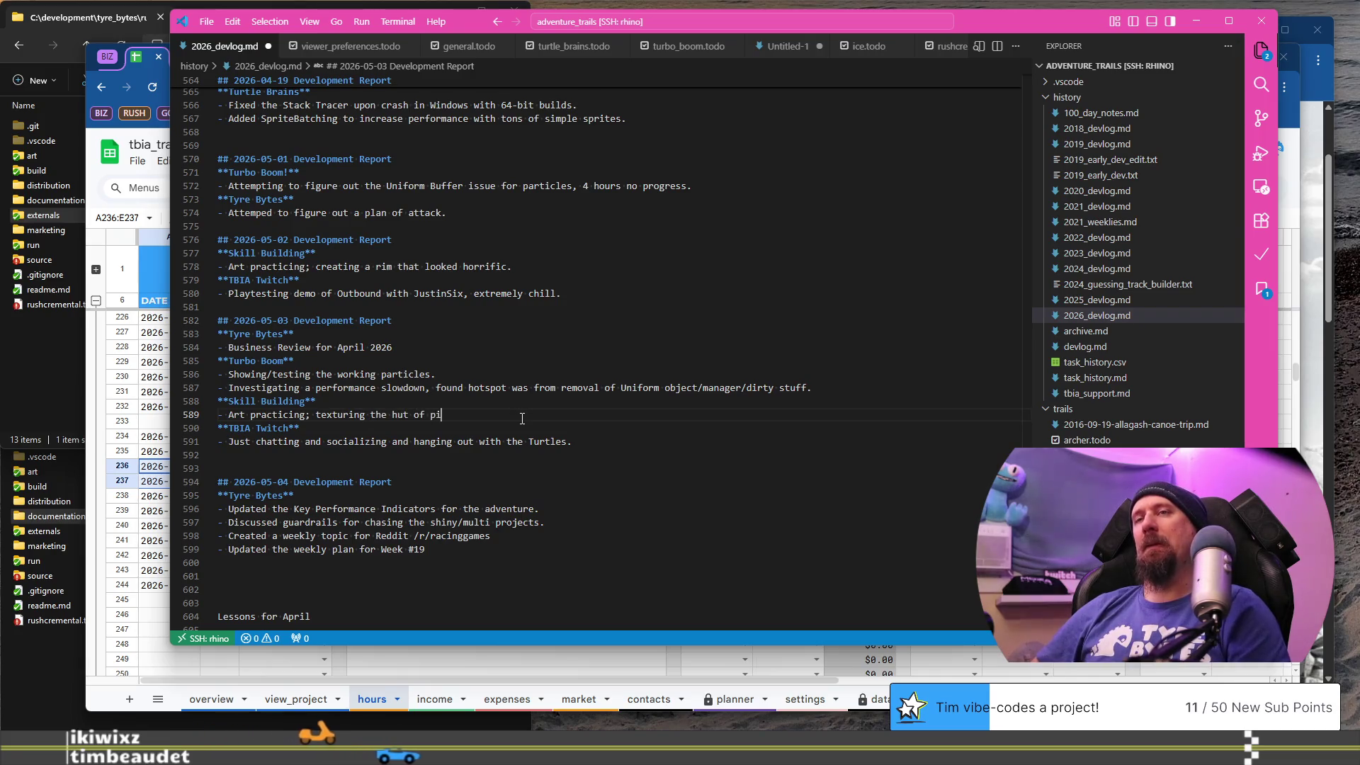
text(zza.)
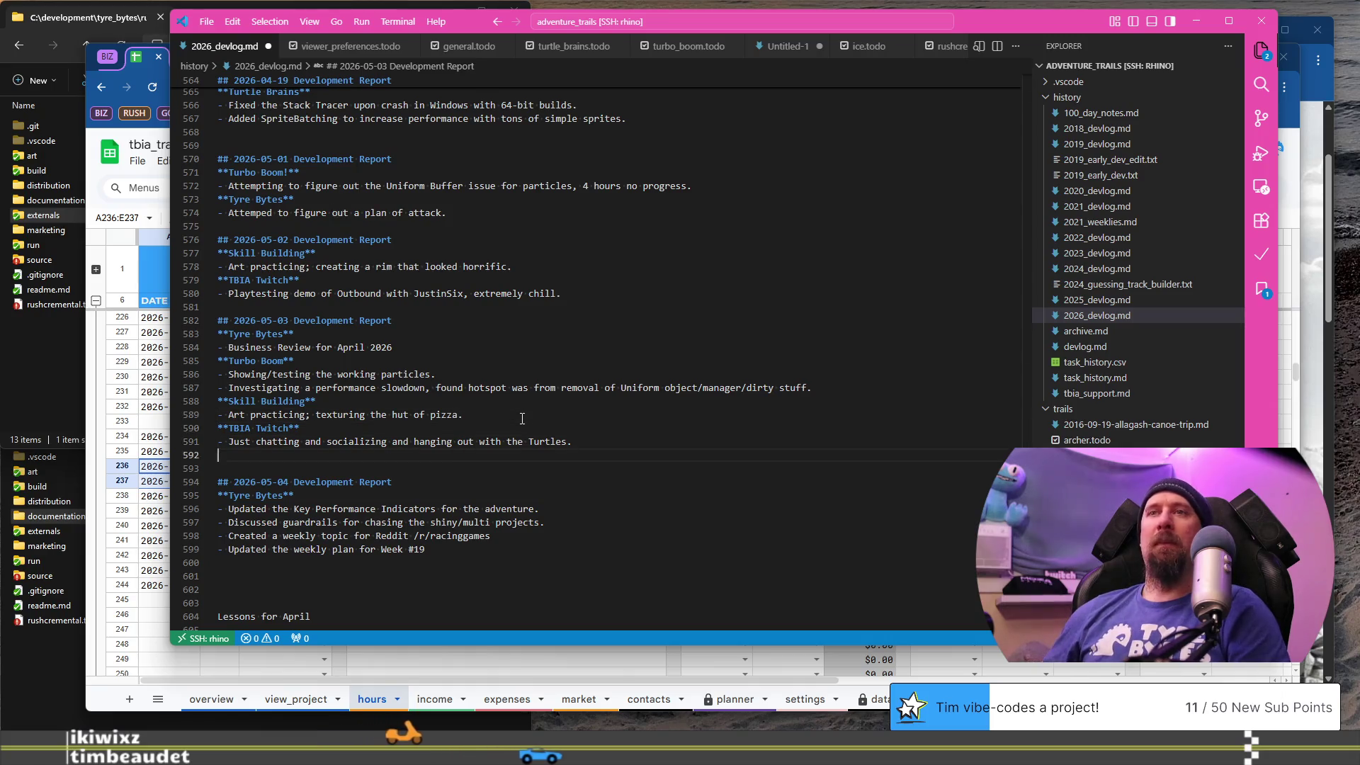
key(Down)
key(Down)
key(Down)
key(Down)
key(Return)
text(Upda)
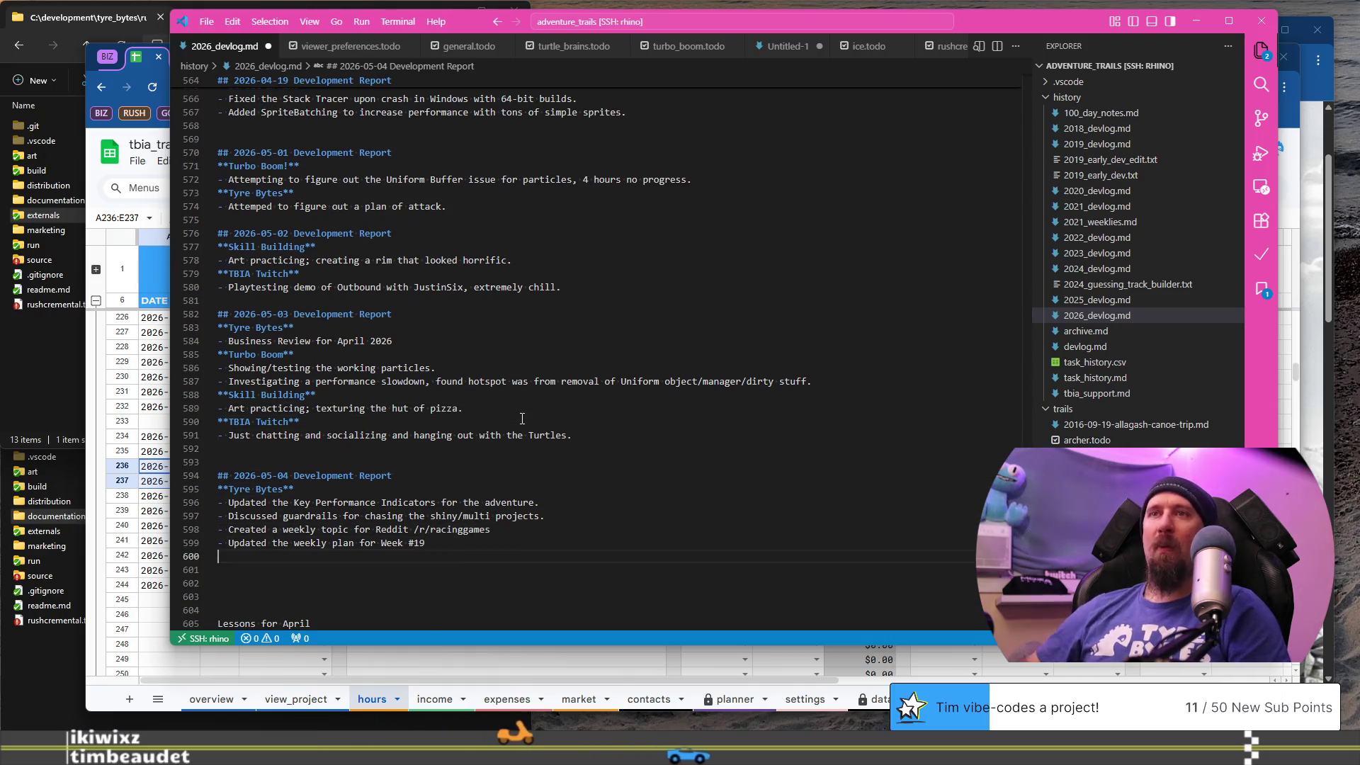
text(ted )
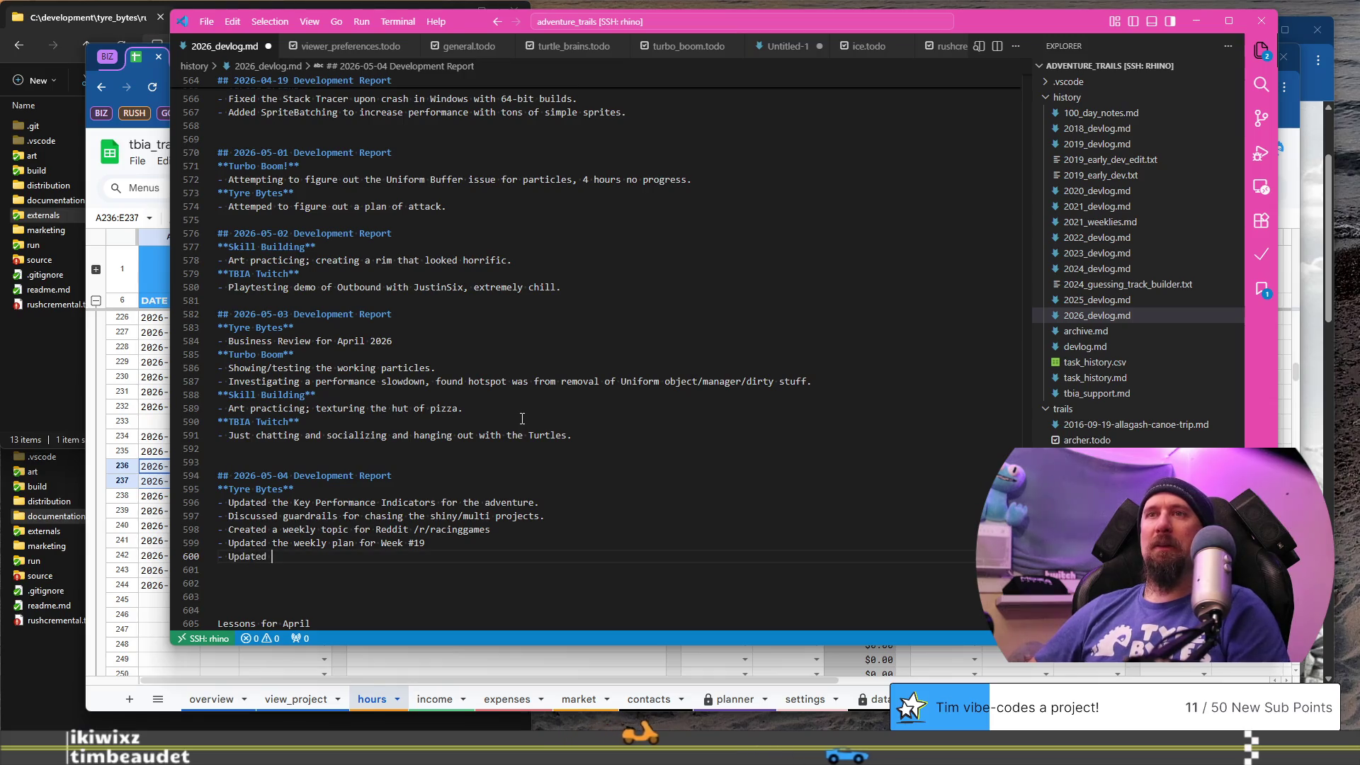
text(the development reports.)
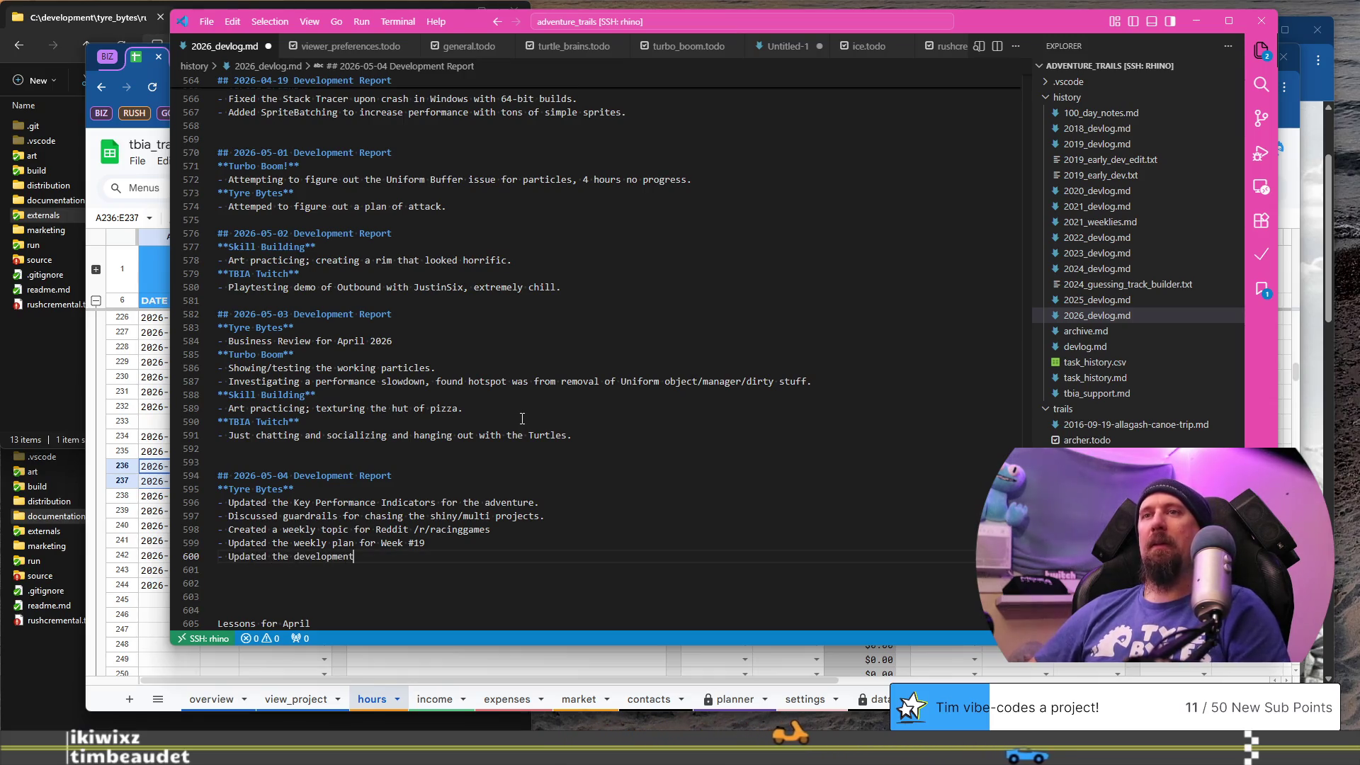
key(ctrl+s)
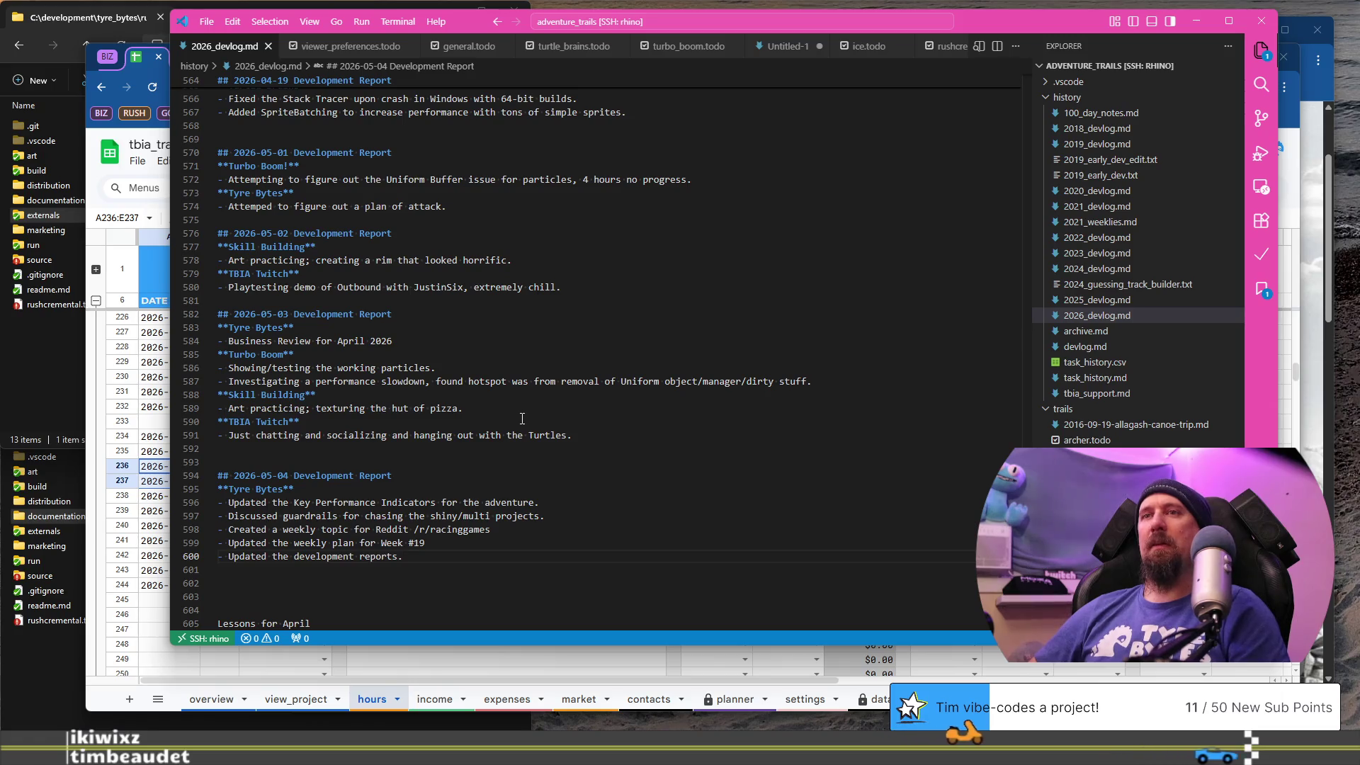
click(606, 659)
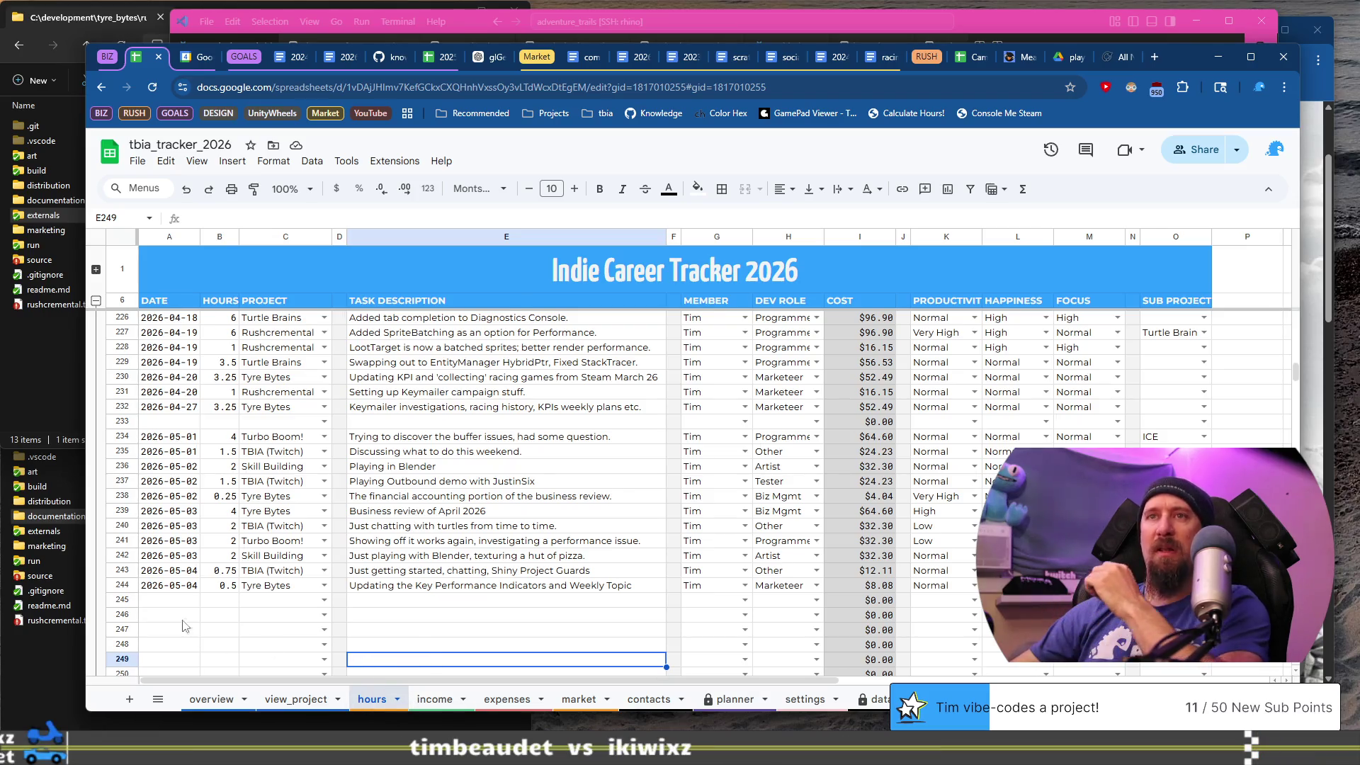
- Start tracker row 245 with the May date, 0.5 hours and project Tyre Bytes
click(172, 592)
click(170, 604)
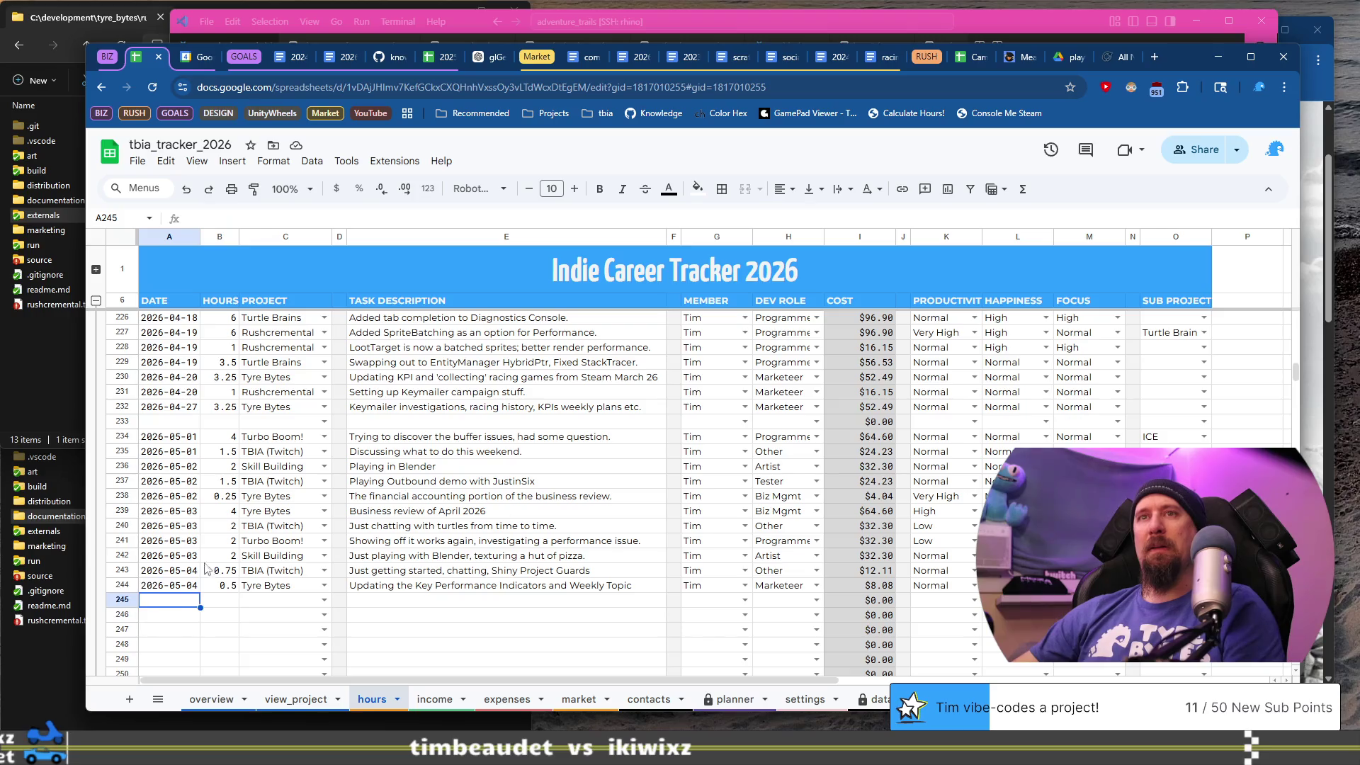
text(2026-05-04)
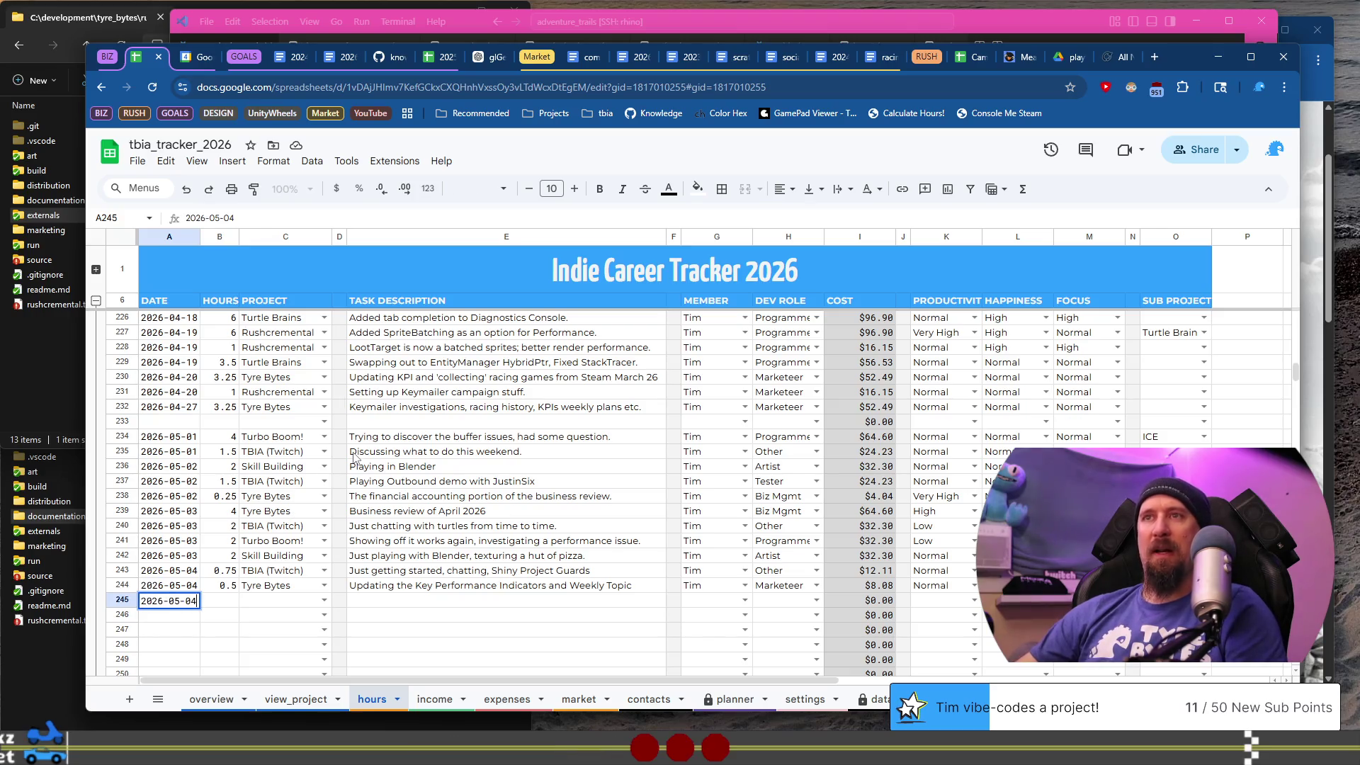
key(Tab)
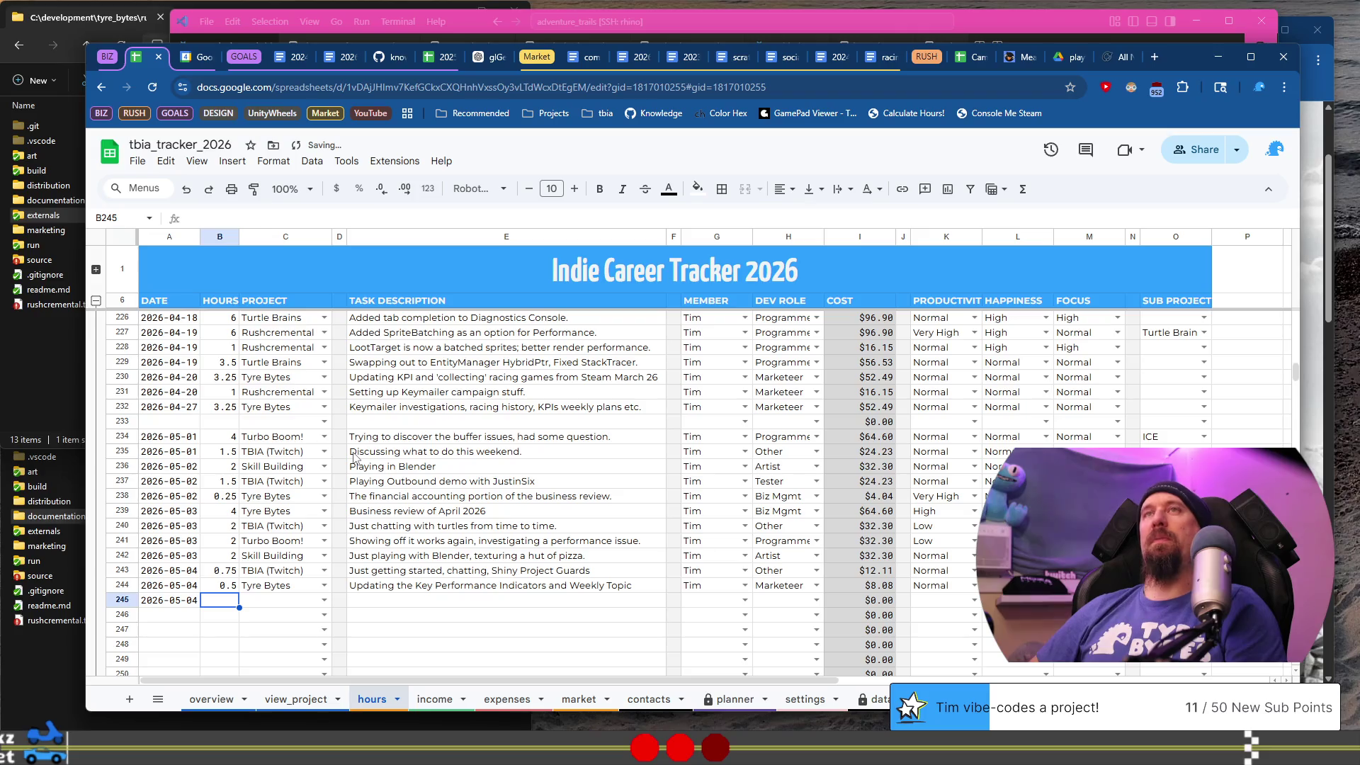
text(0.5)
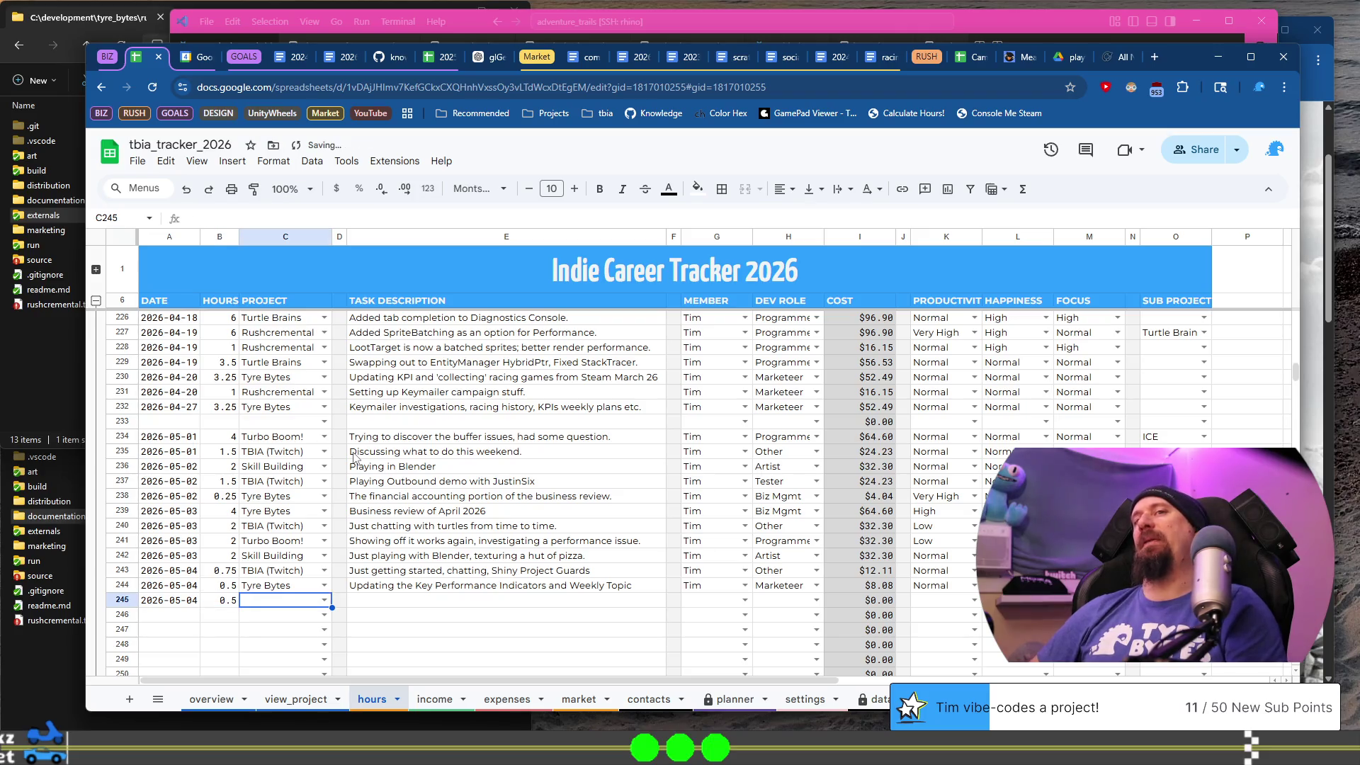
key(shift+Up)
key(shift+Up)
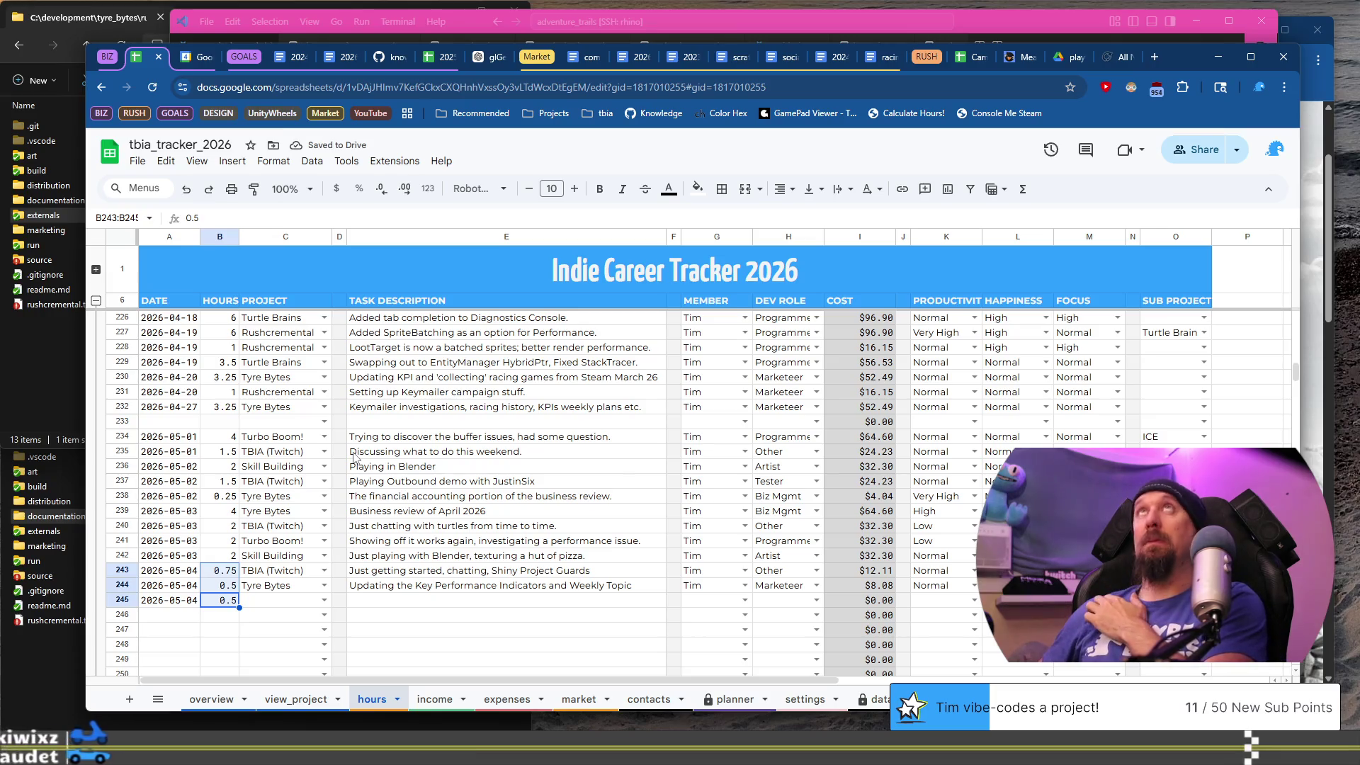
key(Right)
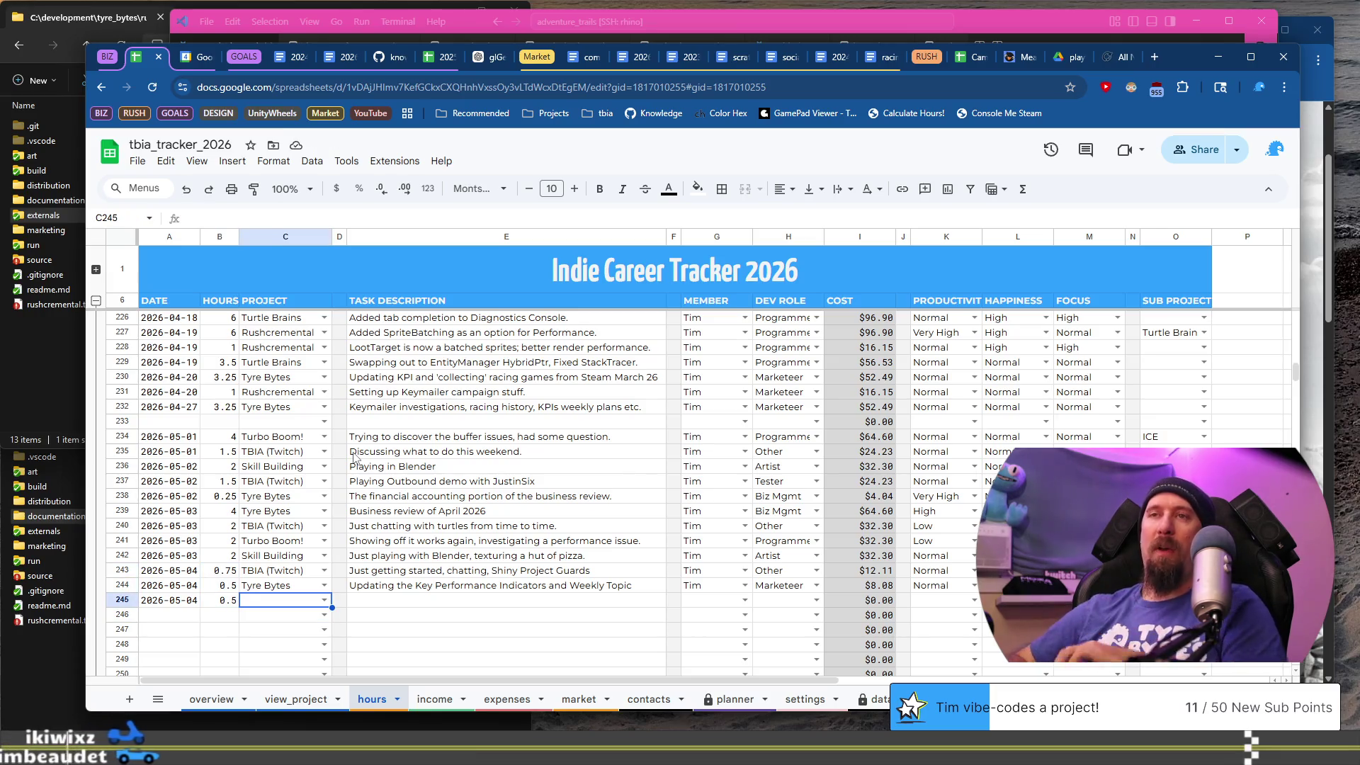
key(Return)
text(ty)
key(Return)
key(Right)
key(Right)
- Complete row 245: task 'Updating the weekly plan and development reports', member, Biz Mgmt, Normal productivity
text(Updating the weekly plan and )
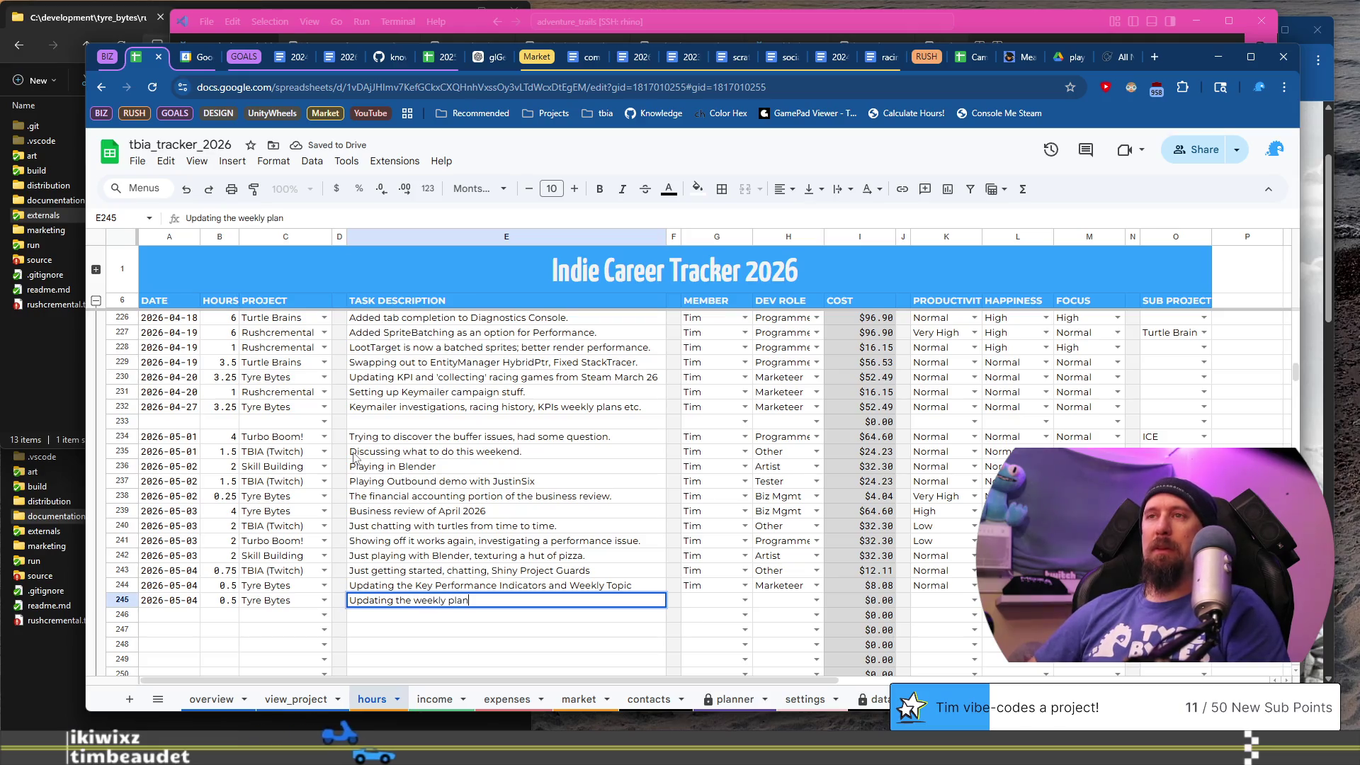
text(dev)
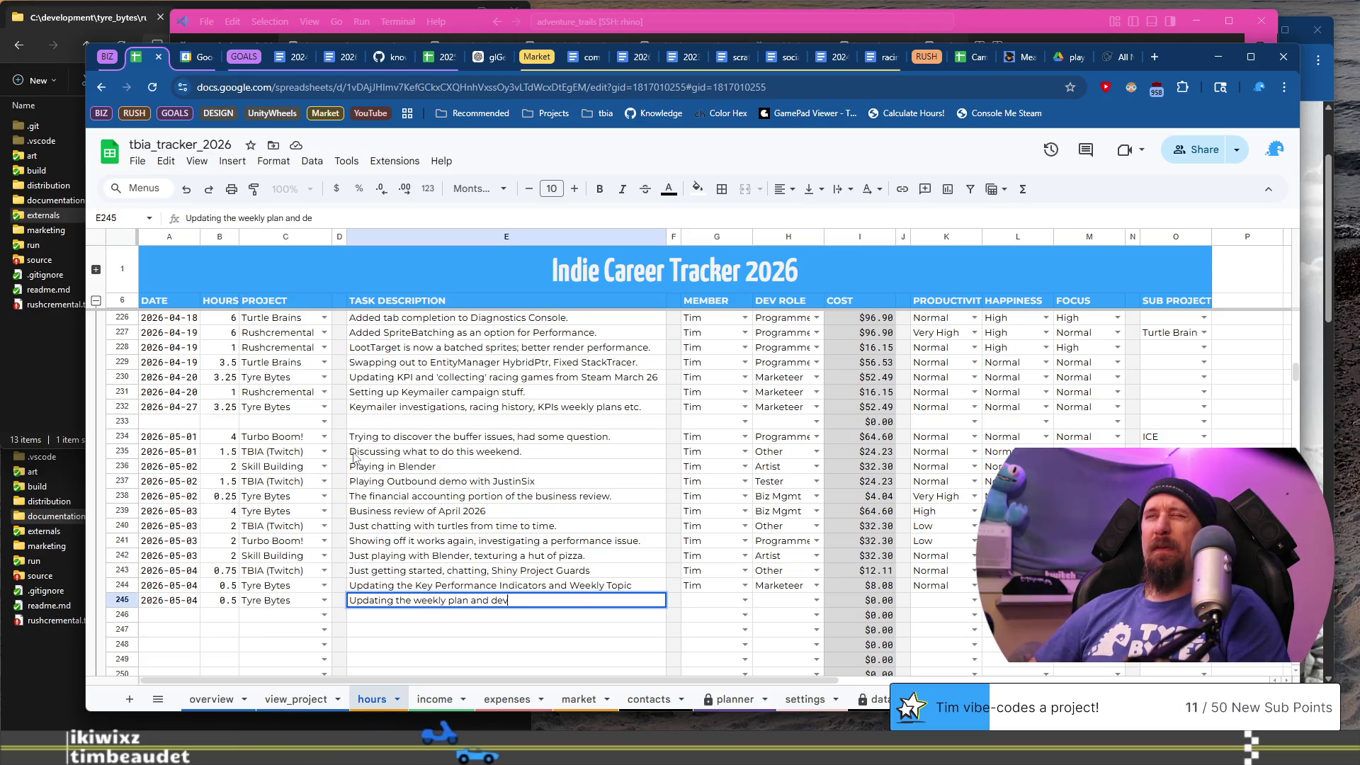
text(elopment repo)
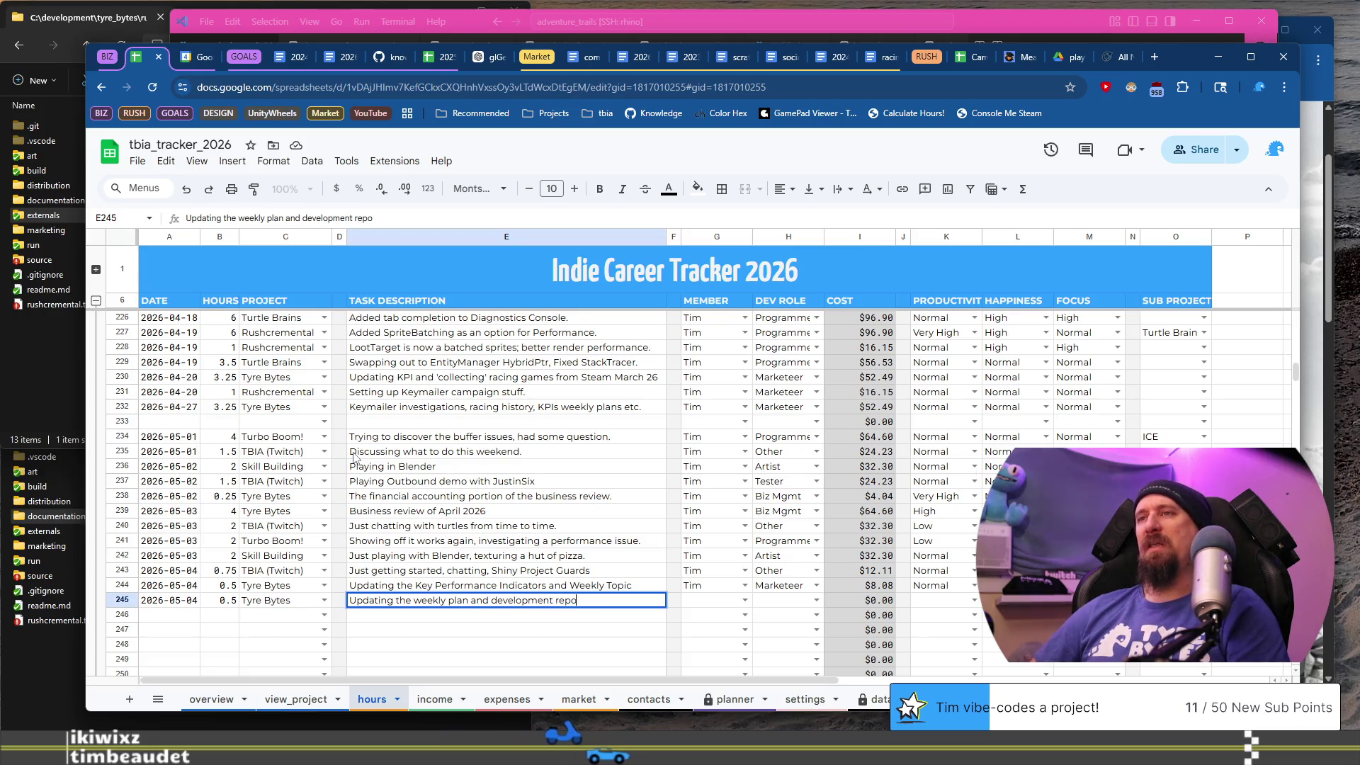
key(Tab)
key(Tab)
text(Tim)
key(Tab)
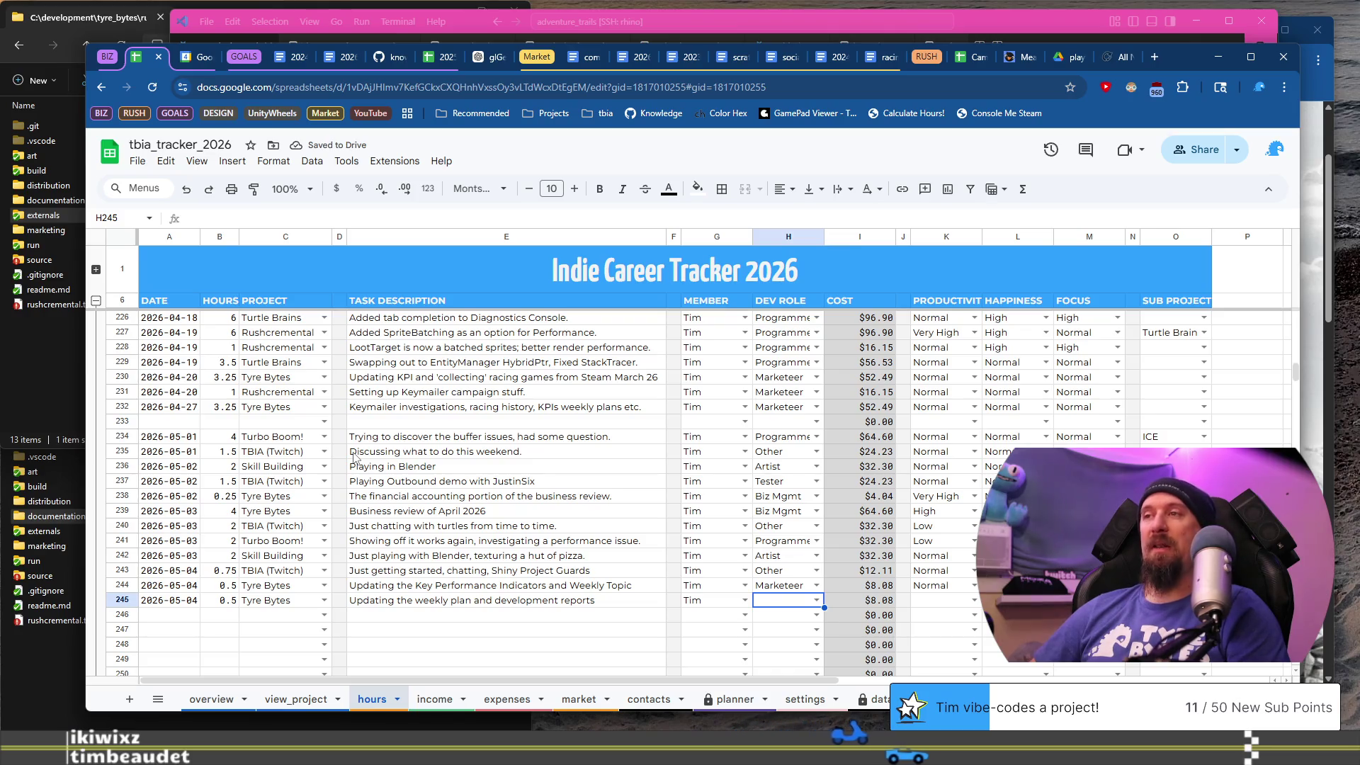
key(Return)
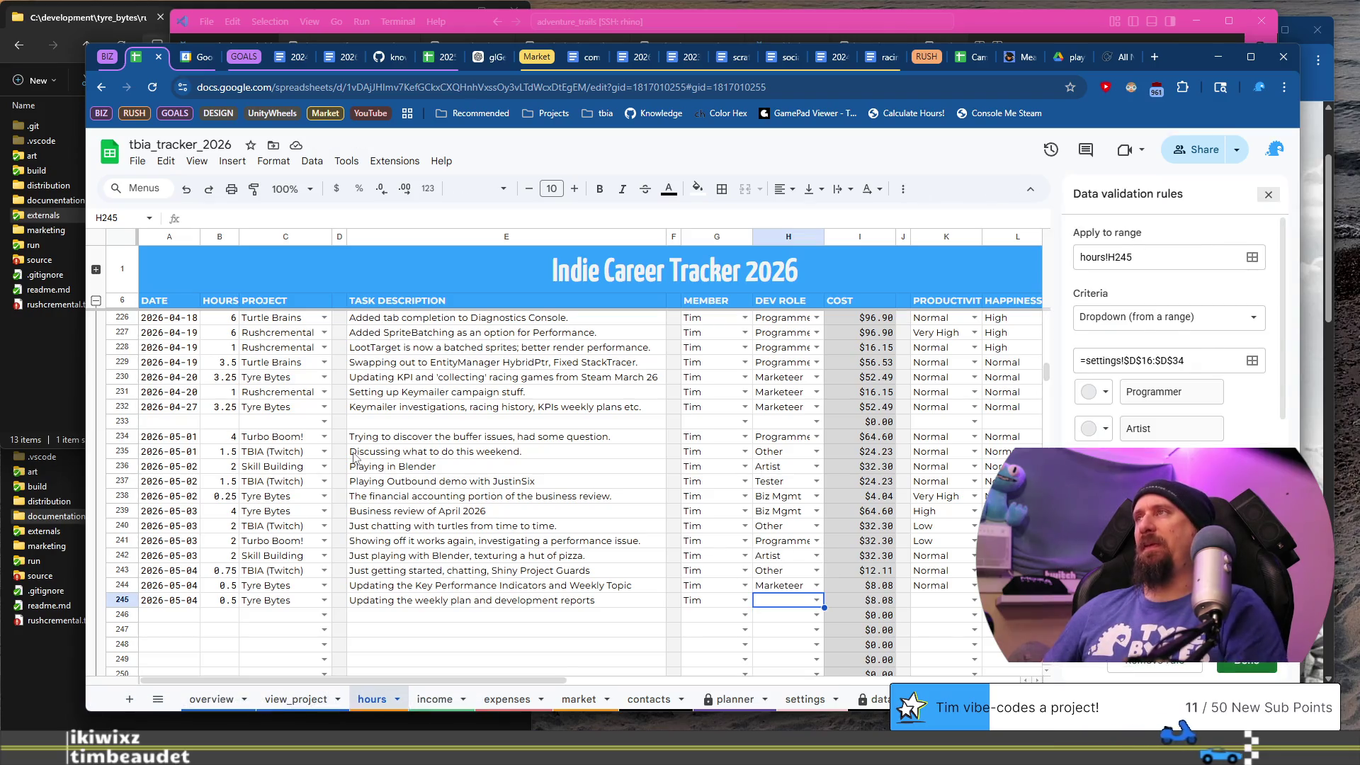
key(Escape)
text(Bi)
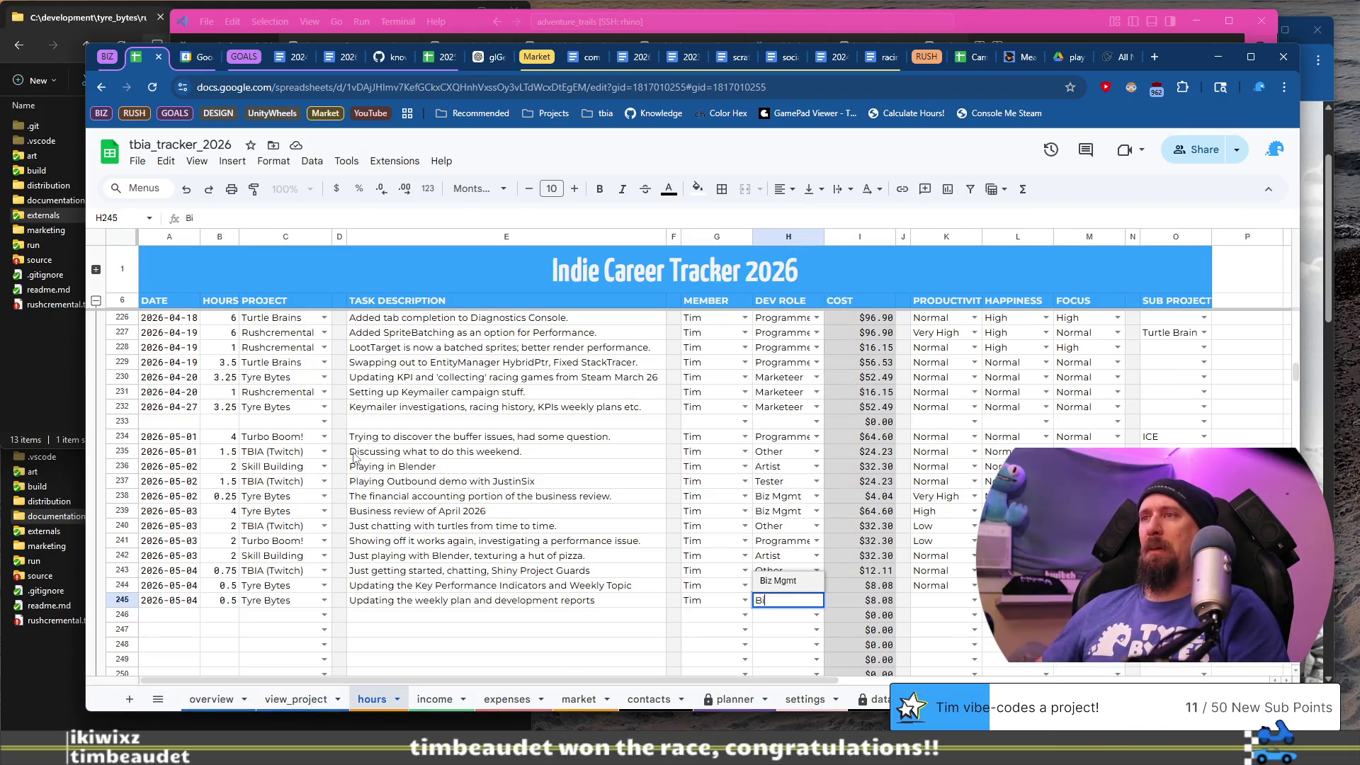
key(Tab)
key(Tab)
key(Tab)
text(N)
key(Return)
key(Home)
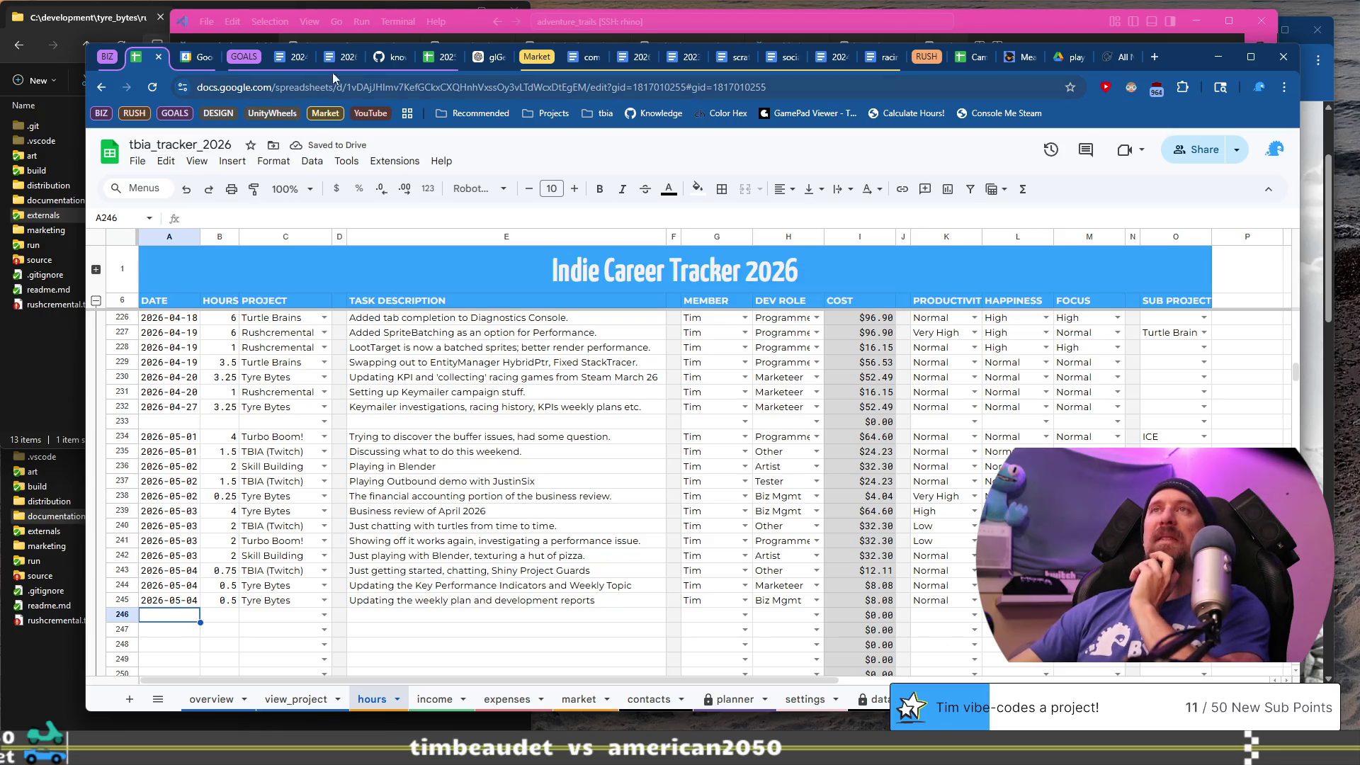
click(389, 57)
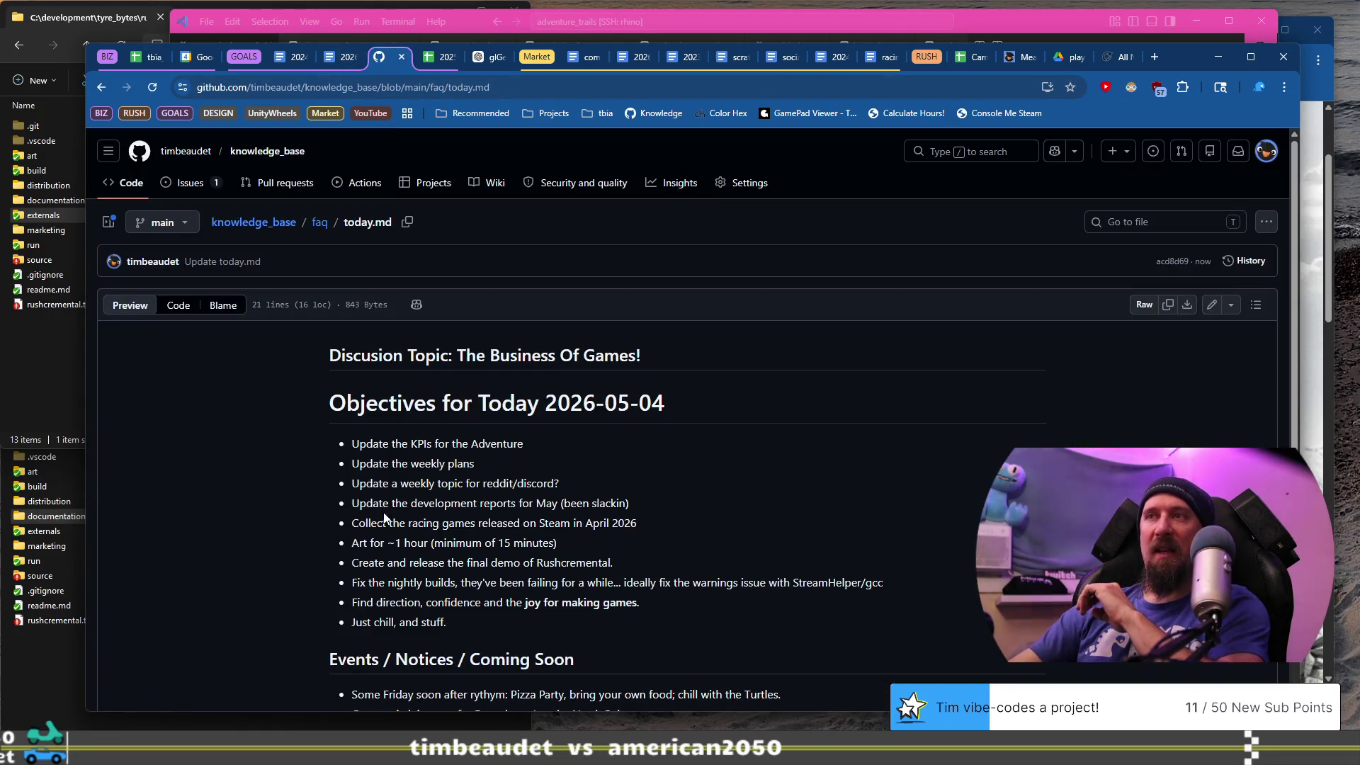
- Highlight the 'Collect the racing games released on Steam in April 2026' objective in today.md
drag(454, 537, 673, 526)
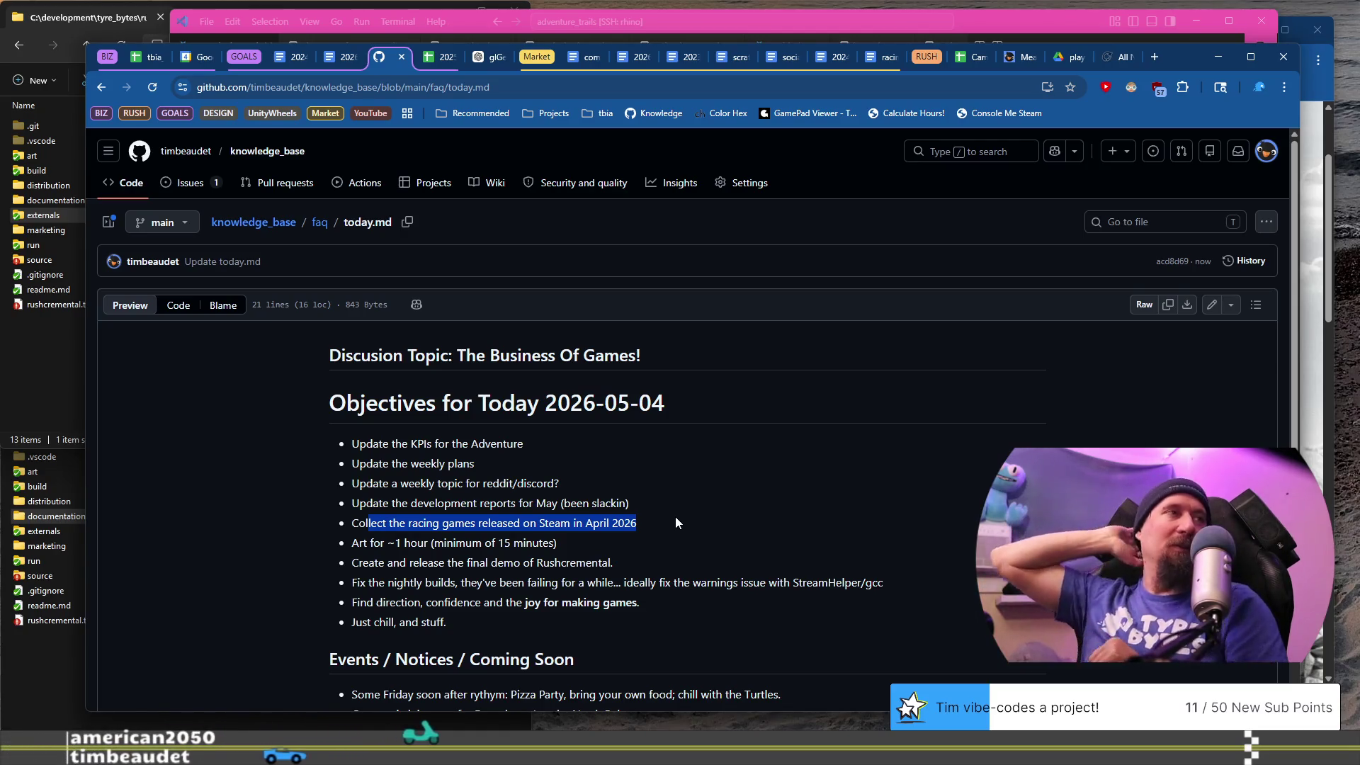
mouse_move(1194, 55)
mouse_down()
mouse_move(666, 133)
mouse_move(1282, 85)
mouse_move(1198, 53)
mouse_move(1222, 21)
mouse_move(1234, 32)
mouse_move(1223, 23)
mouse_up()
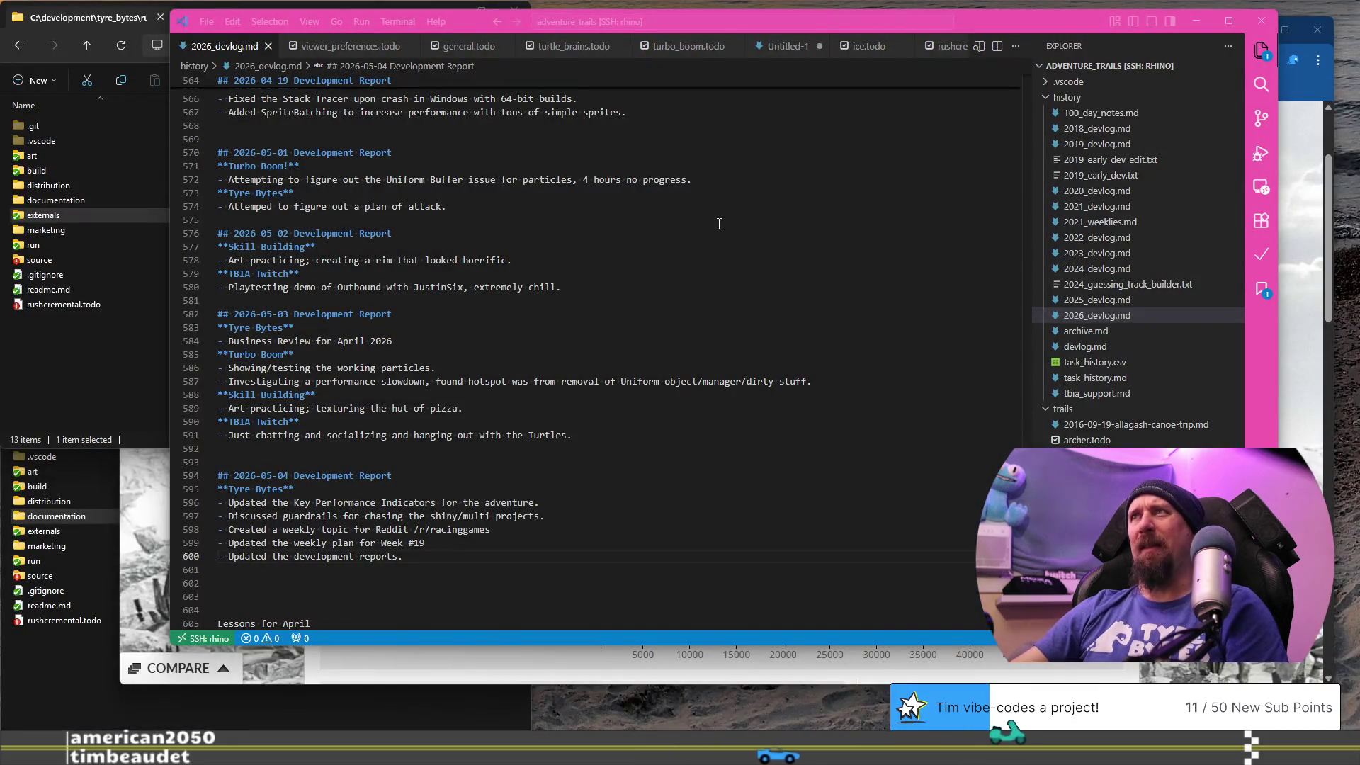
- Run a git status check in VS Code's integrated terminal from the devlog editor
click(718, 247)
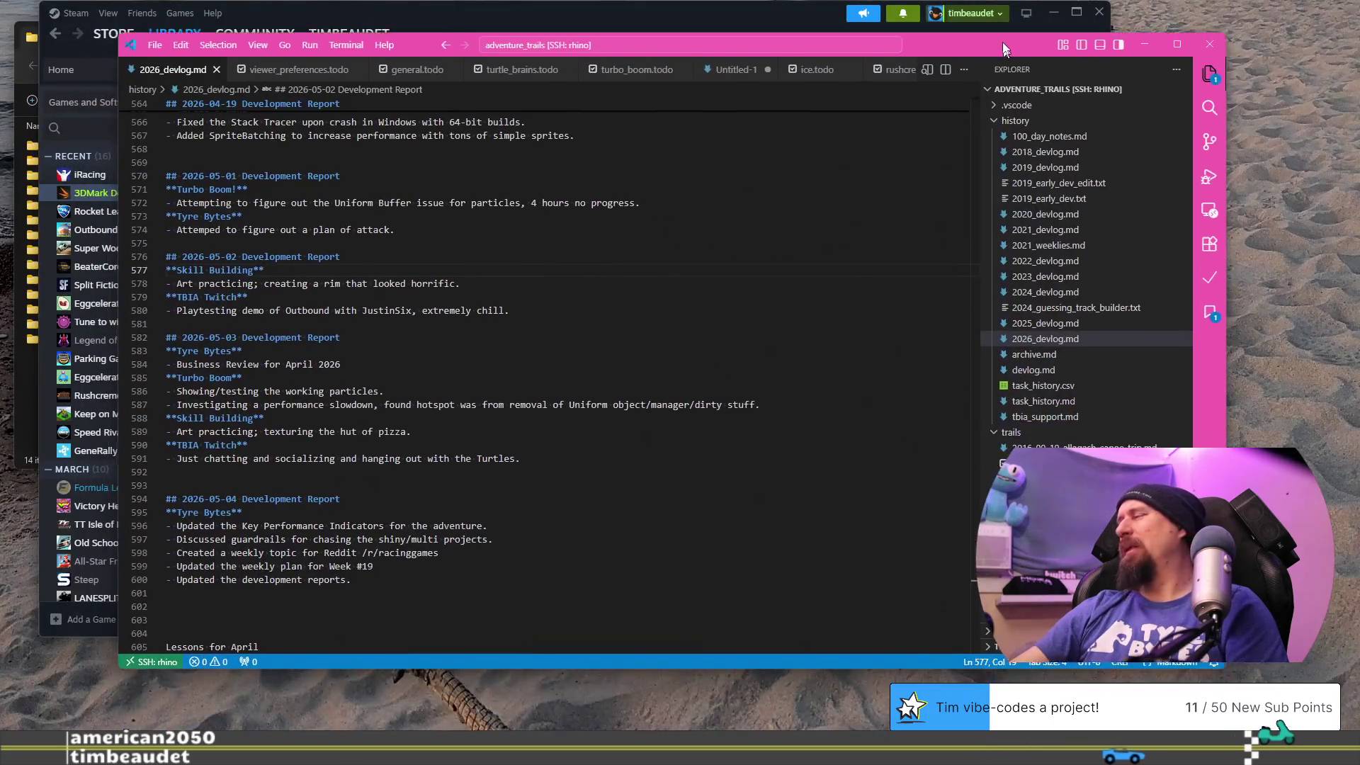
drag(1003, 49, 1012, 22)
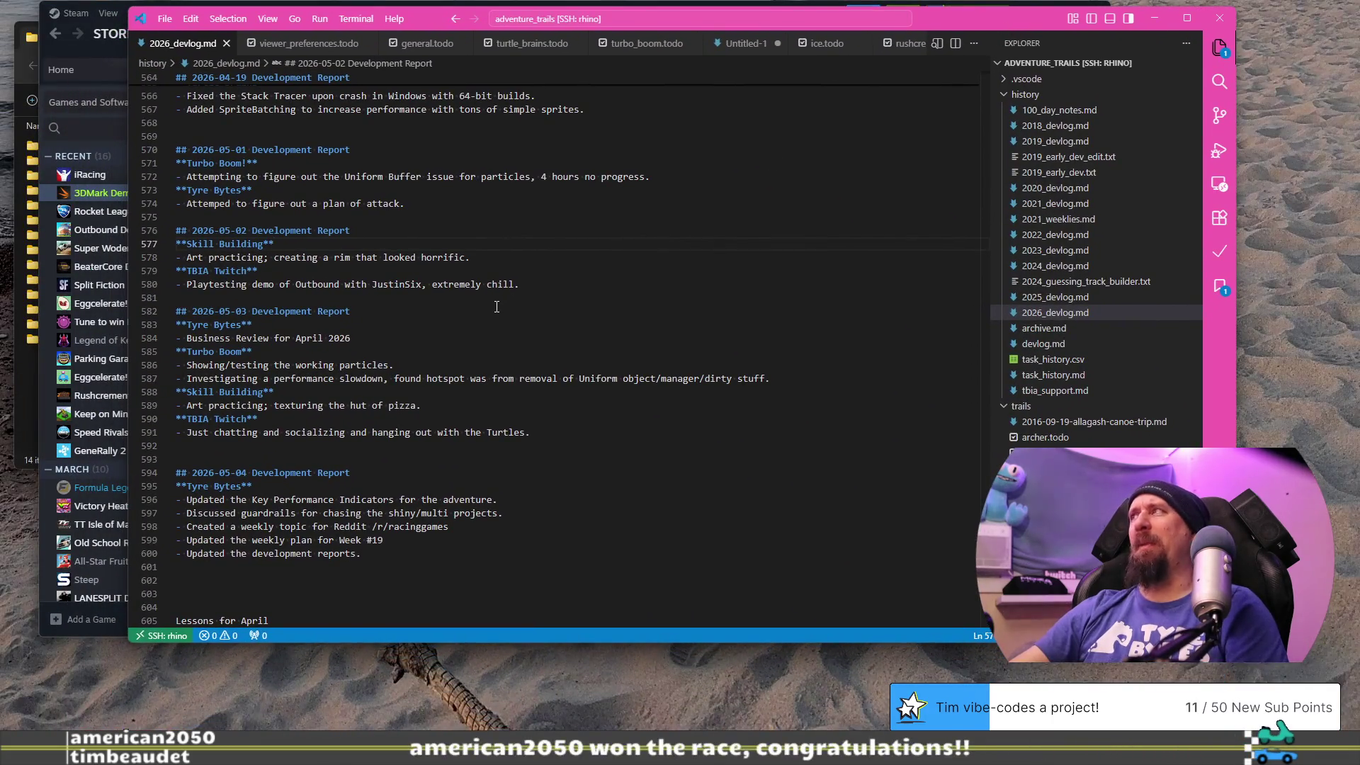
key(ctrl+grave)
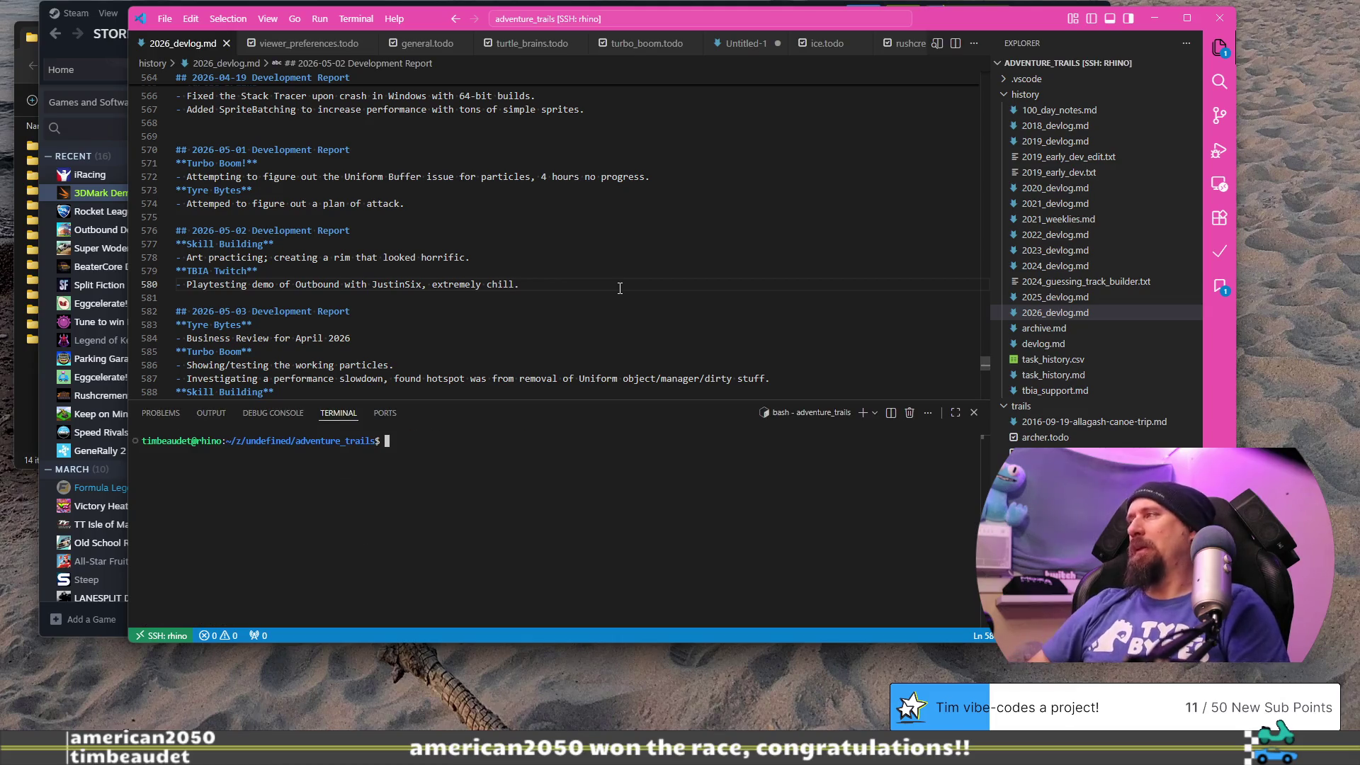
text(git s)
key(Return)
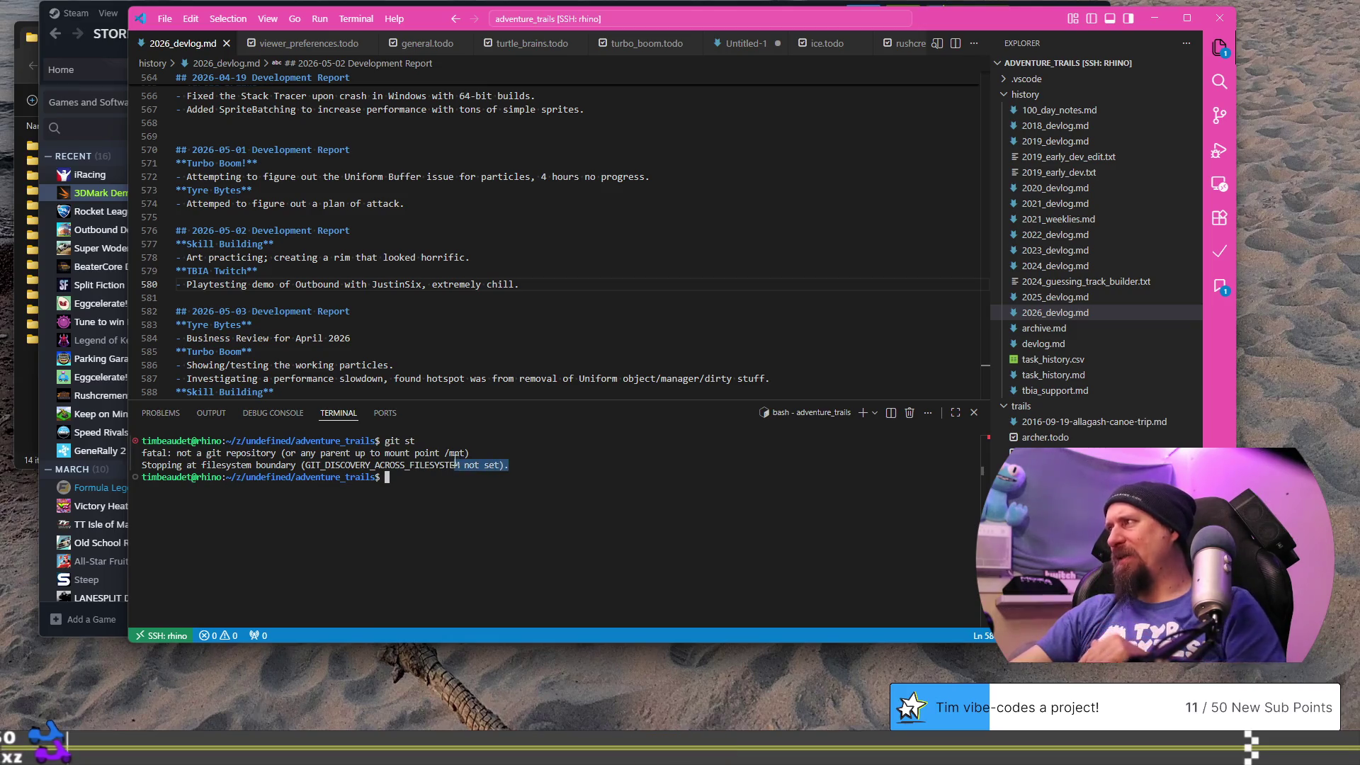
- Copy the 'not a git repository' error message from the terminal output
mouse_move(367, 461)
mouse_down()
mouse_move(210, 457)
mouse_move(429, 454)
mouse_move(482, 468)
mouse_up()
key(ctrl+c)
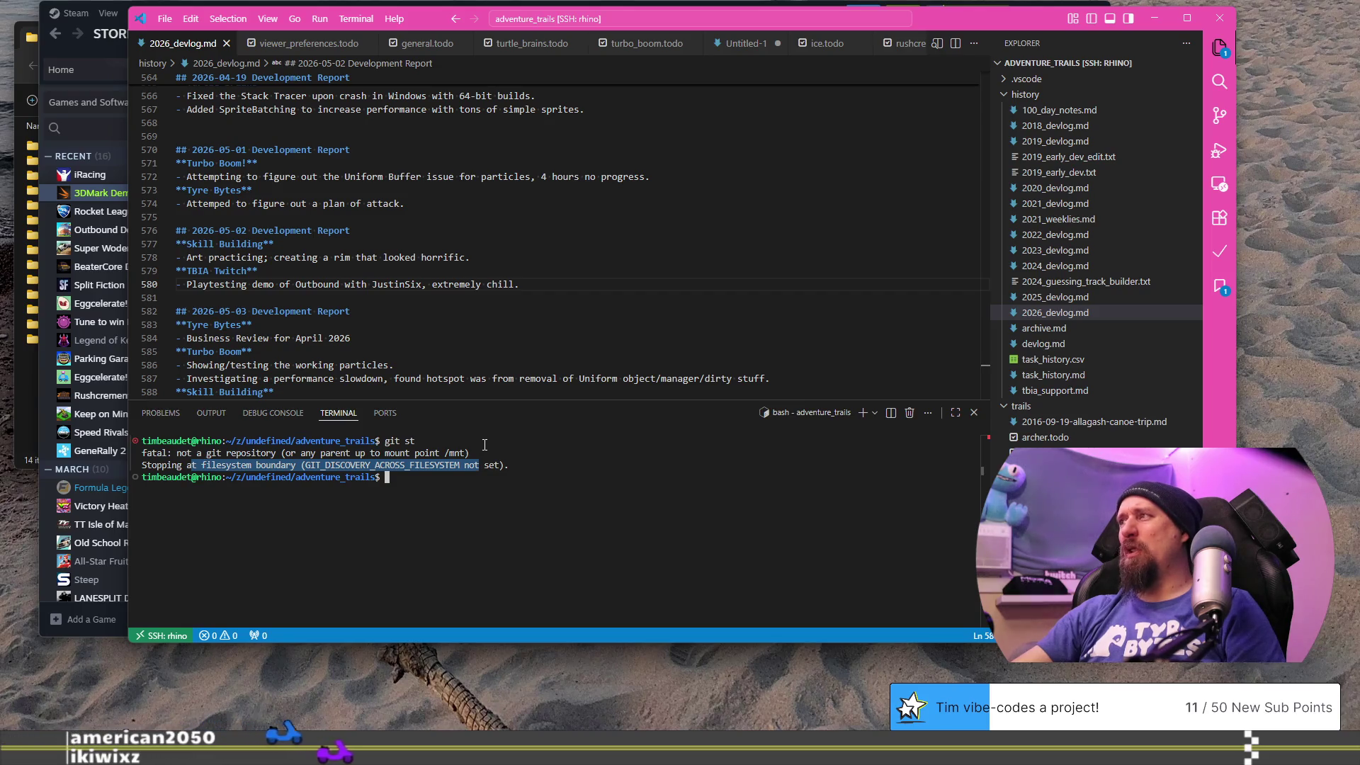
mouse_move(484, 453)
mouse_down()
mouse_move(145, 458)
mouse_move(417, 471)
mouse_up()
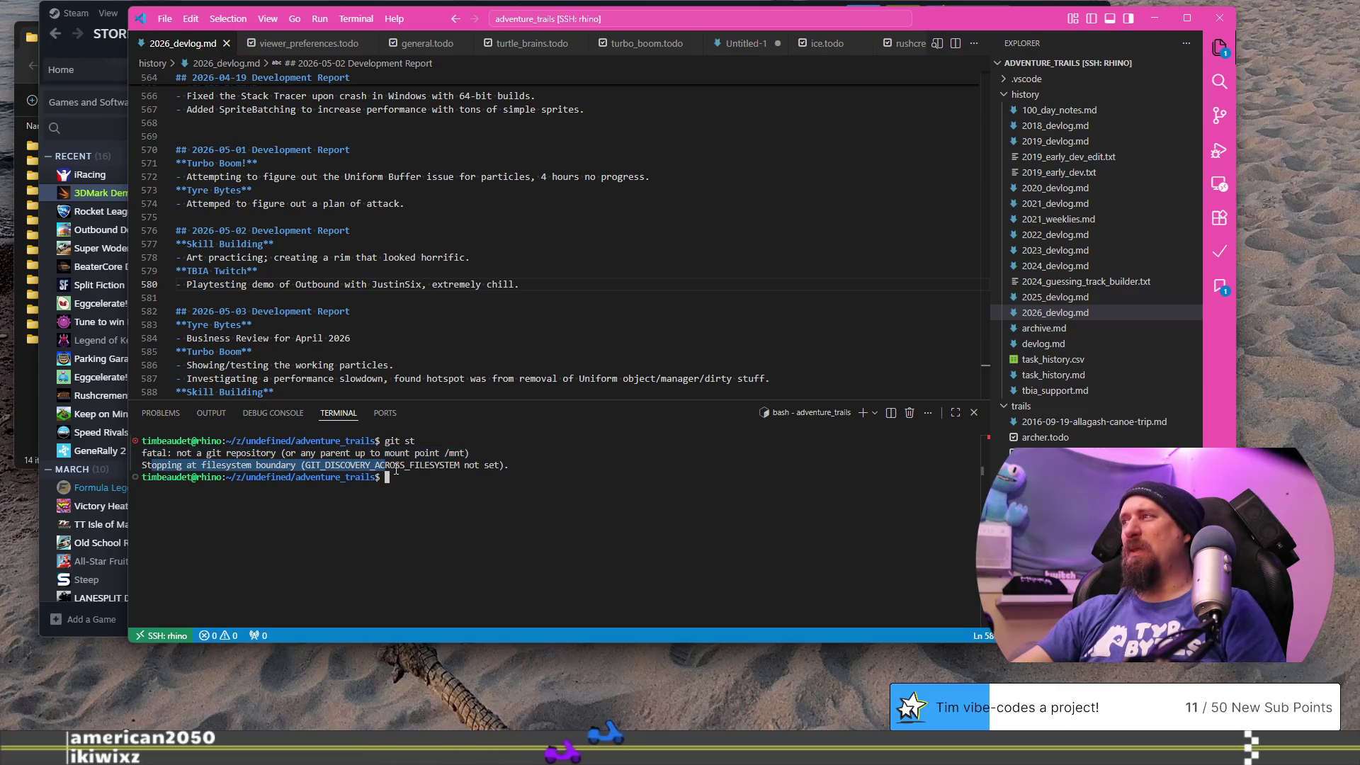
click(546, 477)
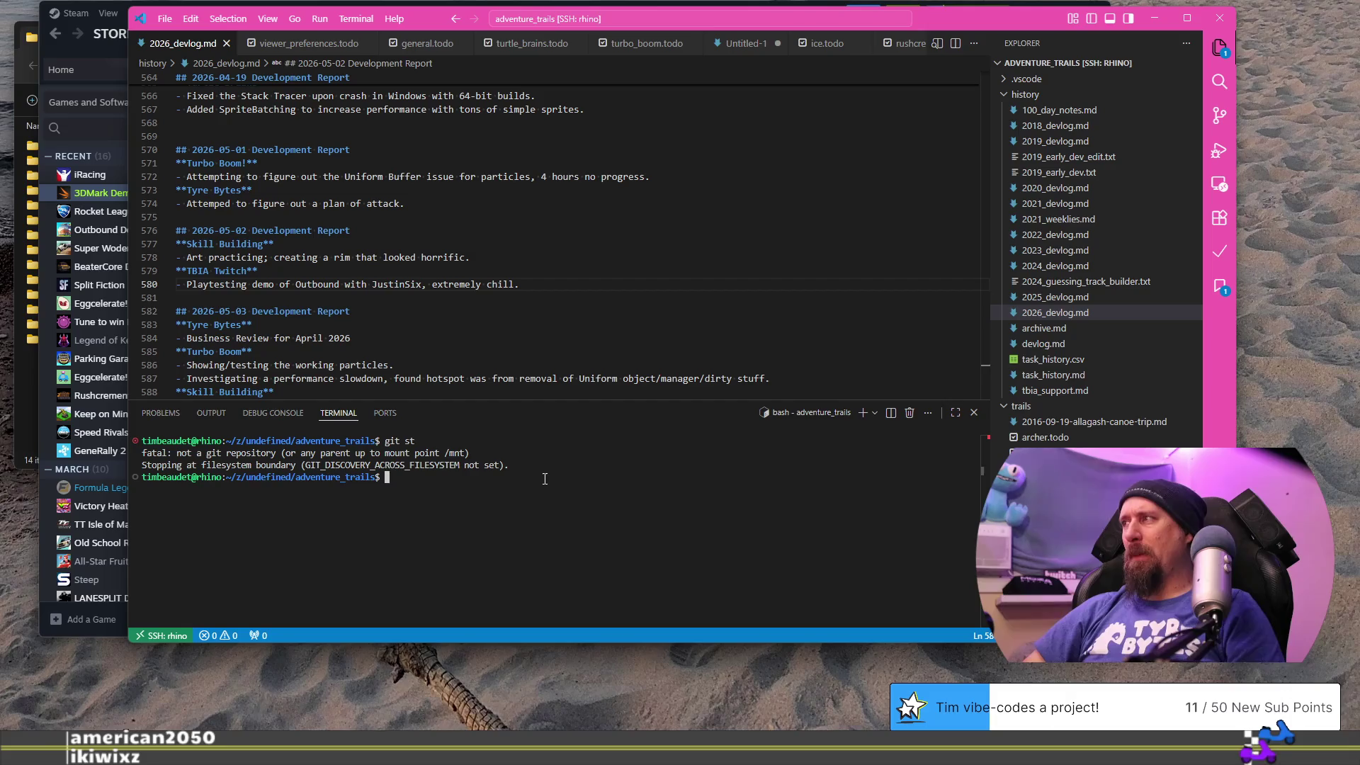
- Open a second bash terminal and cd into ~/development/undefined/marketing_data_collector/run
text(cd)
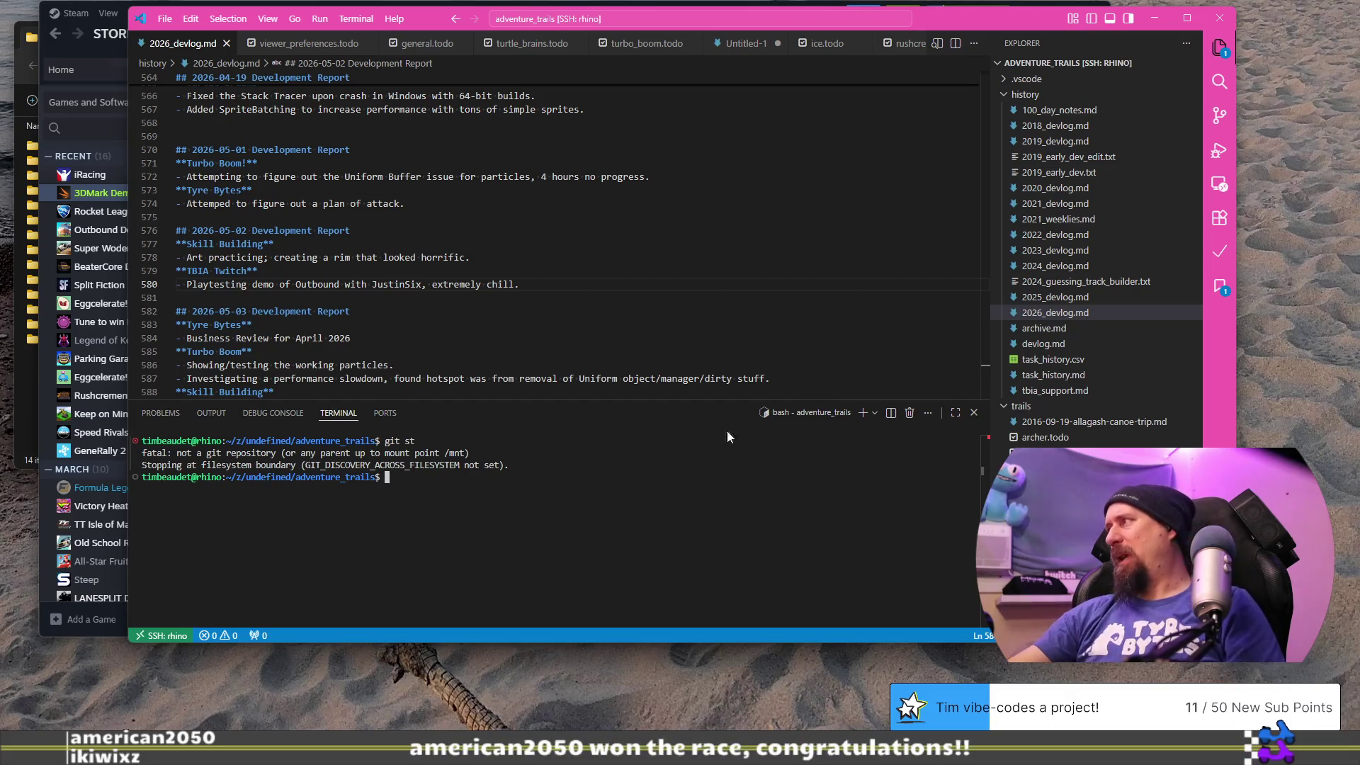
click(862, 415)
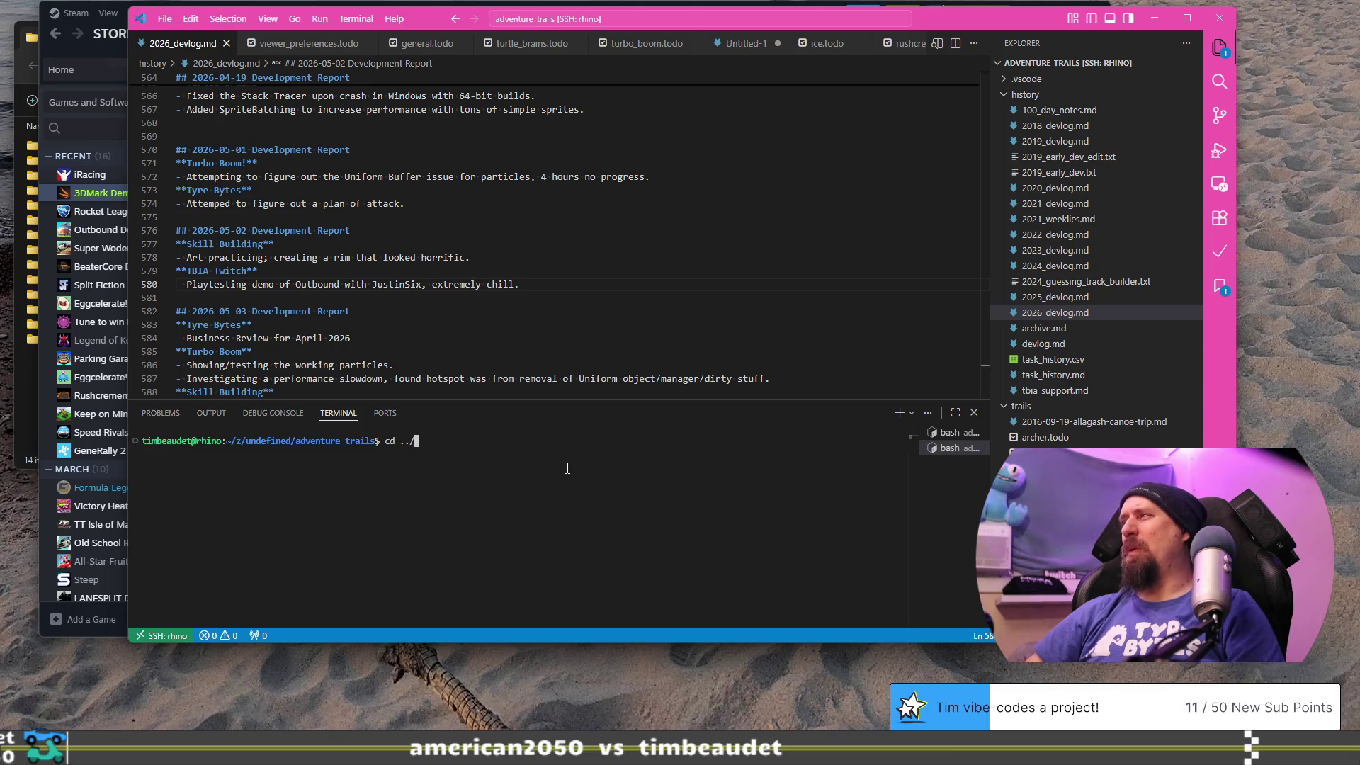
key(BackSpace)
key(BackSpace)
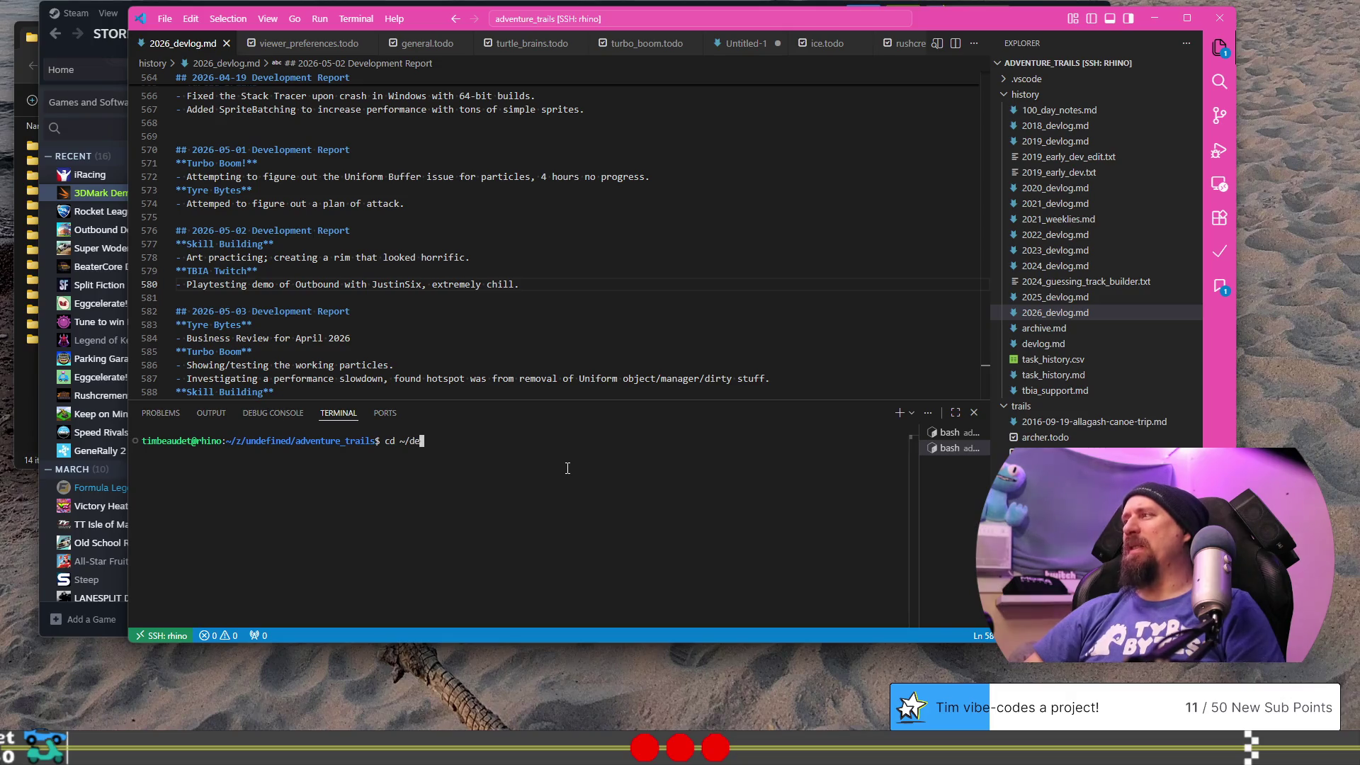
key(Tab)
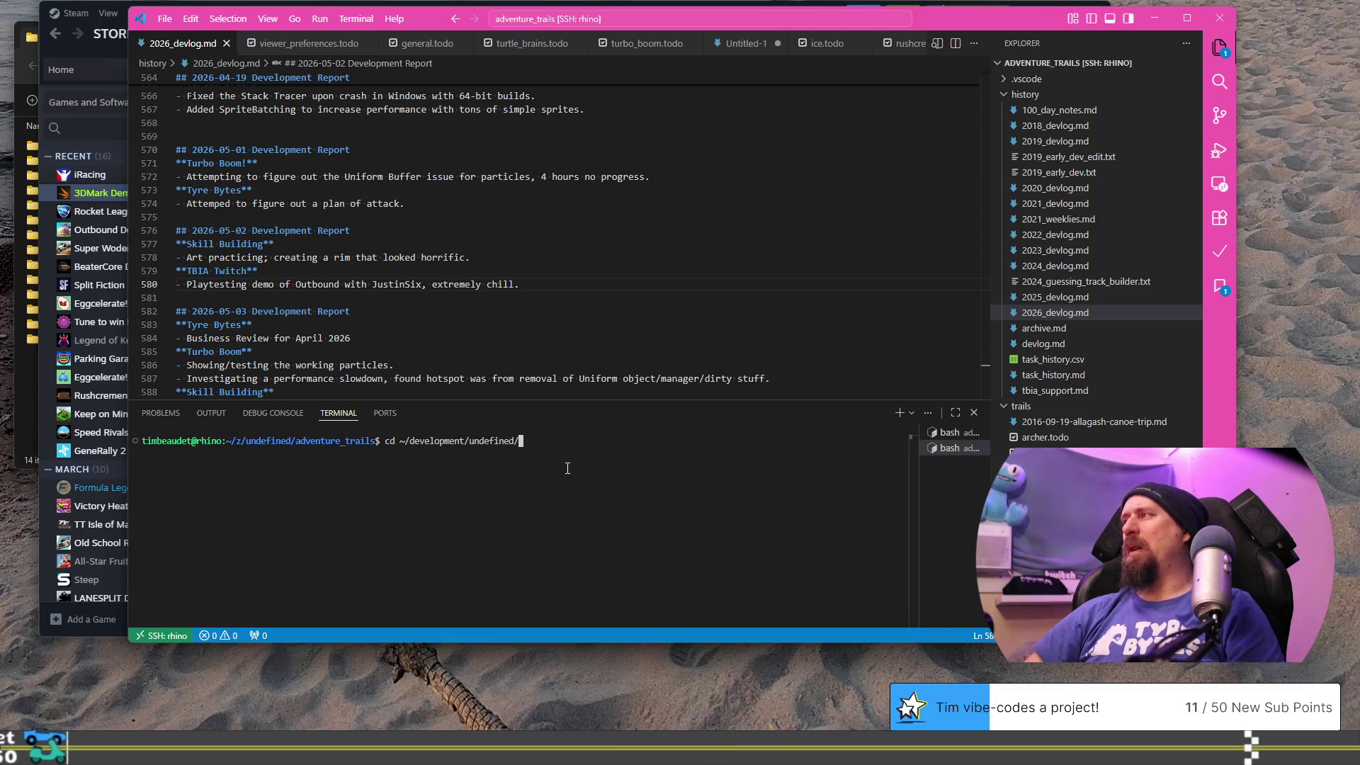
text(m)
key(Tab)
text(r)
key(Tab)
key(Return)
- List the run folder's files, then start a new browser tab
text(ls)
key(Return)
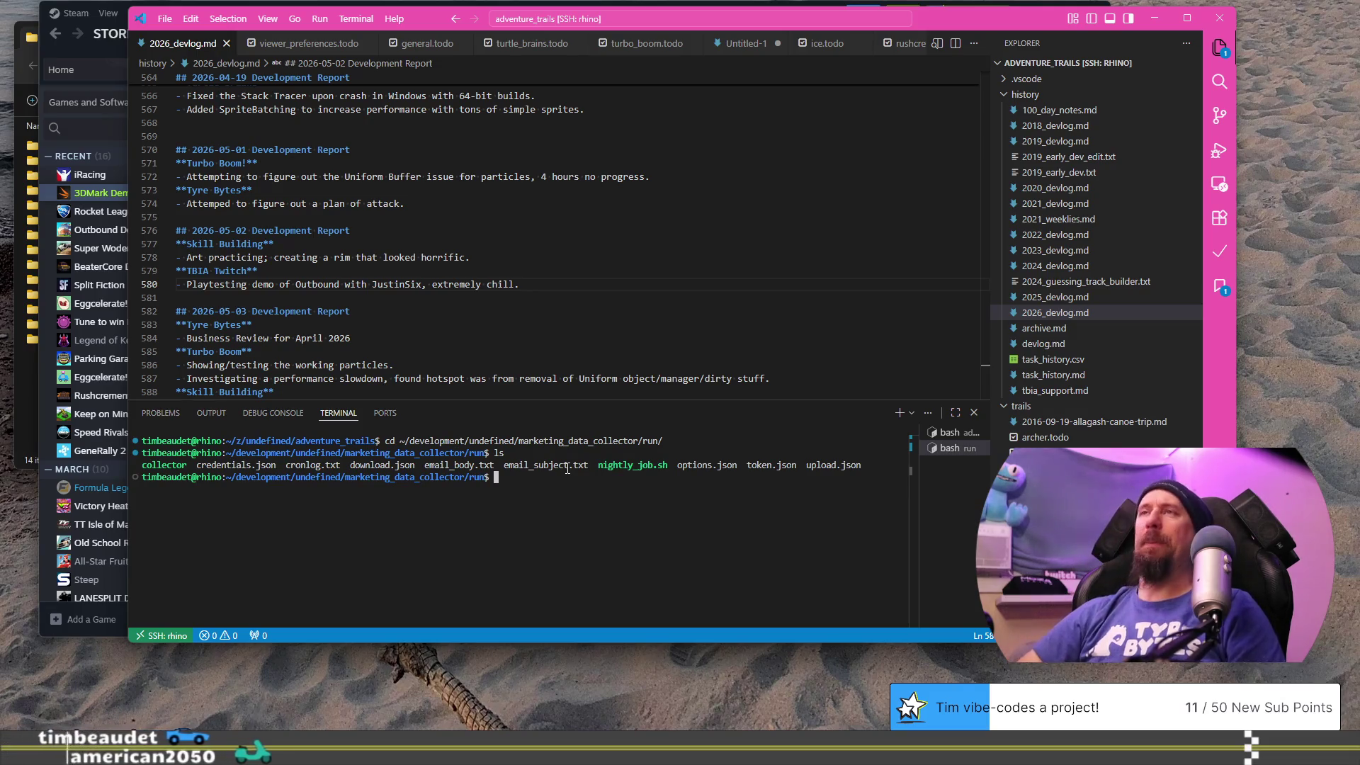
key(ctrl+super+Right)
click(1190, 28)
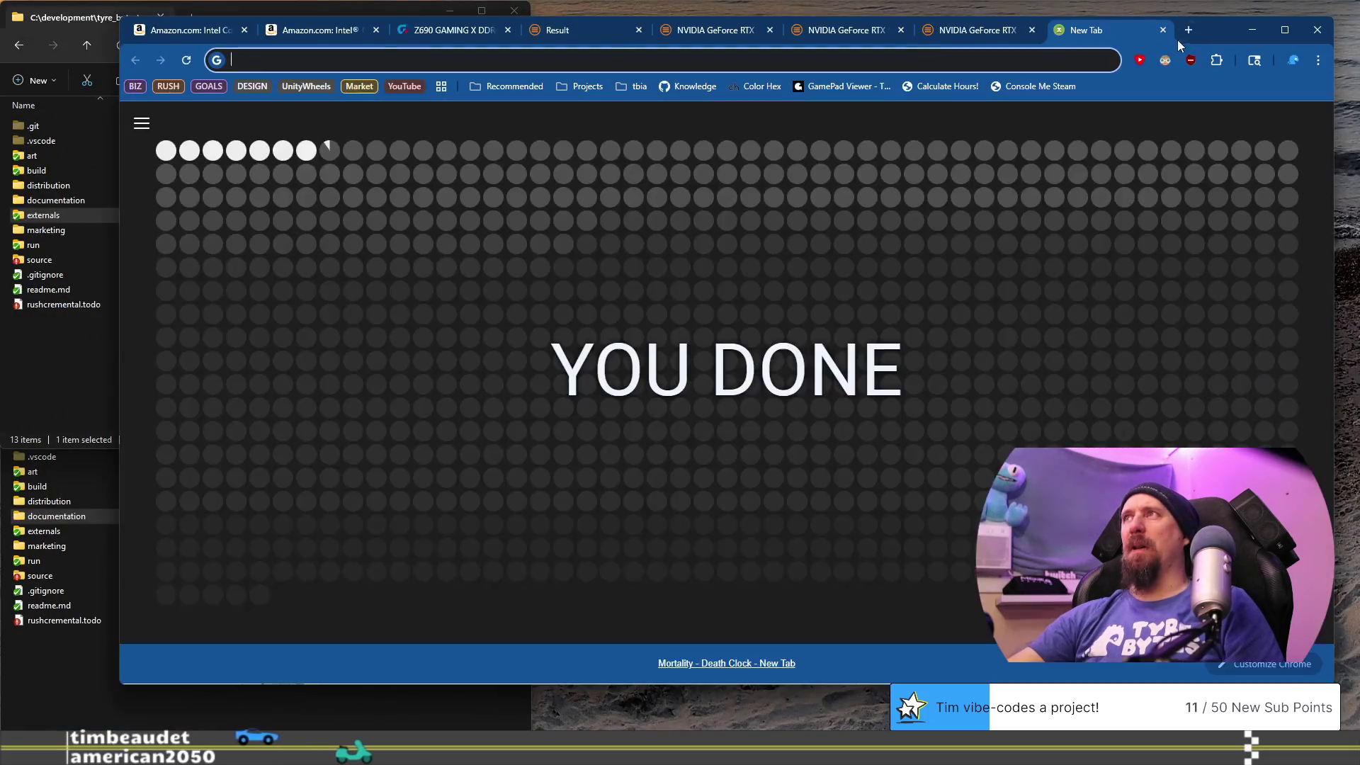
- Open the 2024_racing_games_on_steam sheet in its own enlarged browser window
mouse_move(1085, 32)
mouse_down()
mouse_move(1120, 116)
mouse_move(1152, 116)
mouse_move(1084, 74)
mouse_move(1102, 37)
mouse_move(1081, 44)
mouse_up()
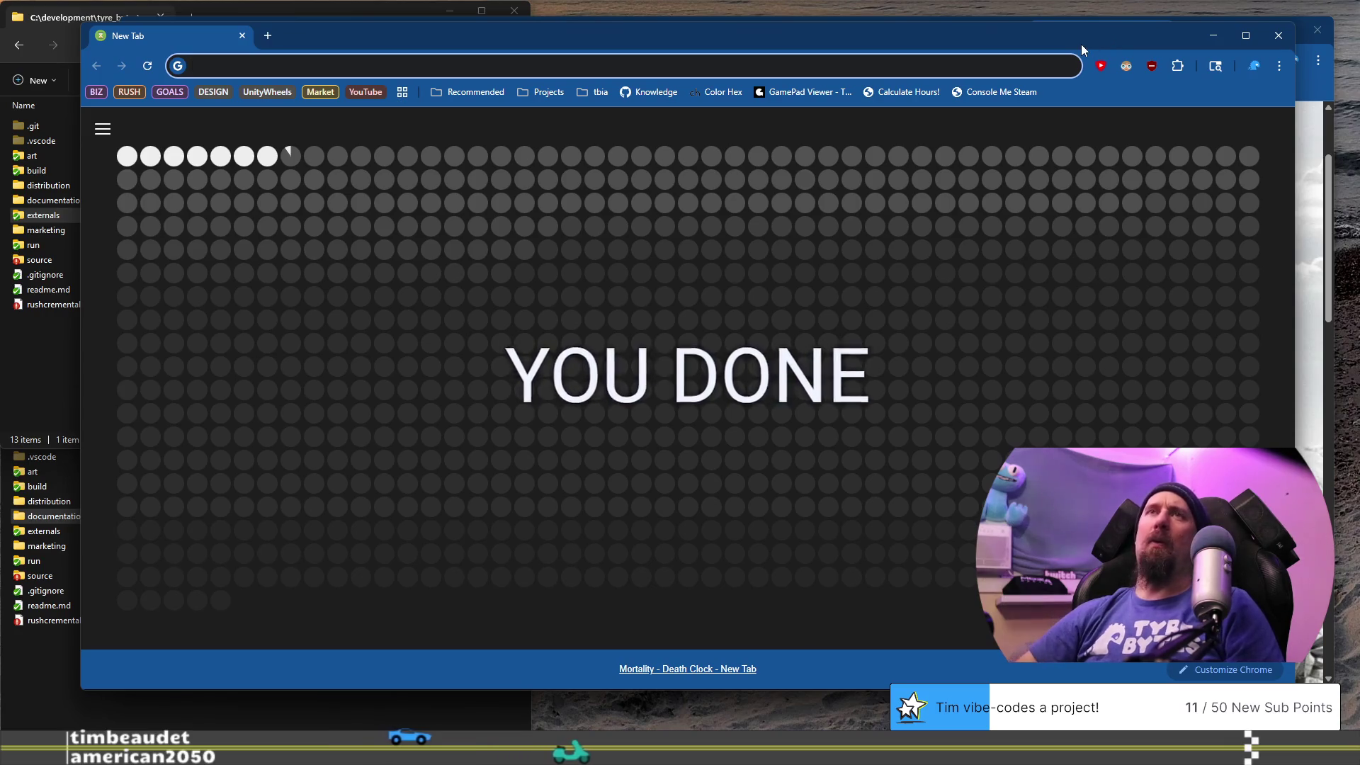
text(202)
key(Return)
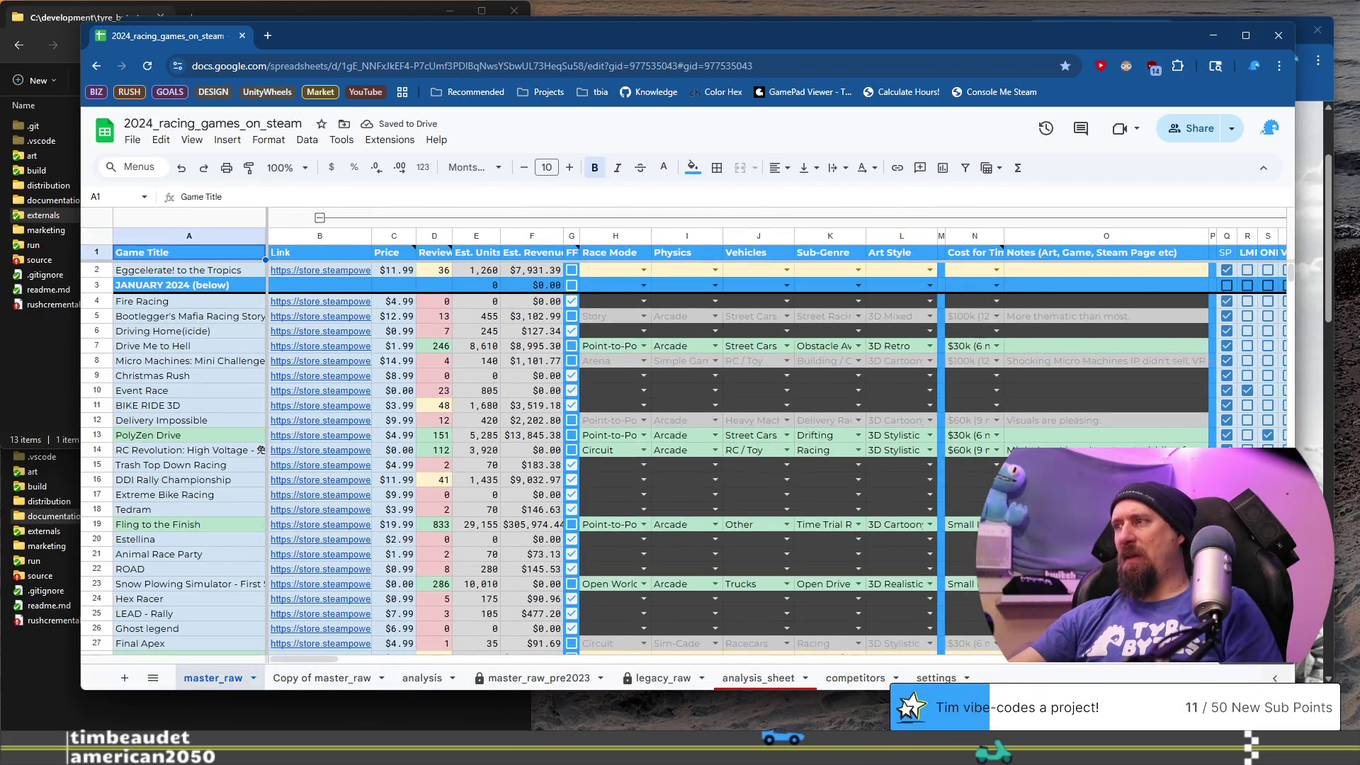
drag(1041, 31, 1017, 18)
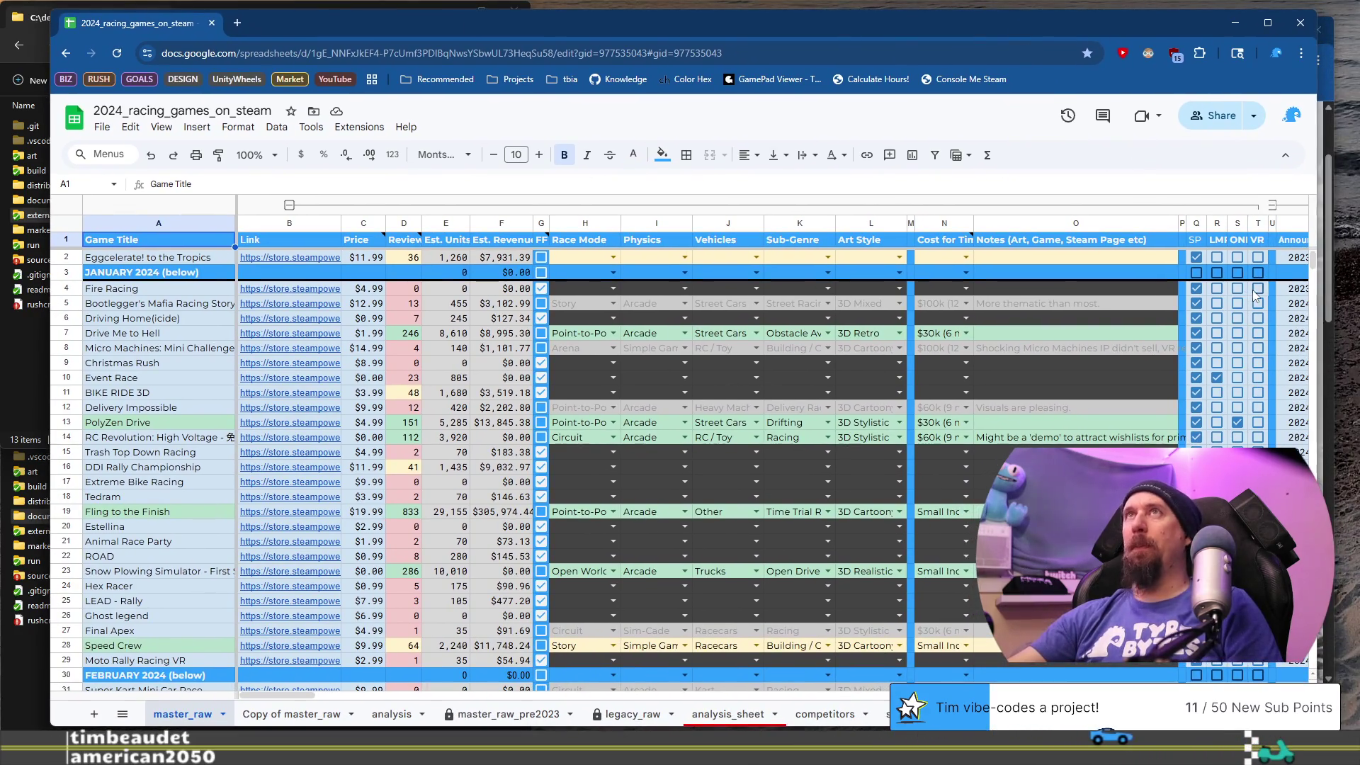
- Scroll to the newest rows and check Hook & Roll's 2026-05-01 announce date in V1010
drag(1314, 265, 1313, 567)
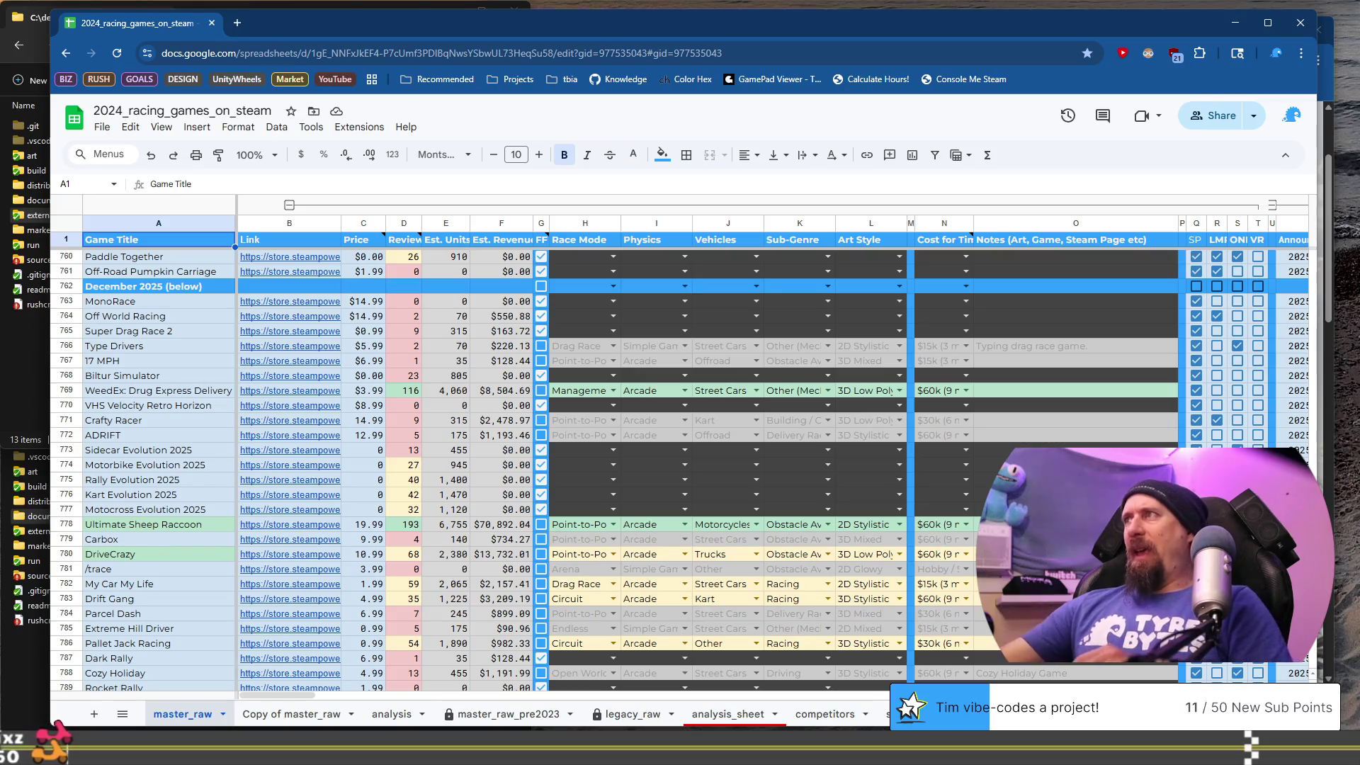
scroll(495, 467, down, 8)
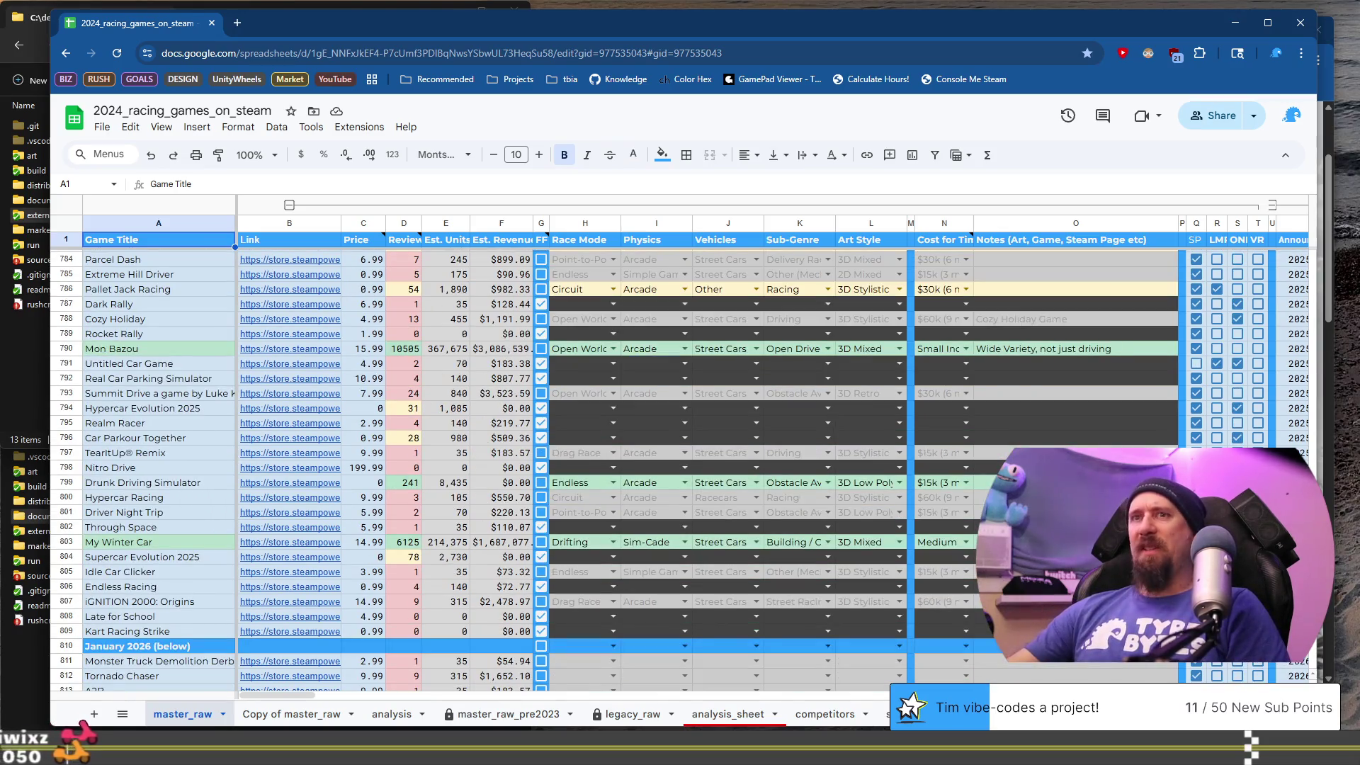
scroll(496, 468, down, 5)
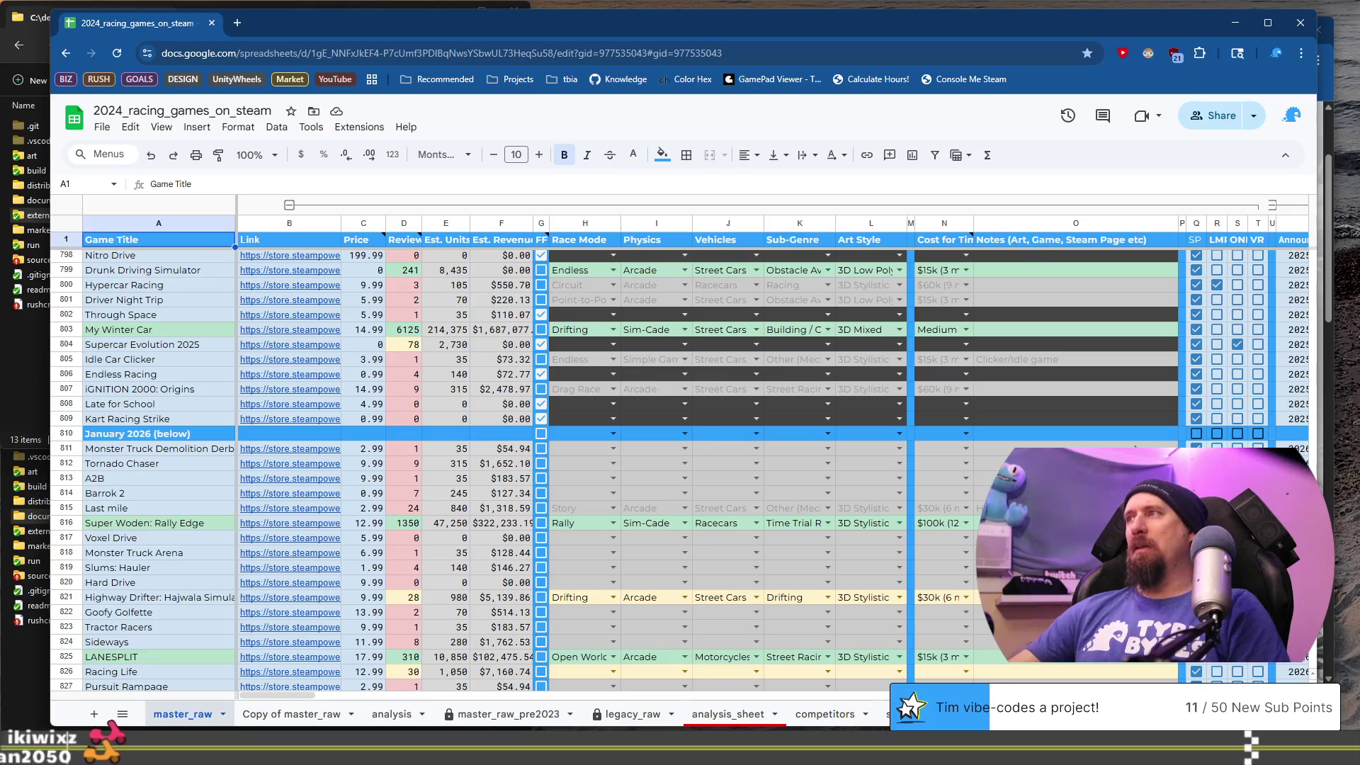
scroll(496, 467, down, 10)
scroll(1307, 671, down, 20)
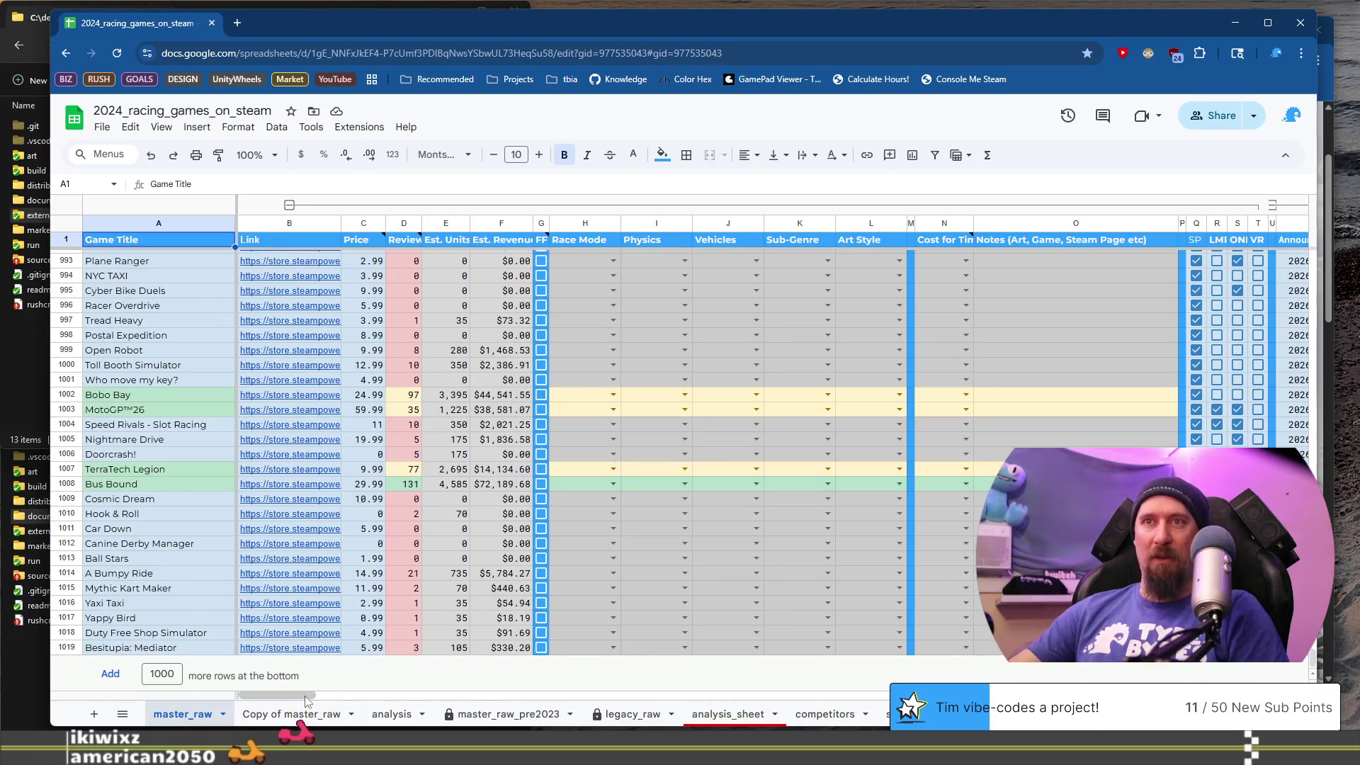
mouse_move(294, 648)
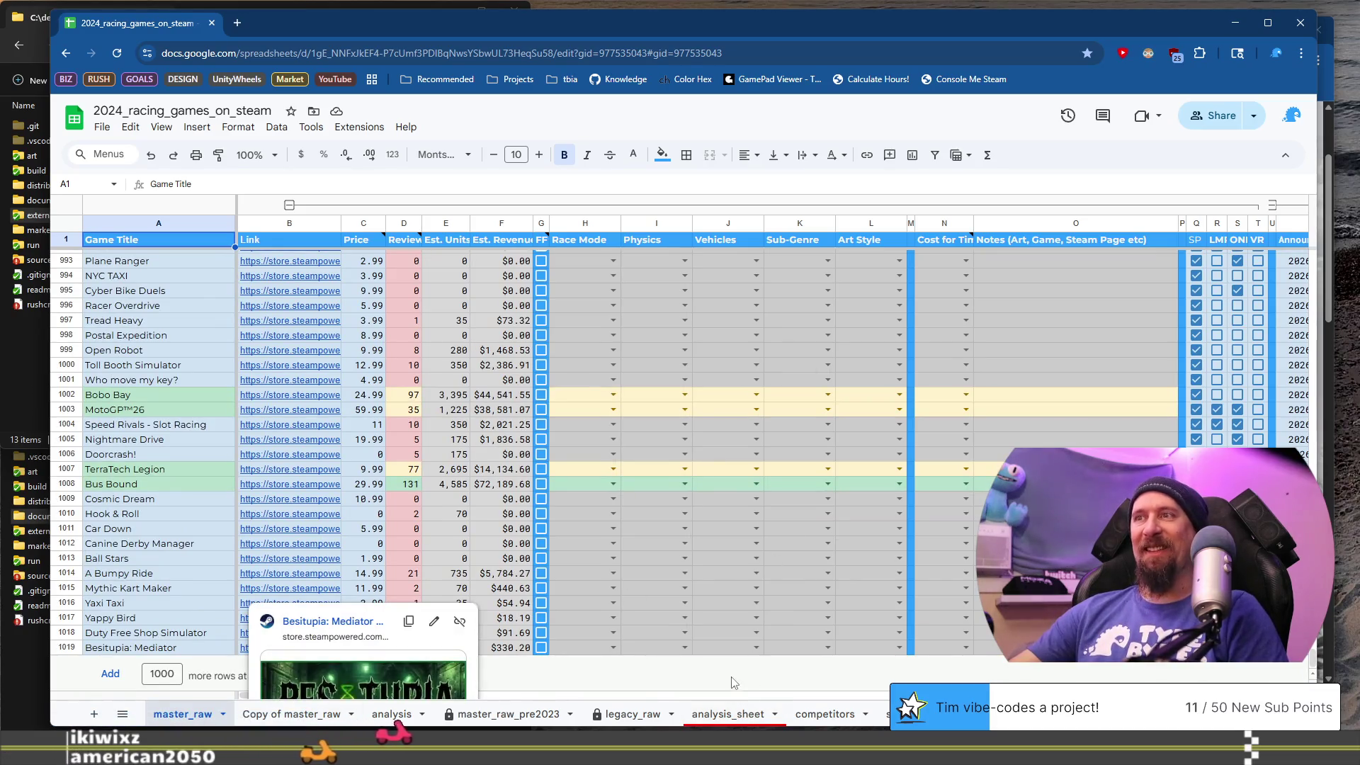
click(727, 647)
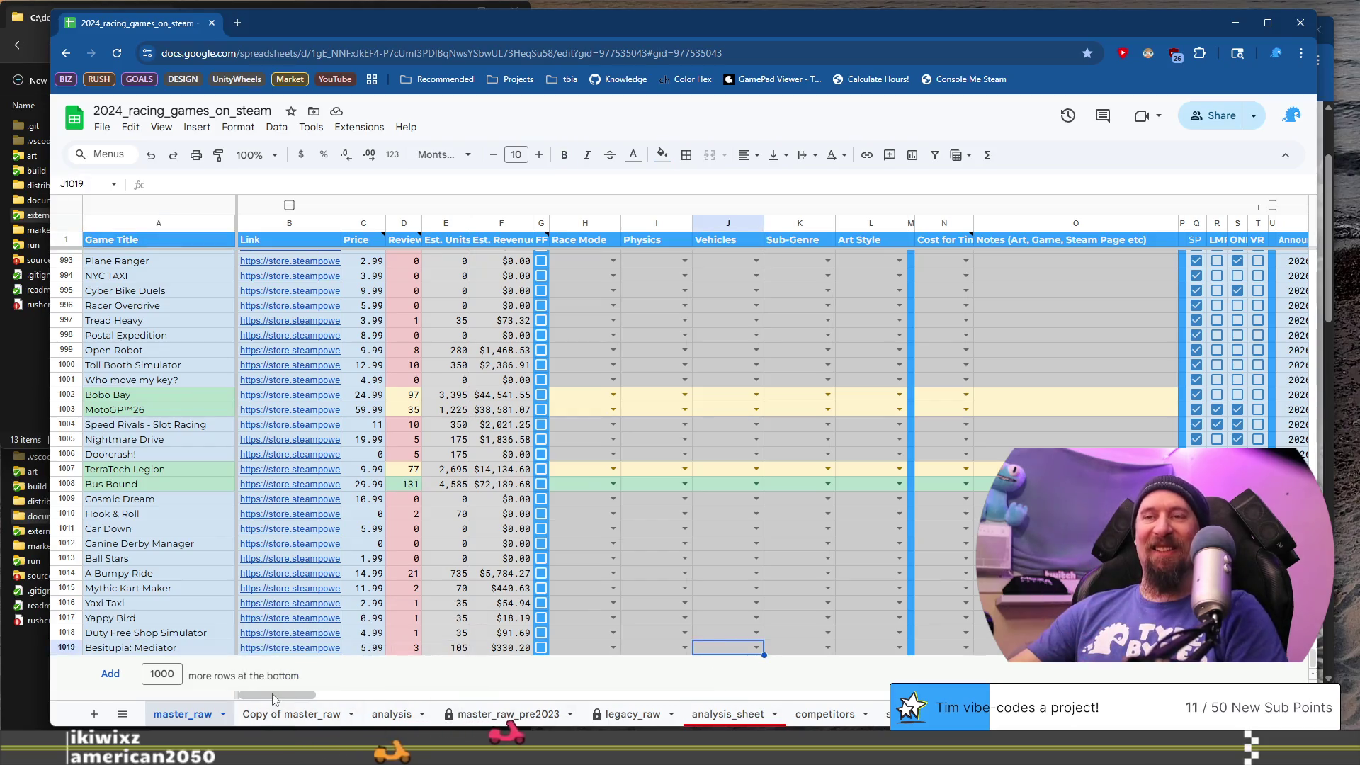
drag(272, 700, 303, 704)
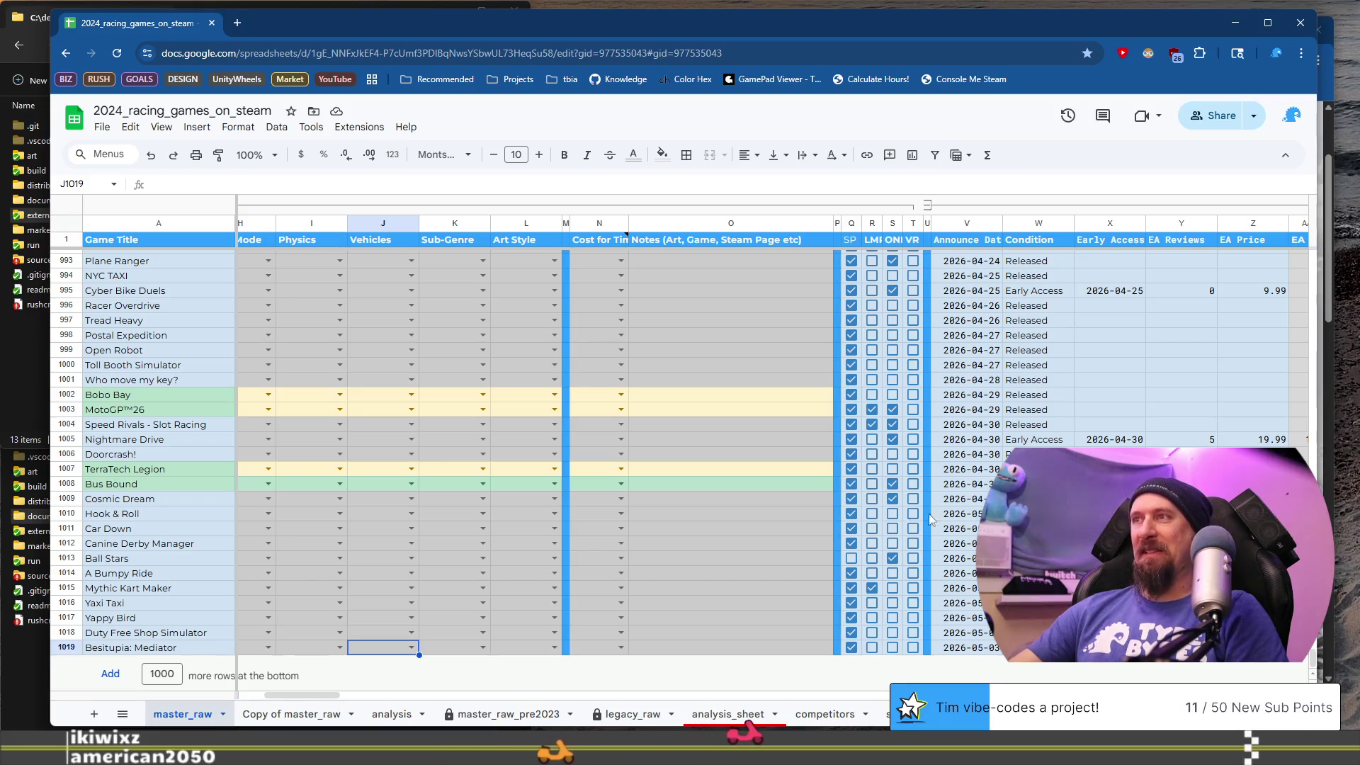
click(801, 512)
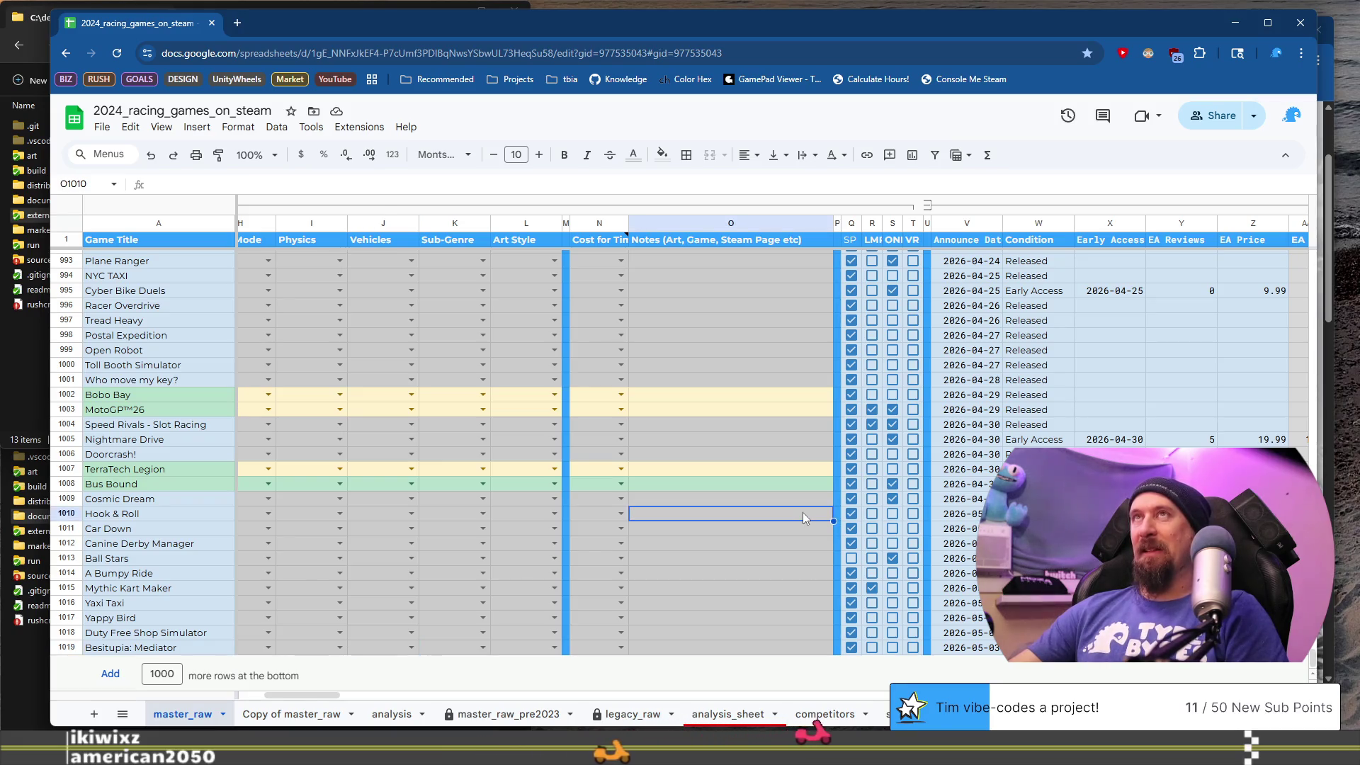
click(953, 518)
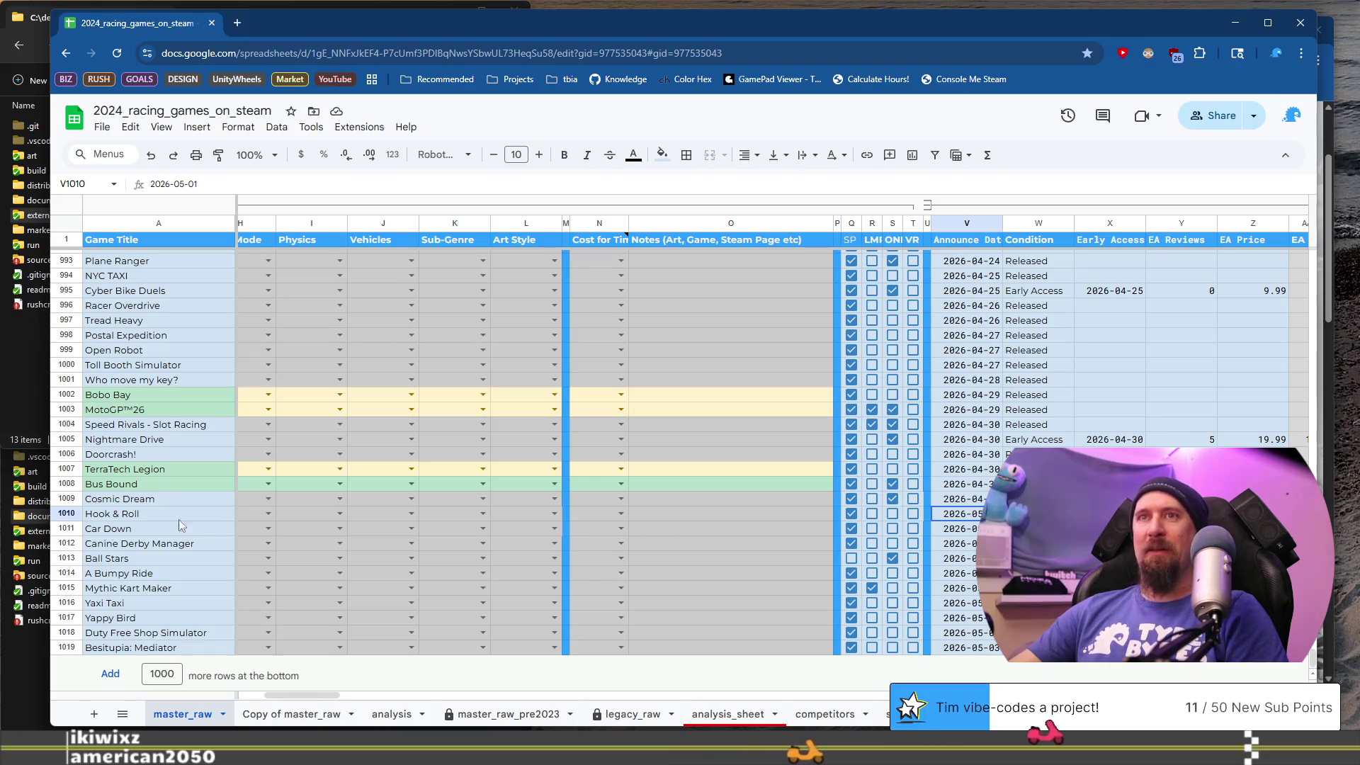
- Insert a blank row above Hook & Roll and grab the 'April 2026 (below)' divider label
right_click(67, 513)
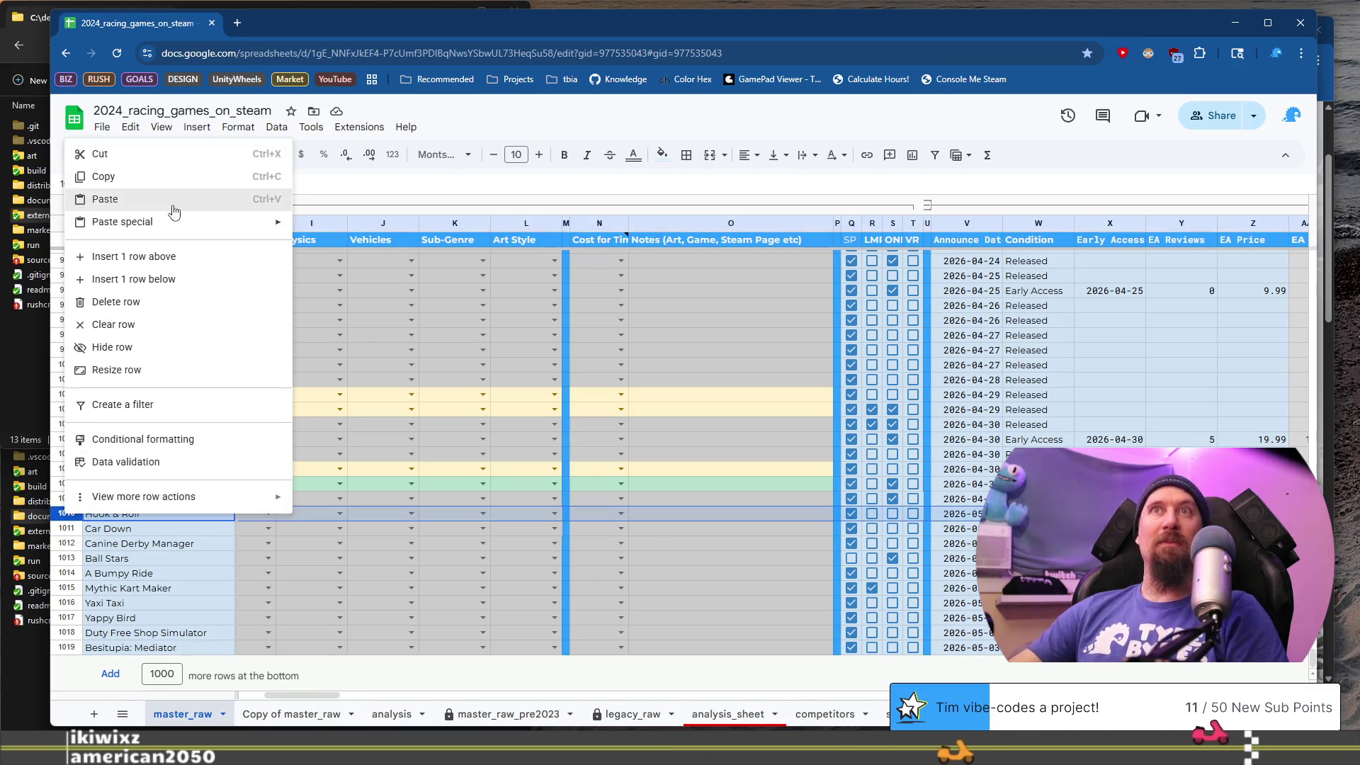
click(167, 258)
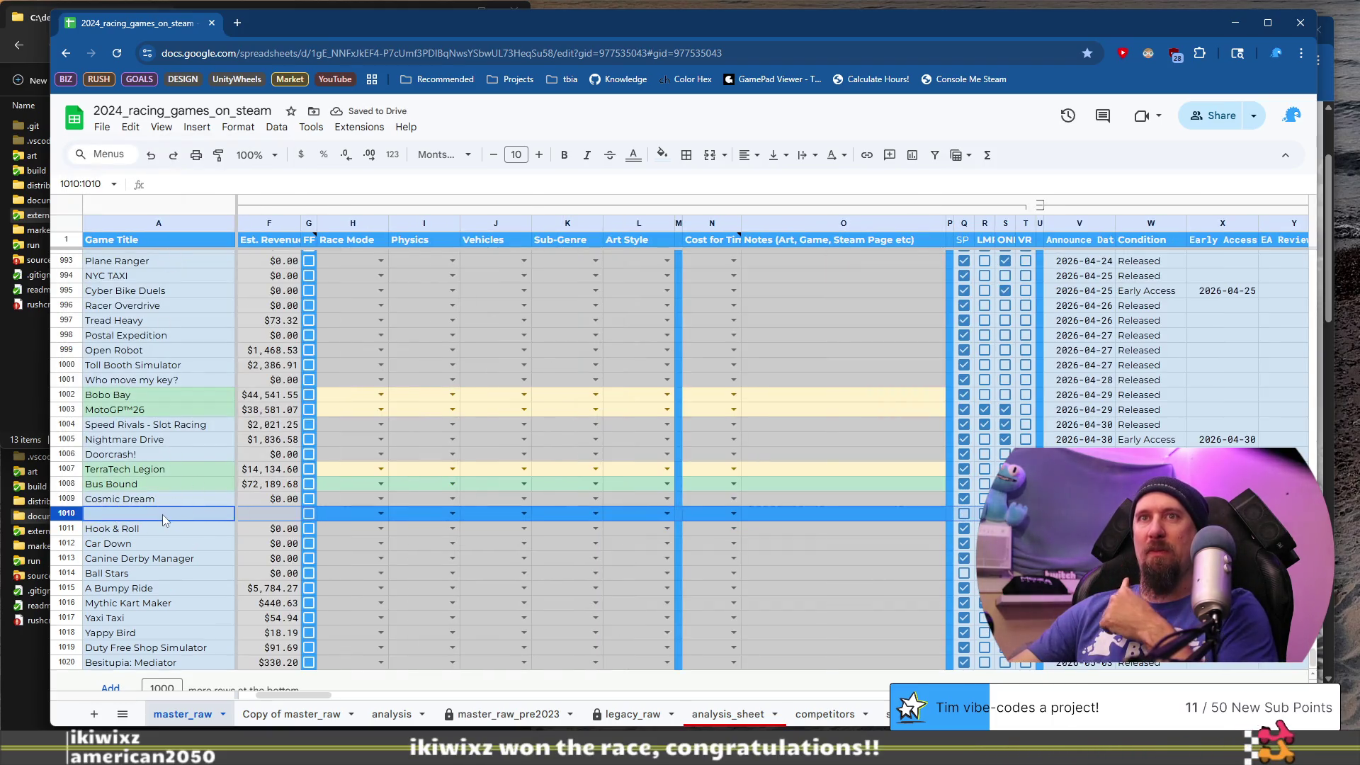
click(163, 514)
scroll(329, 478, up, 7)
scroll(329, 479, up, 10)
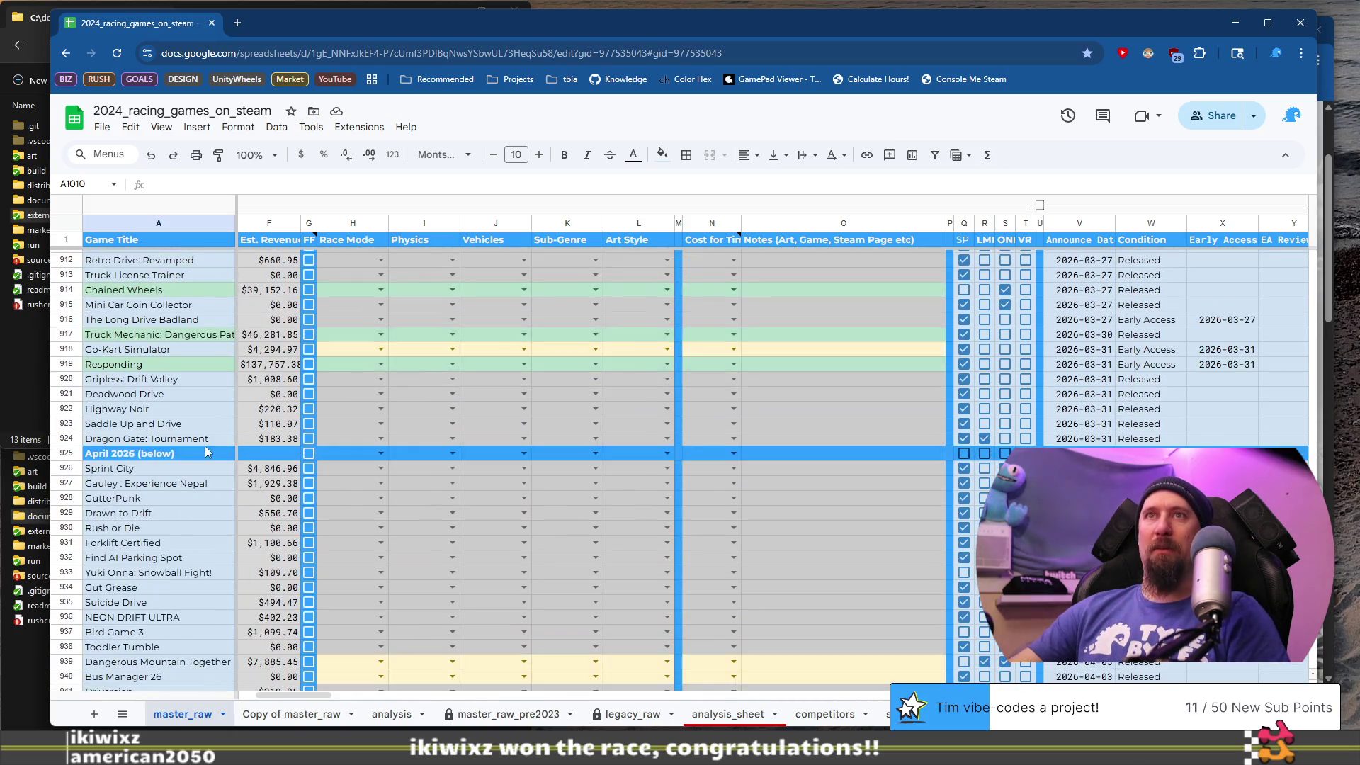
click(204, 453)
scroll(248, 439, down, 10)
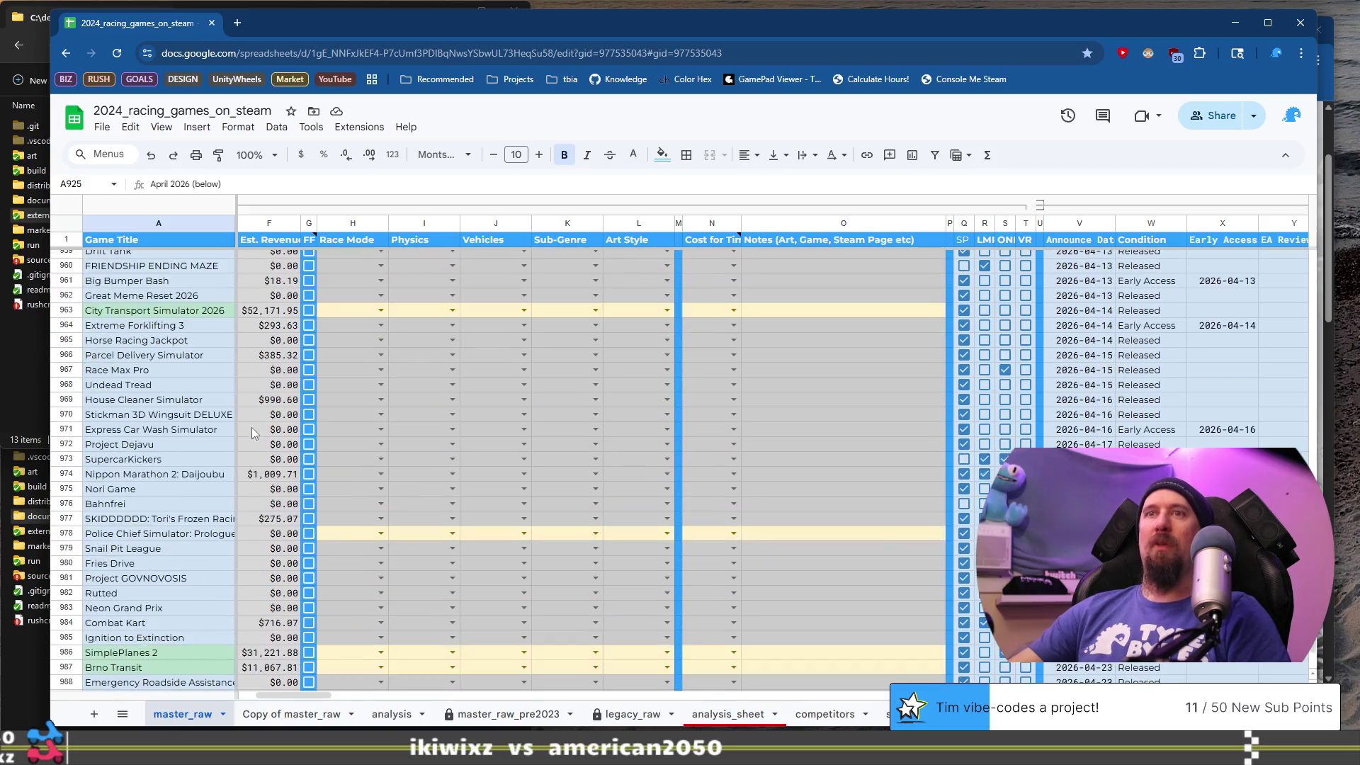
scroll(253, 433, down, 7)
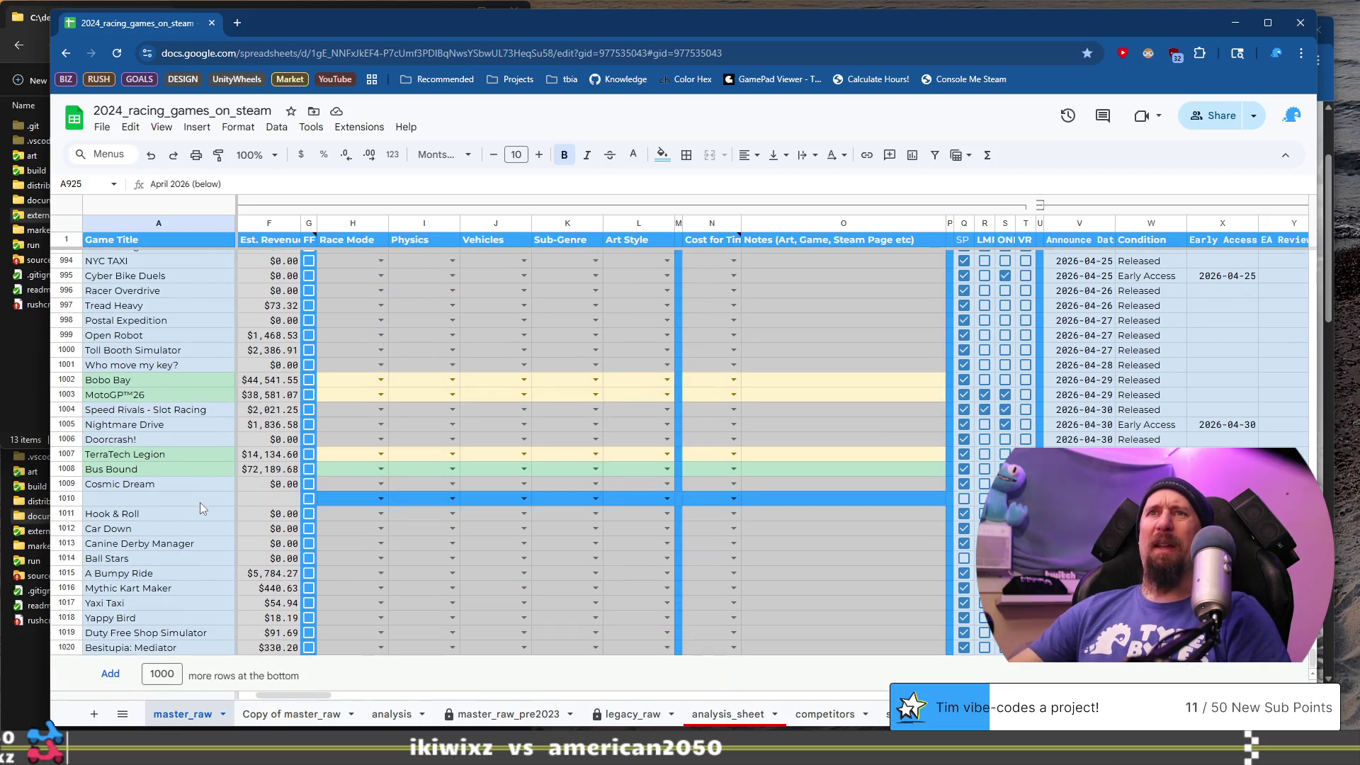
click(200, 503)
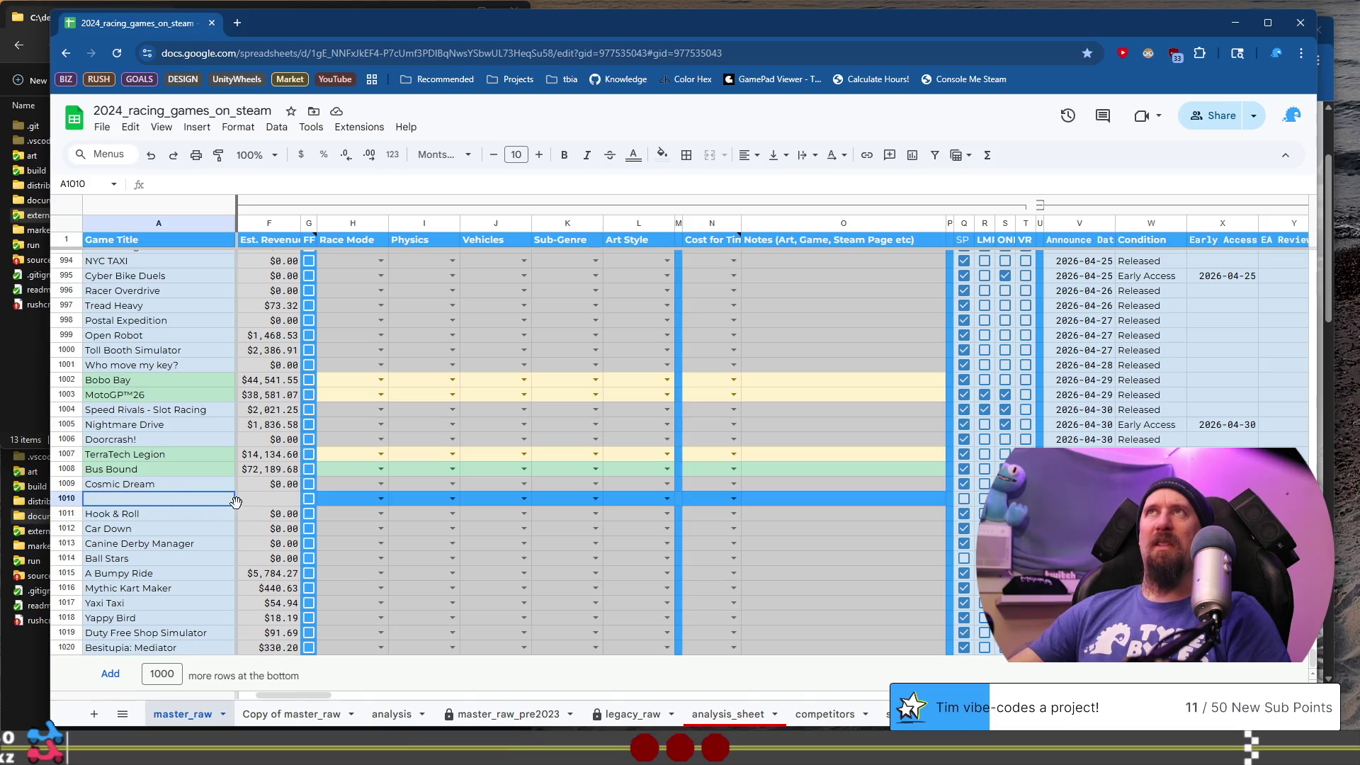
- Fill the new row with the divider blue and label it 'May 2026 (below)'
click(68, 499)
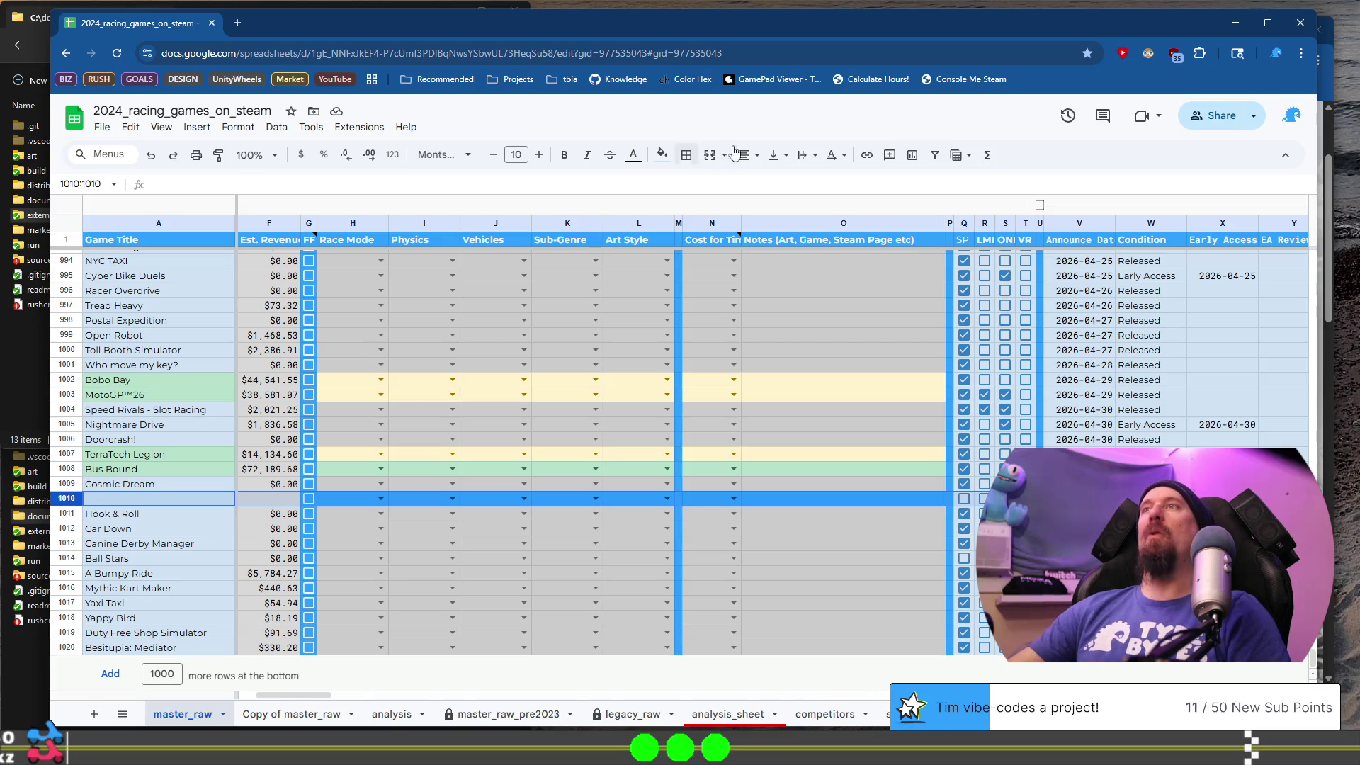
click(675, 156)
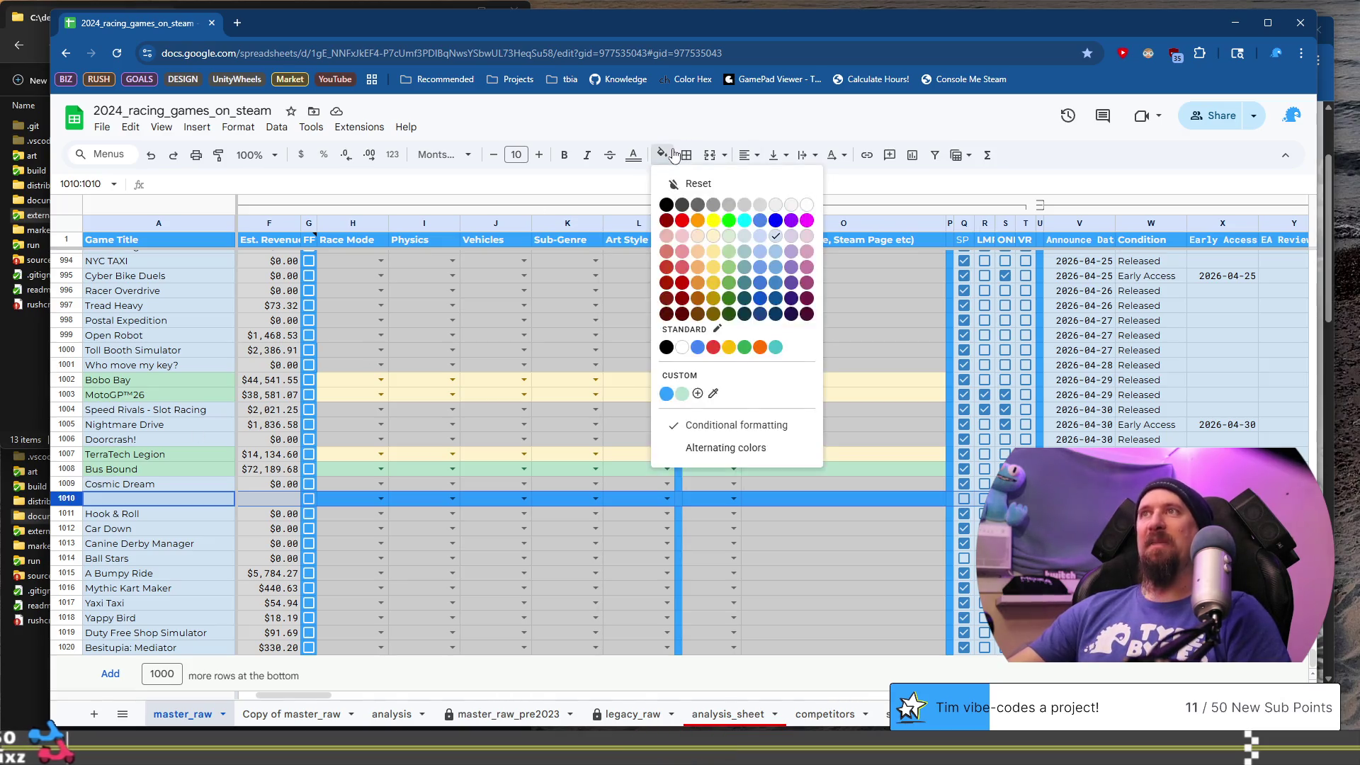
click(666, 395)
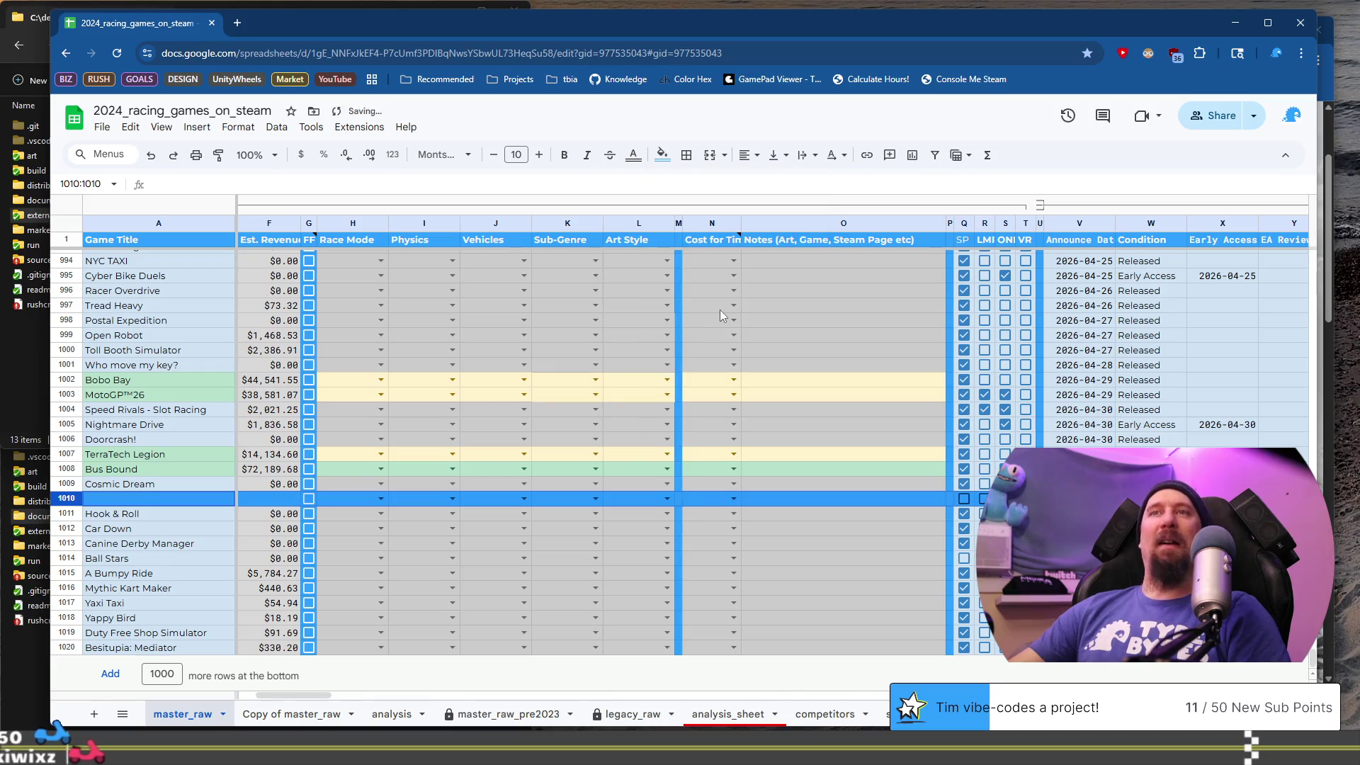
click(190, 495)
text(April 2026 (below))
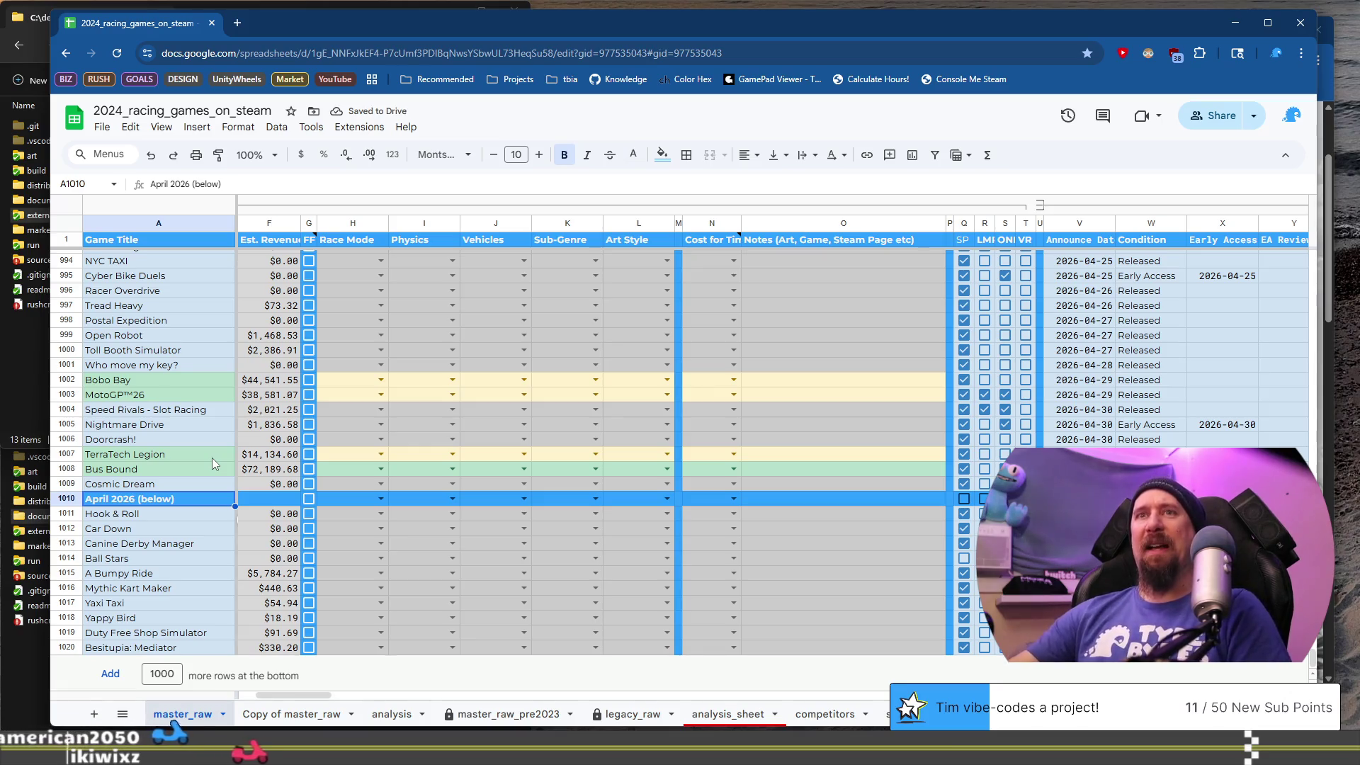
key(Return)
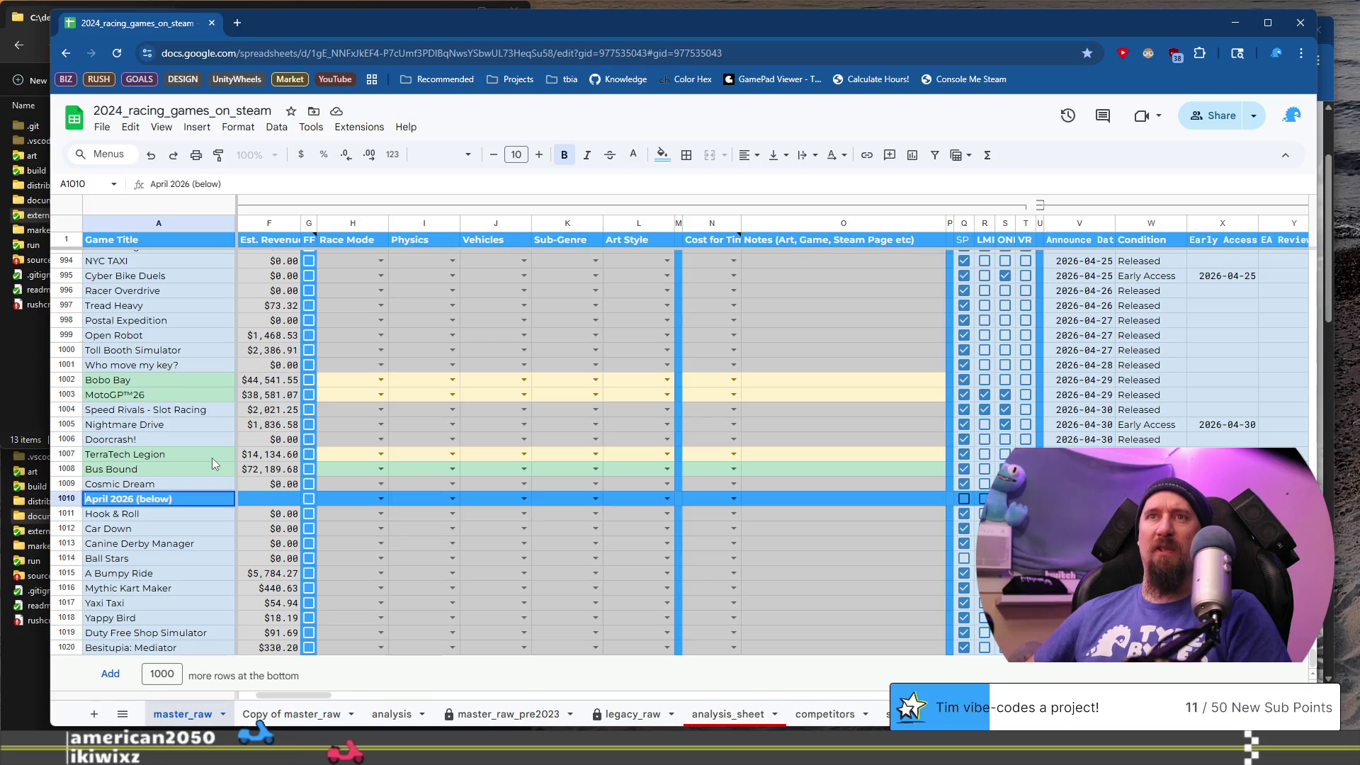
text(May)
key(Return)
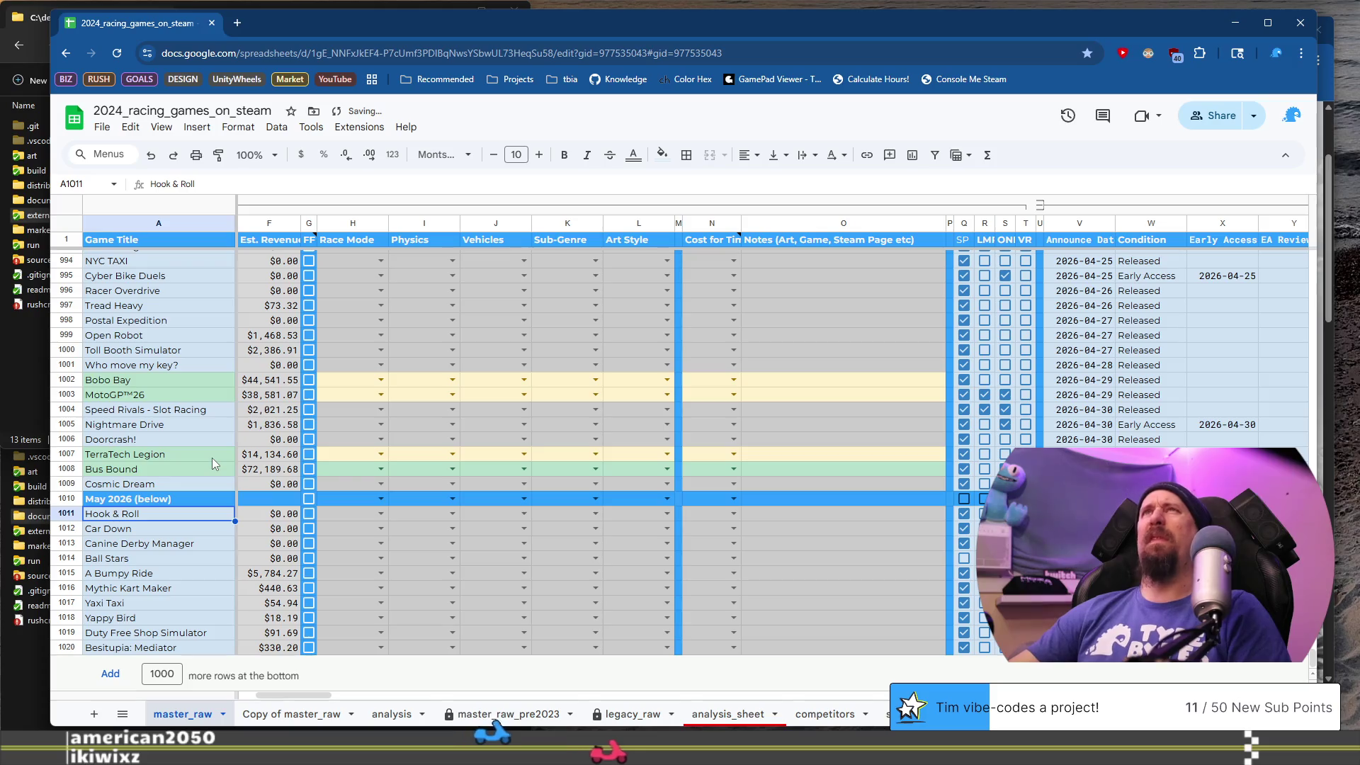
scroll(322, 432, up, 10)
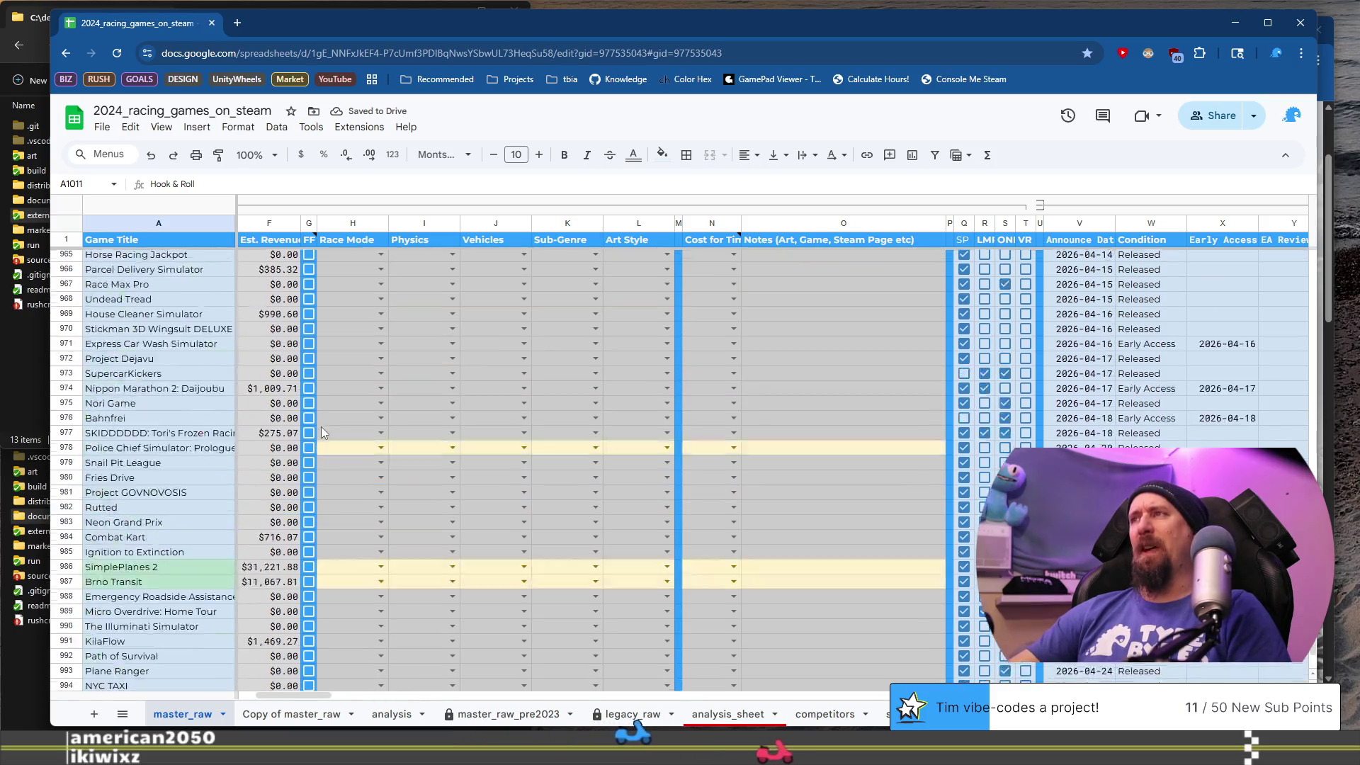
scroll(322, 432, up, 5)
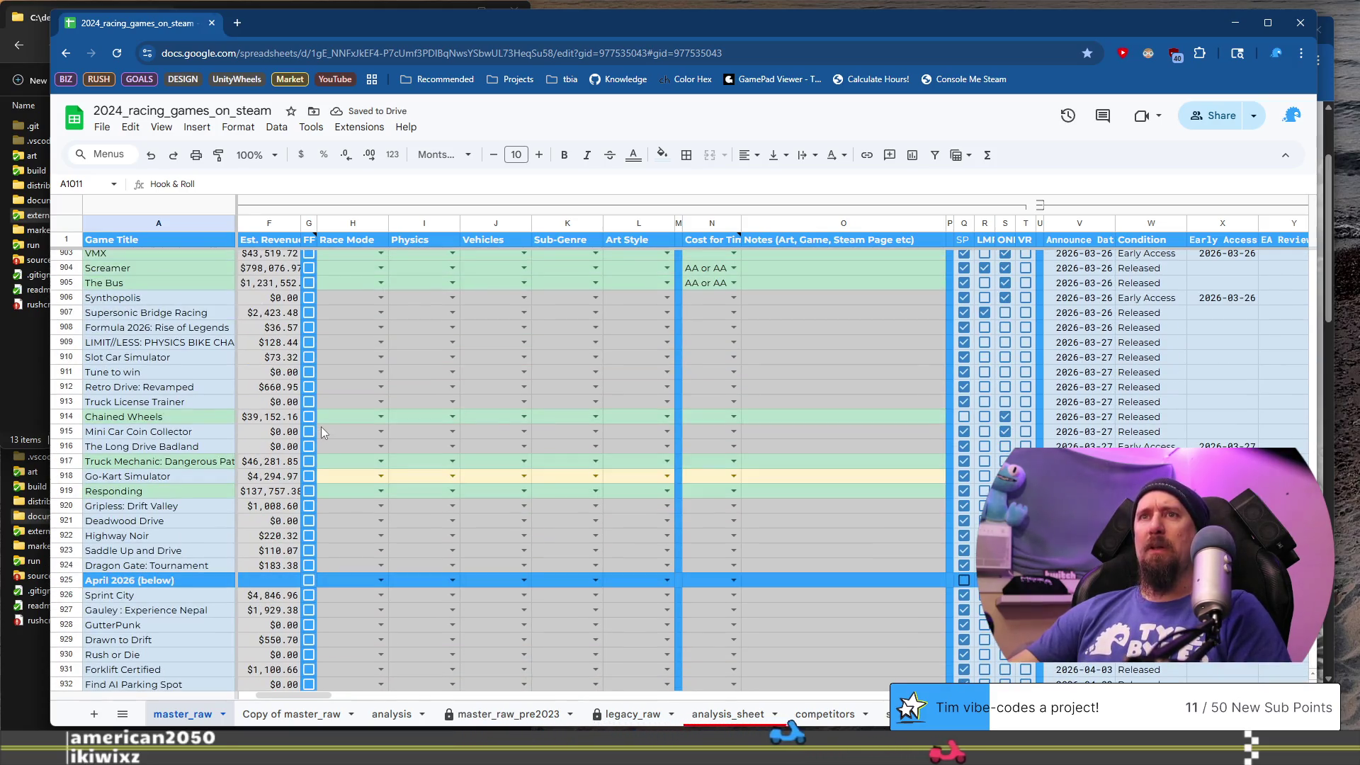
scroll(321, 432, up, 7)
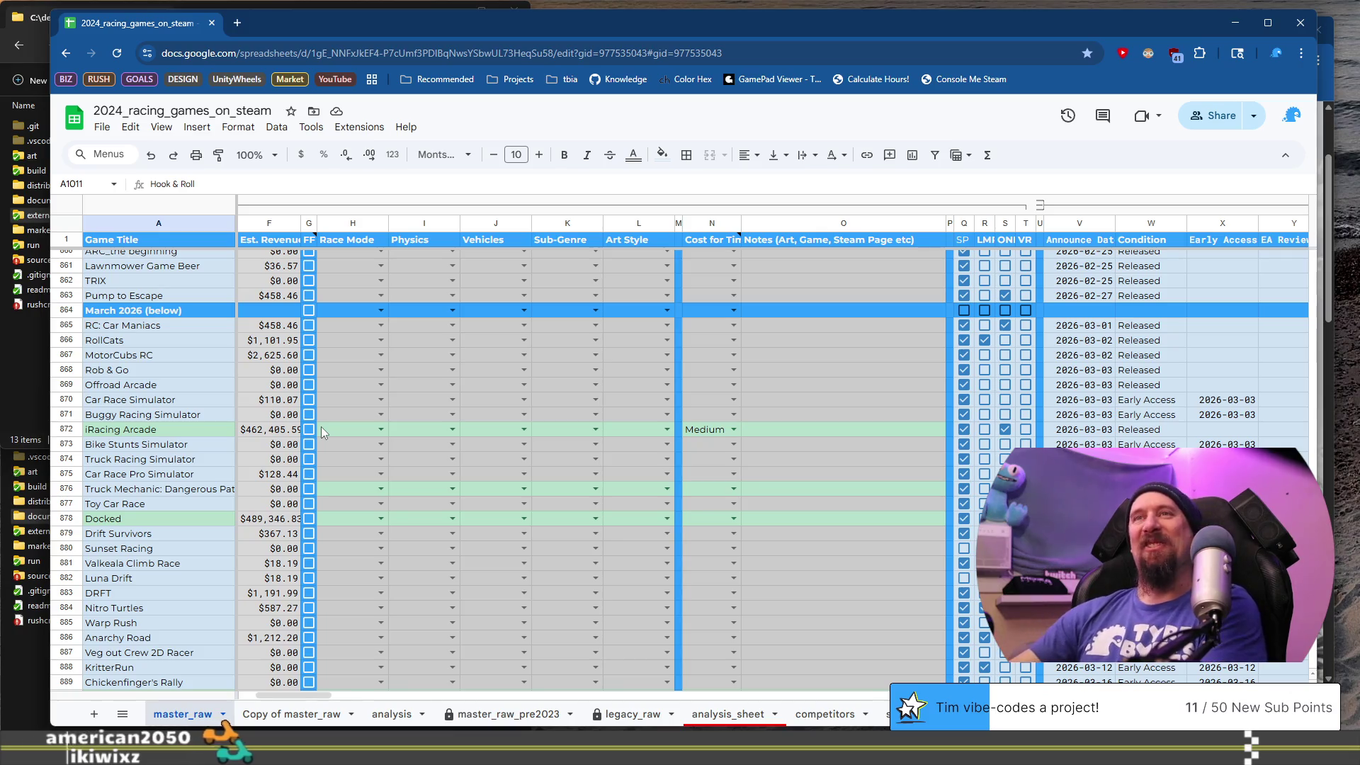
- Scroll through the March and April 2026 games and bring the Link, Price and Reviews columns into view
scroll(321, 427, down, 2)
click(177, 360)
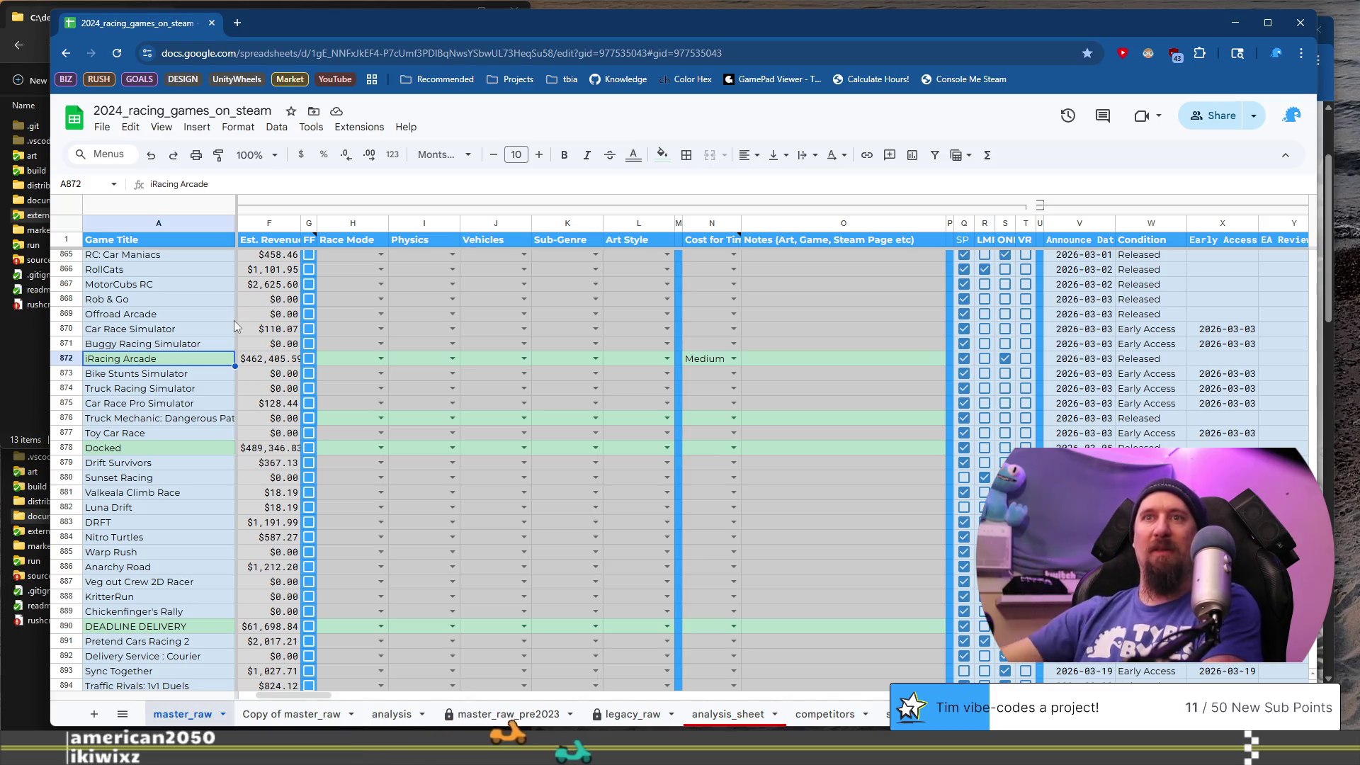
scroll(223, 336, down, 5)
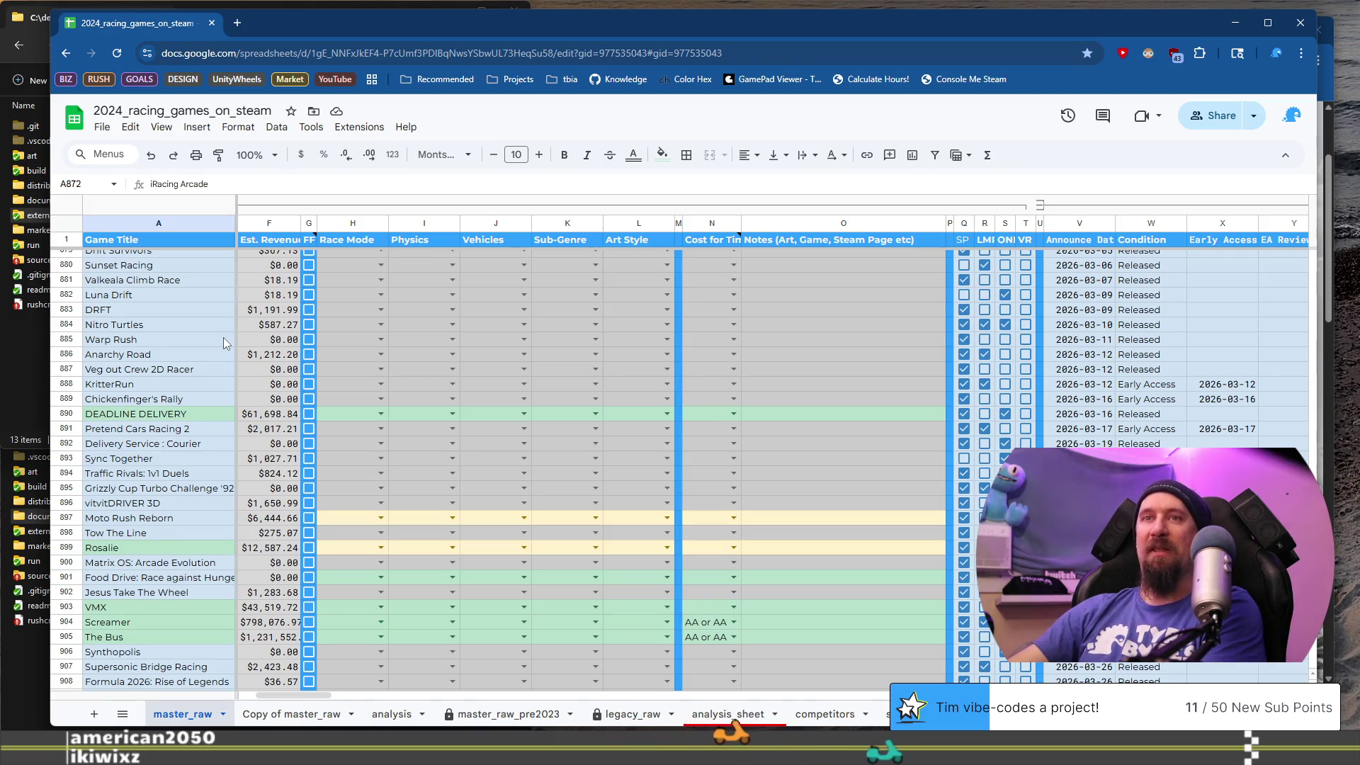
scroll(223, 337, down, 3)
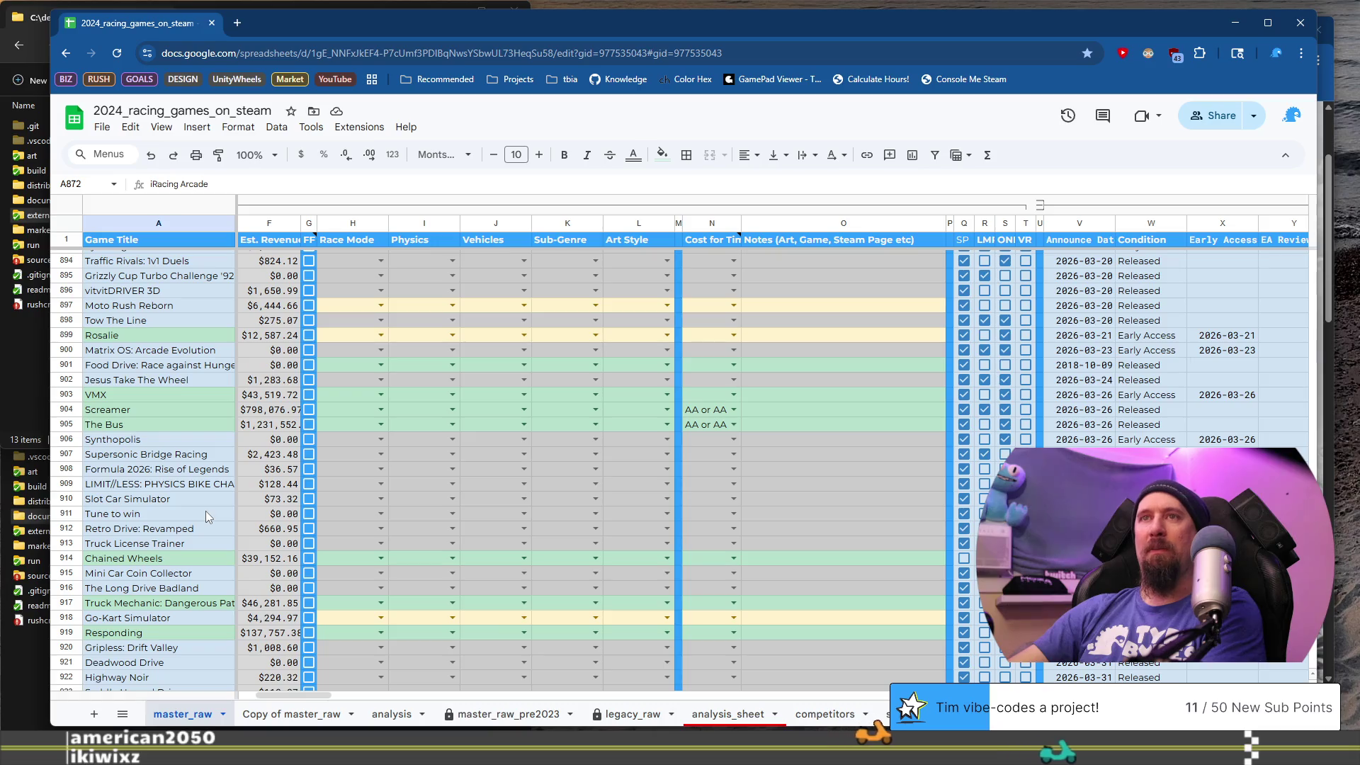
scroll(205, 512, down, 5)
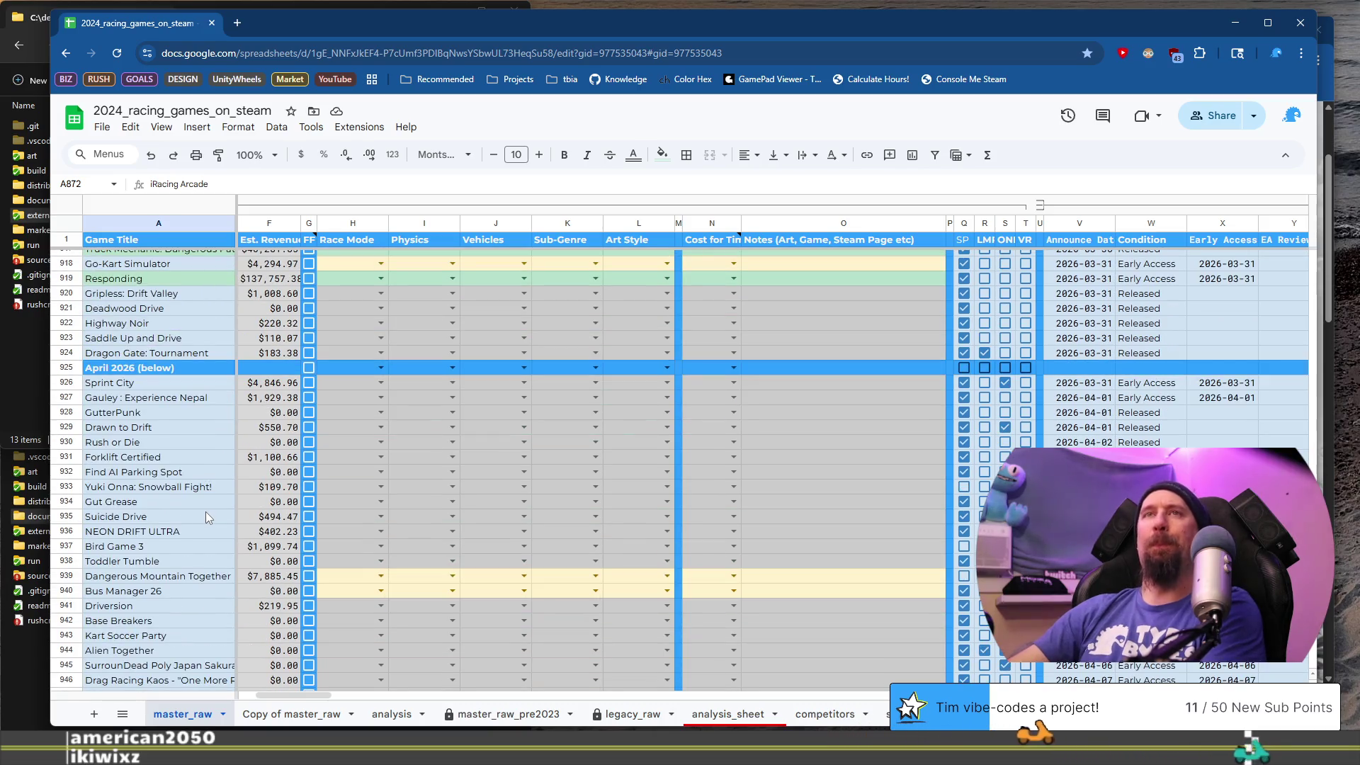
scroll(205, 515, up, 1)
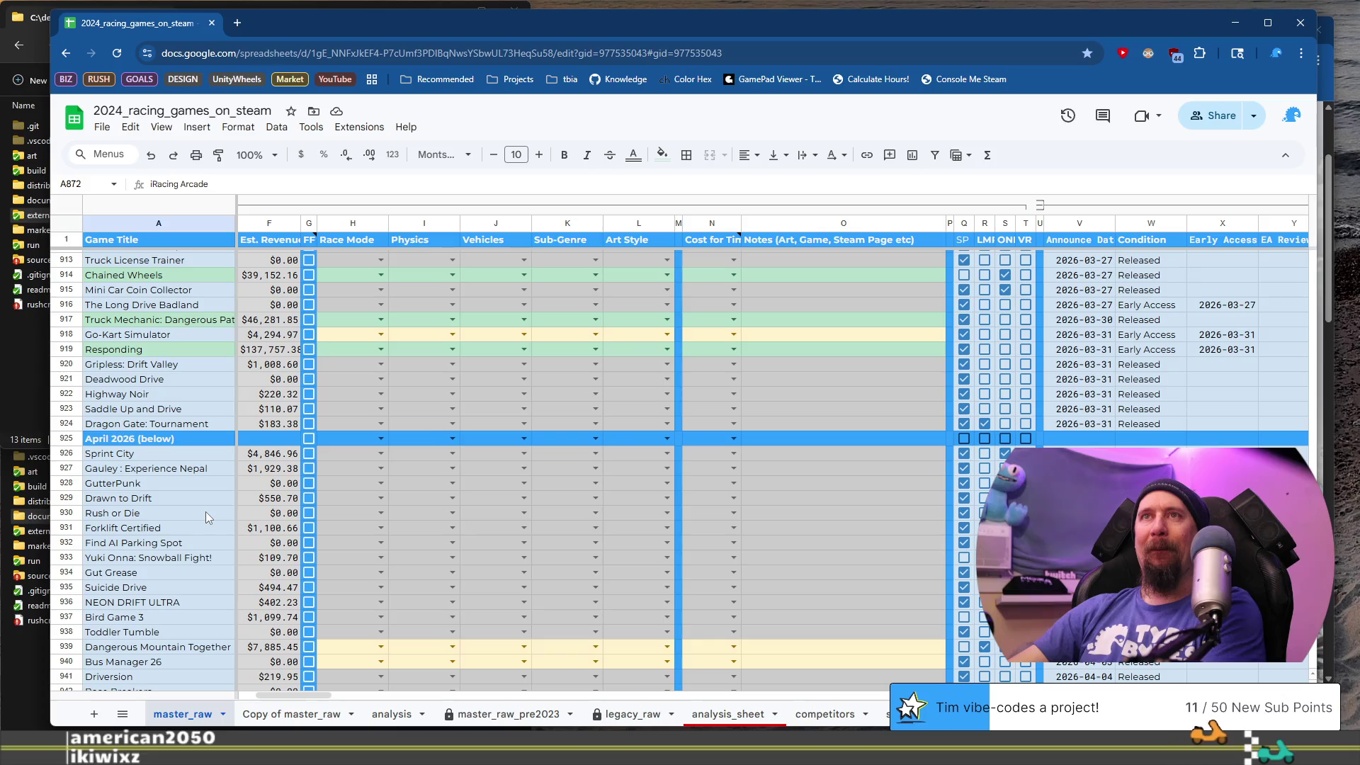
scroll(206, 515, up, 5)
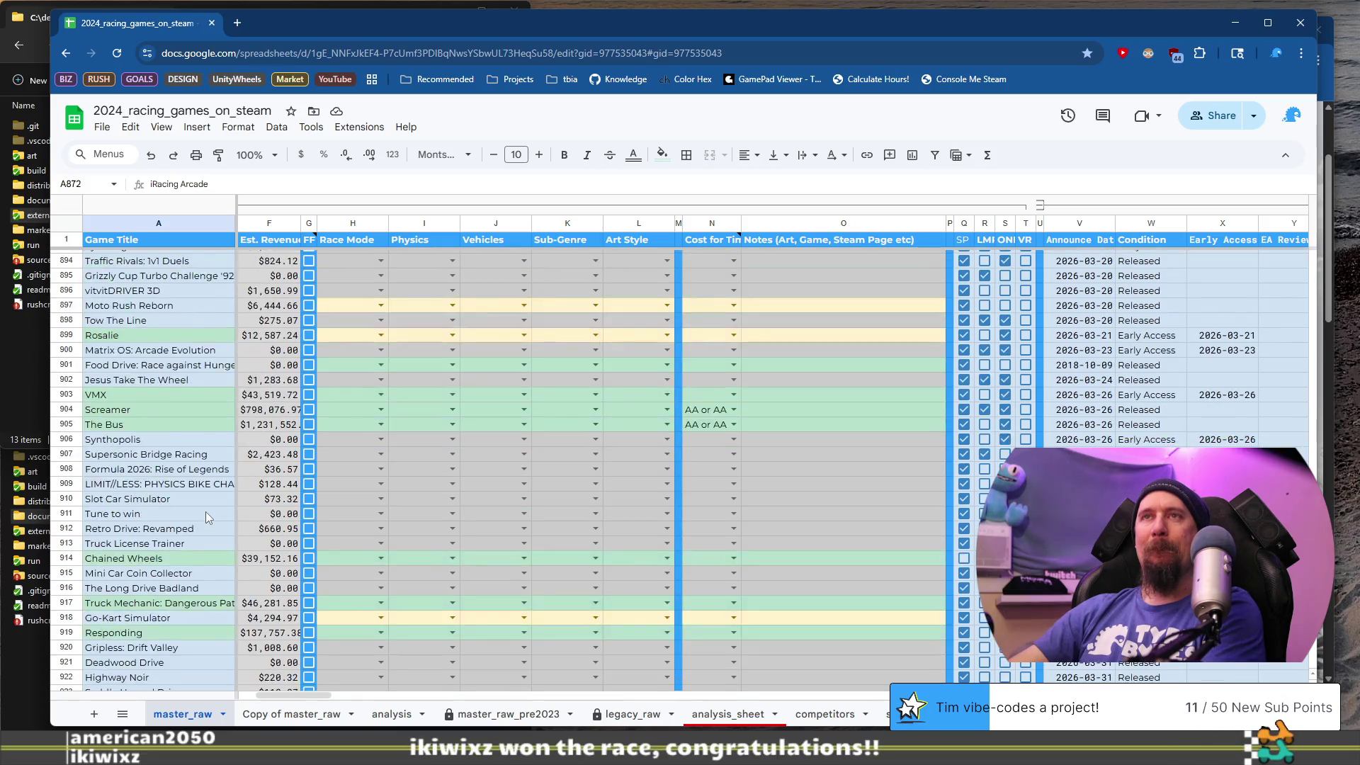
scroll(205, 512, up, 5)
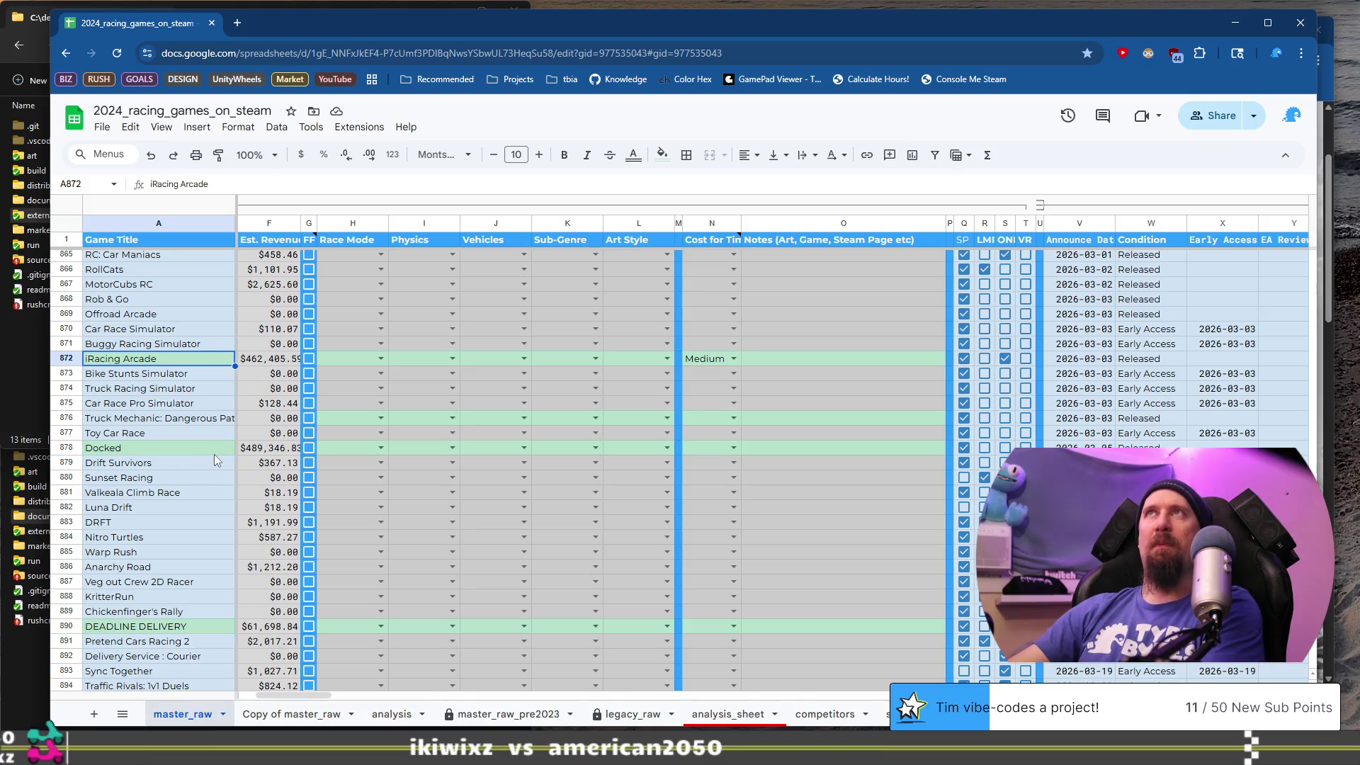
scroll(215, 455, down, 6)
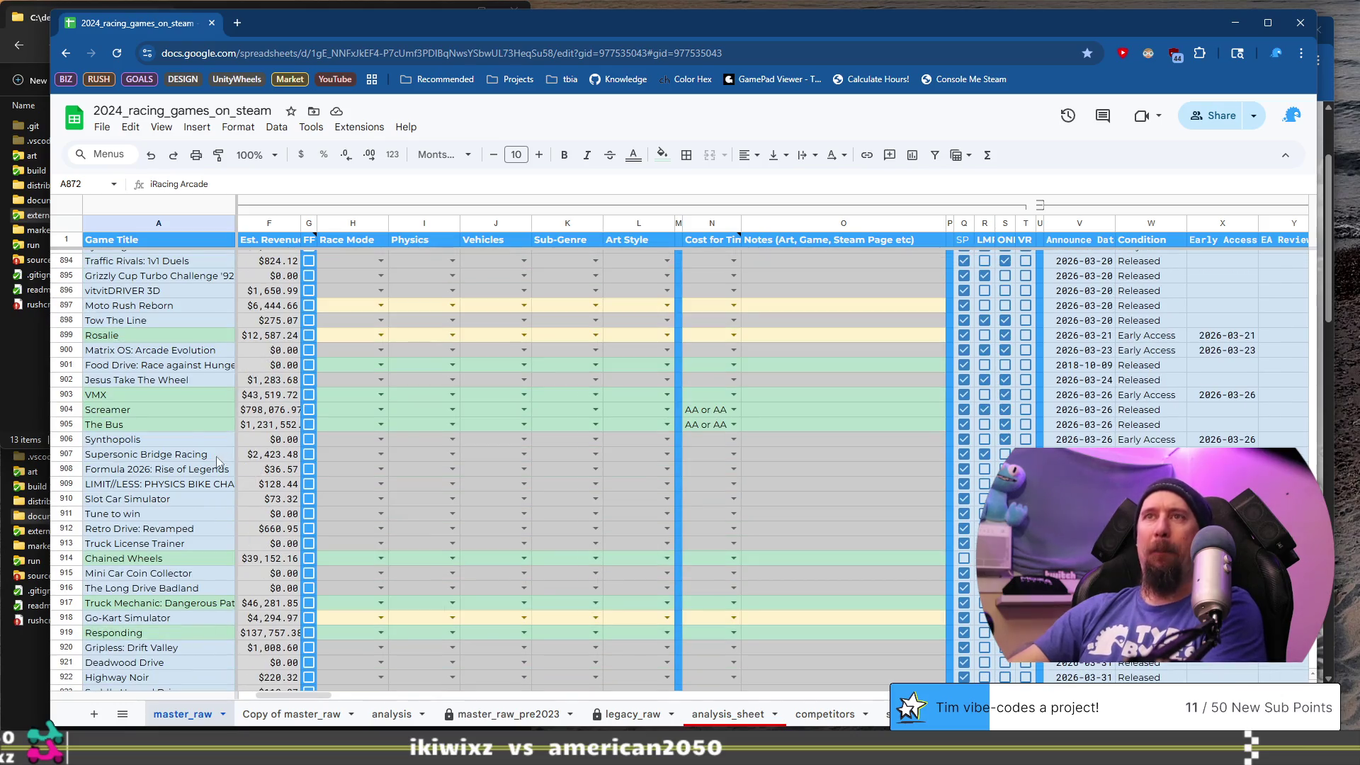
scroll(215, 456, down, 18)
scroll(215, 456, up, 12)
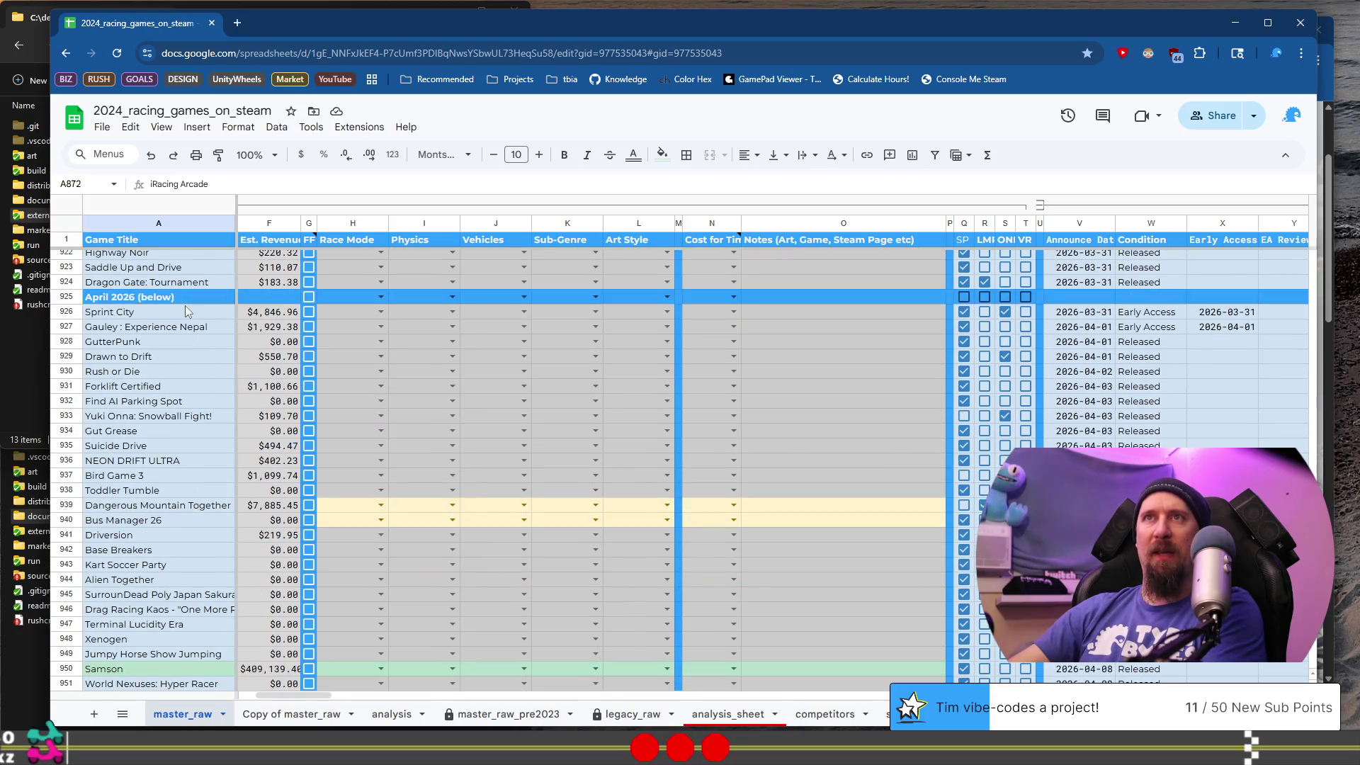
drag(297, 701, 259, 702)
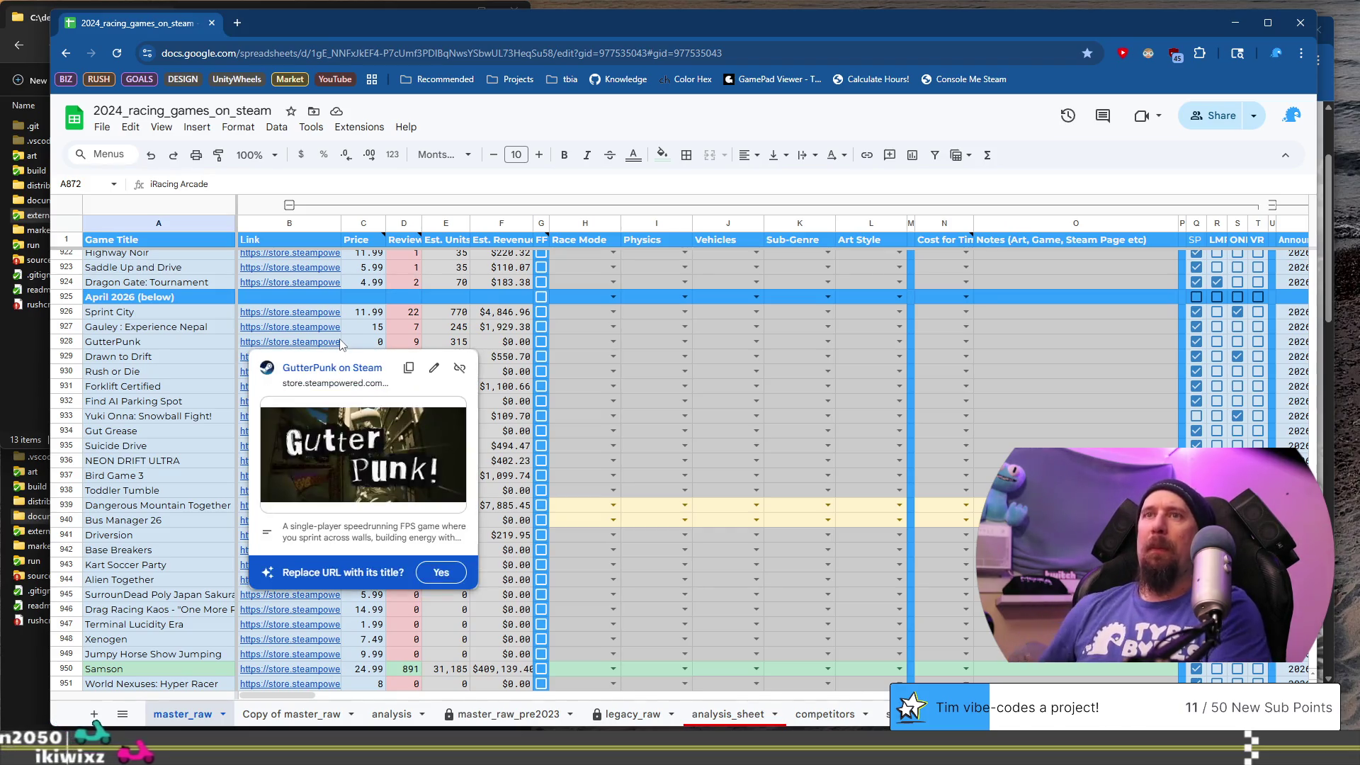
- Open Sprint City's Steam store page from its B926 link and browse its screenshots
click(305, 312)
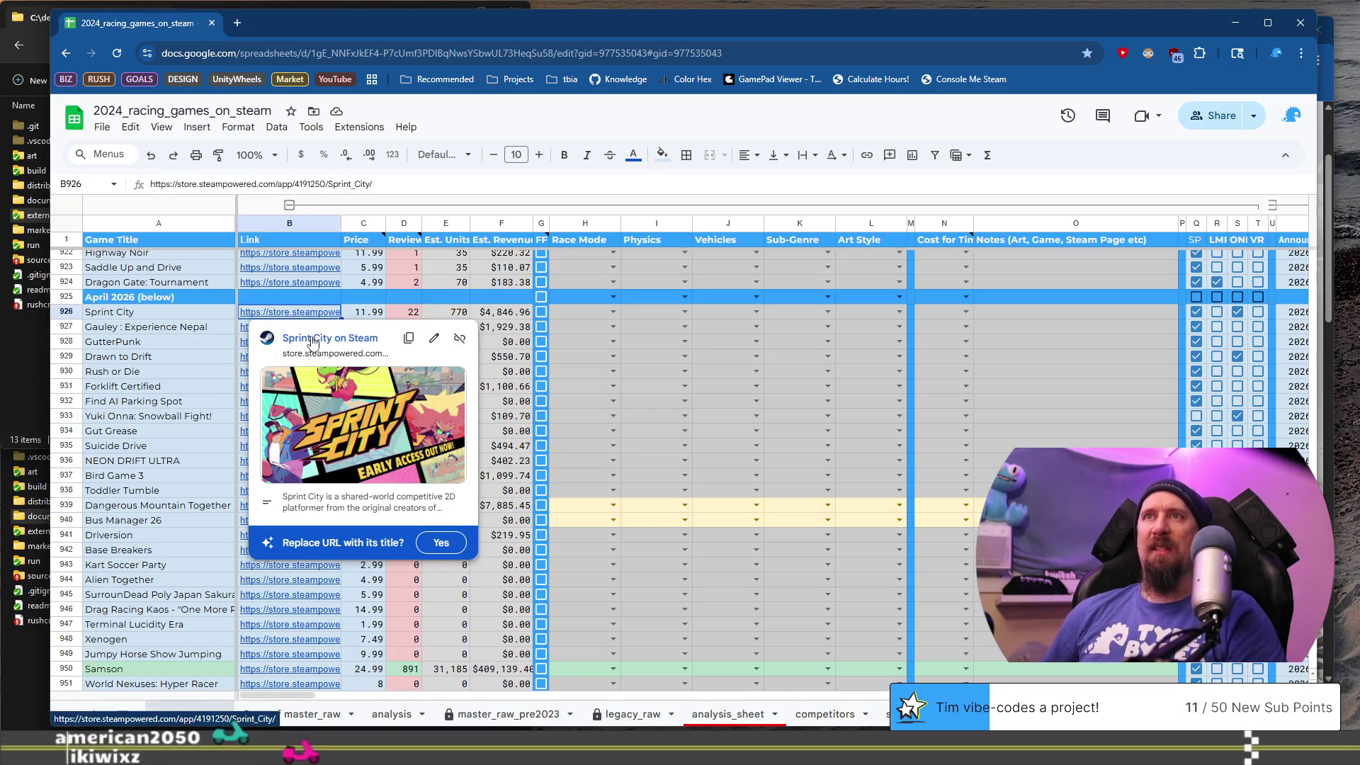
click(311, 337)
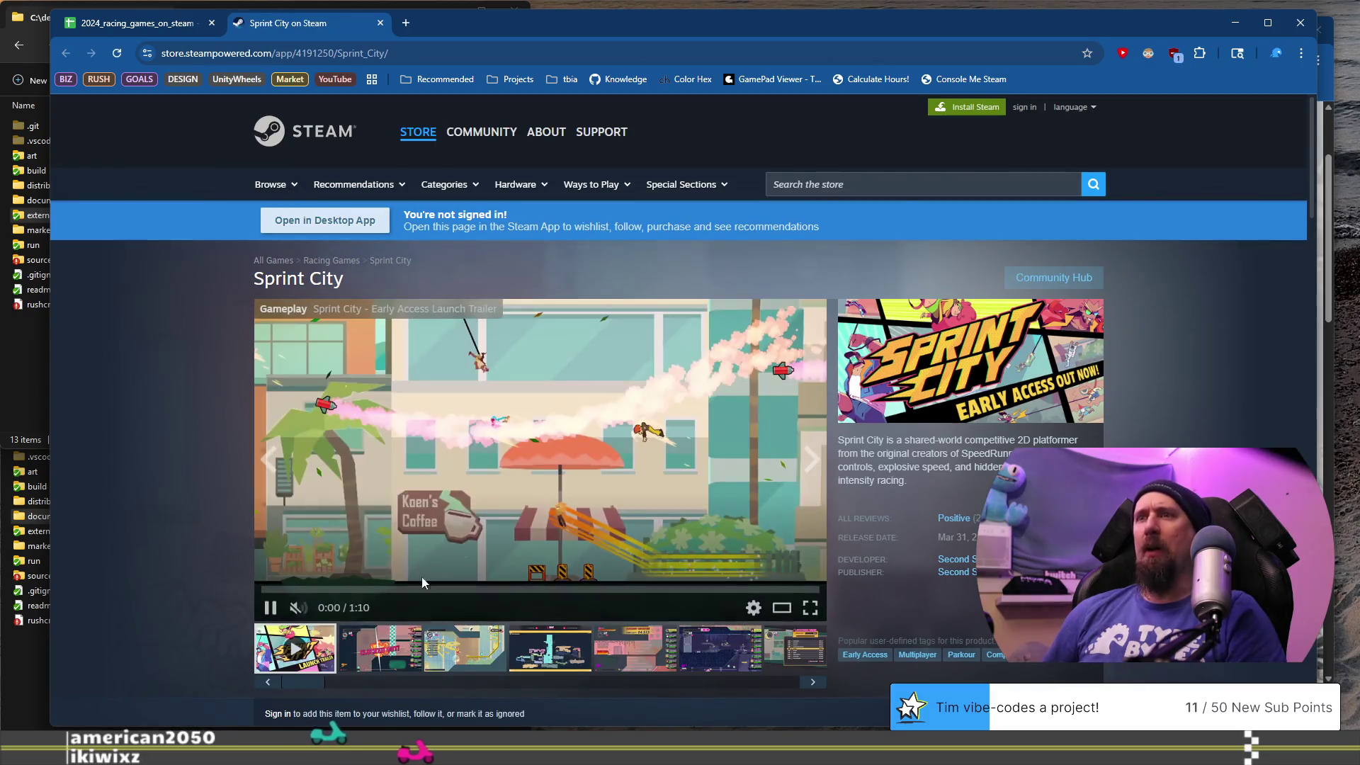
click(459, 658)
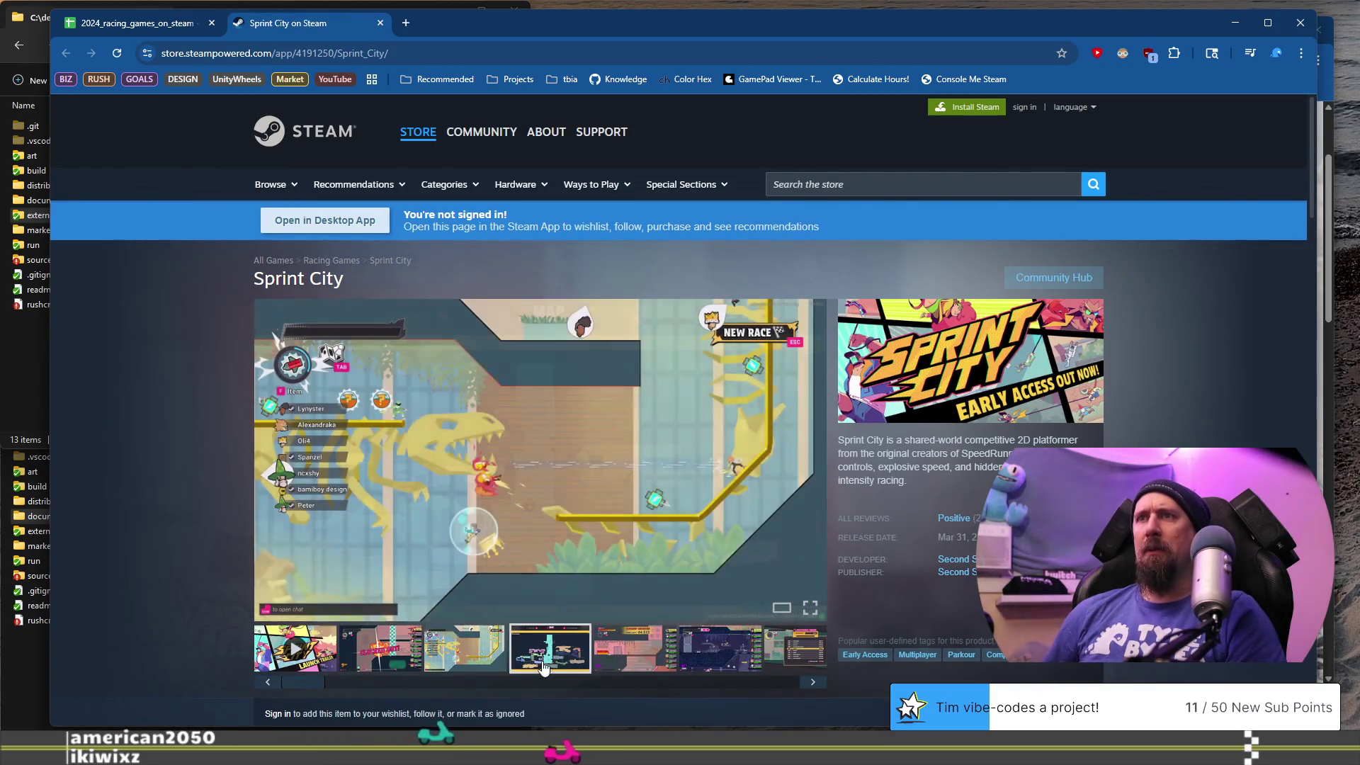
click(550, 663)
click(607, 666)
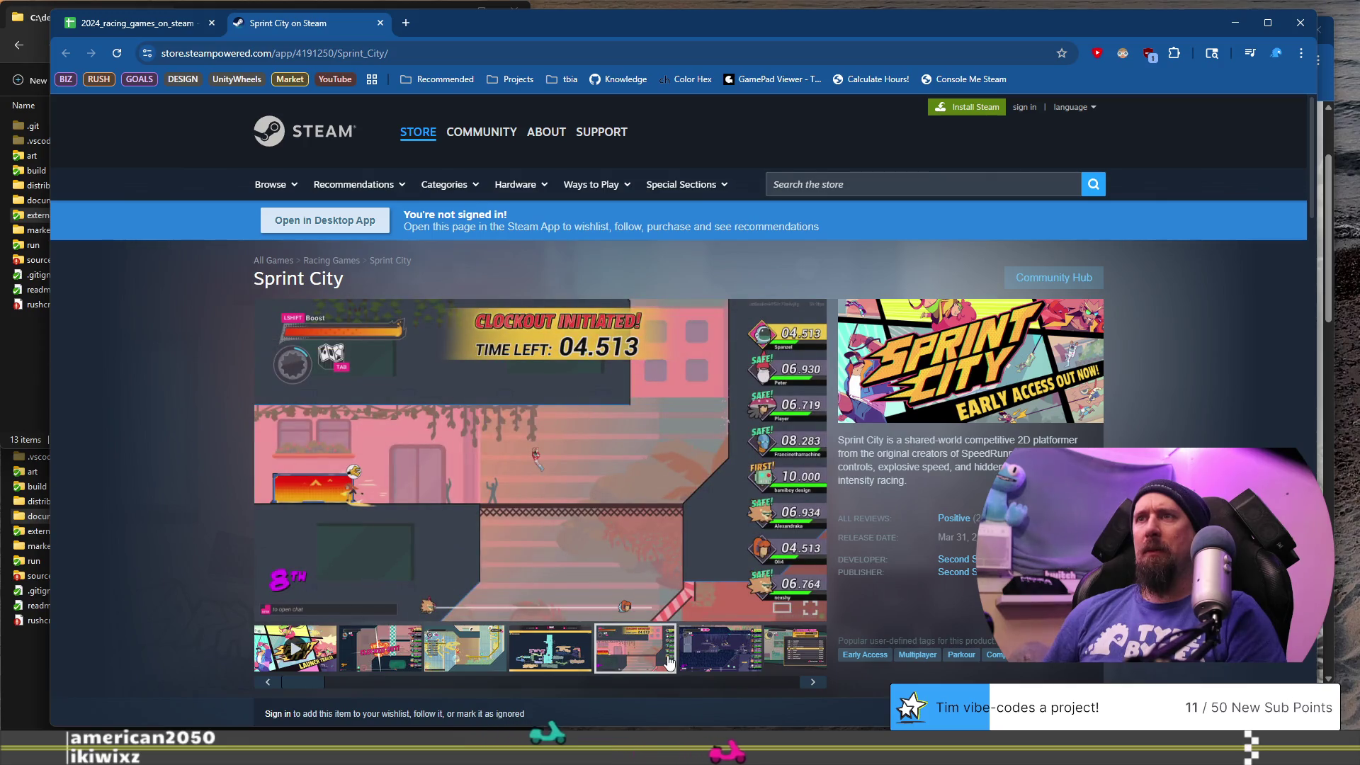
click(704, 656)
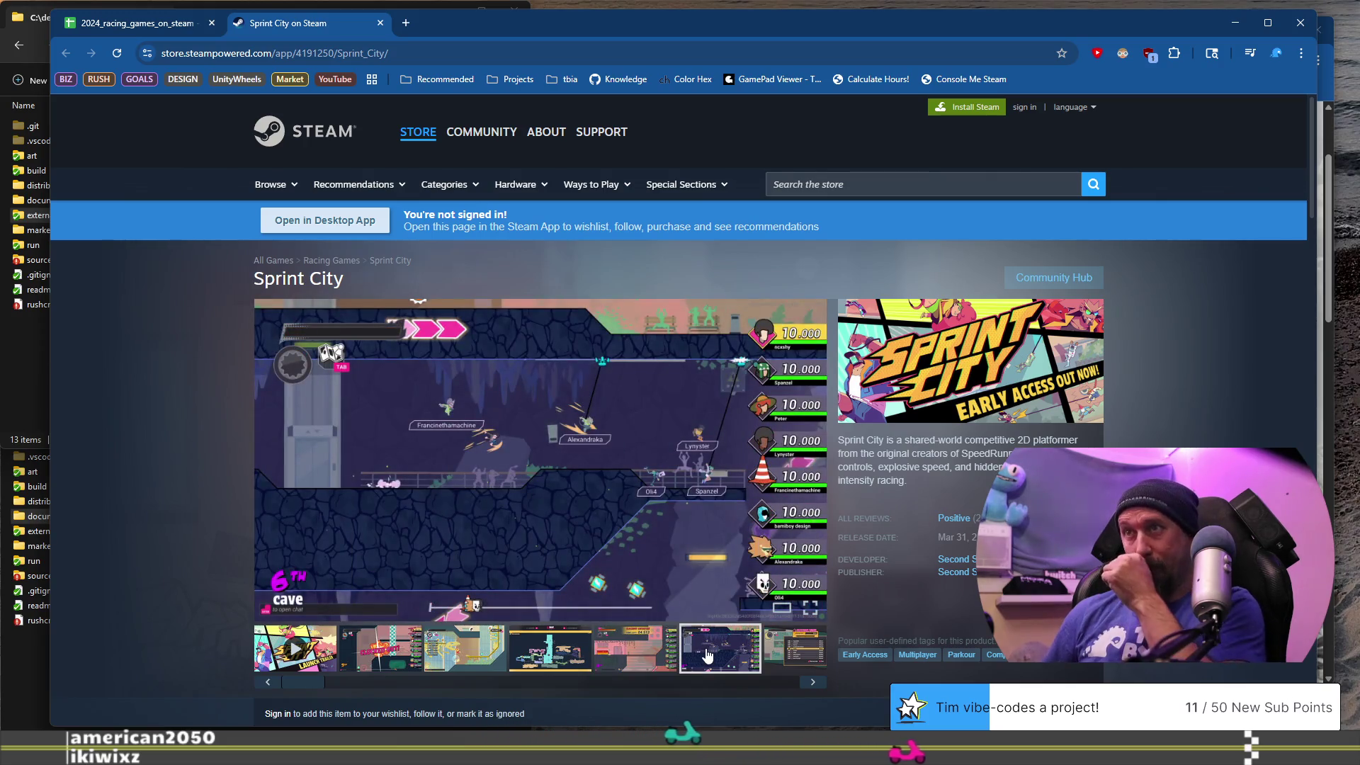
click(485, 51)
key(alt+Tab)
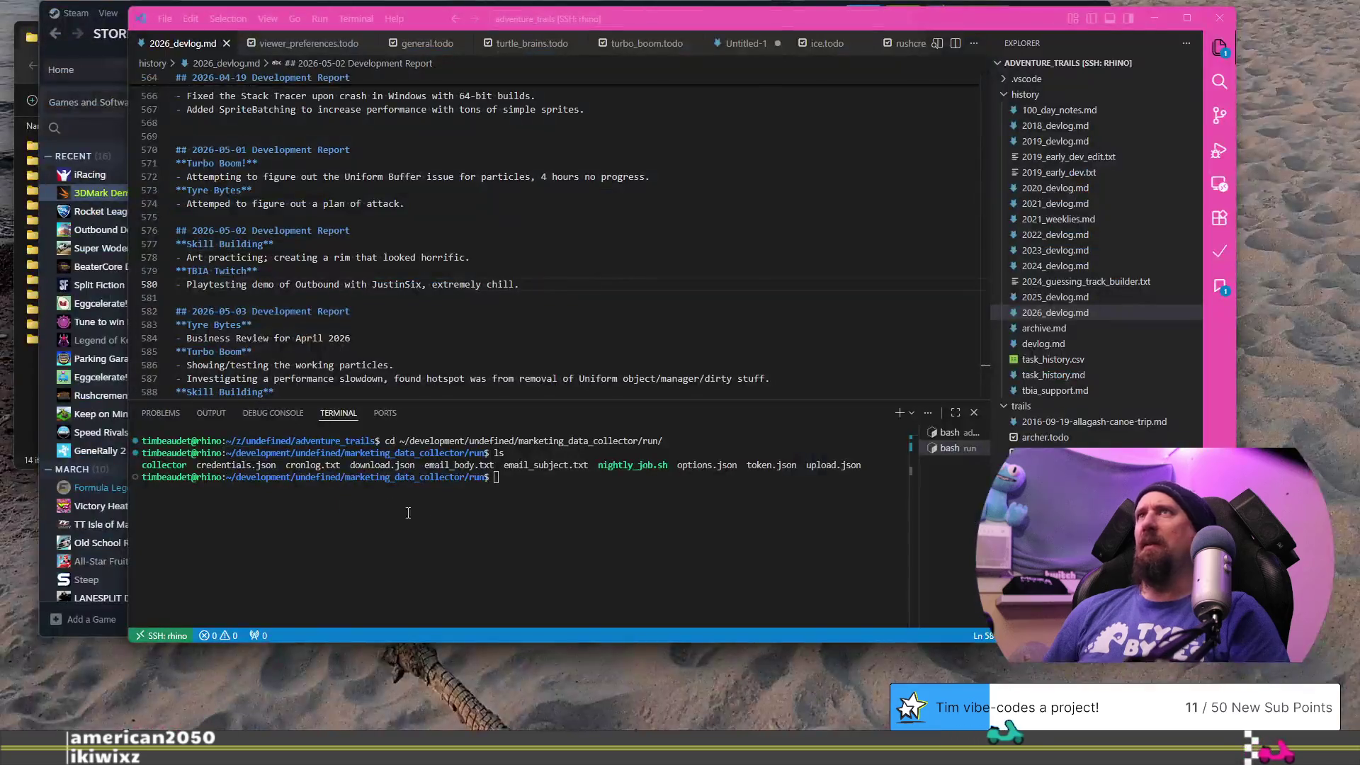
- Recall the previous command in the run-folder terminal, then return to the browser
click(618, 545)
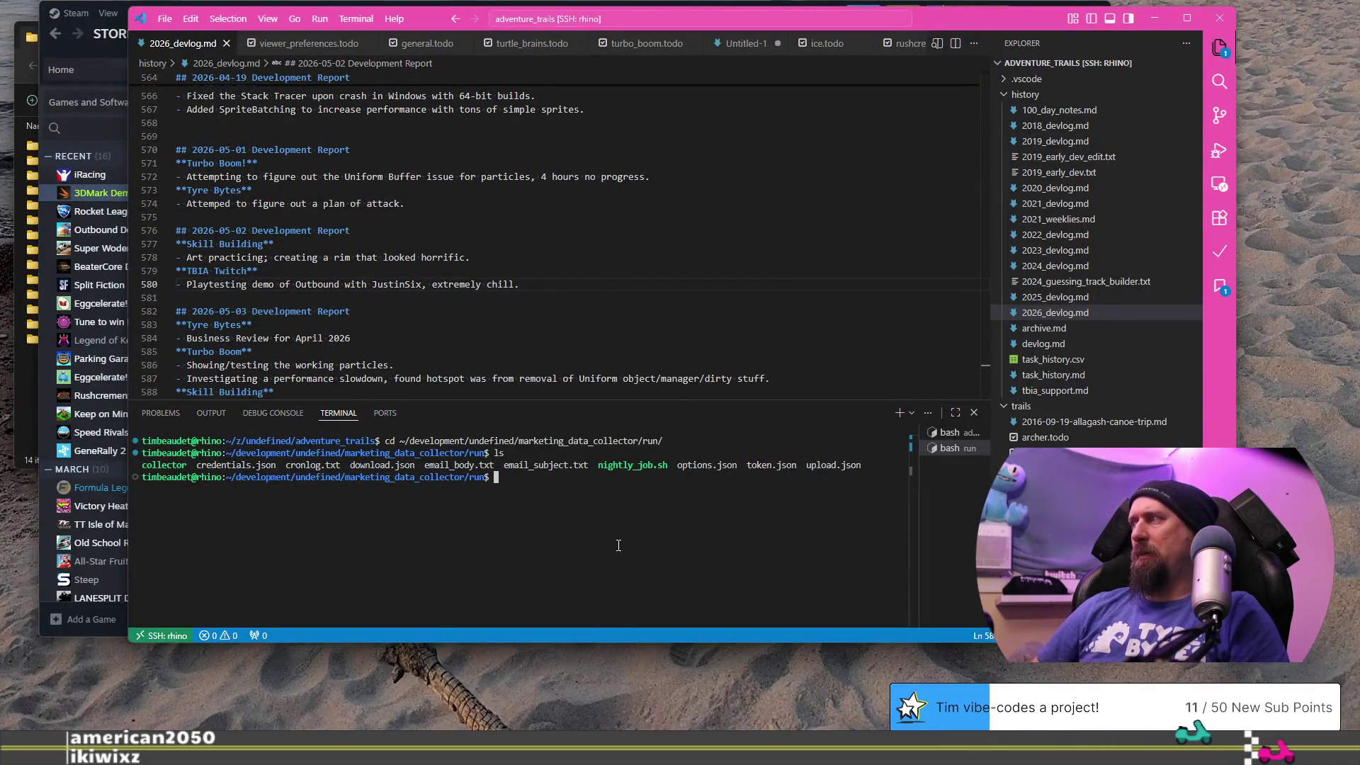
key(Up)
key(Up)
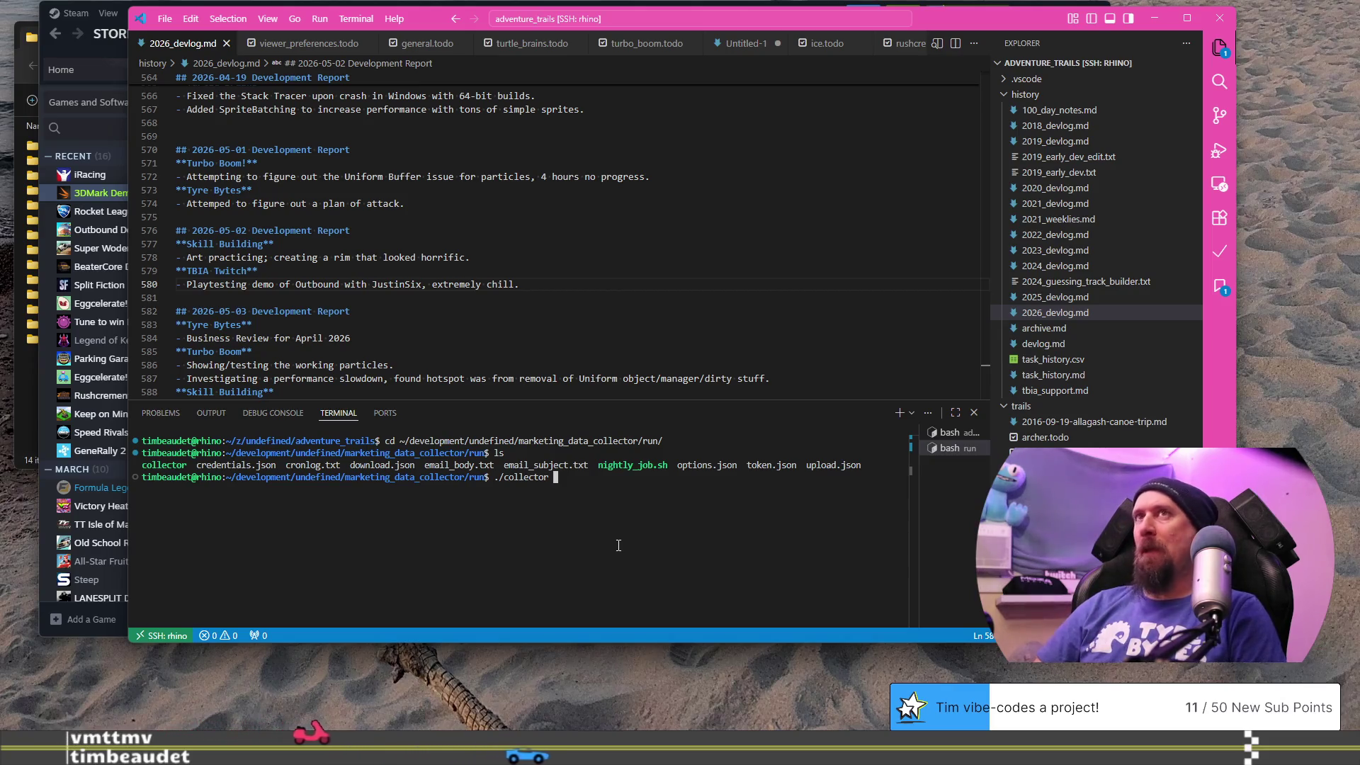
key(alt+Tab)
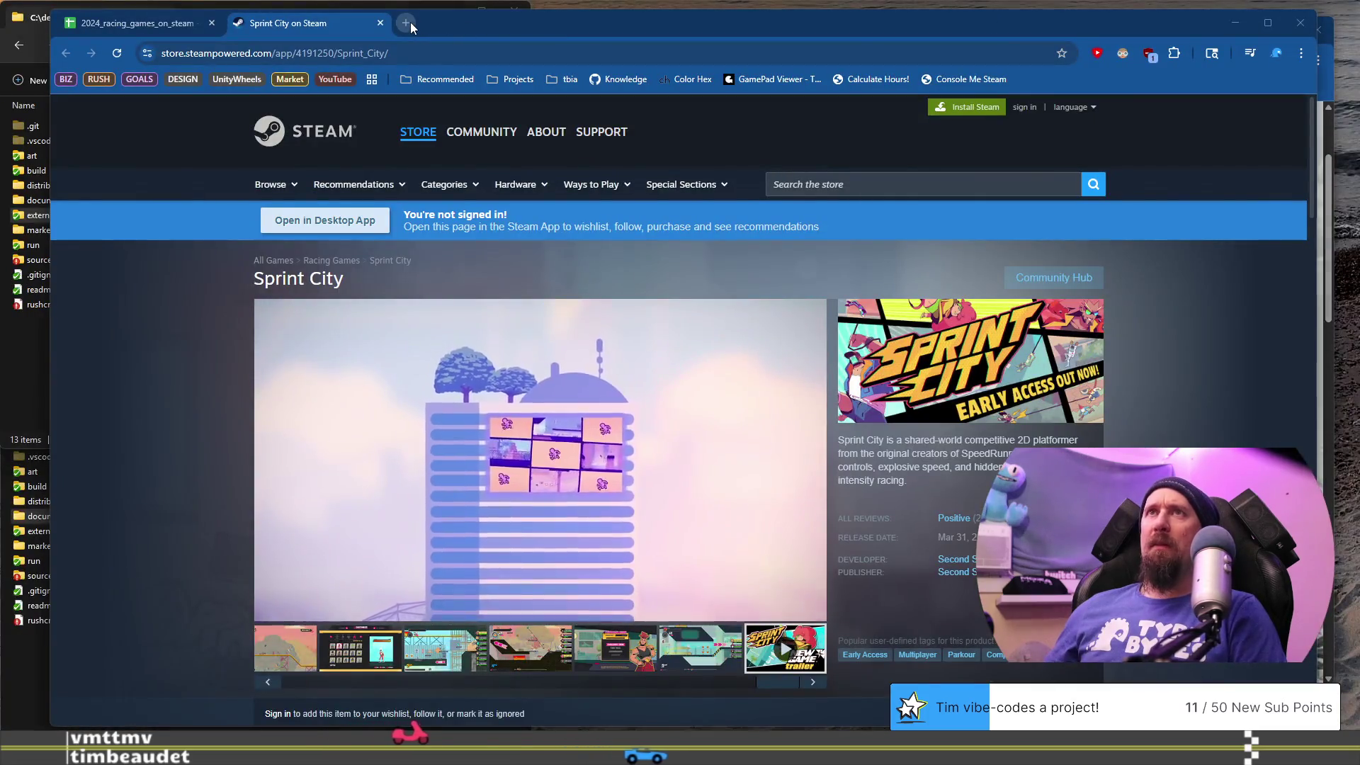
- Search for 'drive buy' and open Drive Buy's Steam store page, browsing its screenshots
click(410, 22)
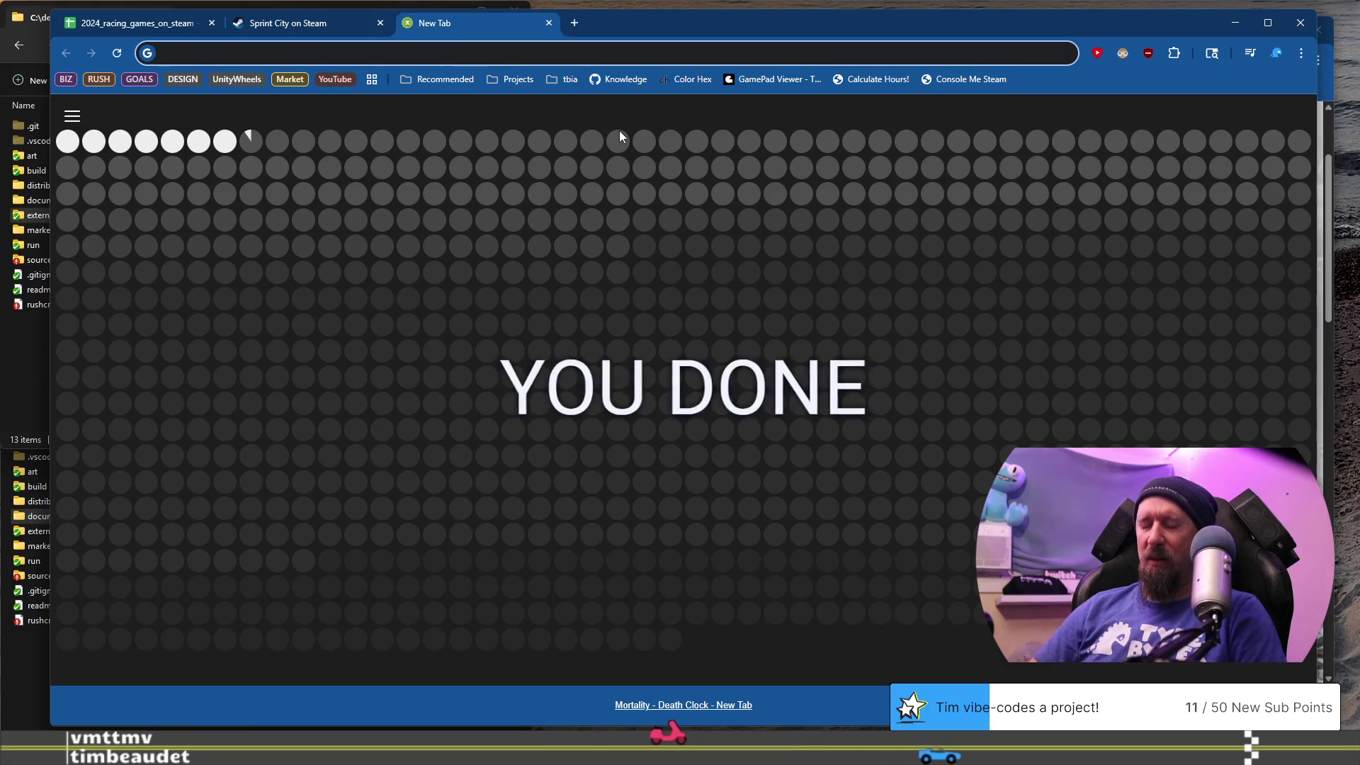
text(d)
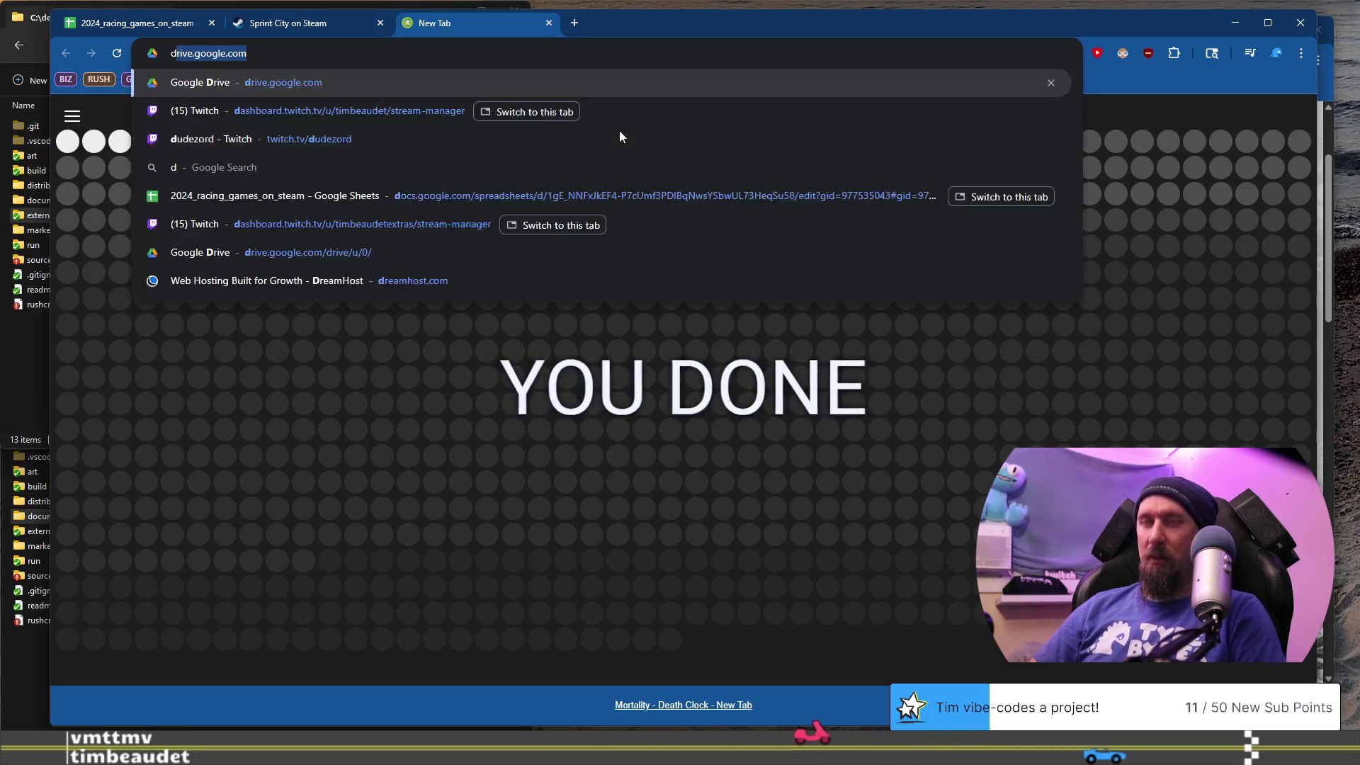
text(rive buy)
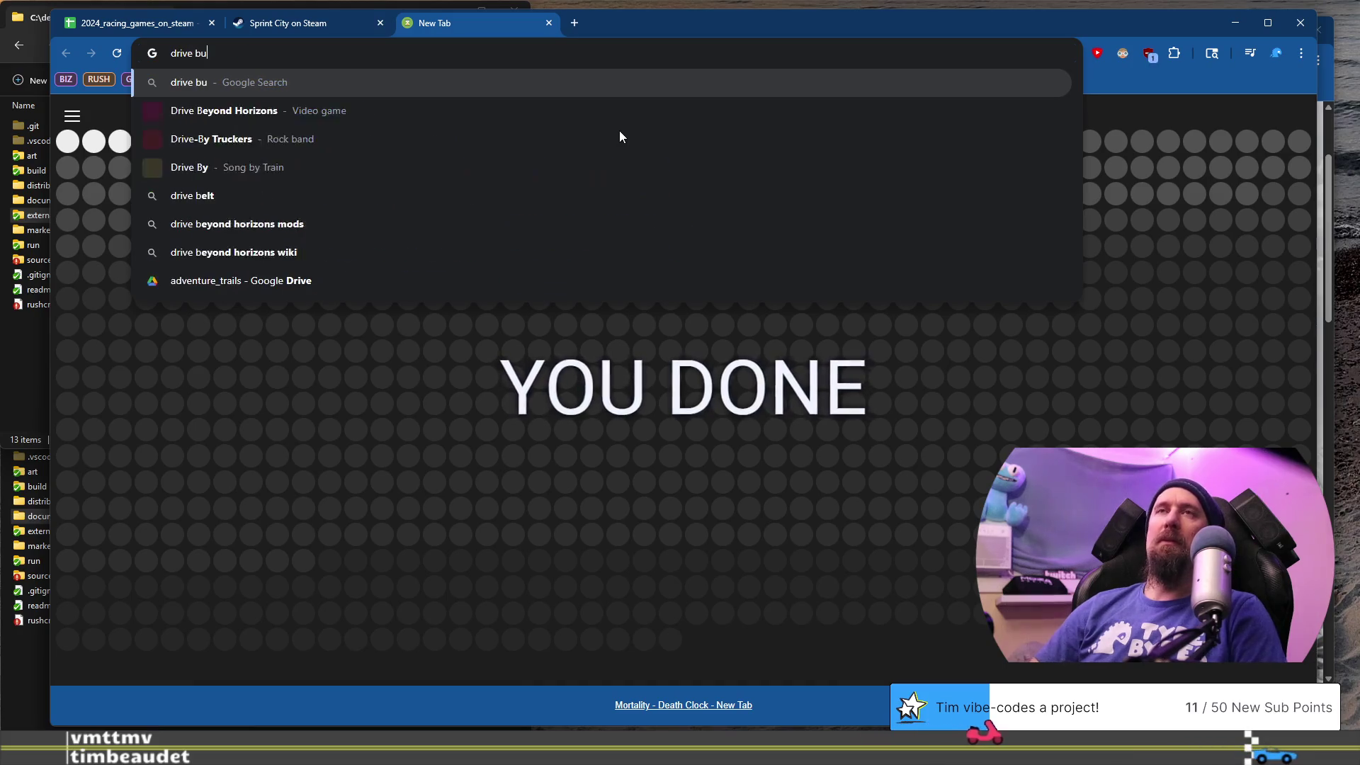
key(Return)
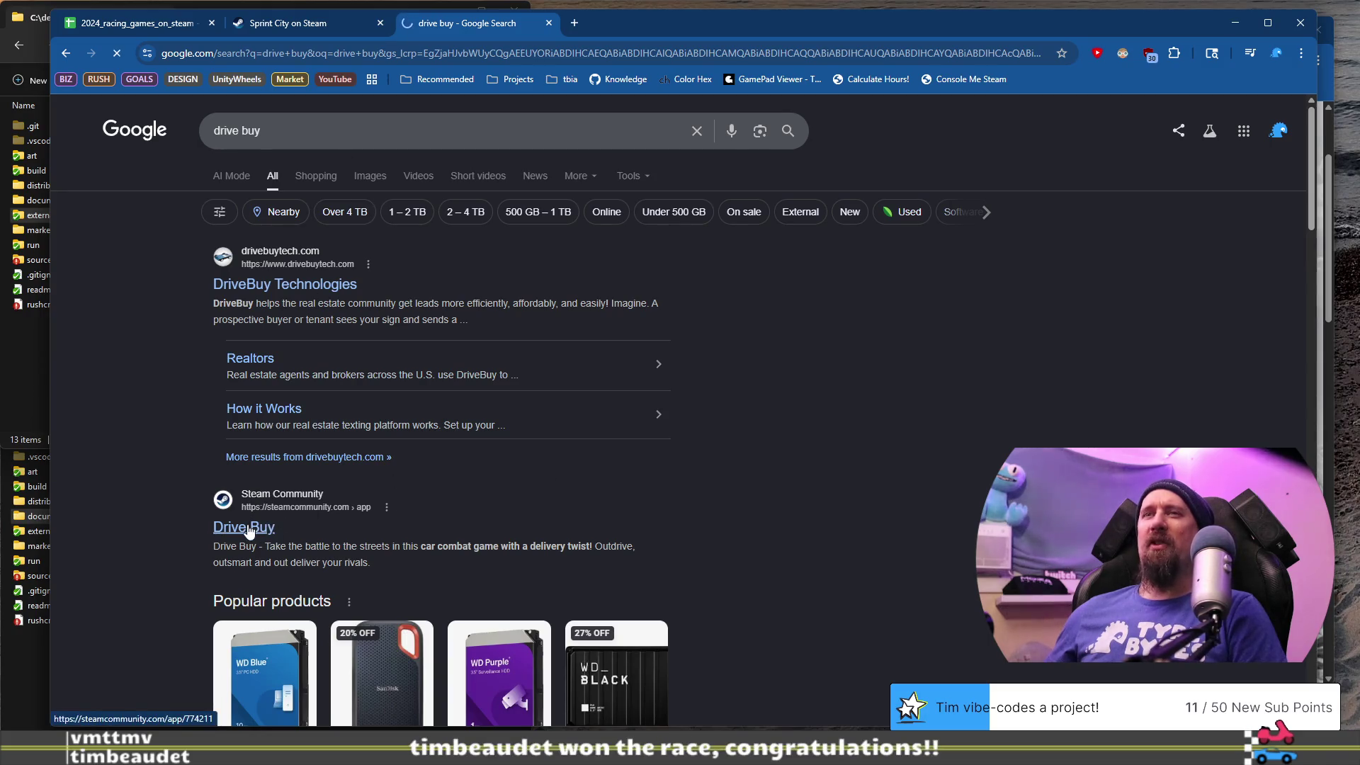
scroll(163, 465, down, 4)
scroll(148, 450, up, 4)
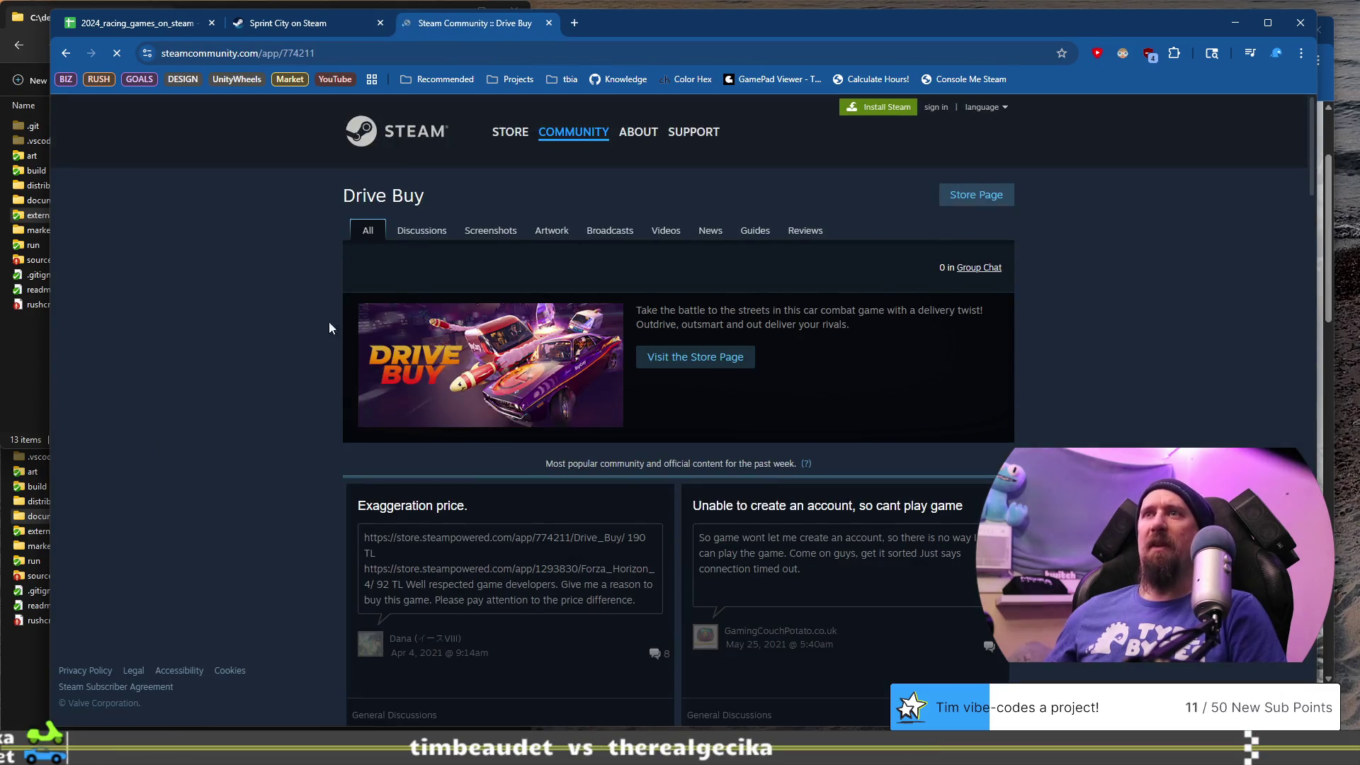
click(680, 357)
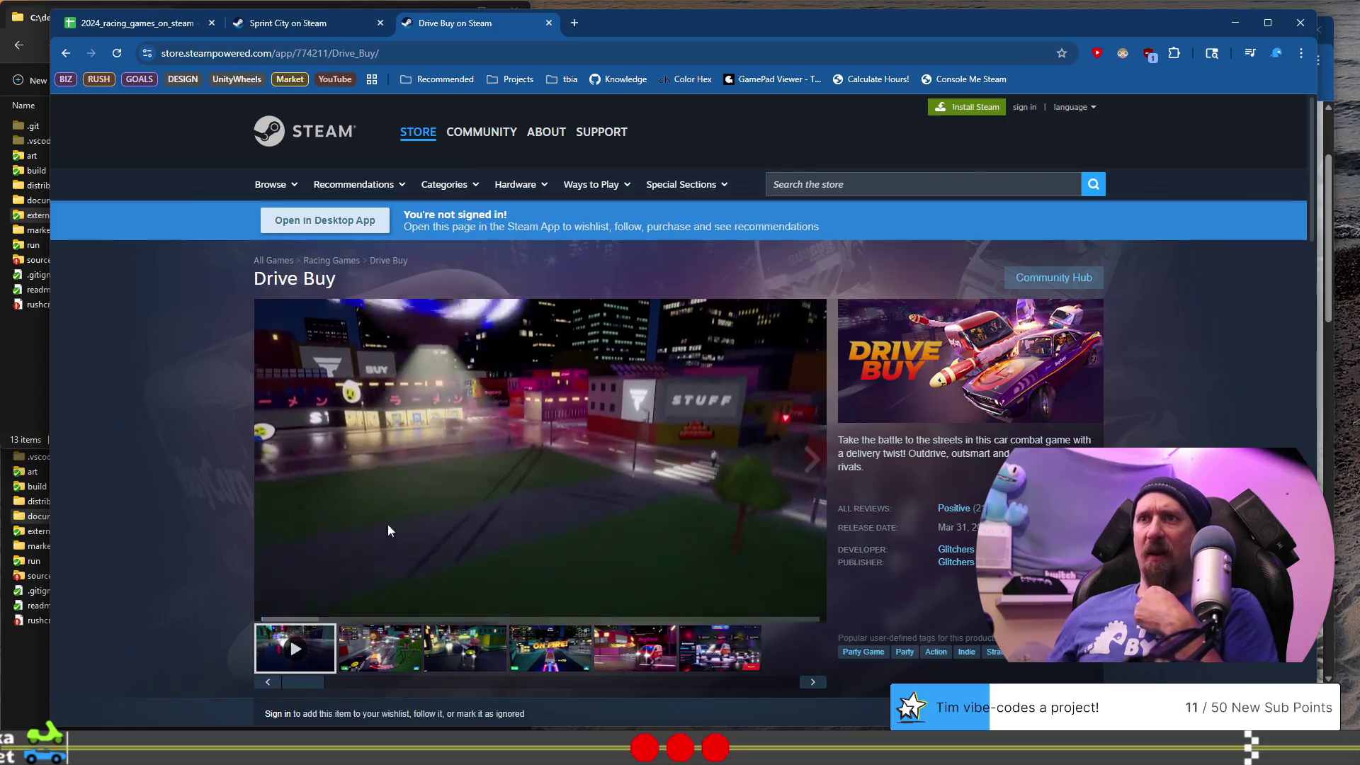
click(381, 646)
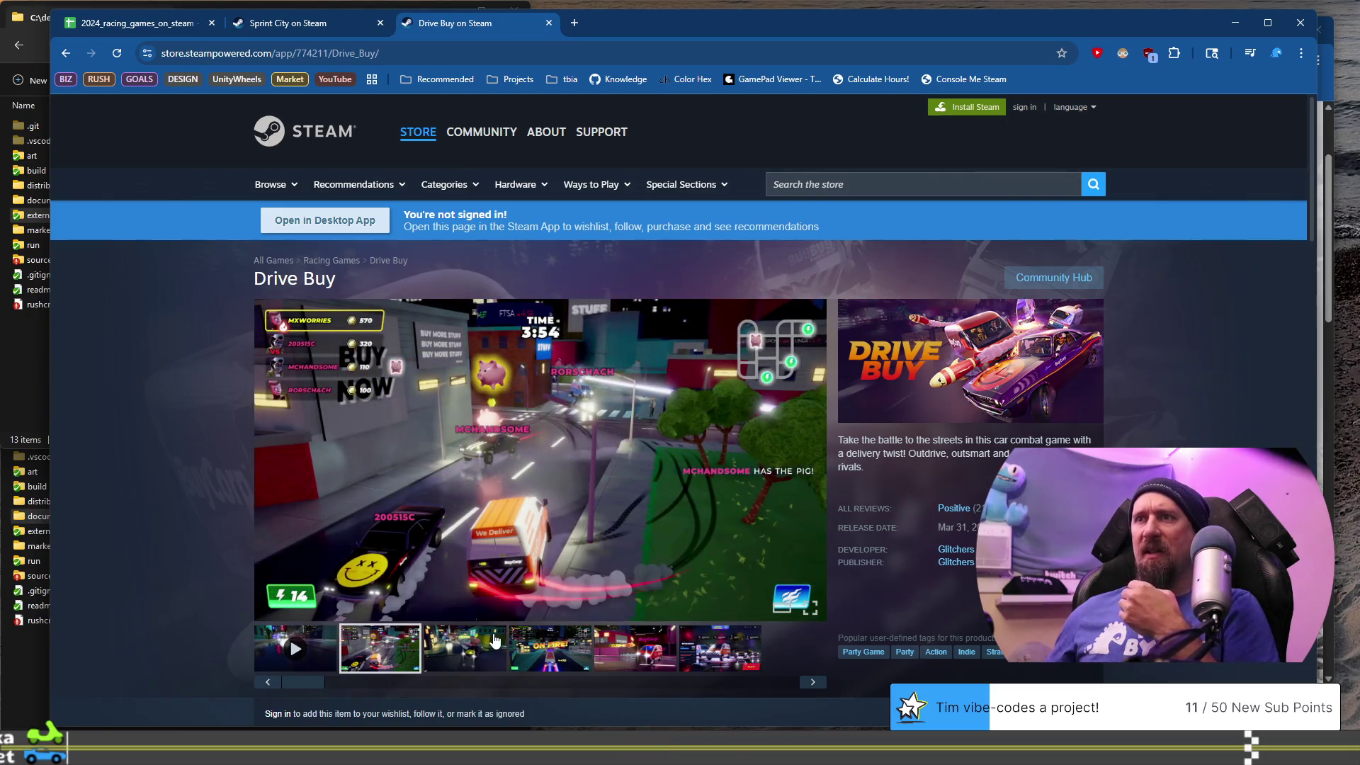
click(494, 641)
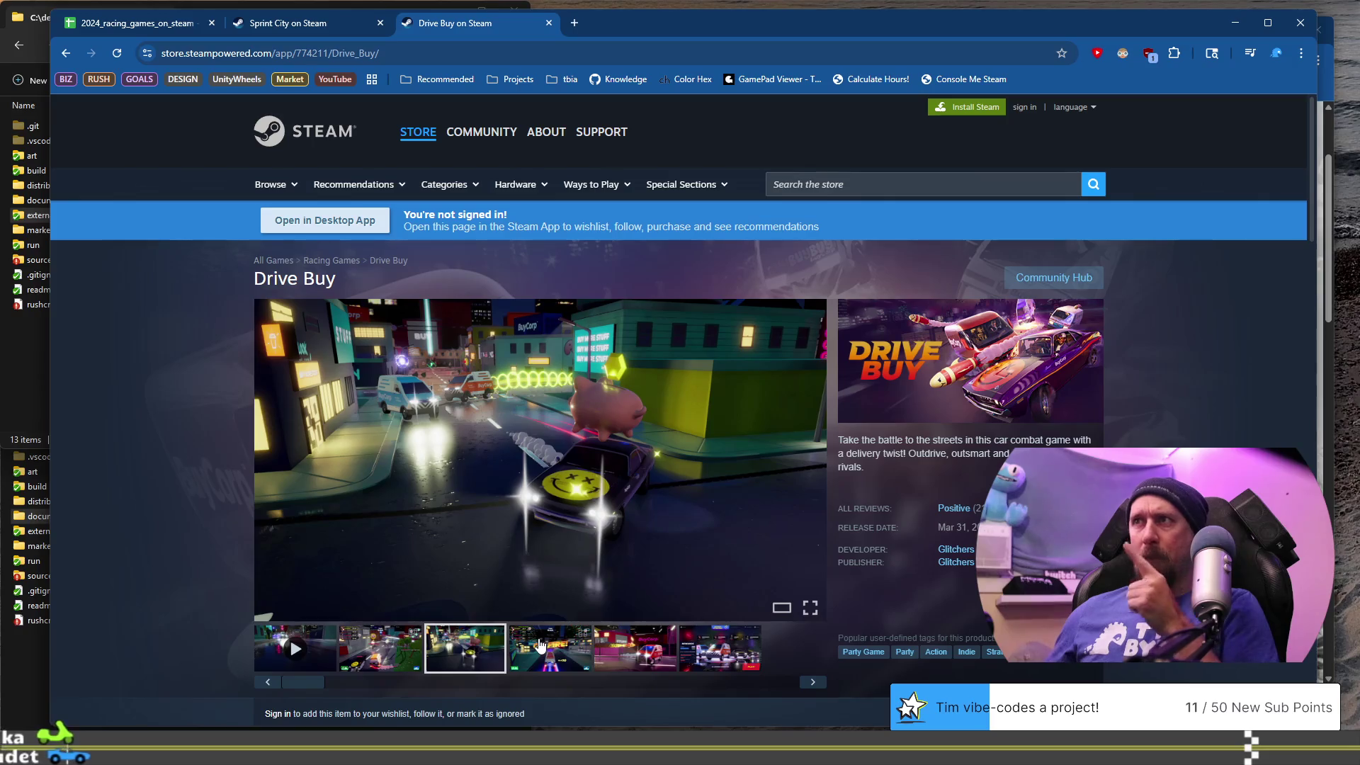
scroll(538, 644, down, 5)
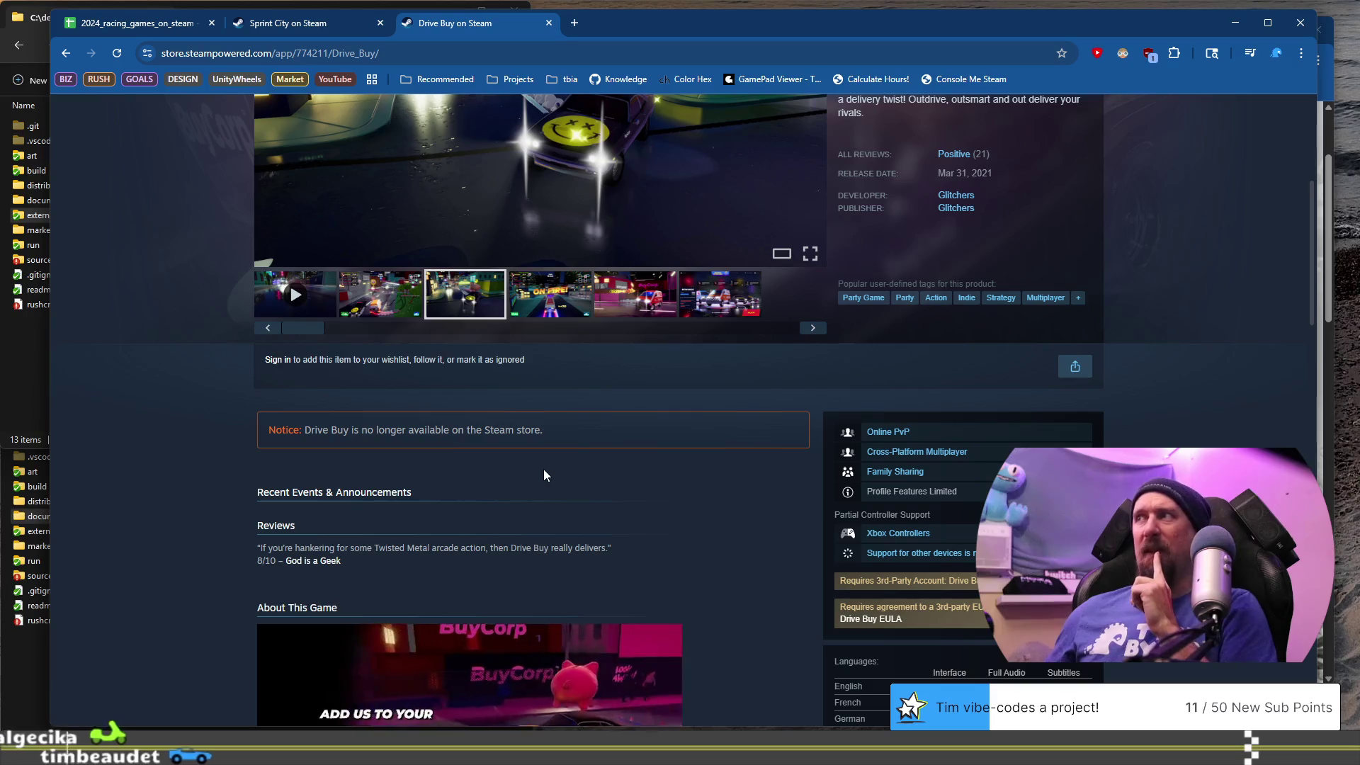
- Minimize the browser and bring up the Steam client's library search
click(1234, 23)
click(112, 97)
click(83, 129)
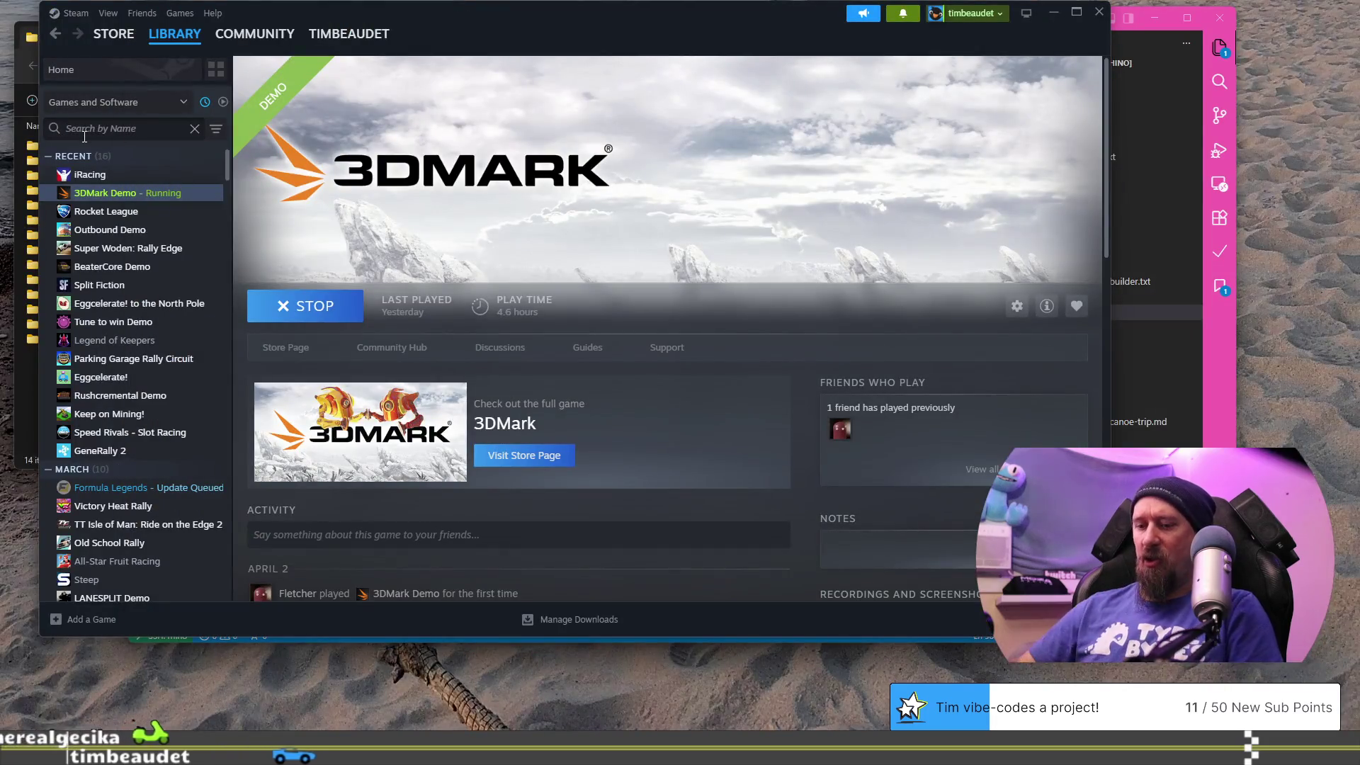
- Filter the Steam library for 'drive', open Drive Buy's entry, then return to the browser
text(drive)
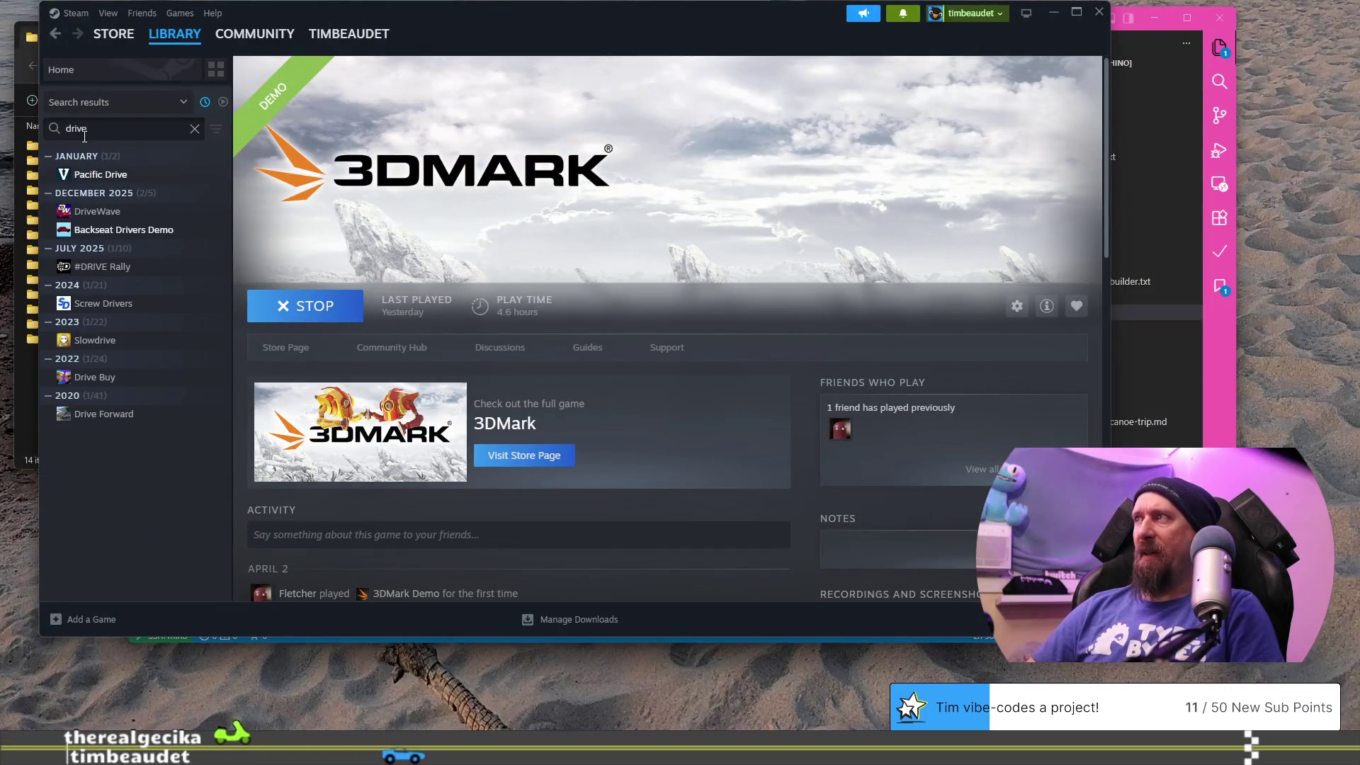
click(95, 376)
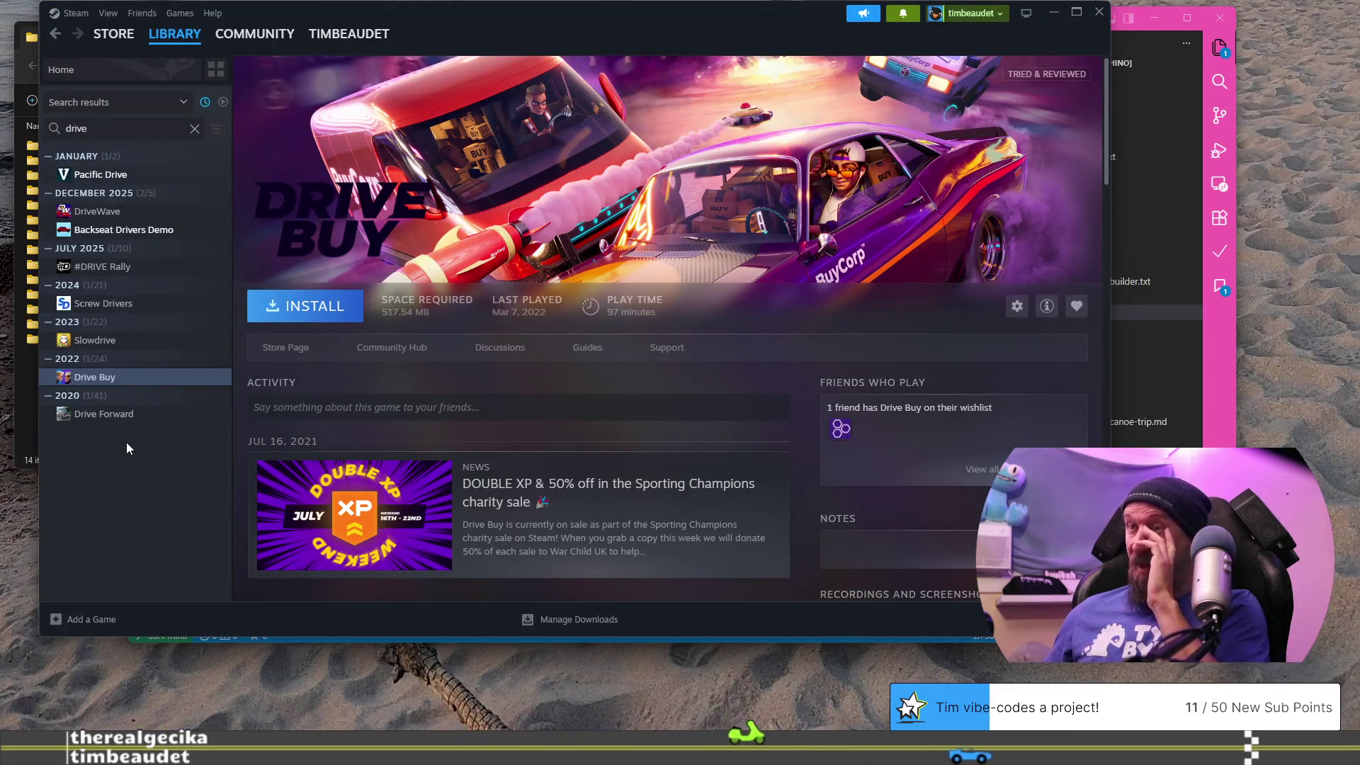
key(alt+Tab)
scroll(904, 171, up, 5)
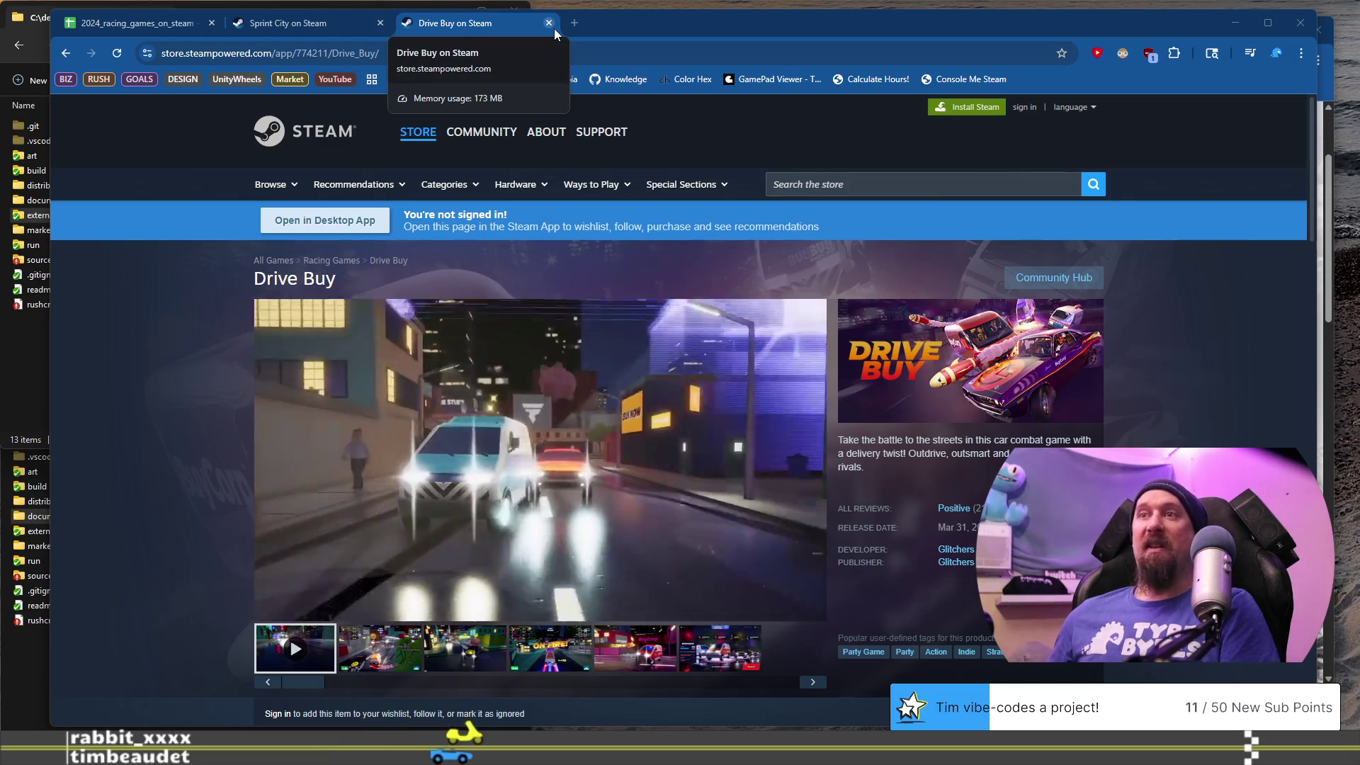
- Open the Eggcelerate! store page in a new tab, then switch to the Sprint City tab
click(574, 23)
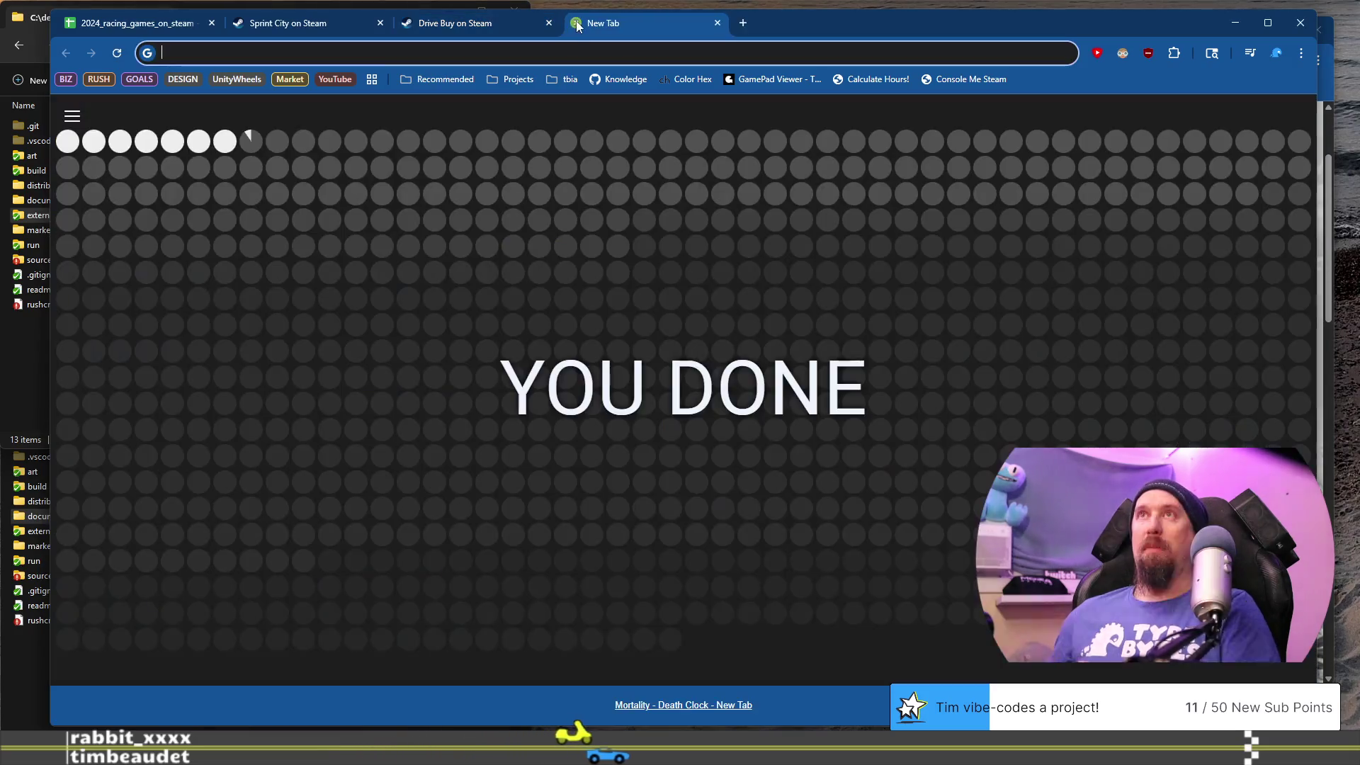
text(egg)
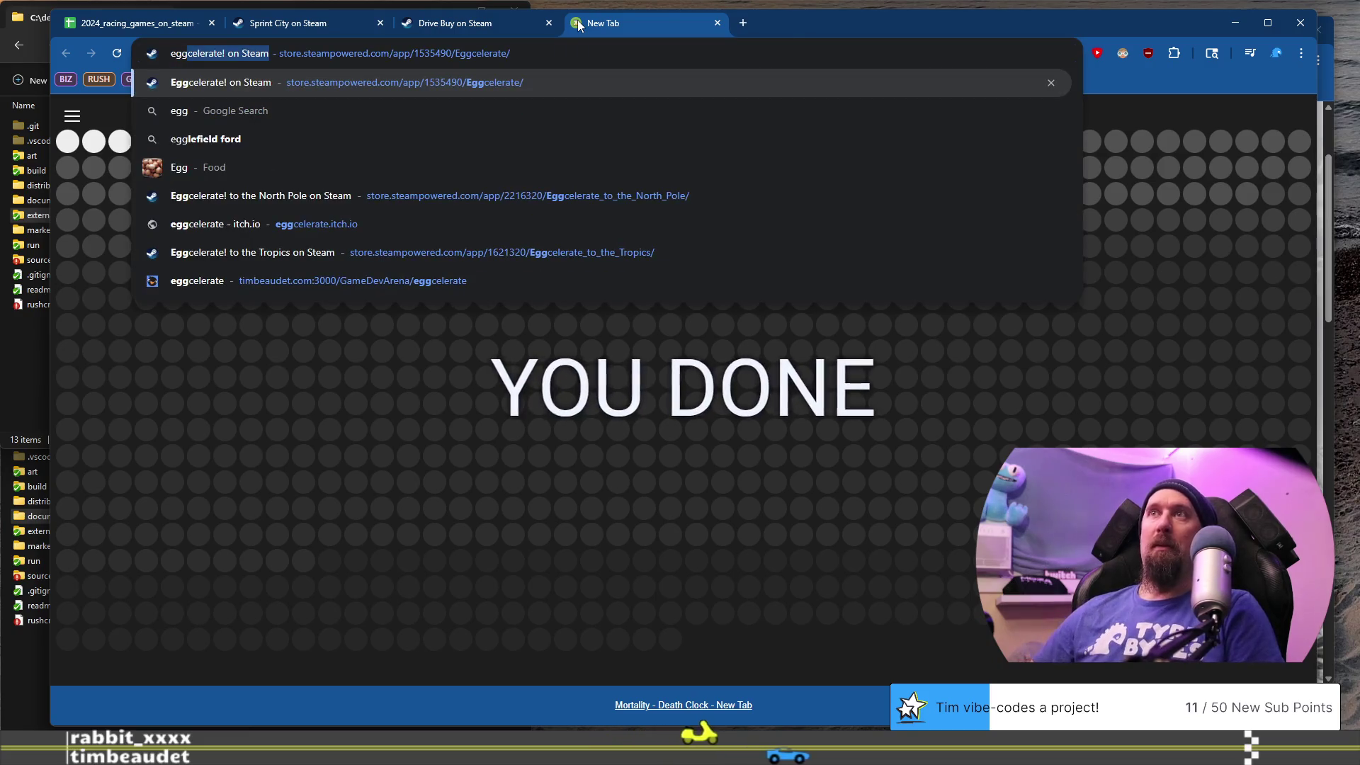
key(Return)
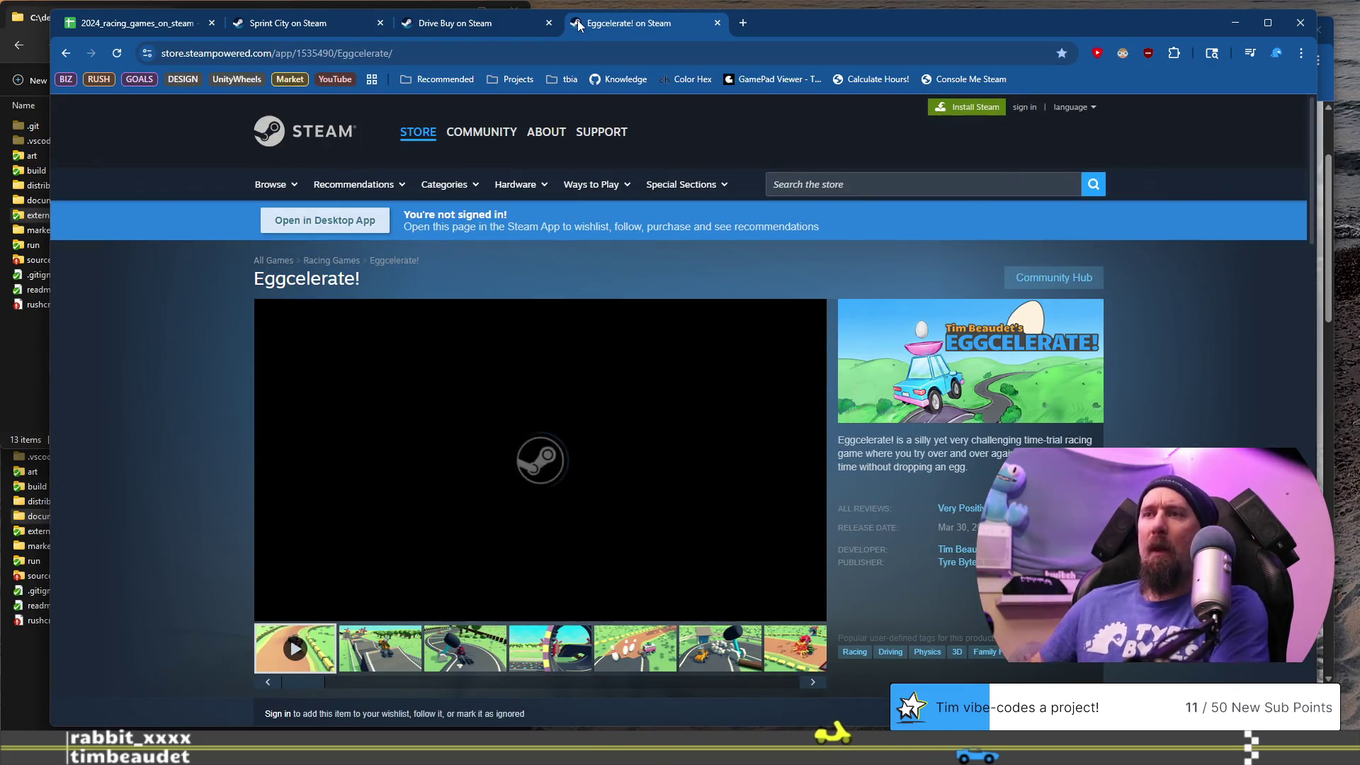
click(477, 25)
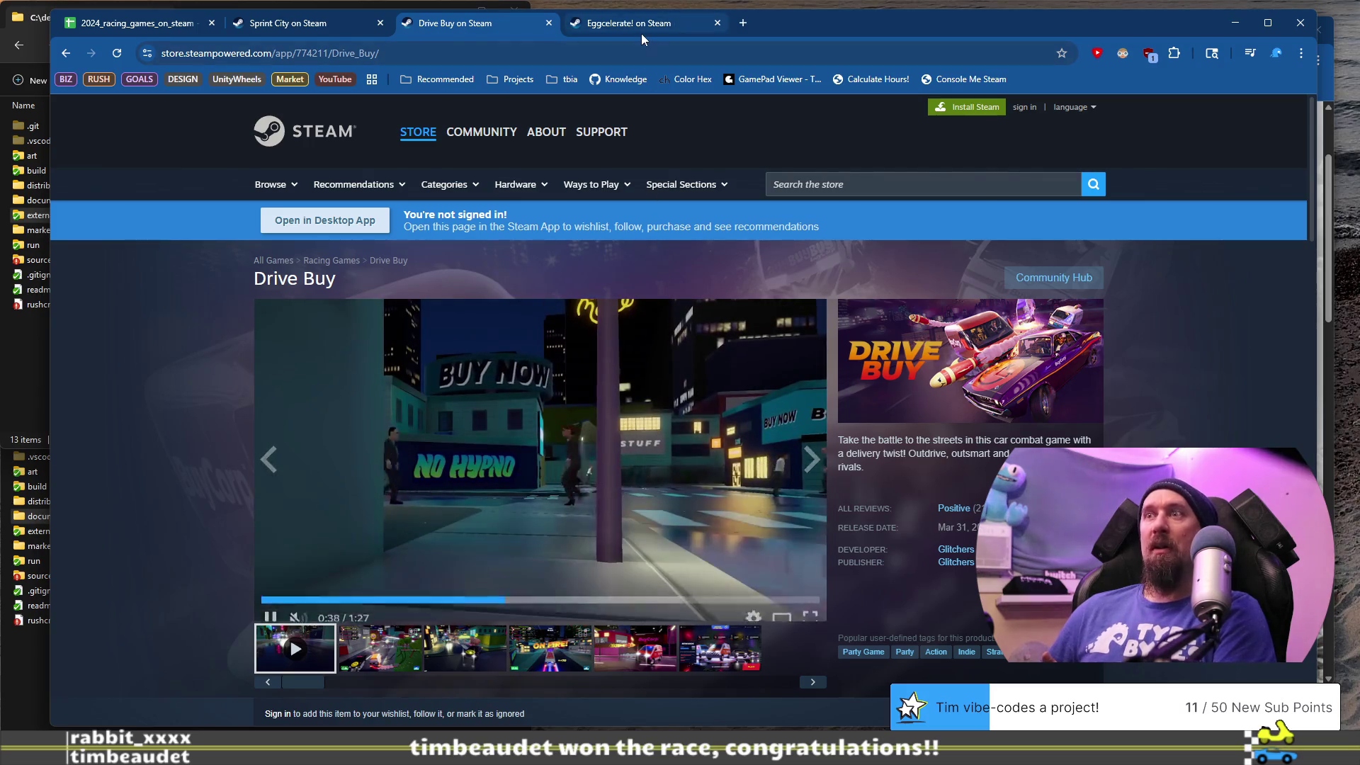
mouse_move(642, 36)
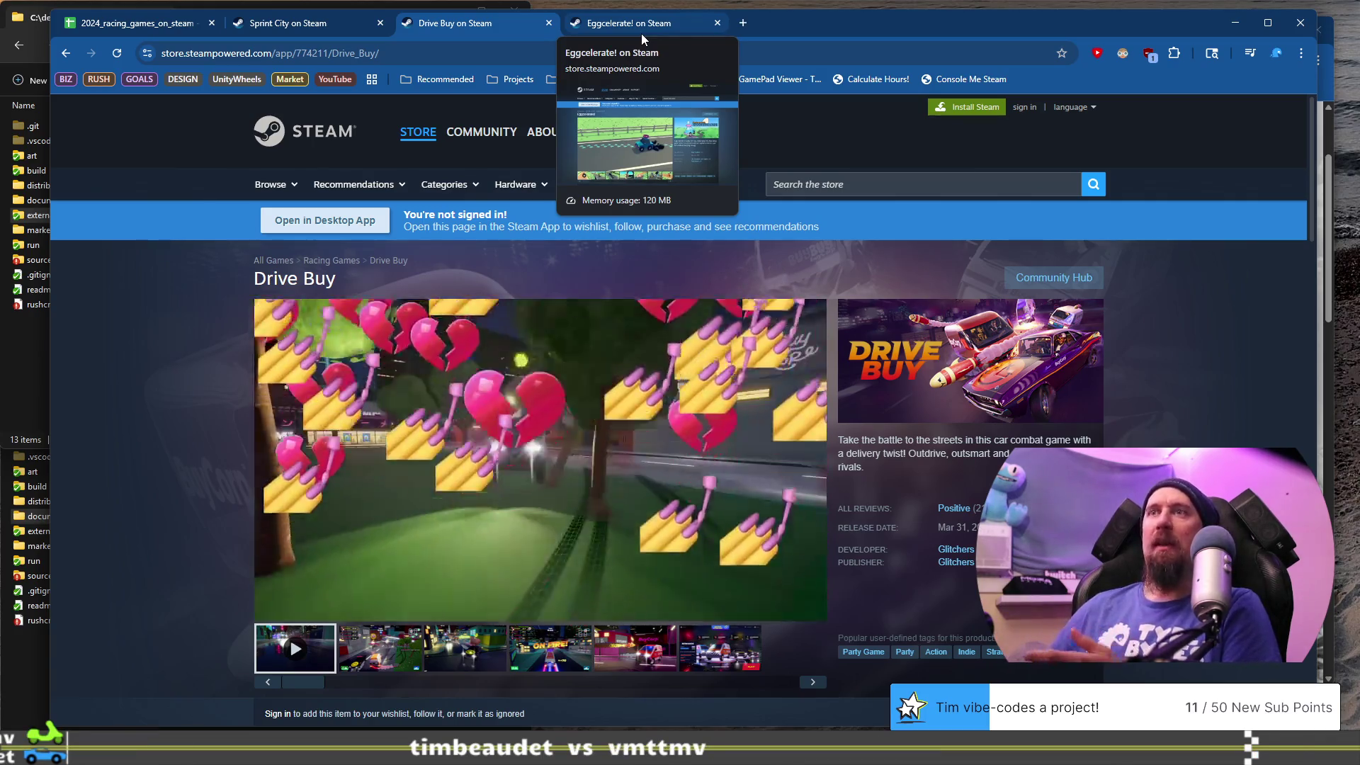
click(644, 27)
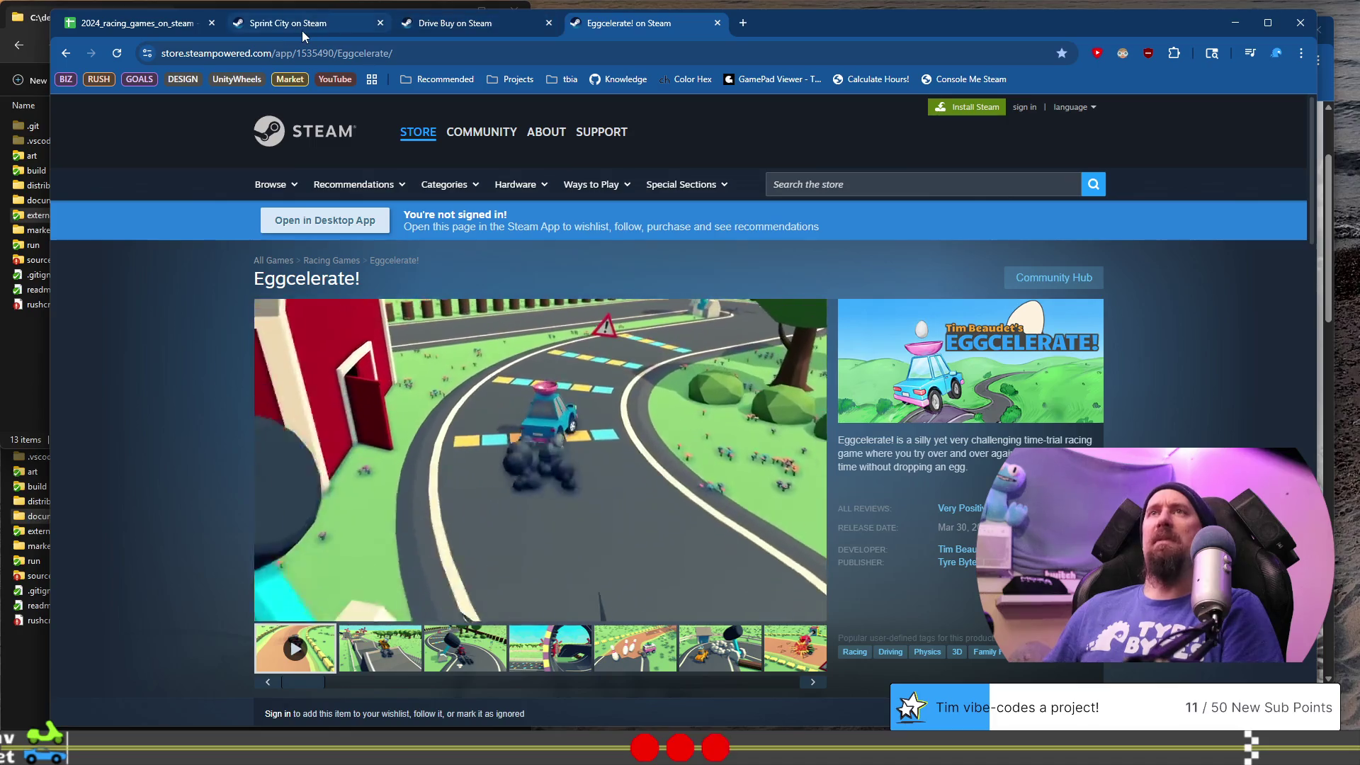
click(304, 32)
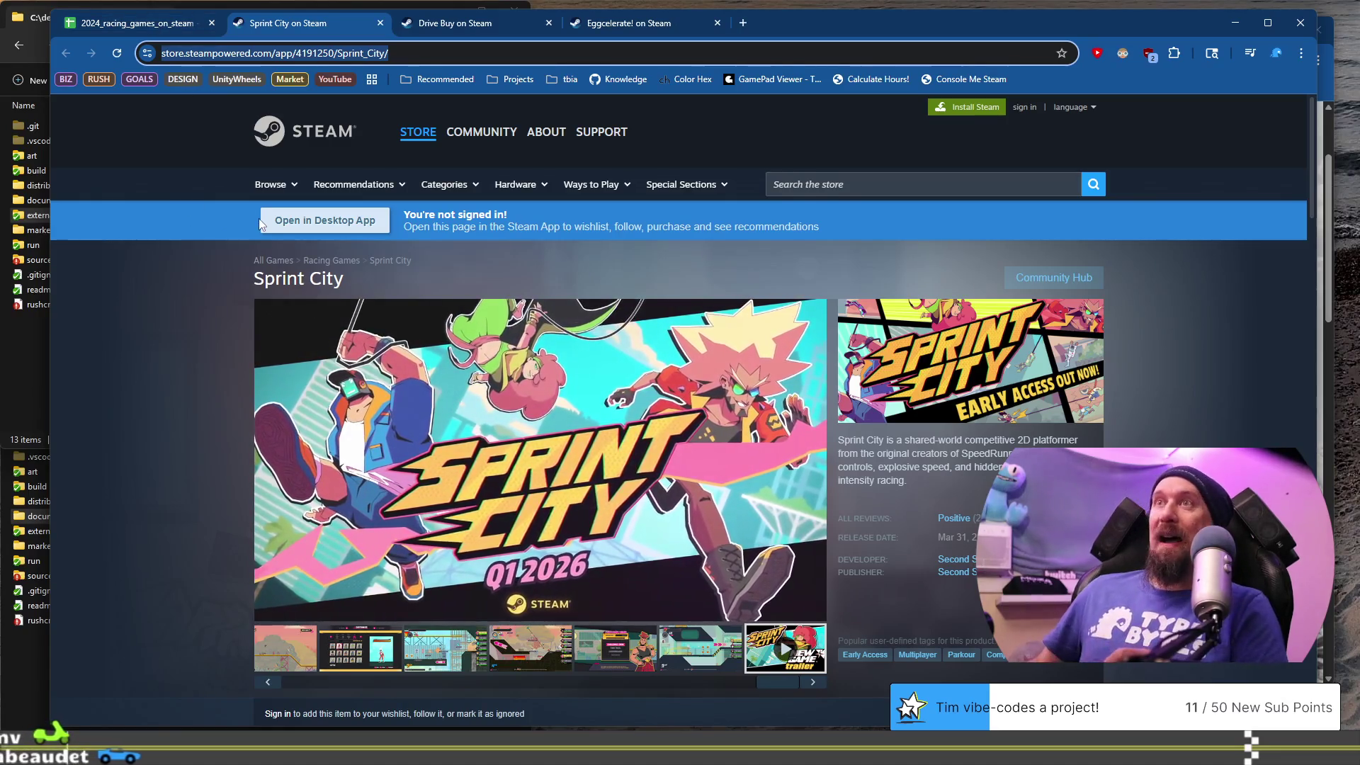
key(alt+Tab)
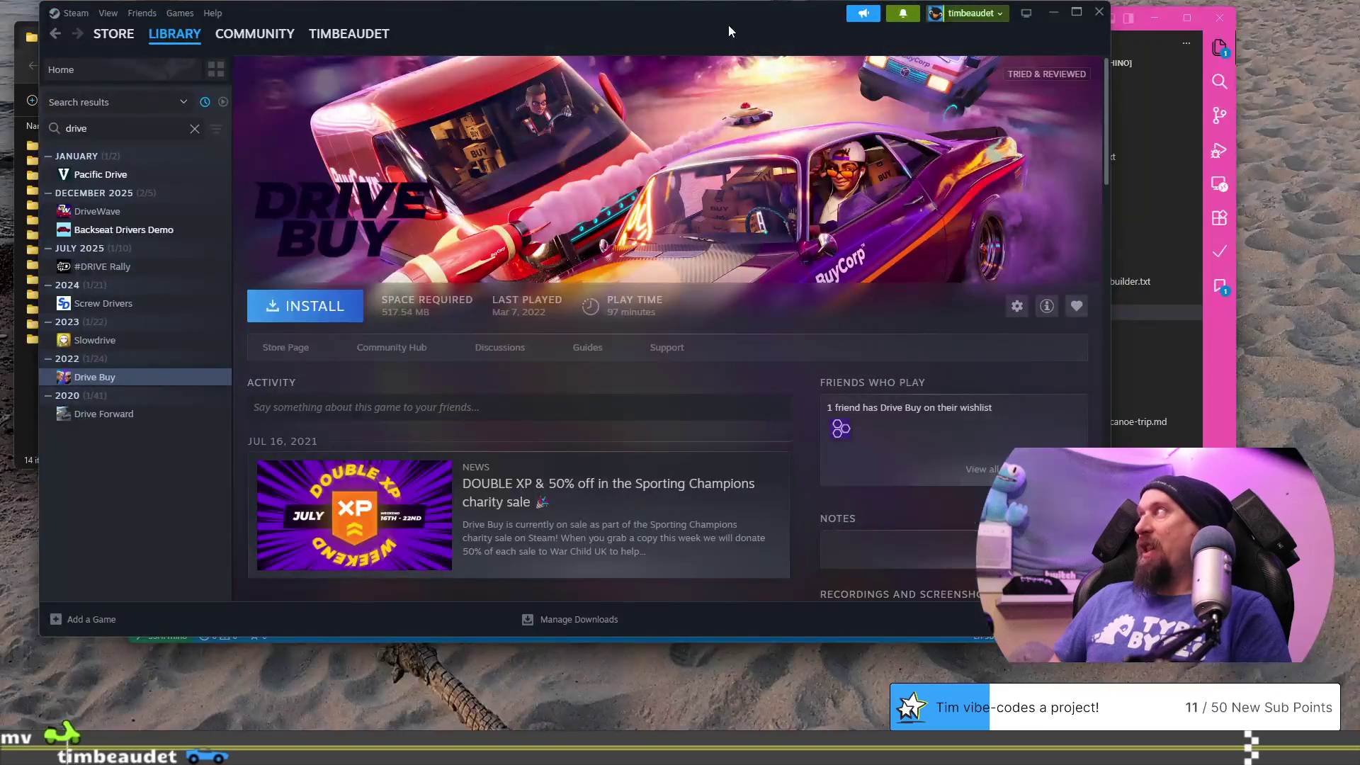
drag(719, 17, 699, 19)
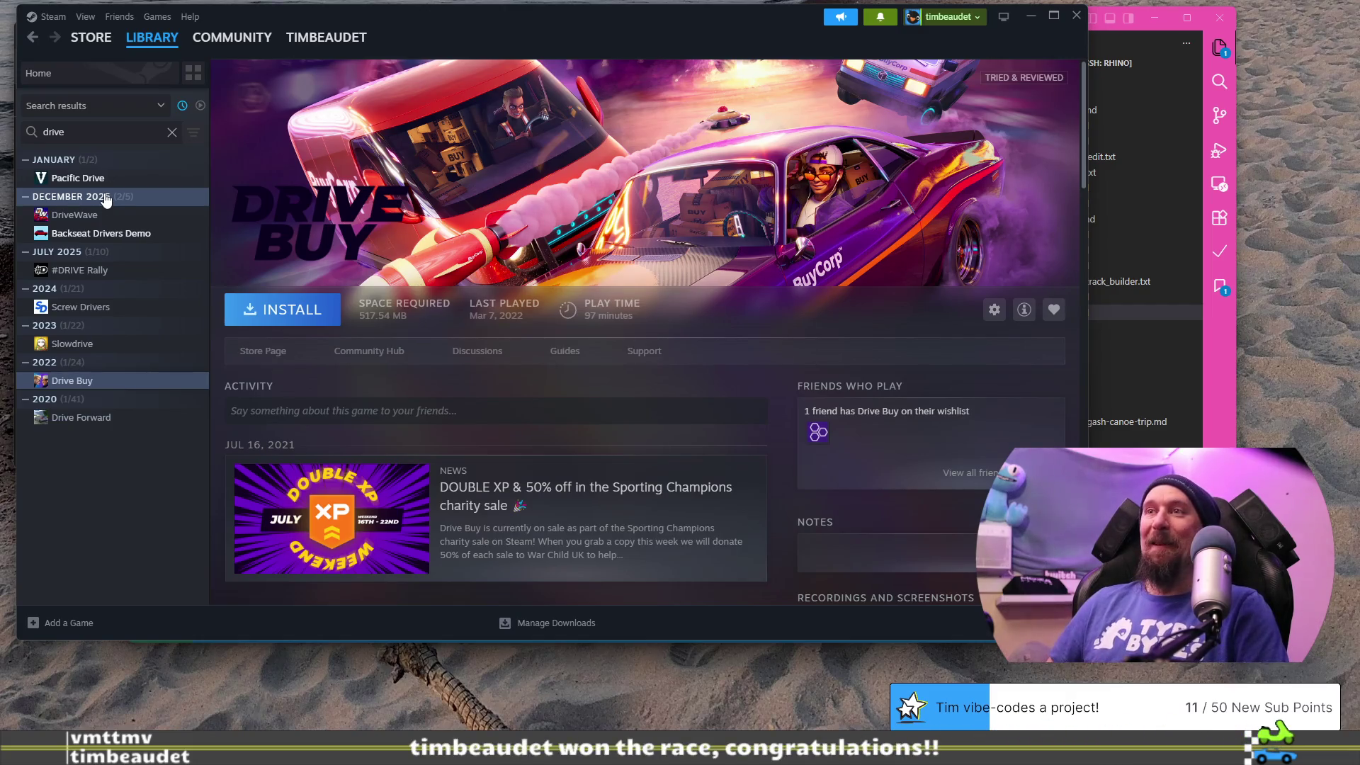
key(ctrl+super+Right)
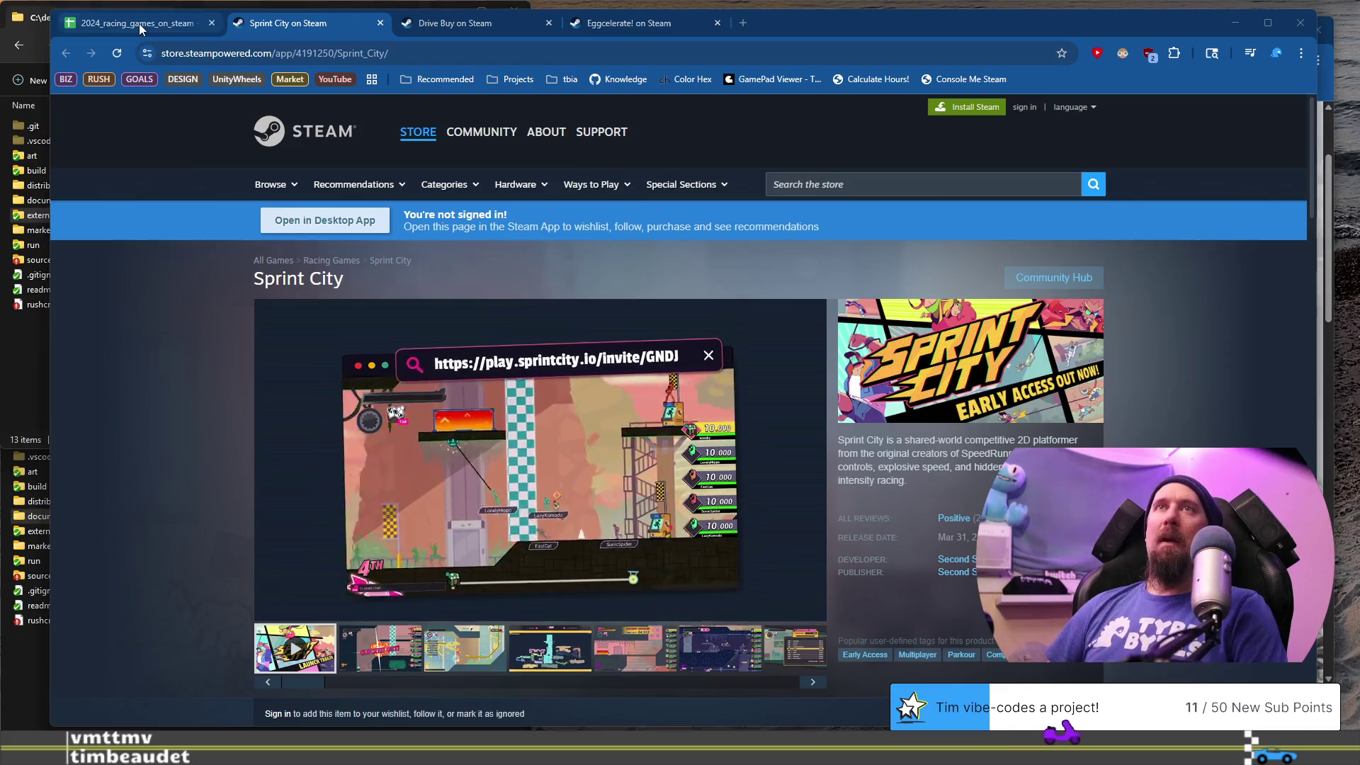
- Bring the racing games spreadsheet forward, nudge the browser window right, and select Sprint City in A926
key(ctrl+shift+Tab)
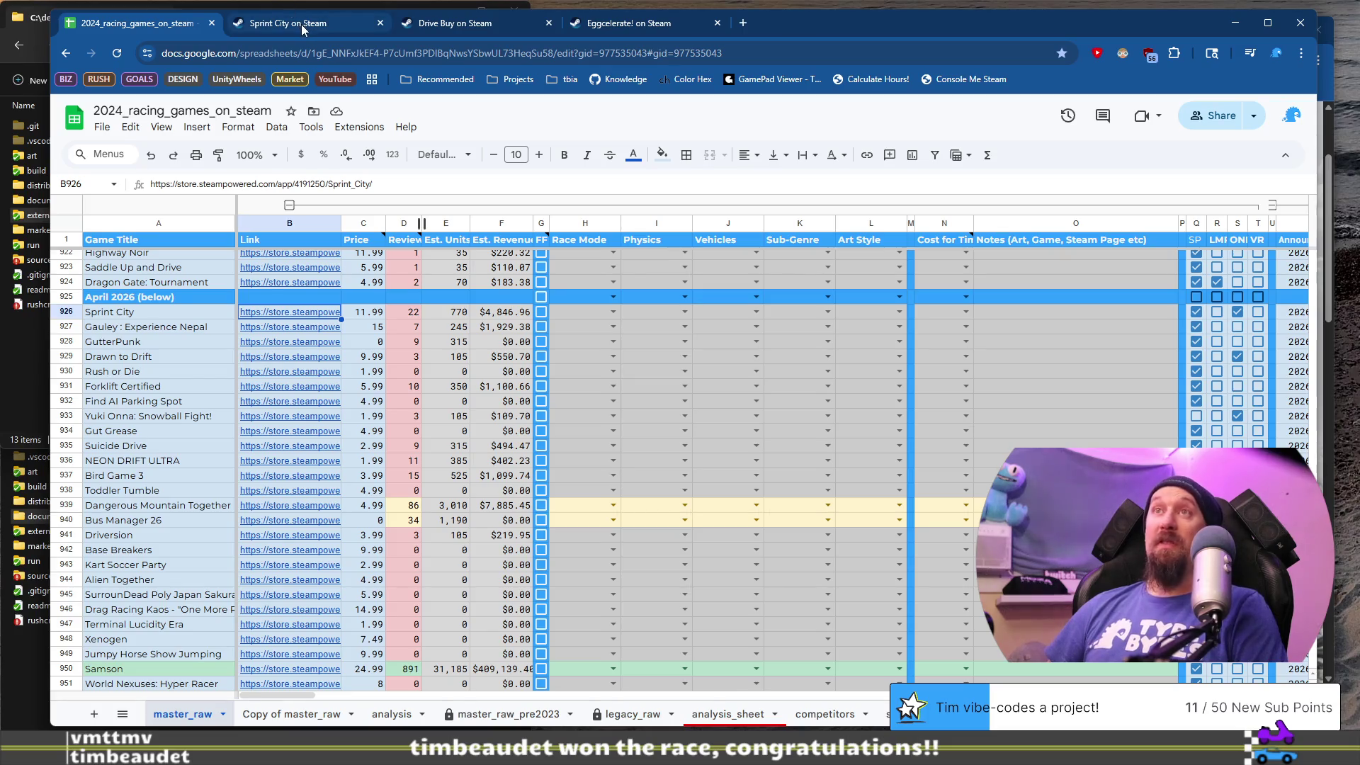
mouse_move(302, 29)
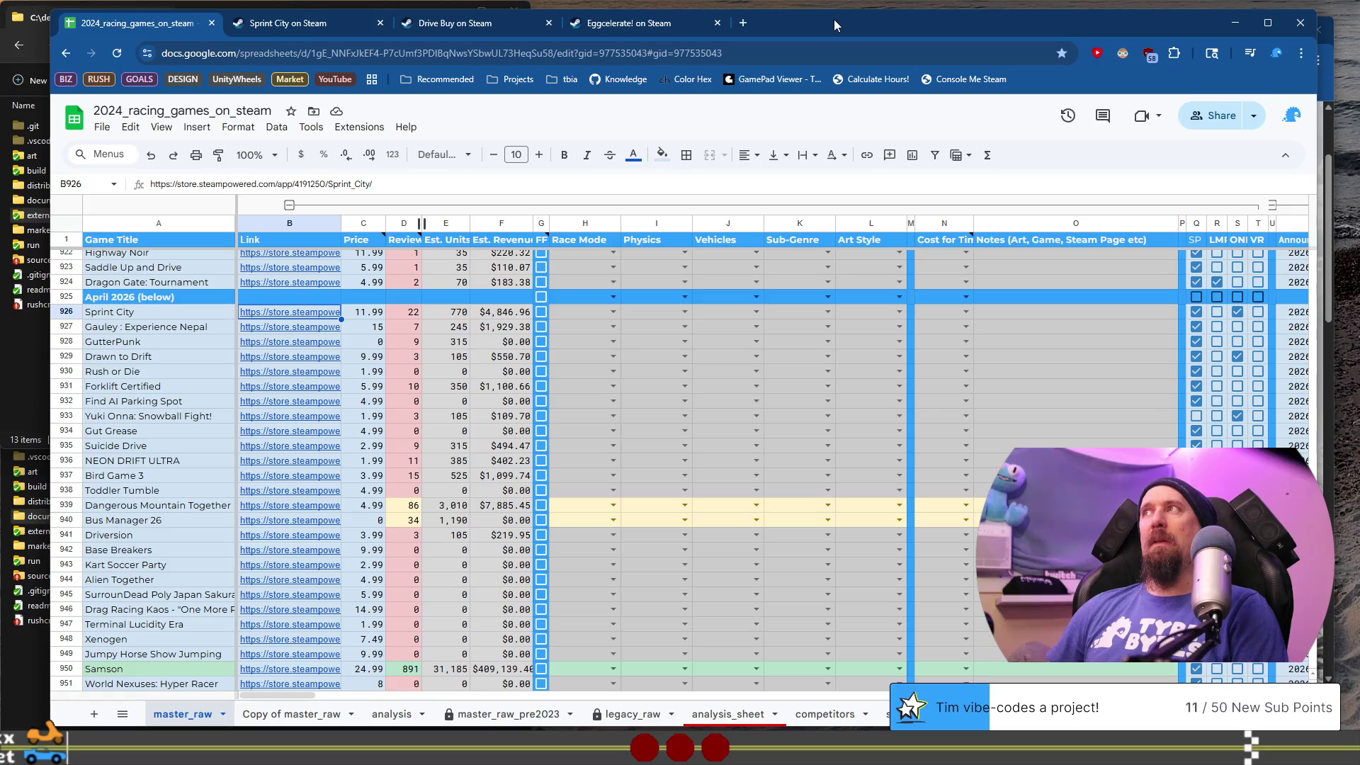
drag(836, 20, 856, 20)
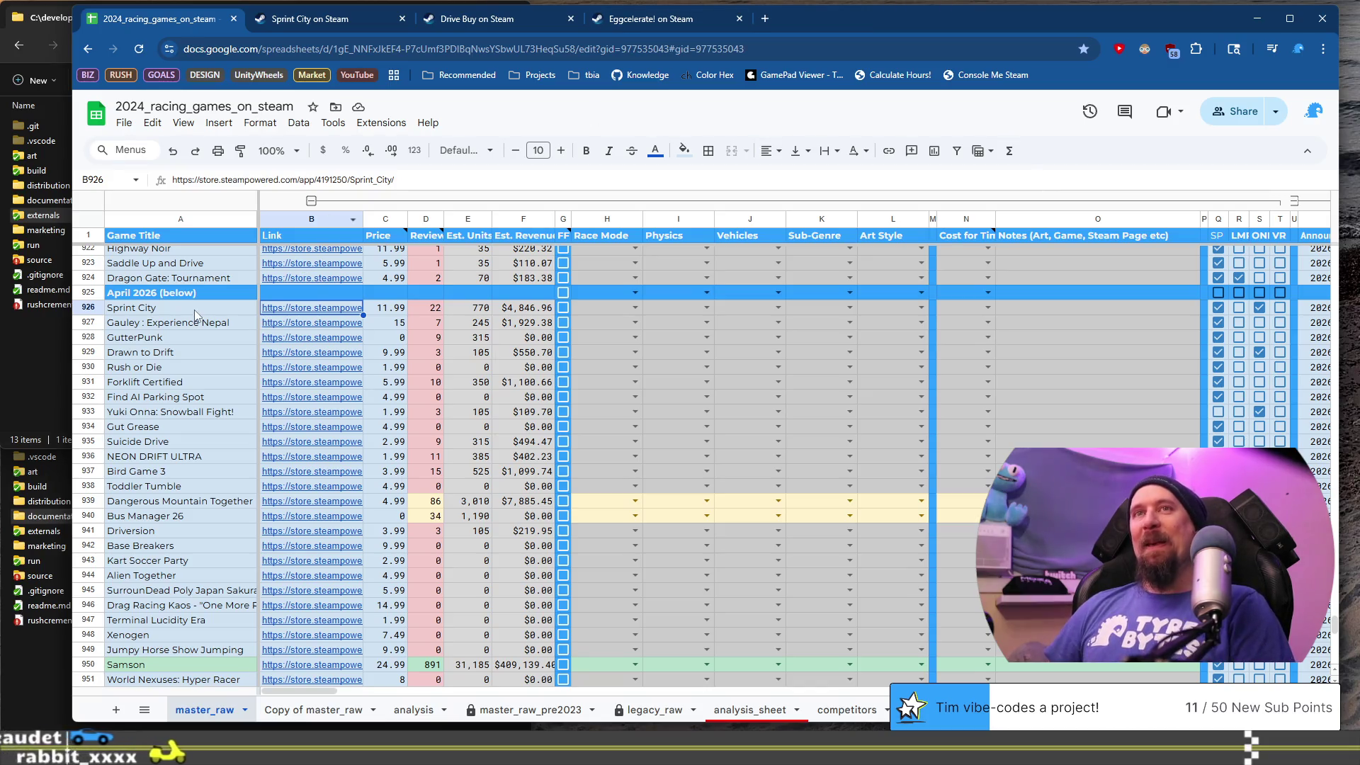
key(Left)
- Open Sprint City's link from B926, close the duplicate tab, revisit the original page, and start a new tab
click(314, 312)
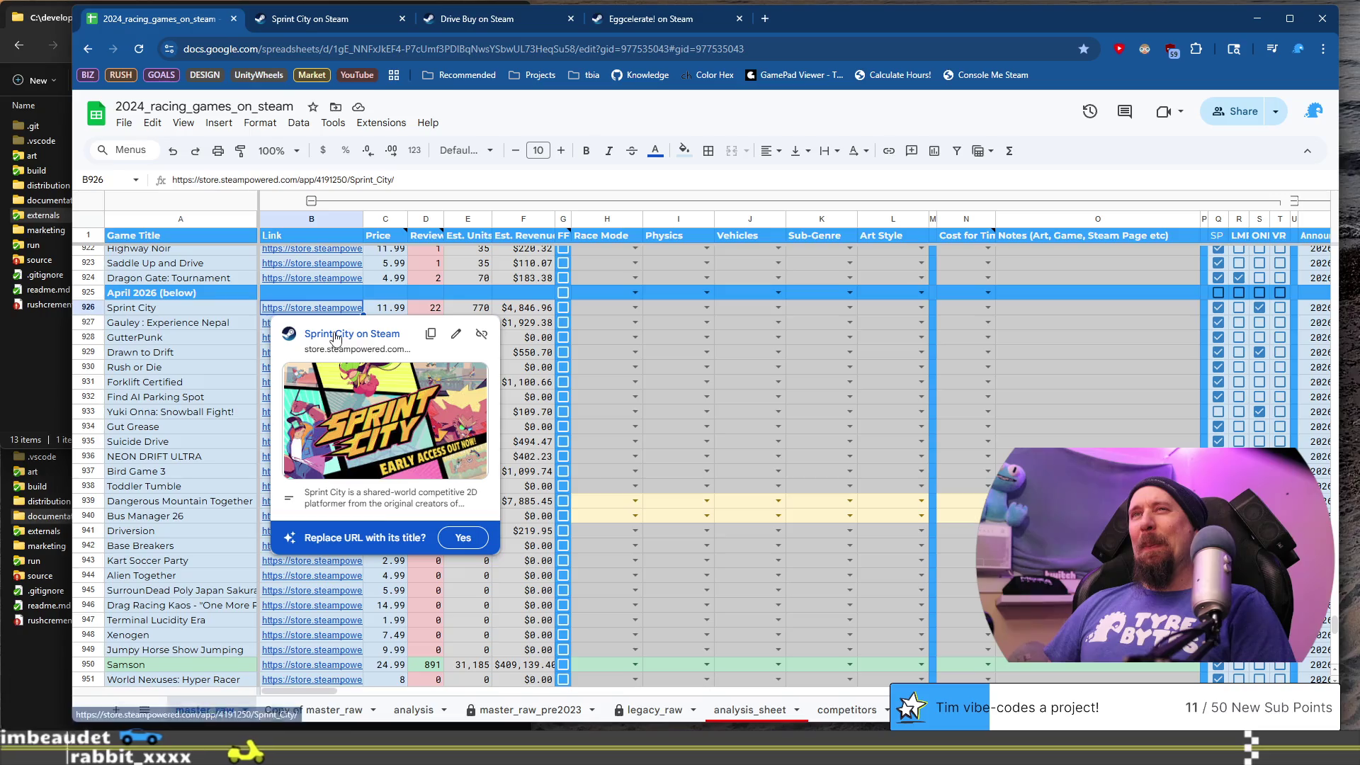
click(334, 330)
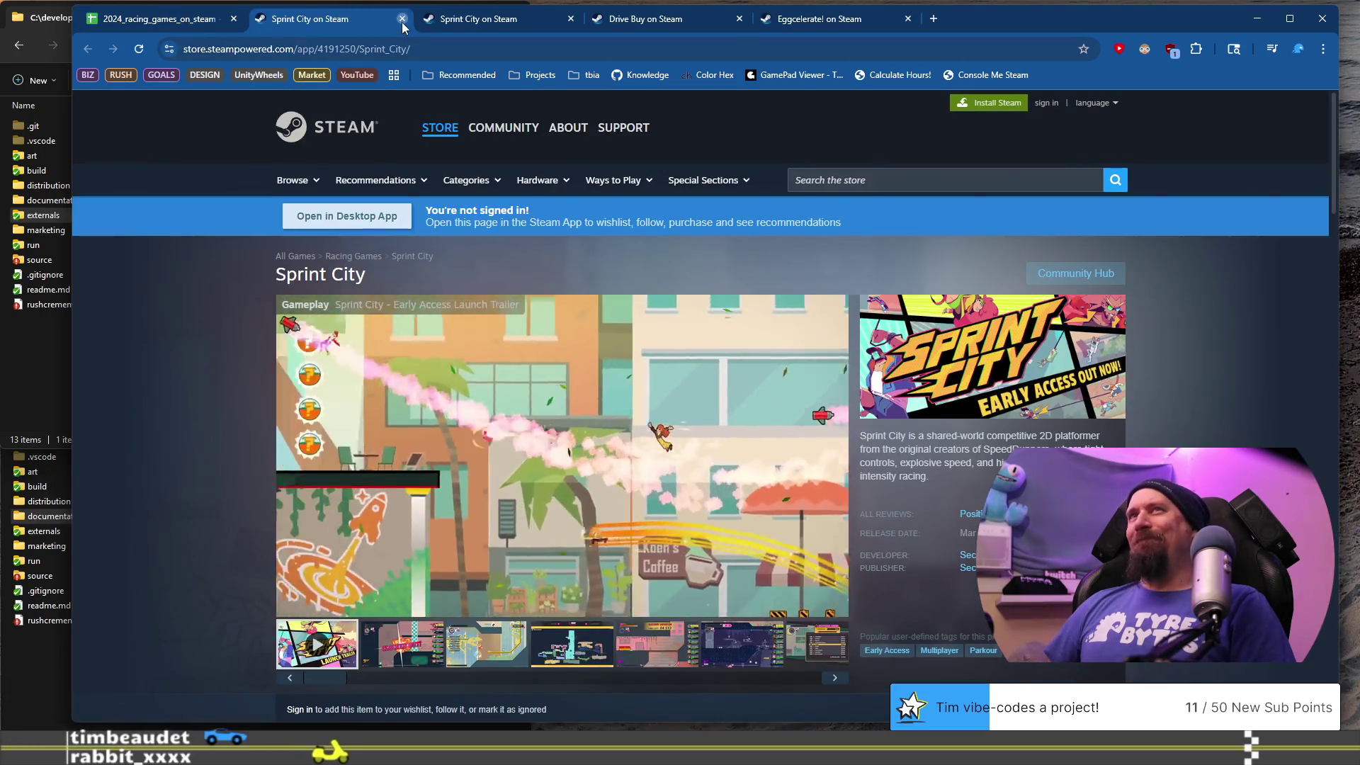
click(402, 19)
click(318, 21)
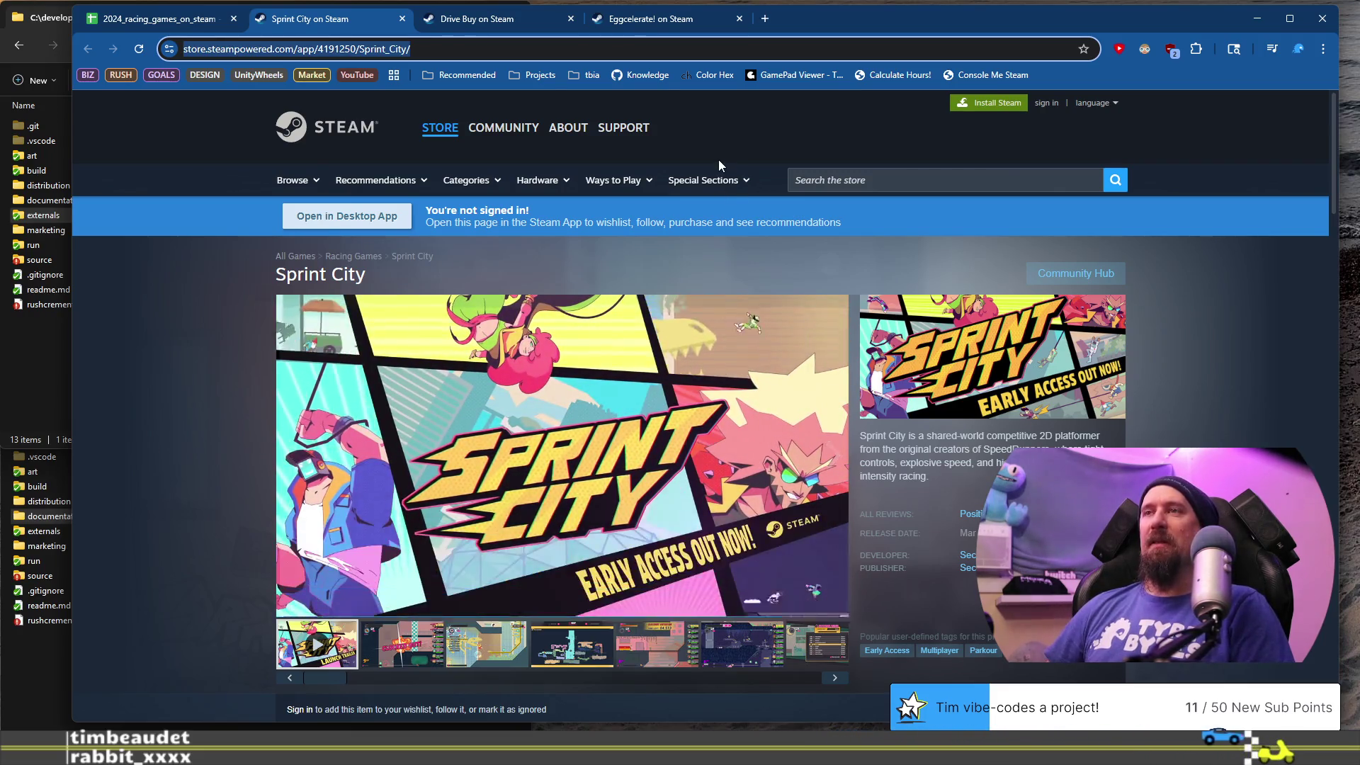
click(765, 18)
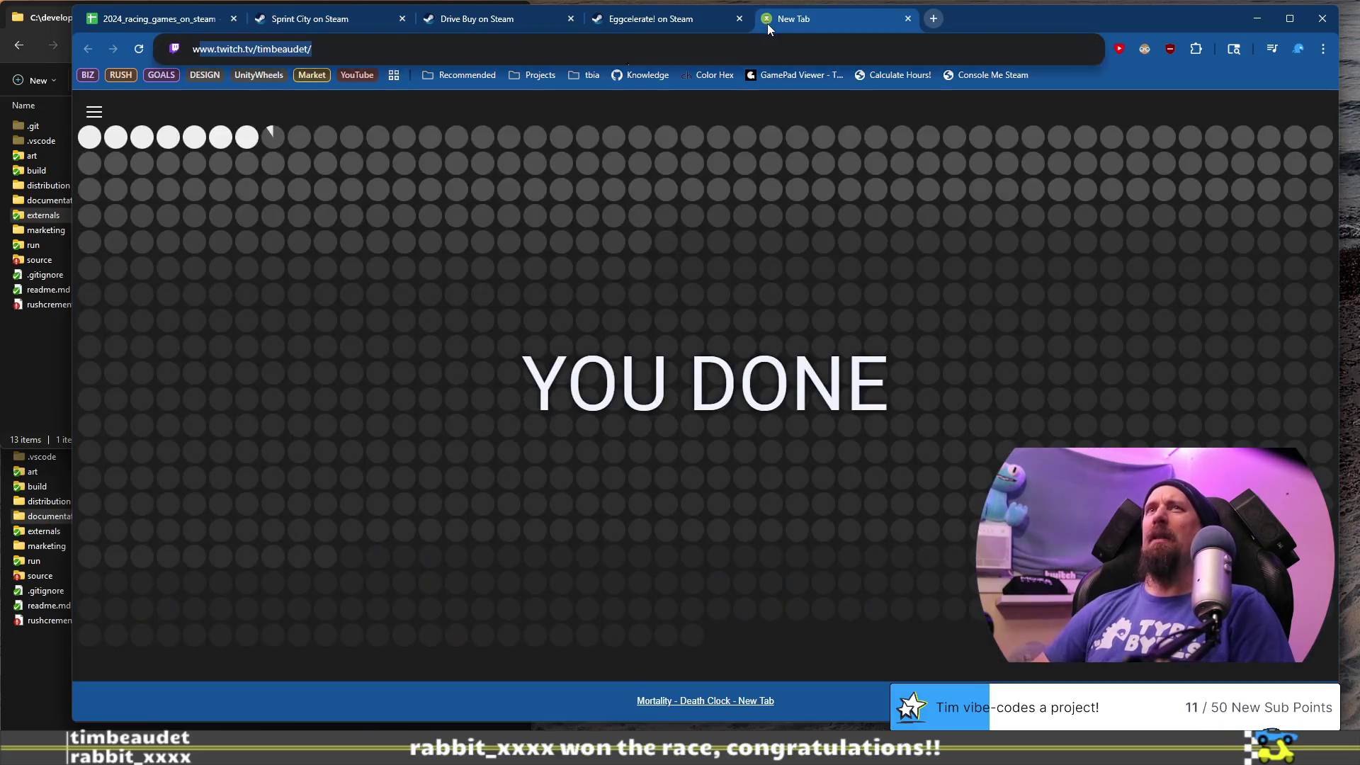
- Search Google for 'winterbells game' and open the Orisinal Winterbells page
text(winterbells game)
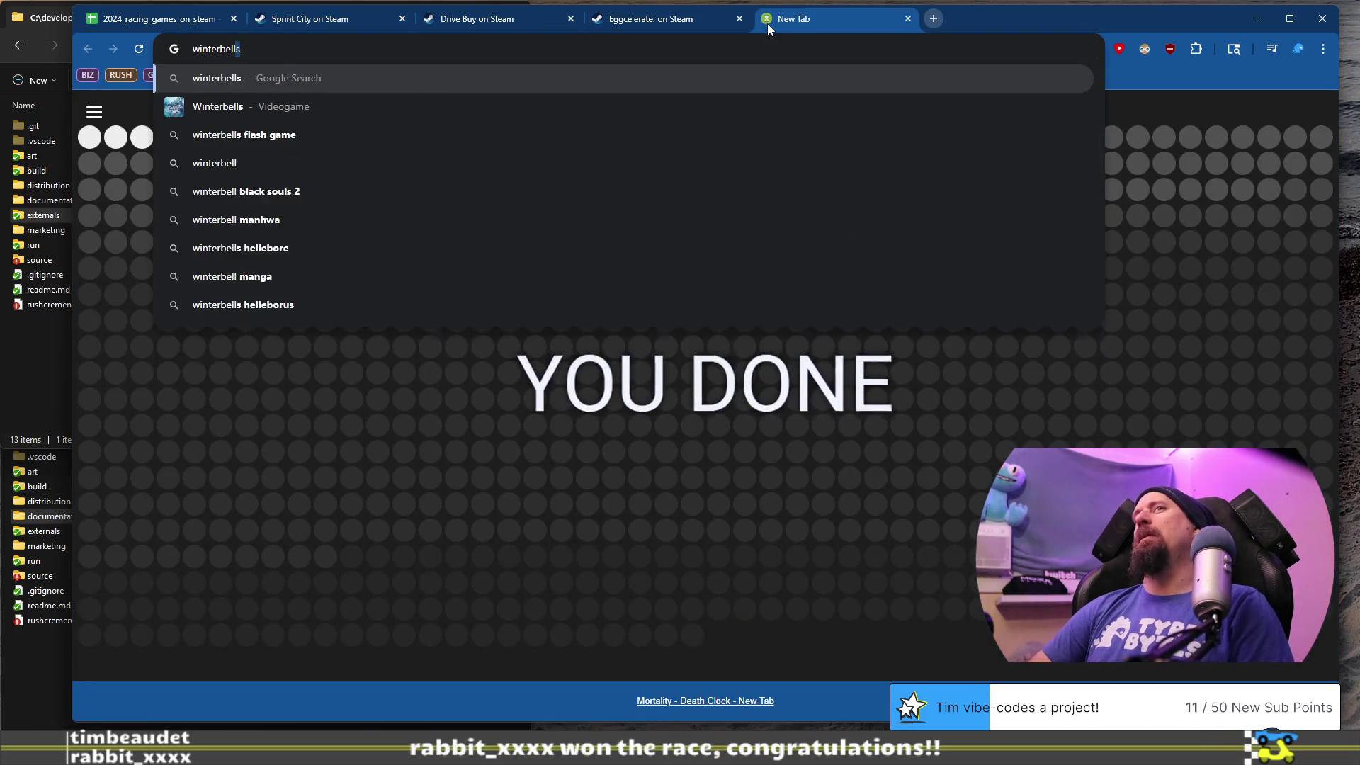
key(Return)
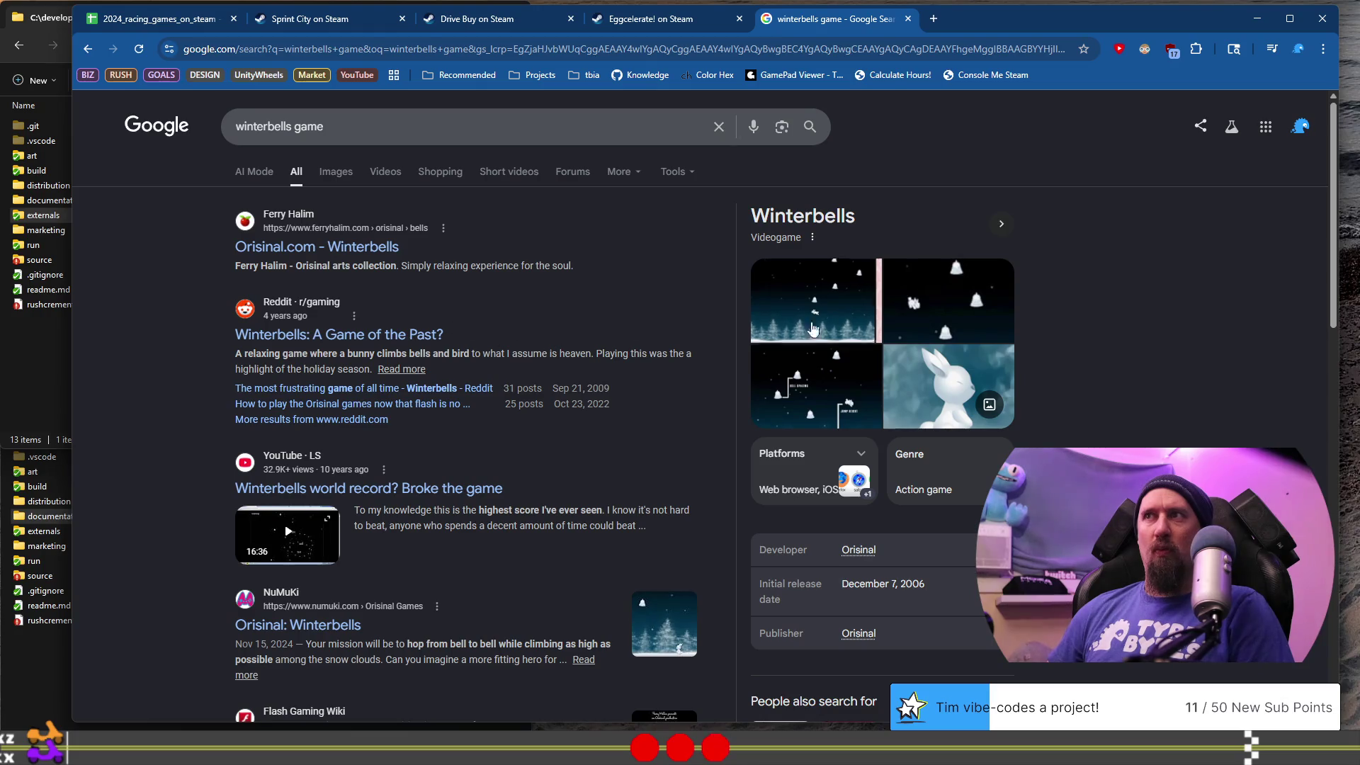
scroll(682, 302, down, 4)
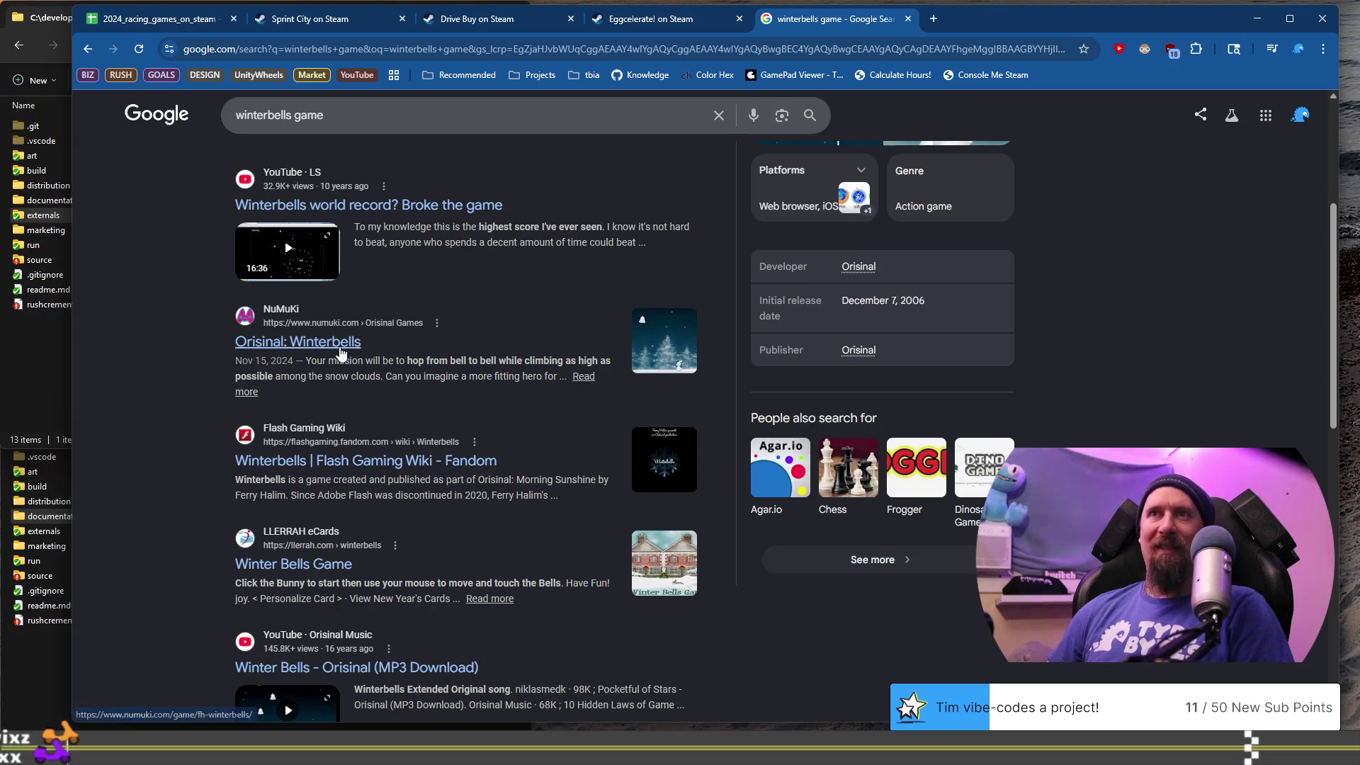
scroll(340, 348, up, 4)
click(327, 258)
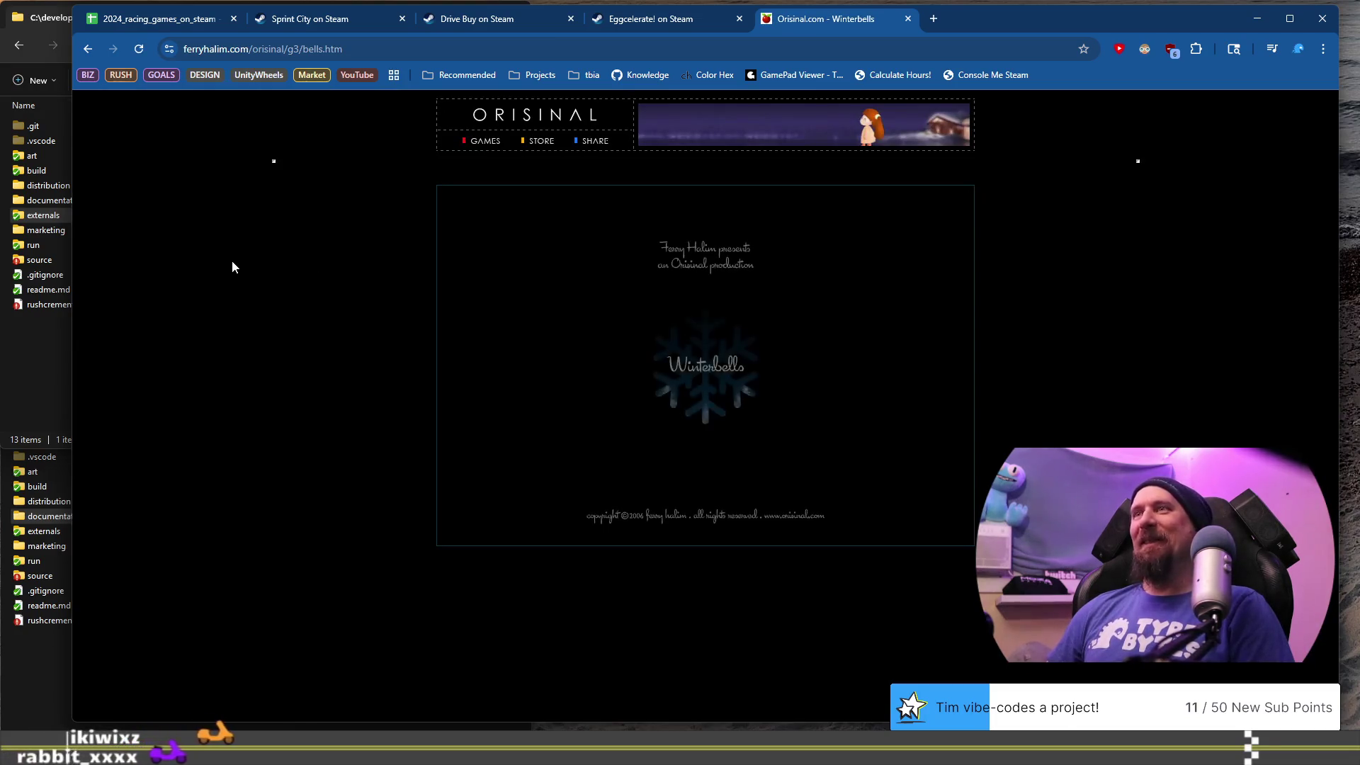
- Play several Winterbells rounds, reaching a new high score of 12450, then close the game tab
click(636, 442)
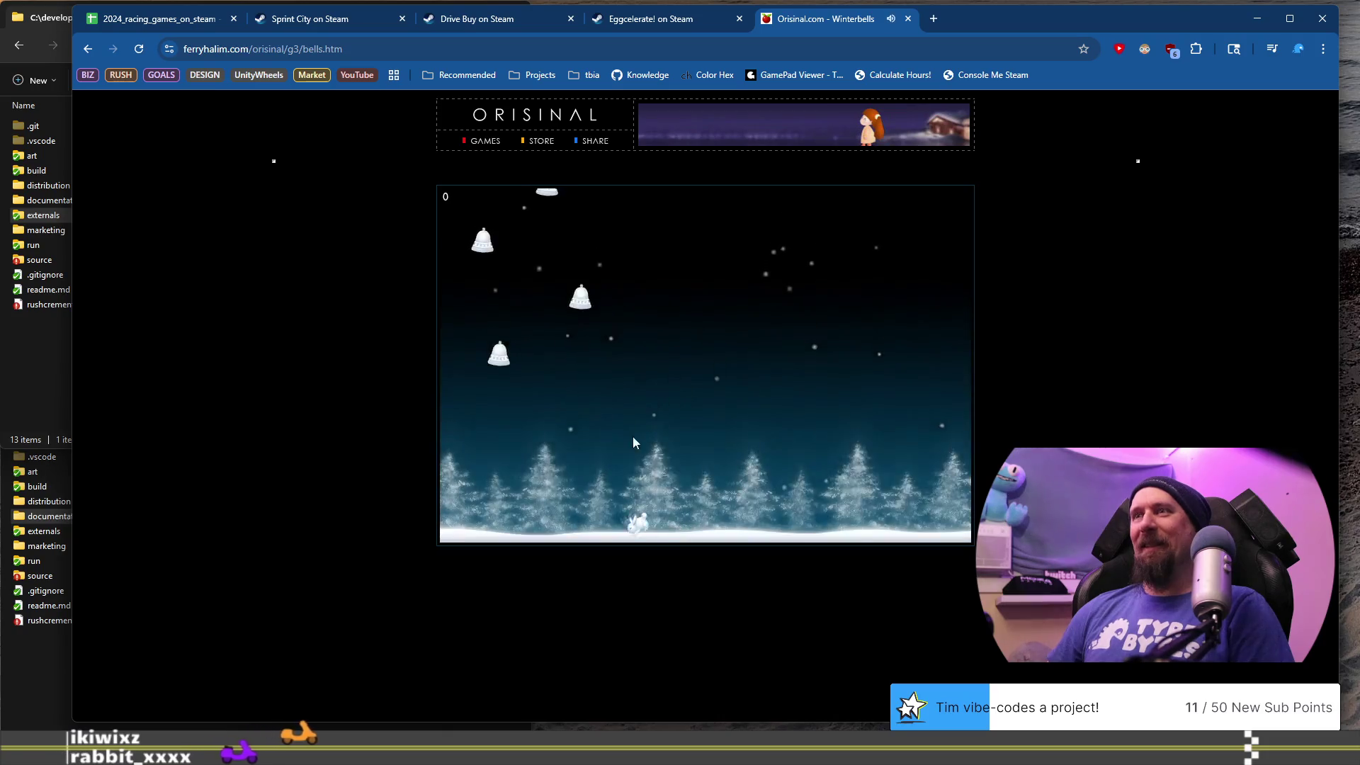
click(496, 436)
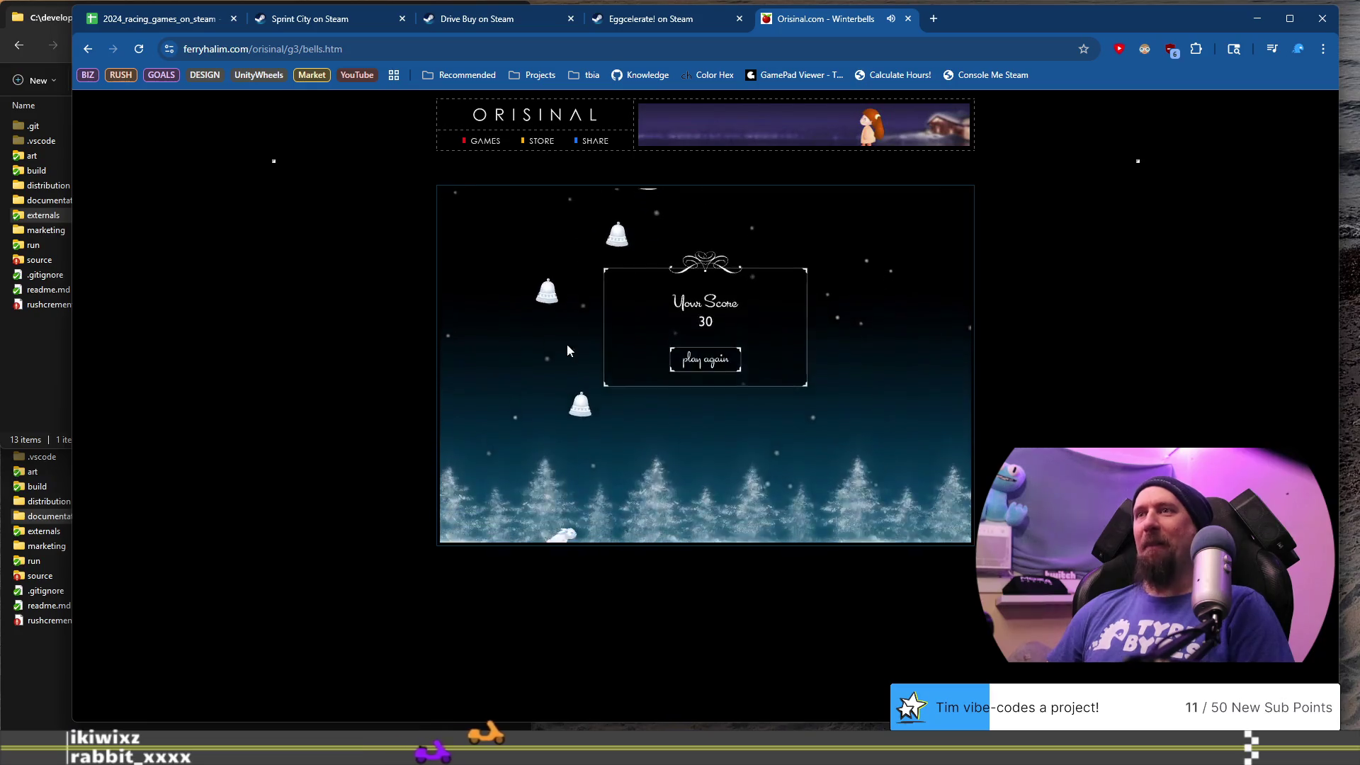
click(708, 363)
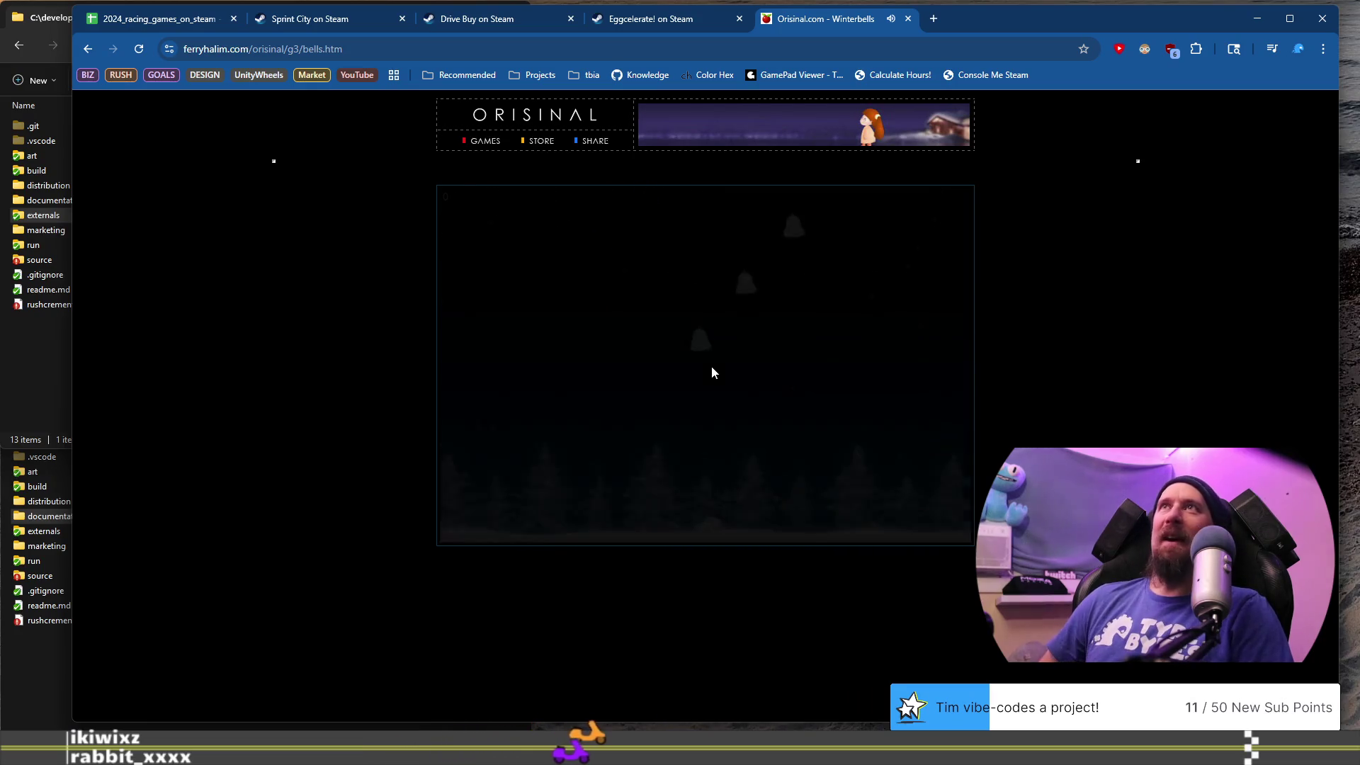
click(729, 397)
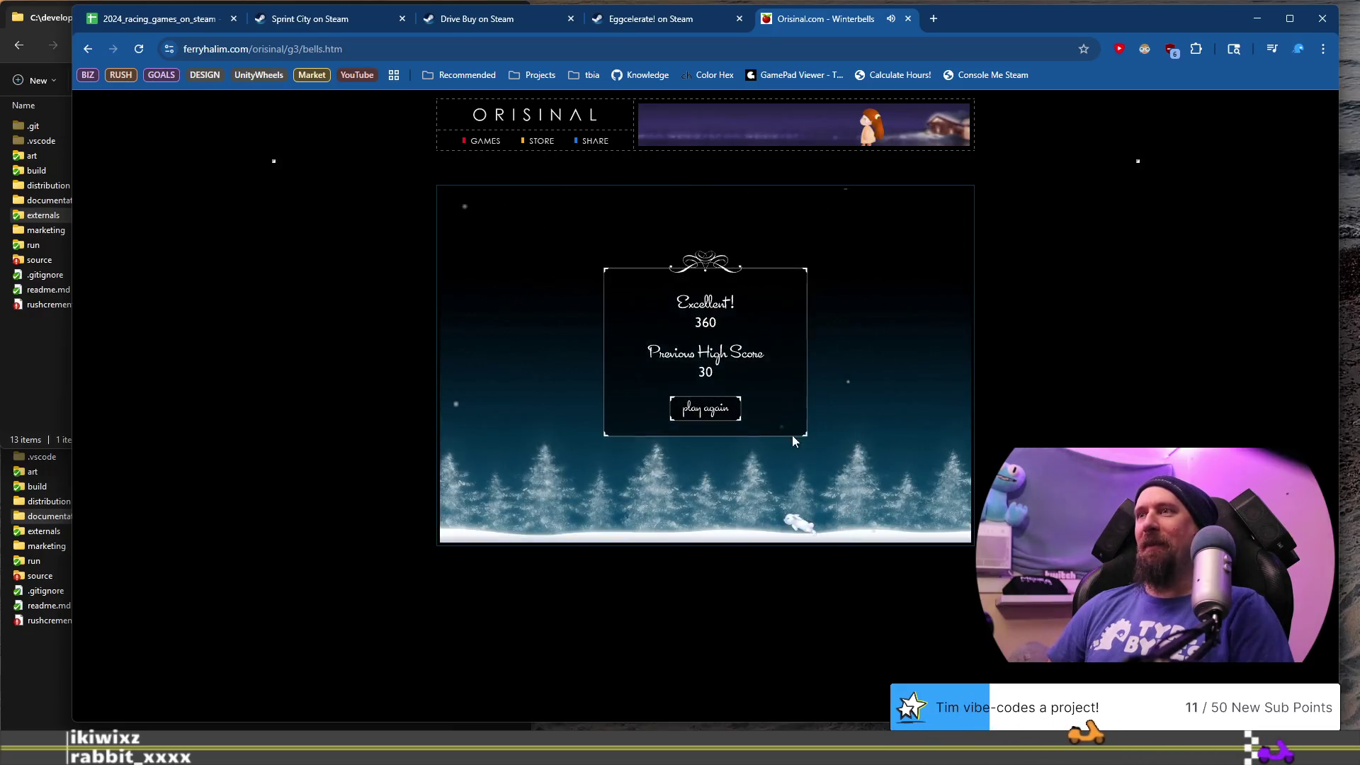
click(709, 419)
click(706, 420)
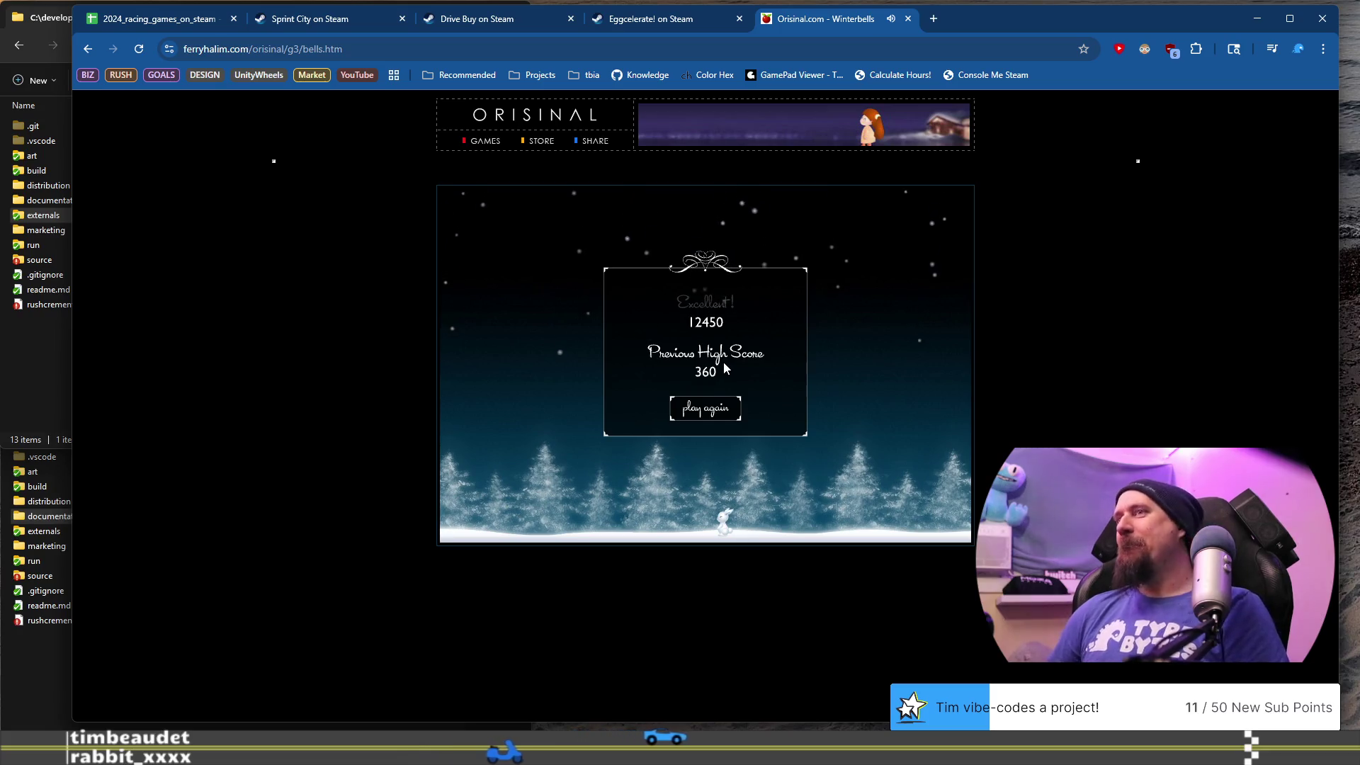
click(908, 19)
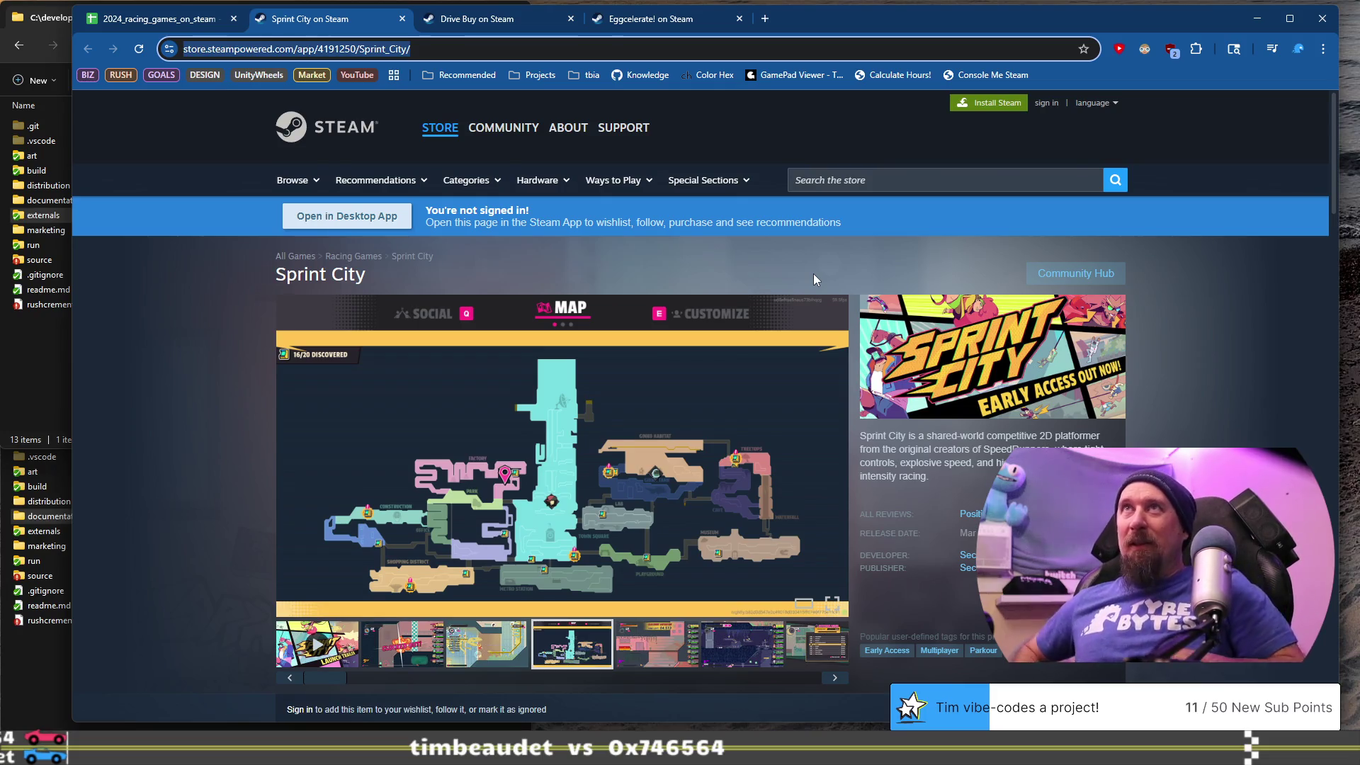
- Return to the 2024_racing_games_on_steam sheet and select Sprint City in A926
click(139, 20)
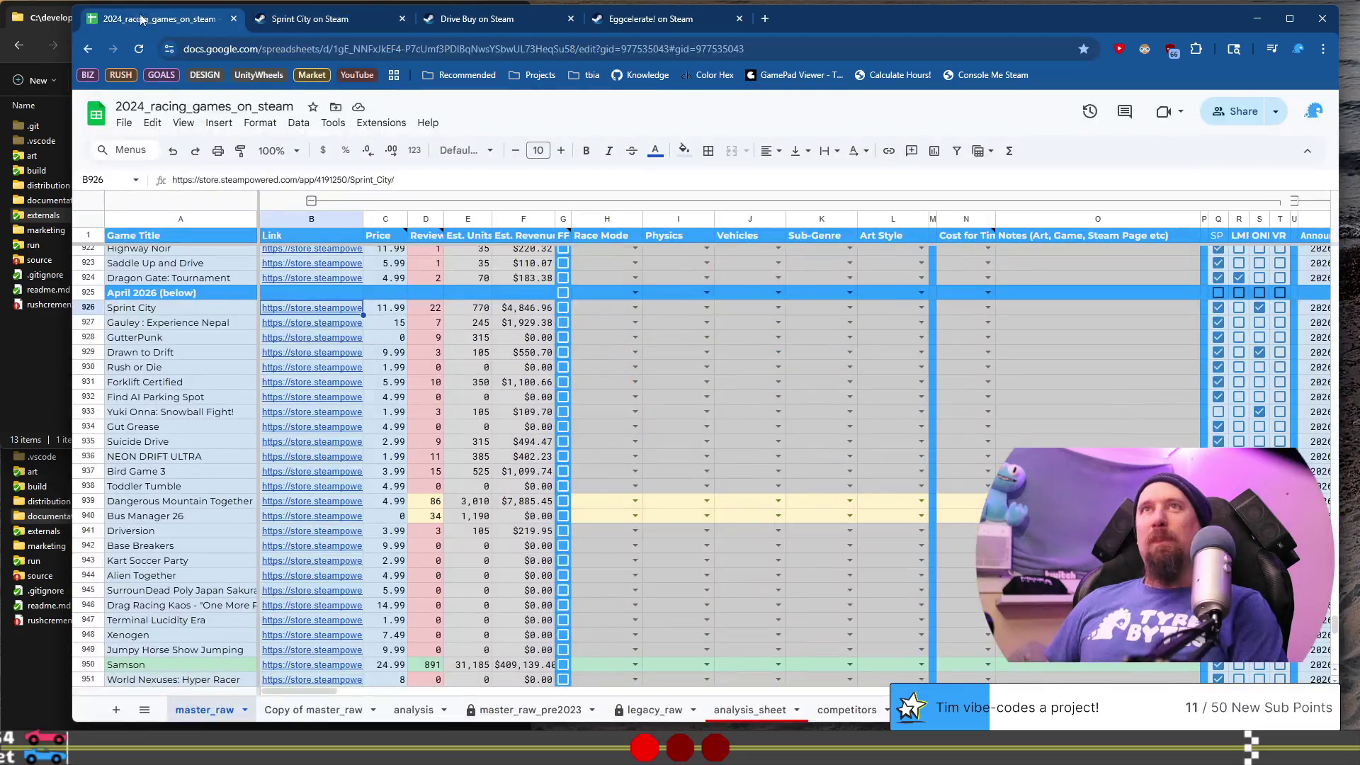
click(191, 312)
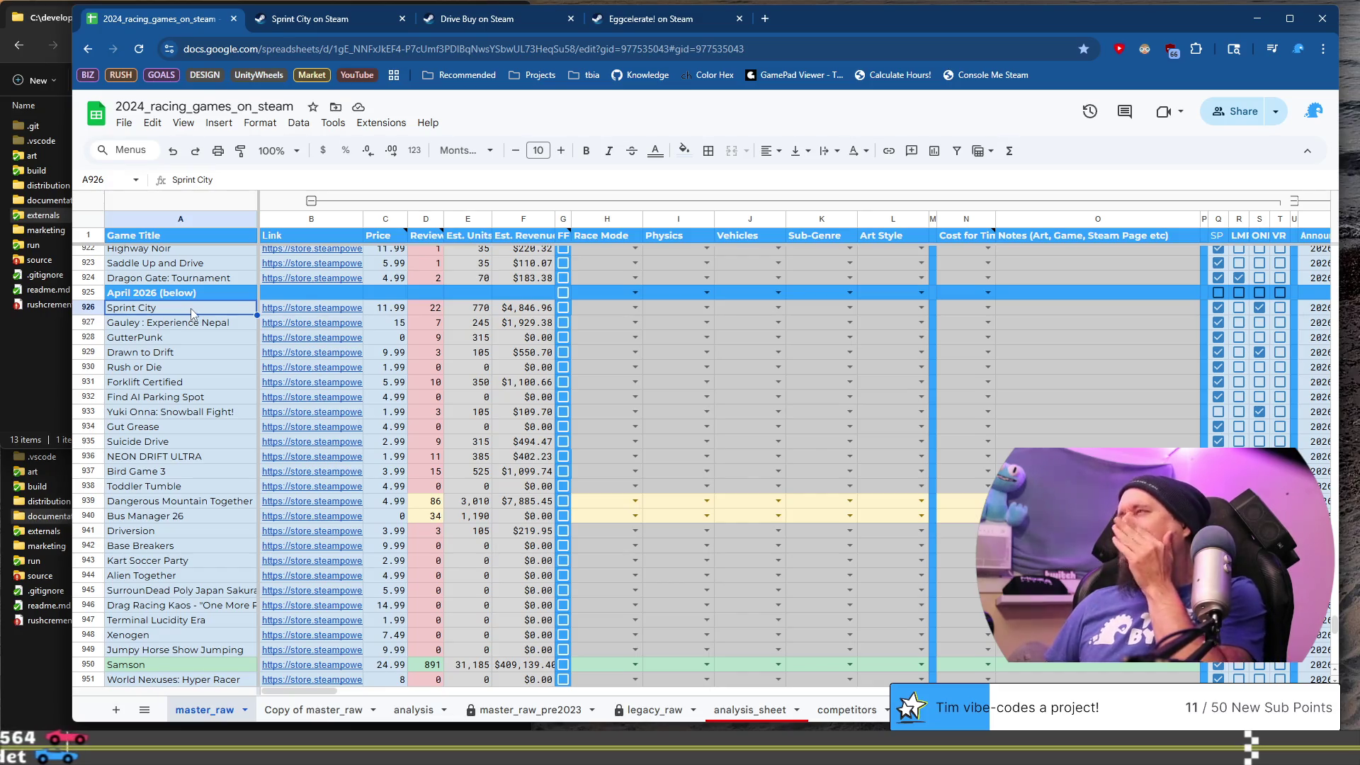
- Filter the Steam library to 'pogo' and open the Pogostuck: Rage With Your Friends page
key(ctrl+super+Right)
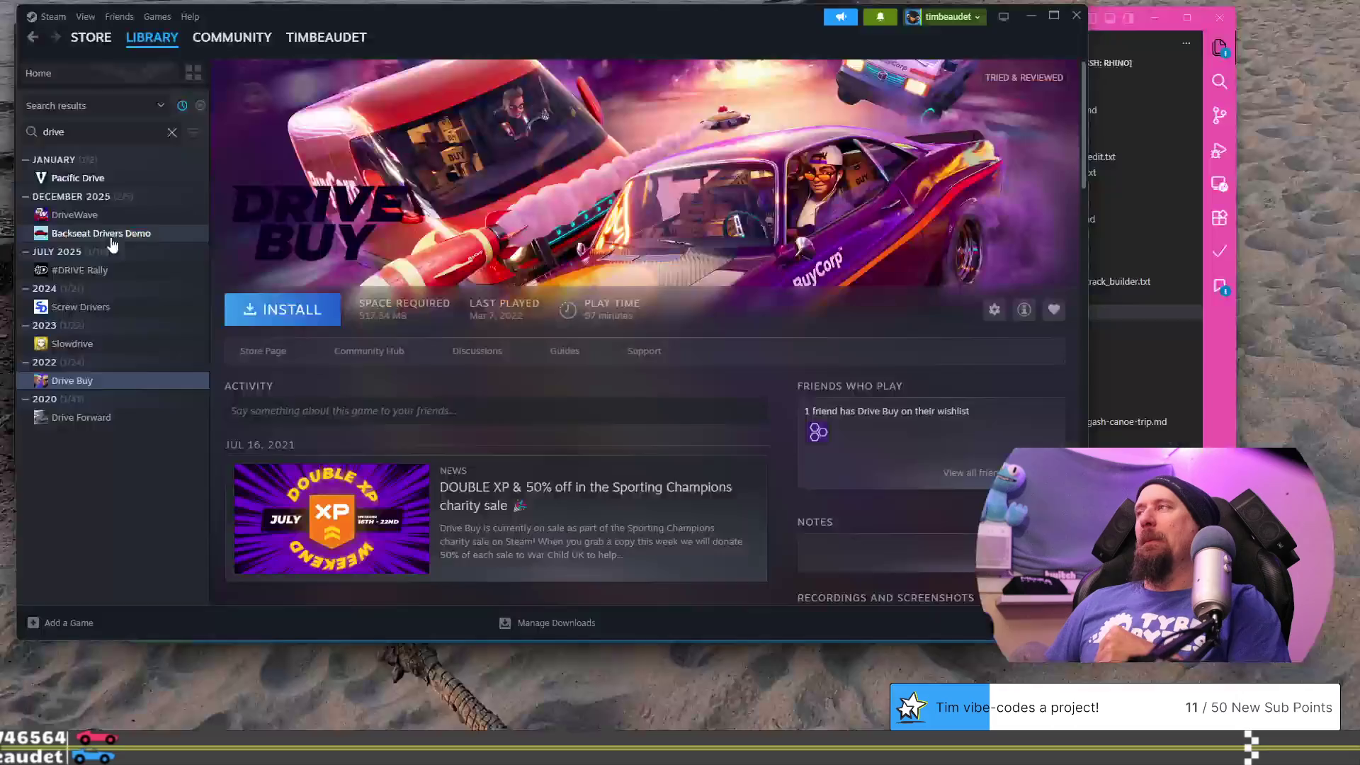
key(Escape)
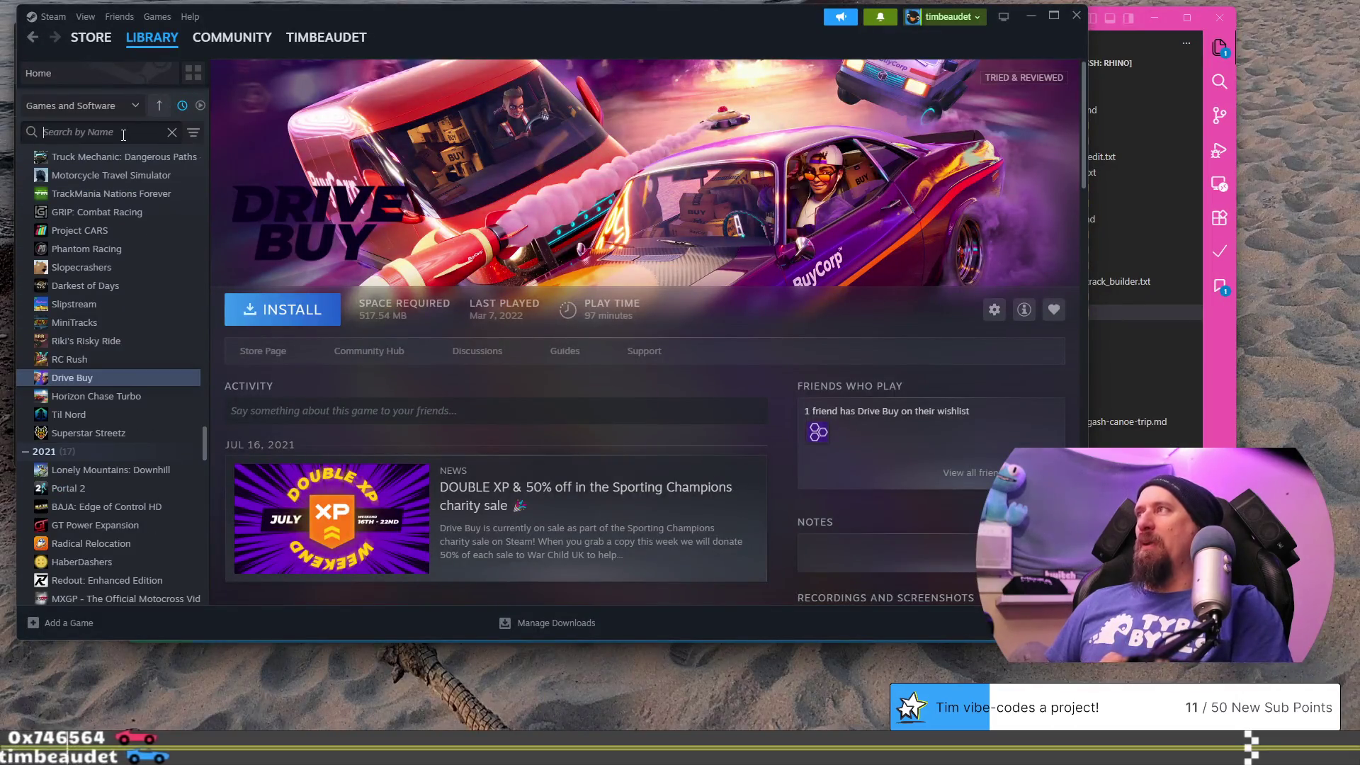
text(p)
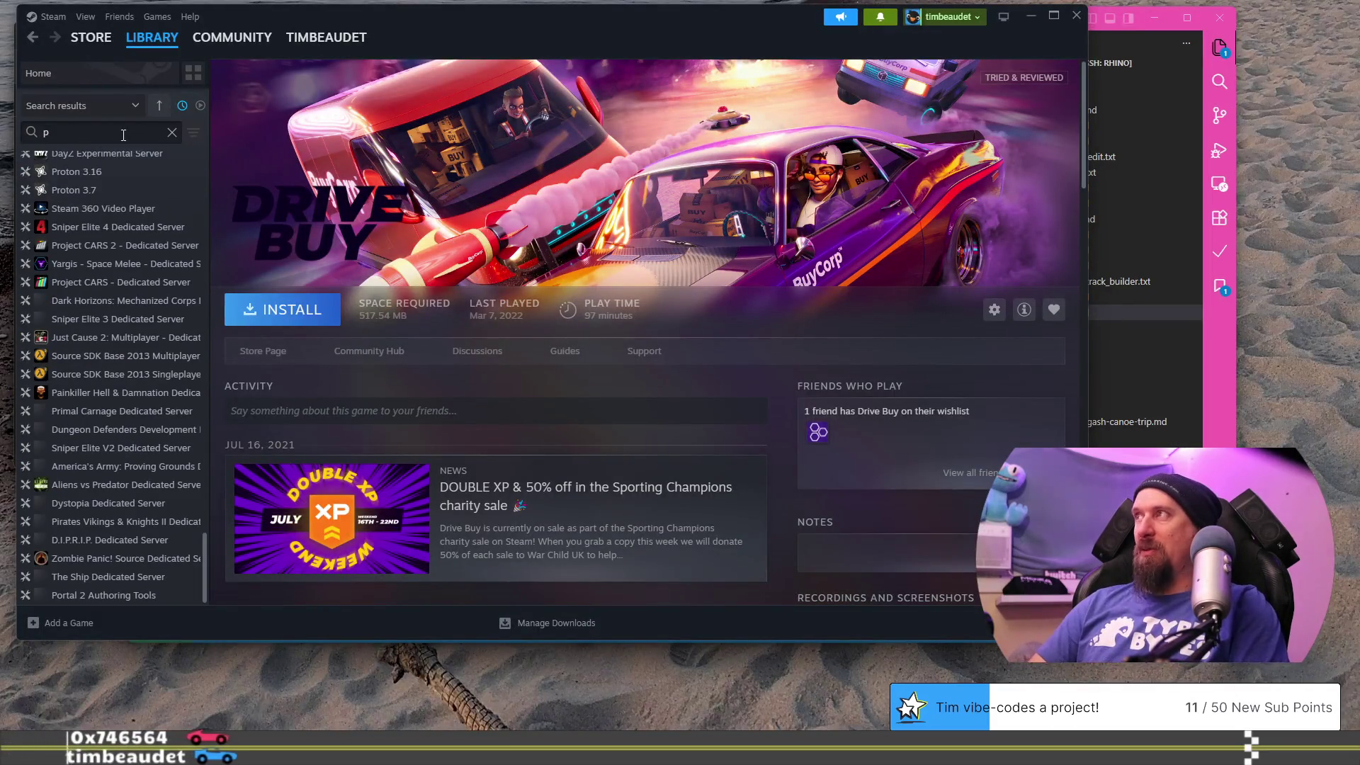
text(ogo)
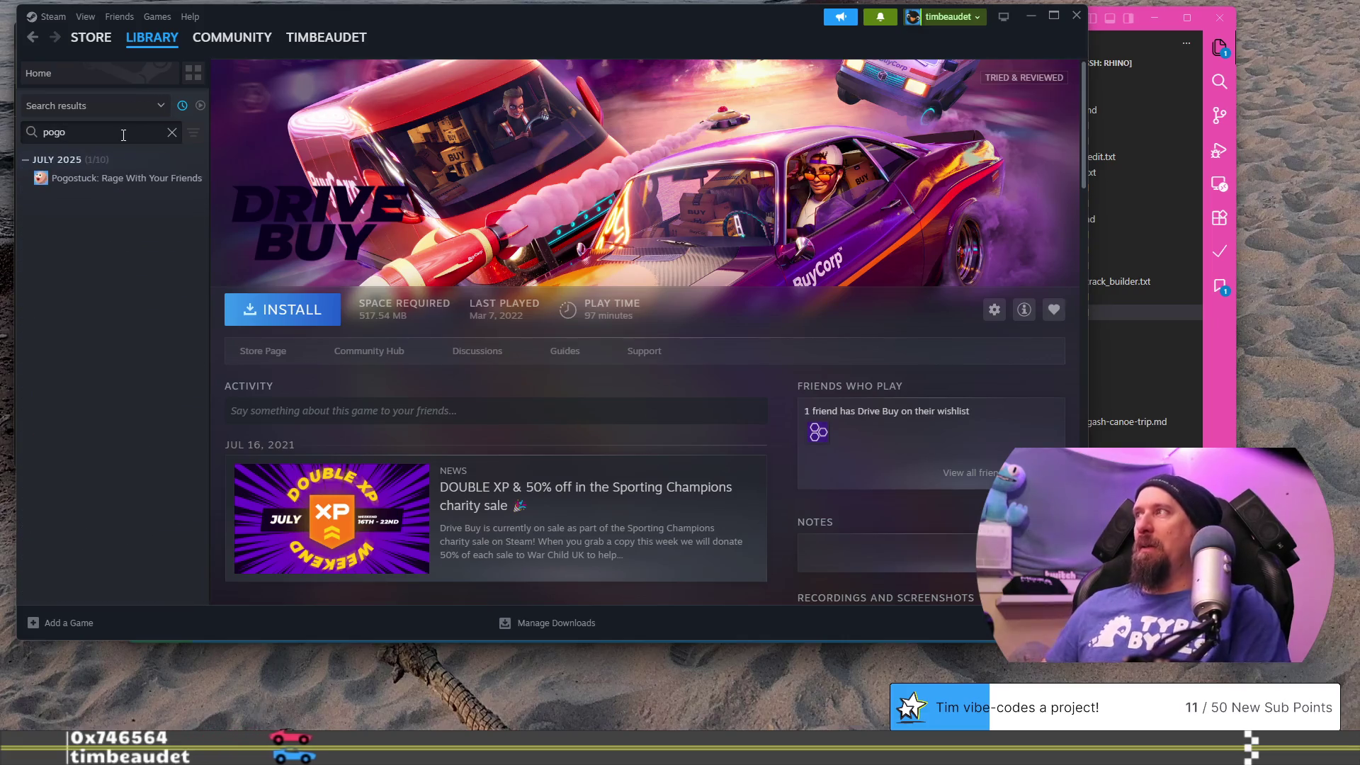
click(142, 178)
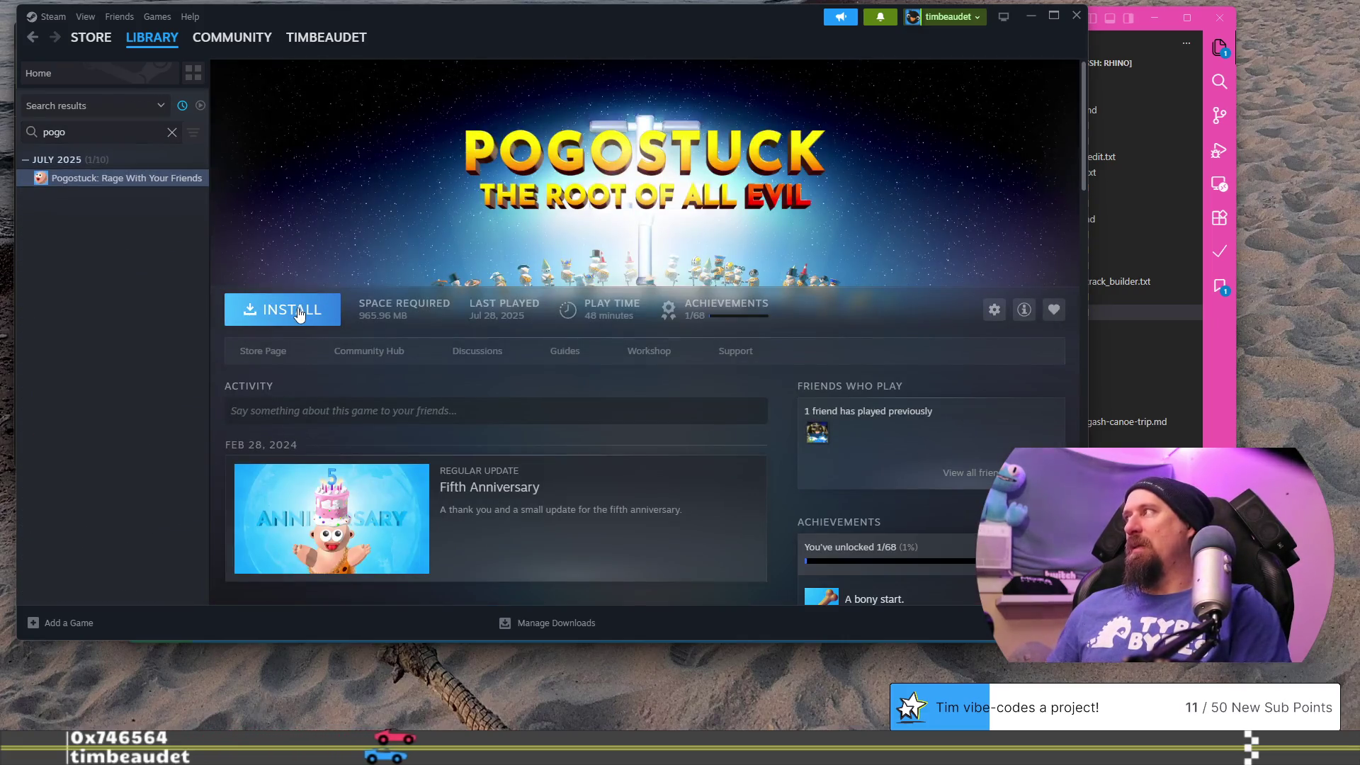
key(alt+Tab)
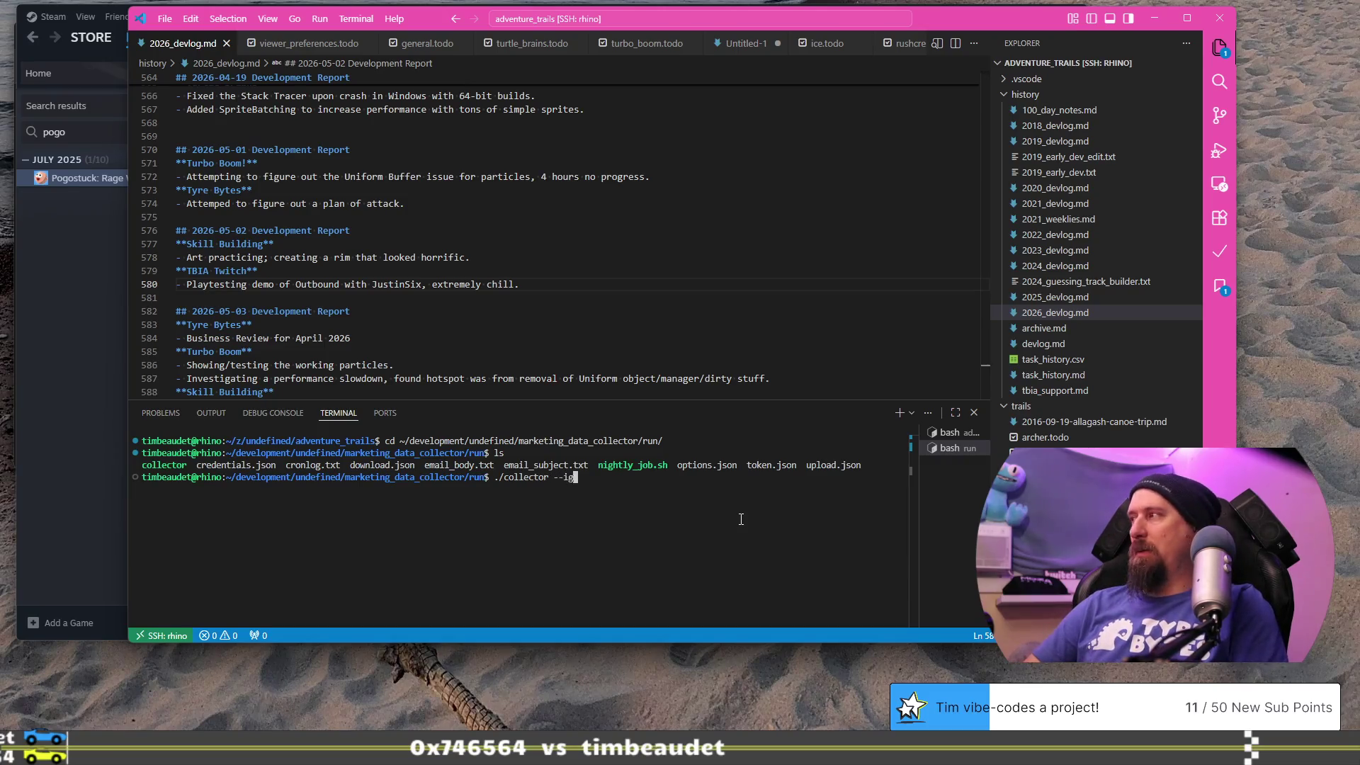
- Run ./collector --ignore with the pasted Sprint City store URL
text(https://store.steampowered.com/app/4191250/Sprint_City/)
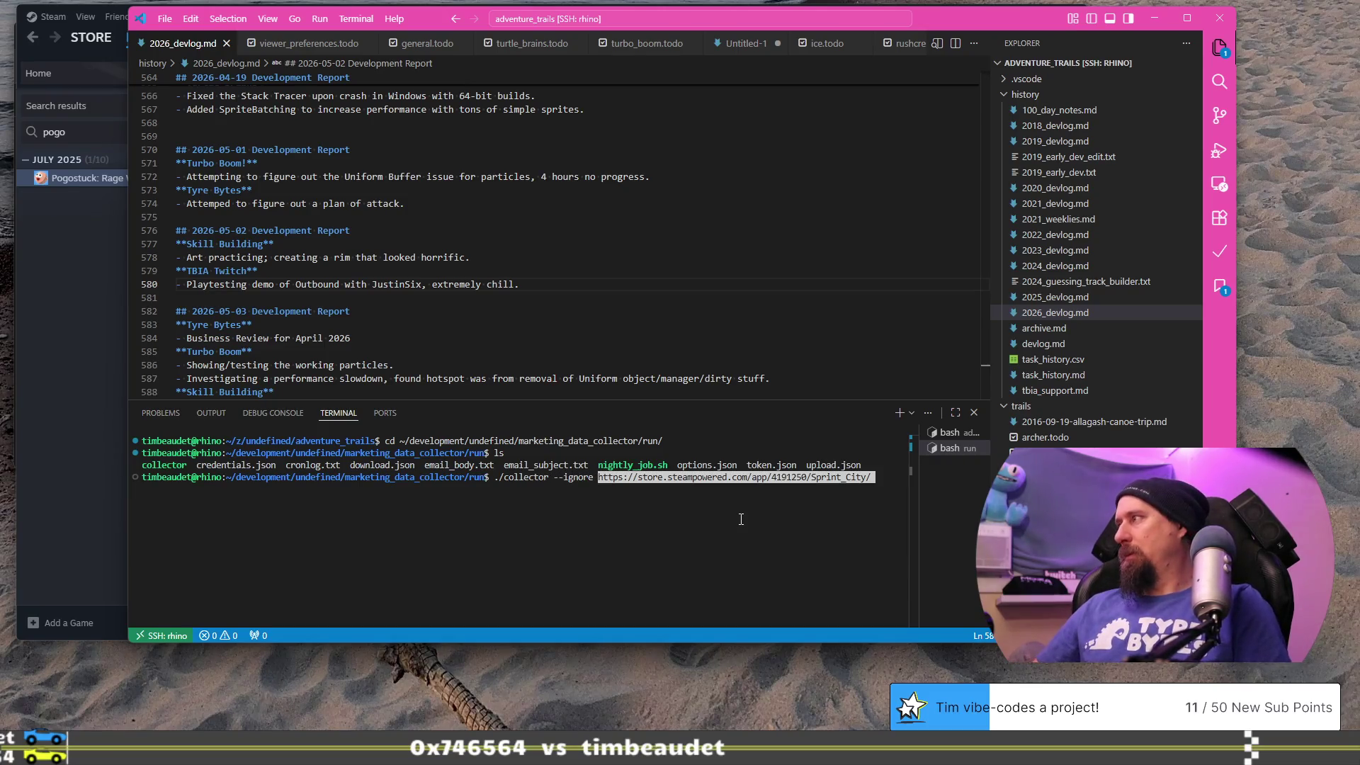
key(Return)
key(alt+Tab)
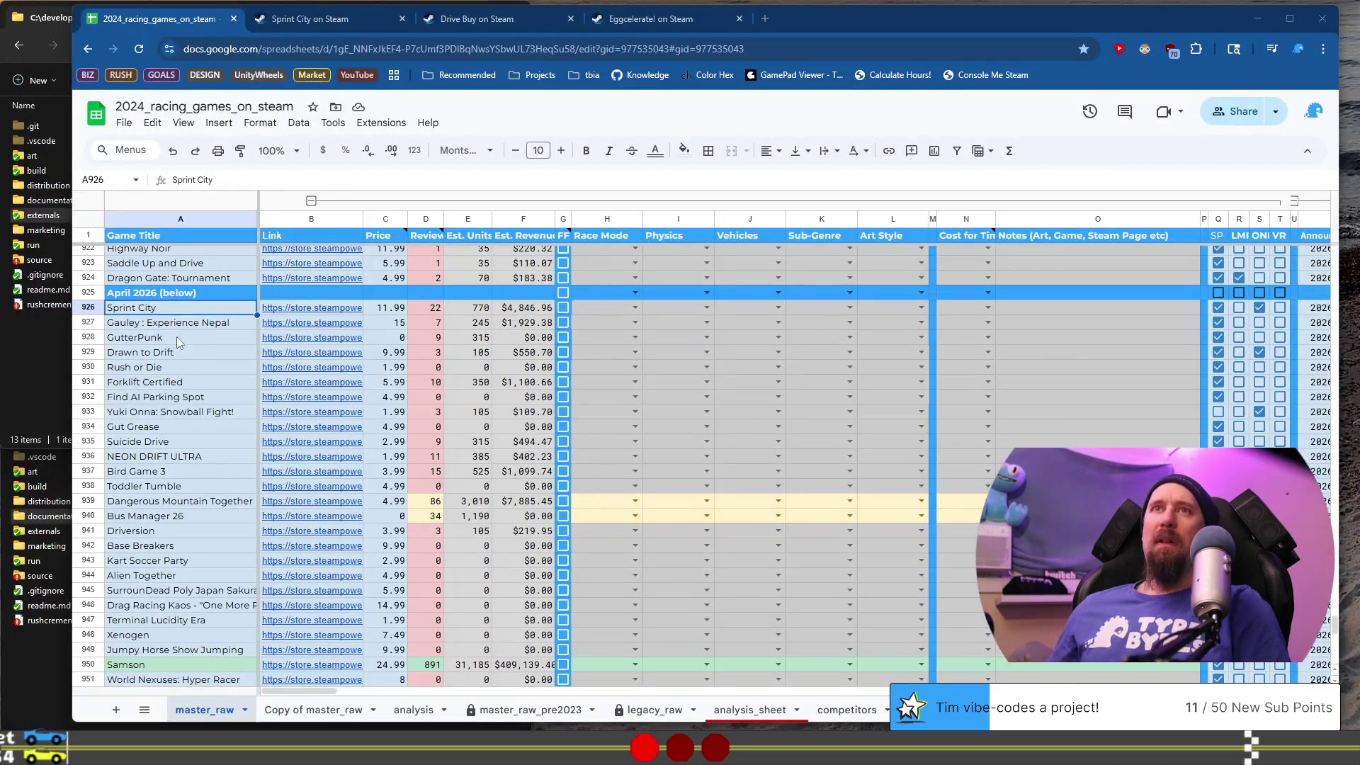
- Open Gauley : Experience Nepal's store page from B927 and view the jeep, stupa and rope-bridge screenshots
click(193, 323)
click(306, 323)
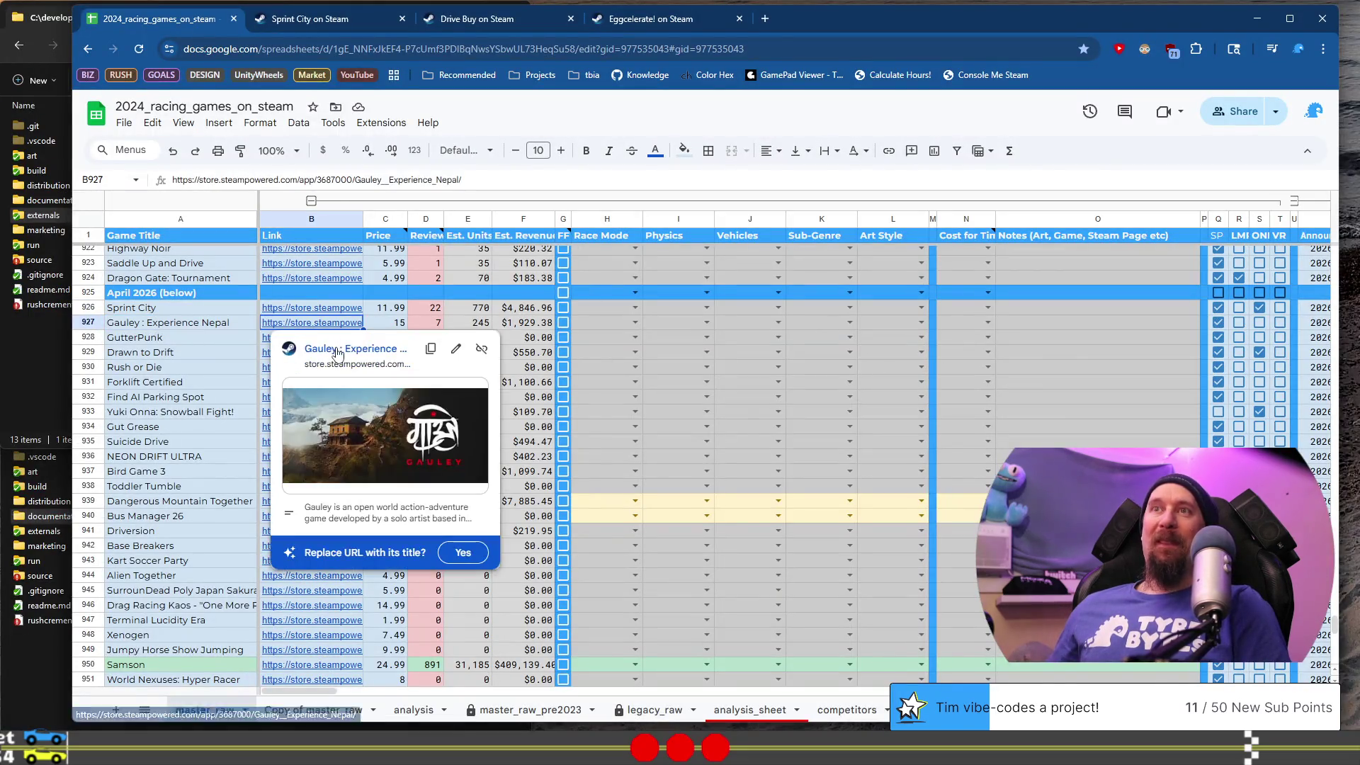
click(337, 351)
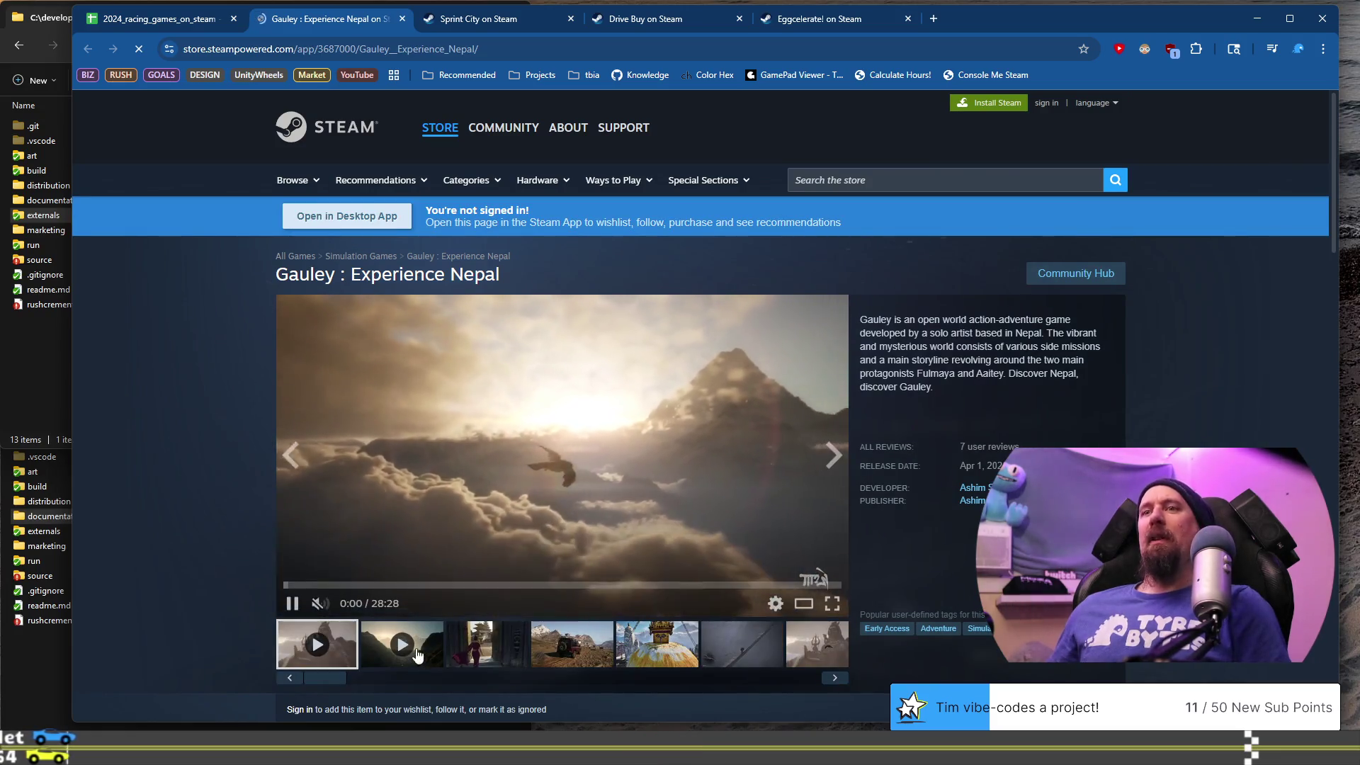
click(487, 648)
click(569, 655)
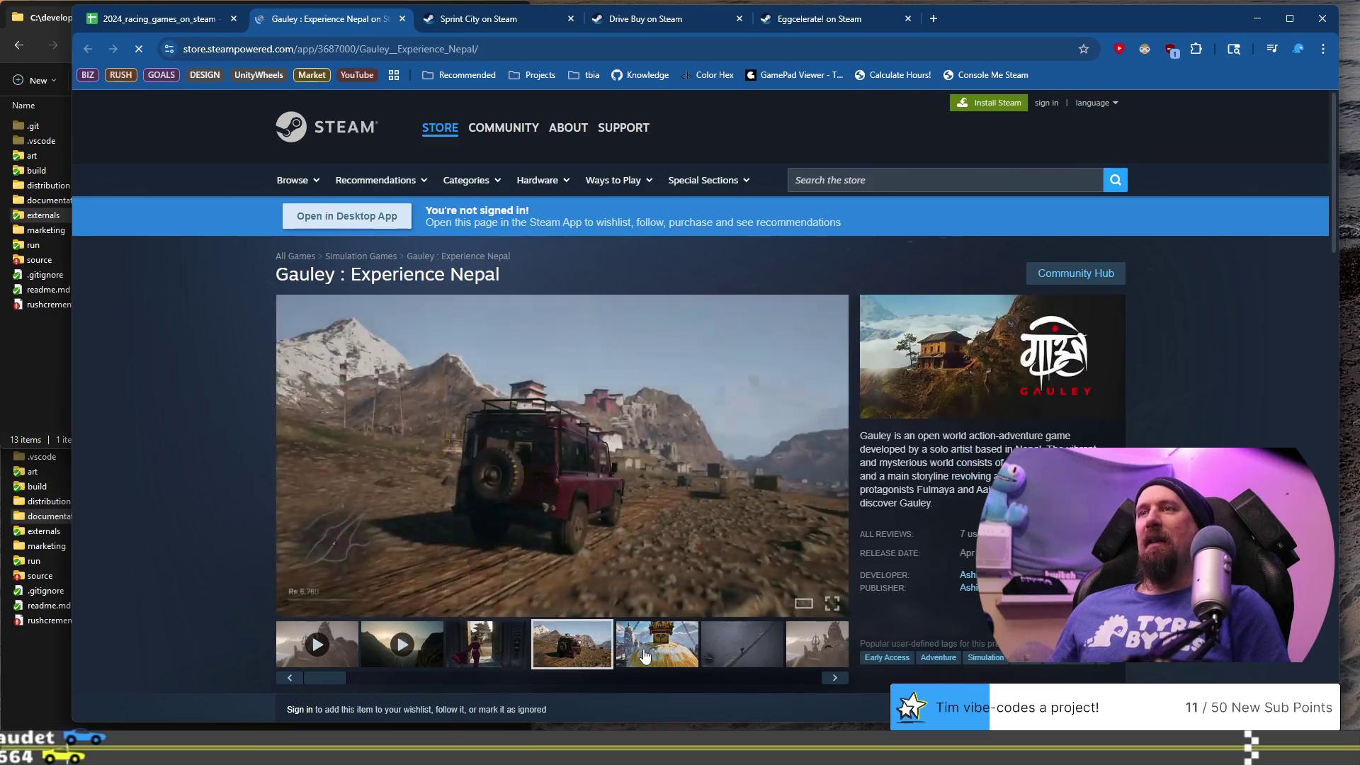
click(655, 646)
click(736, 651)
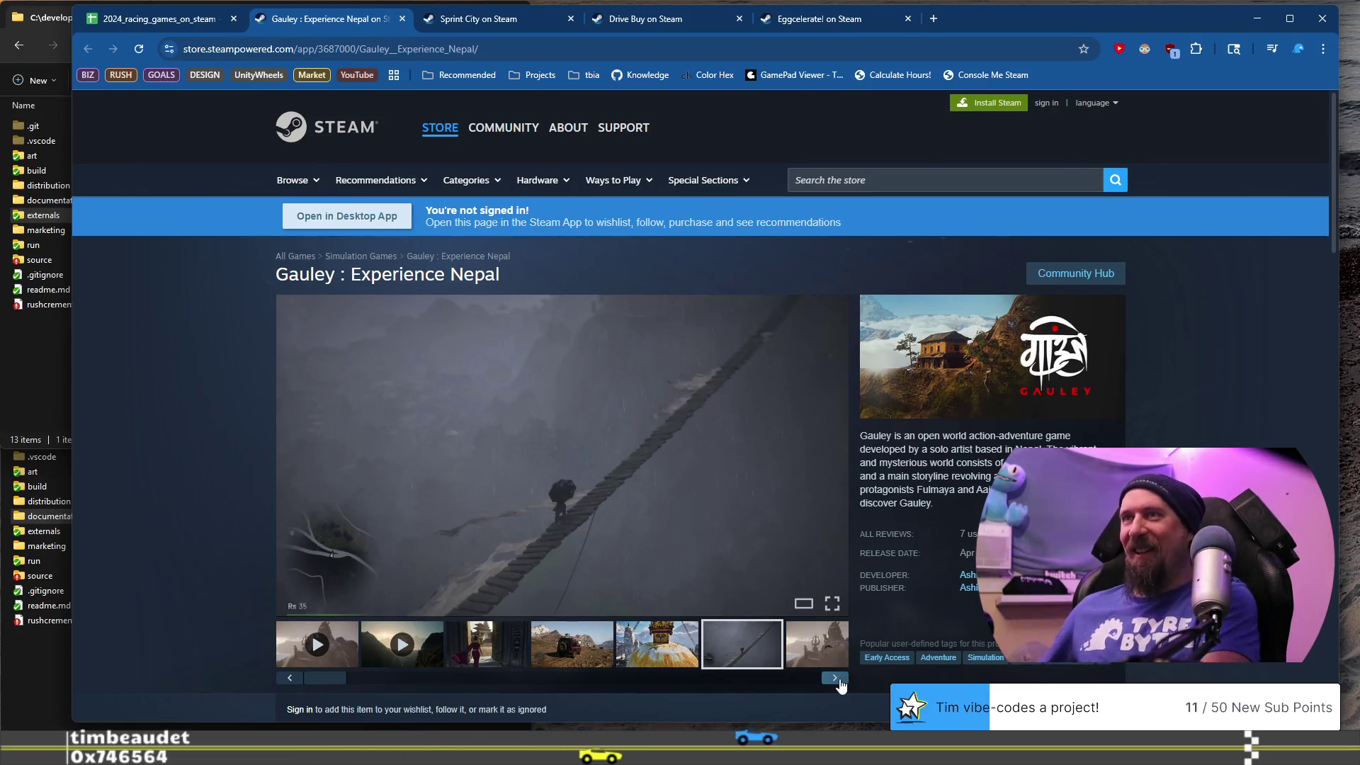
- Page through Gauley's remaining screenshots, from the temple street scene to the car driving shot
click(837, 675)
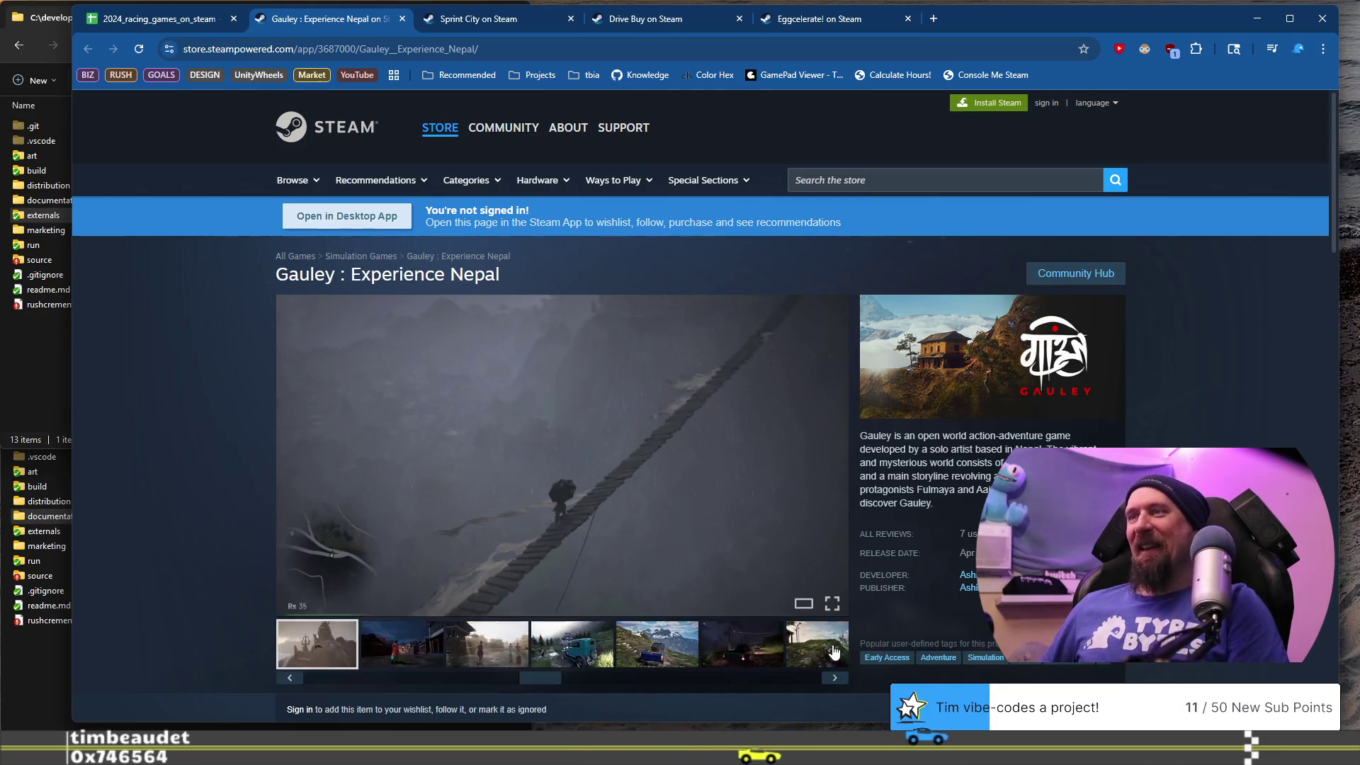
click(836, 676)
click(836, 677)
click(836, 679)
click(837, 679)
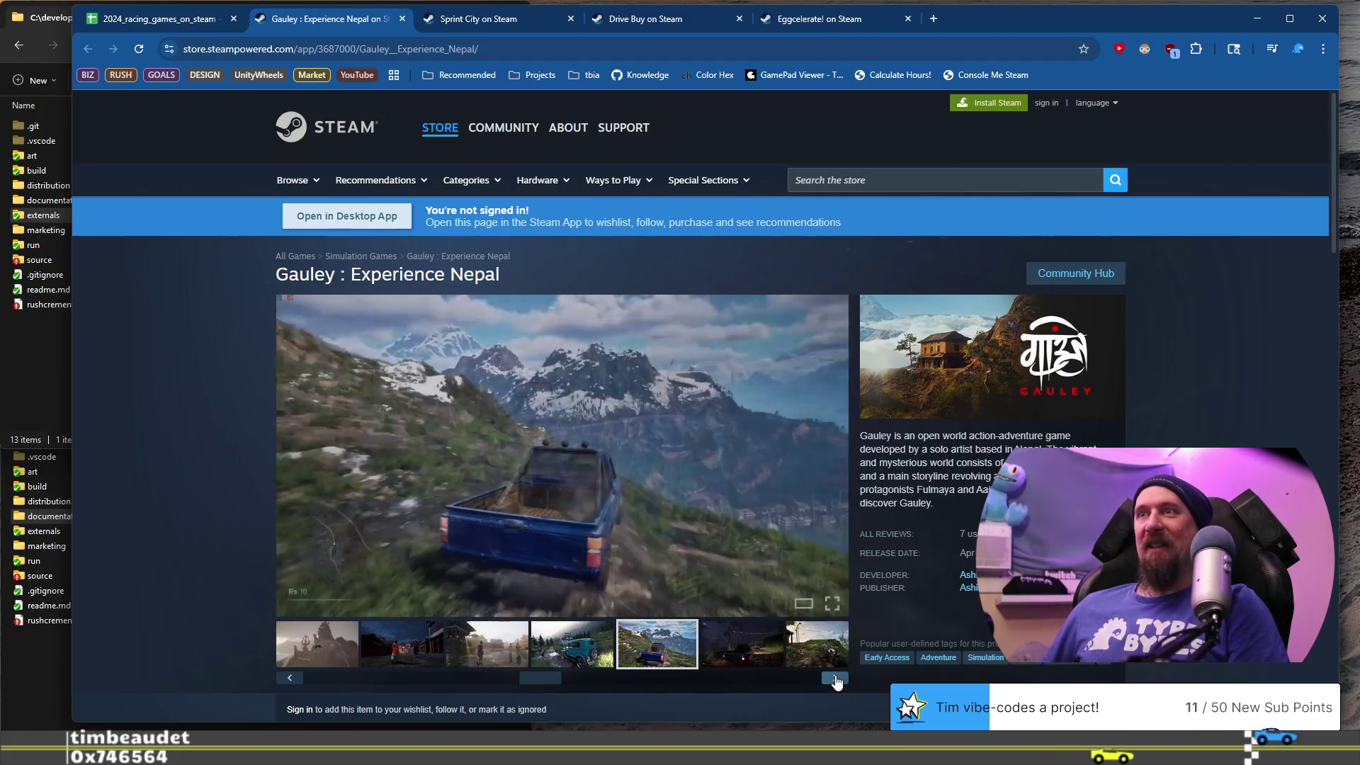
click(836, 679)
click(836, 679)
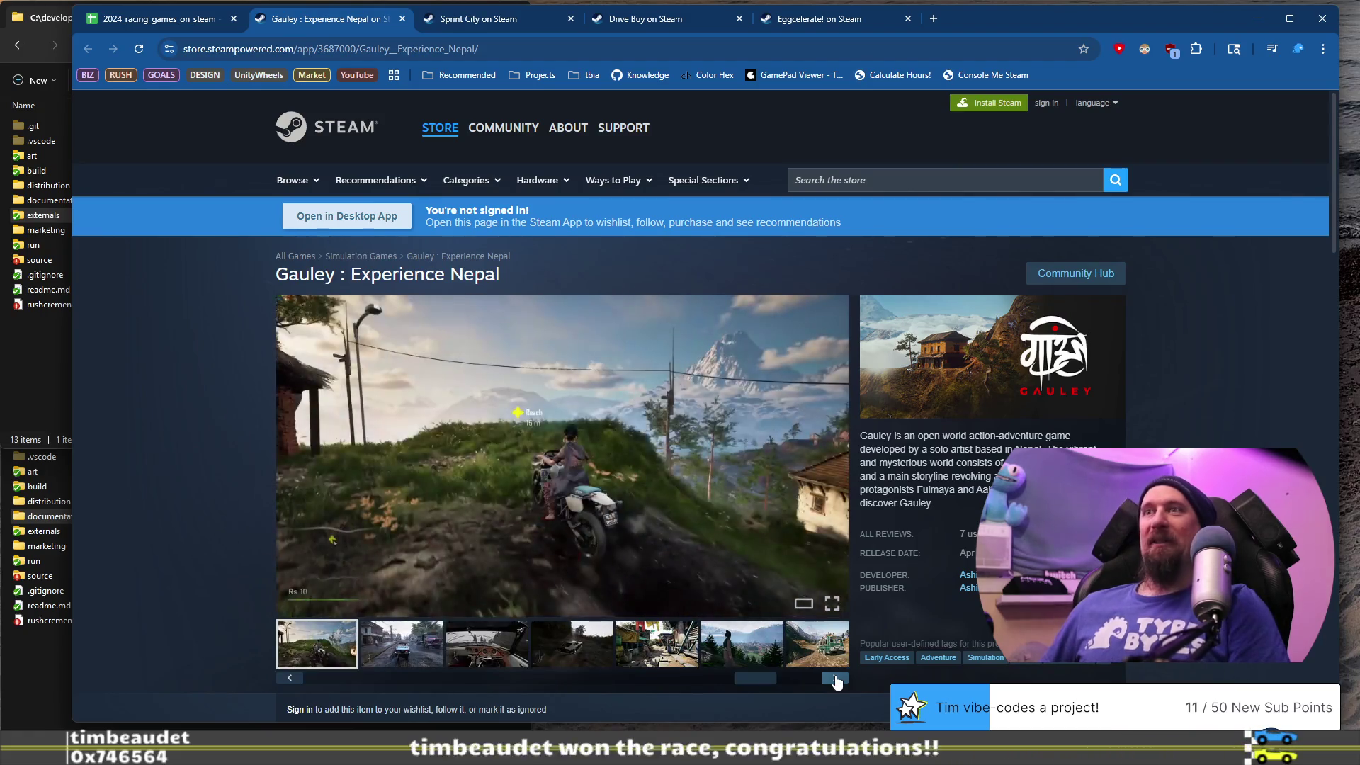
click(836, 679)
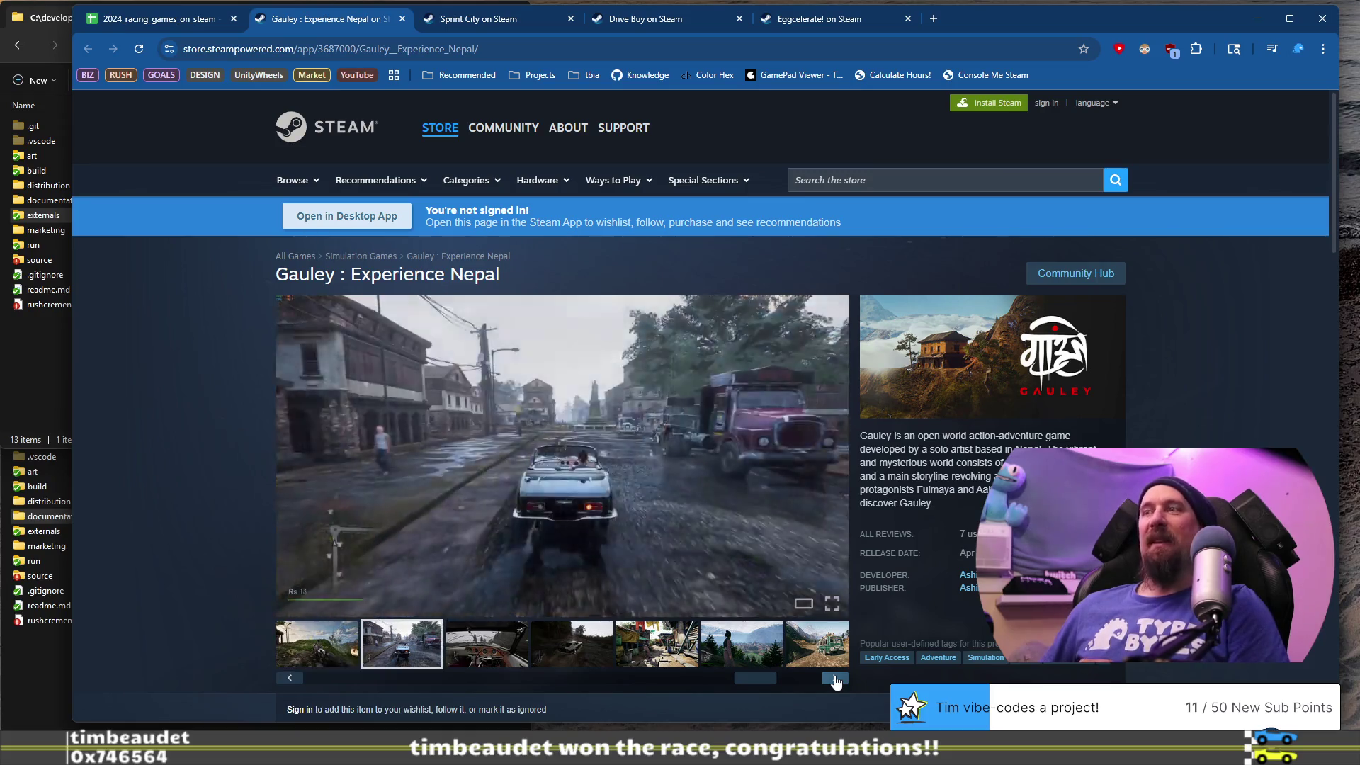
click(836, 679)
click(836, 679)
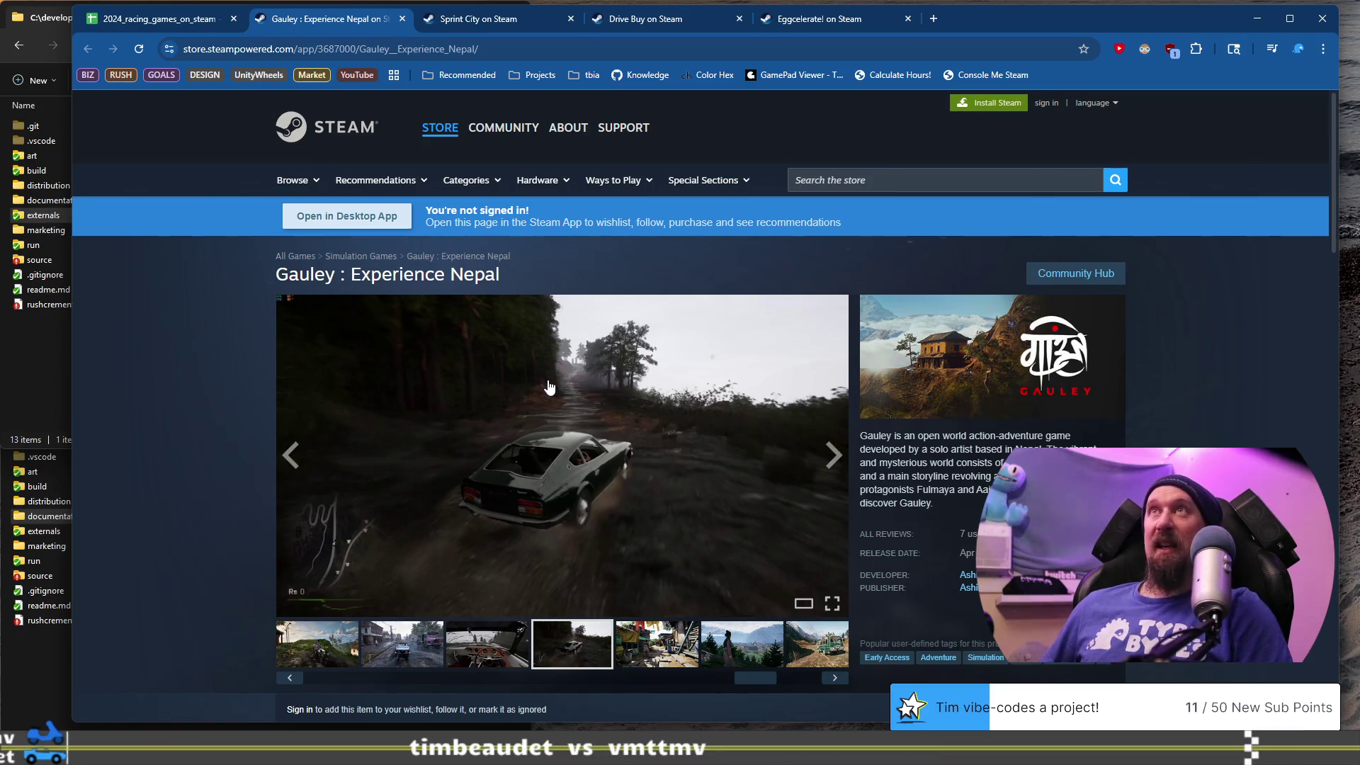
- Select the Gauley page's web address, then view the village, mountain, bus and street screenshots
click(476, 51)
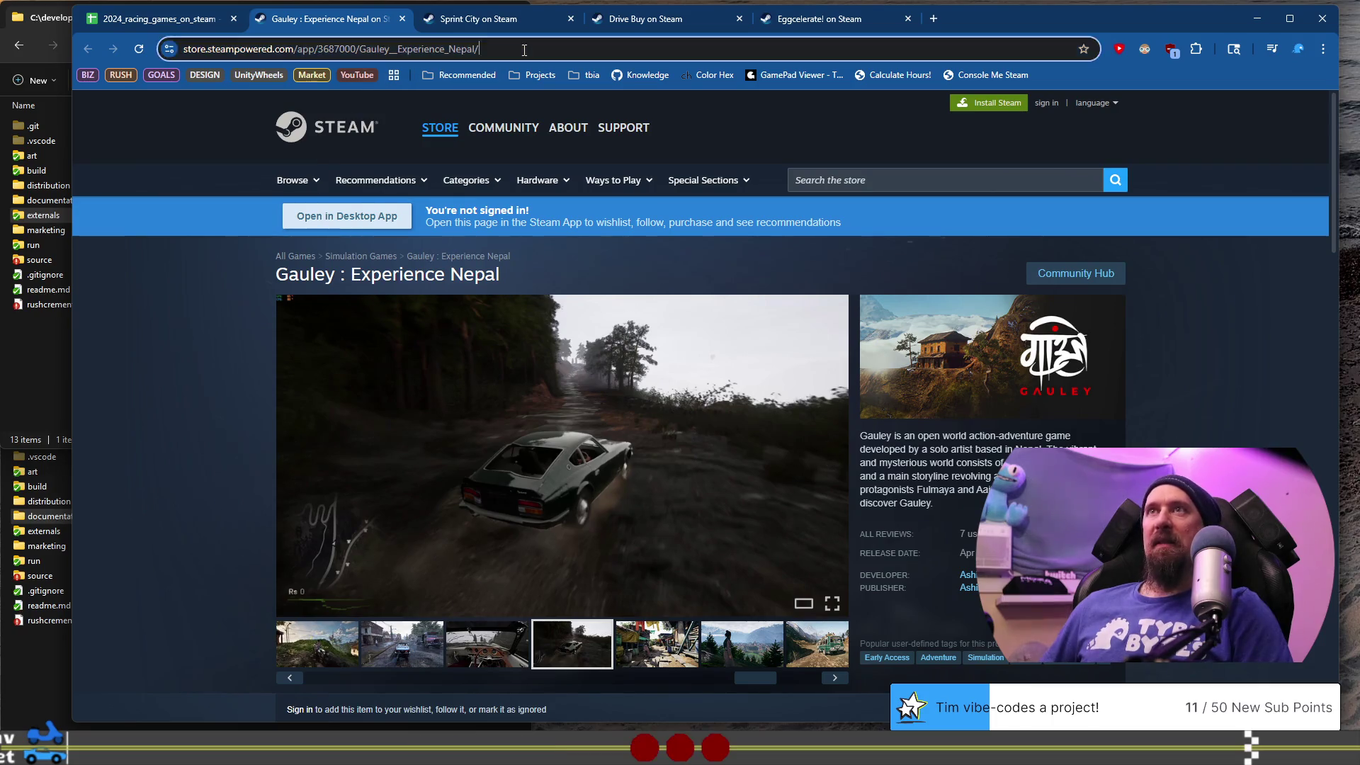
click(177, 21)
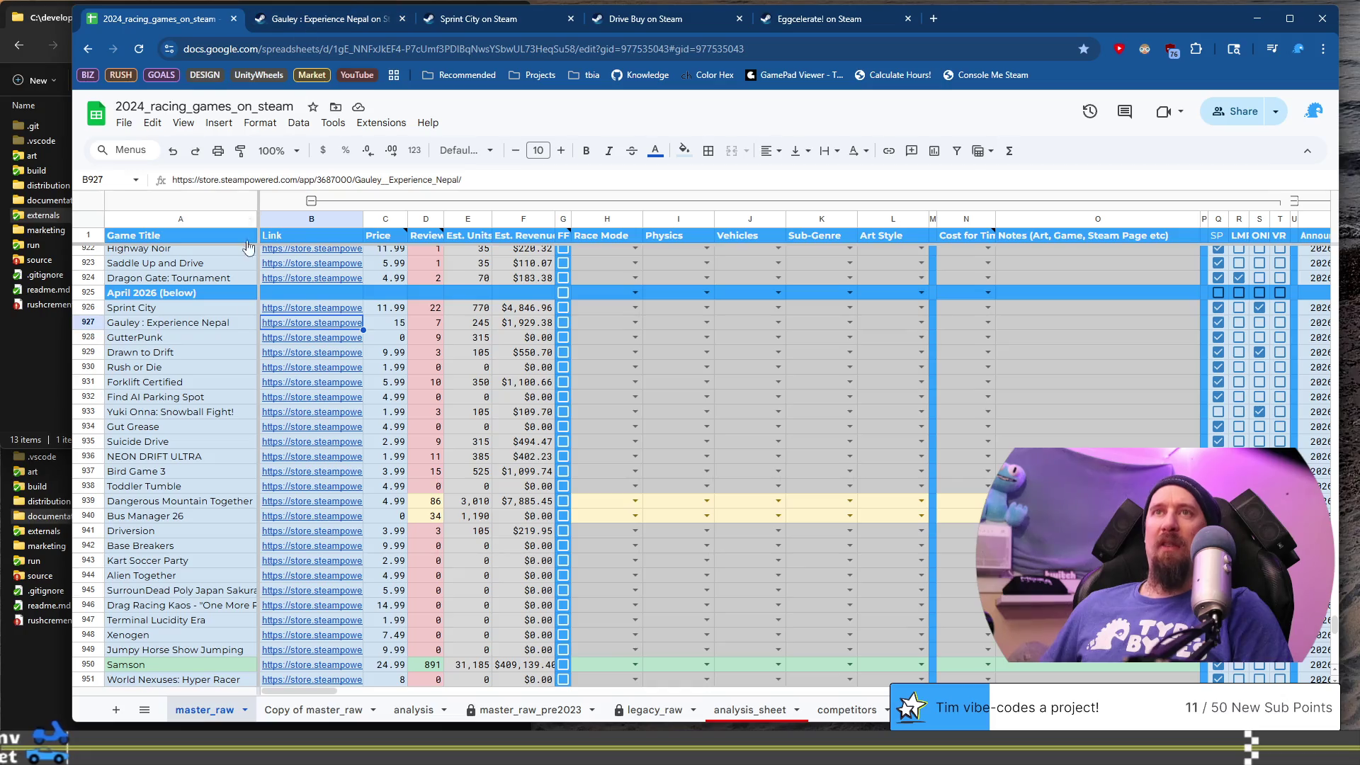
key(ctrl+Tab)
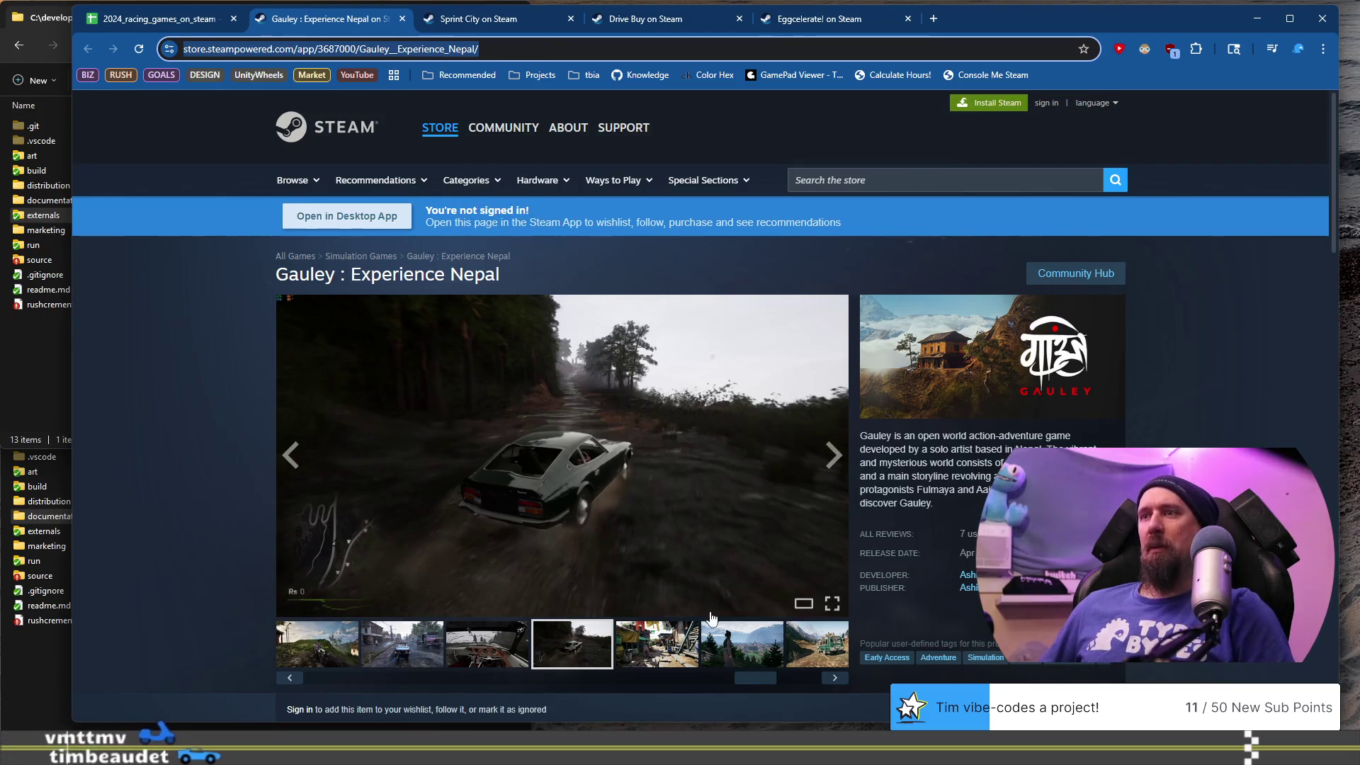
click(657, 644)
click(752, 644)
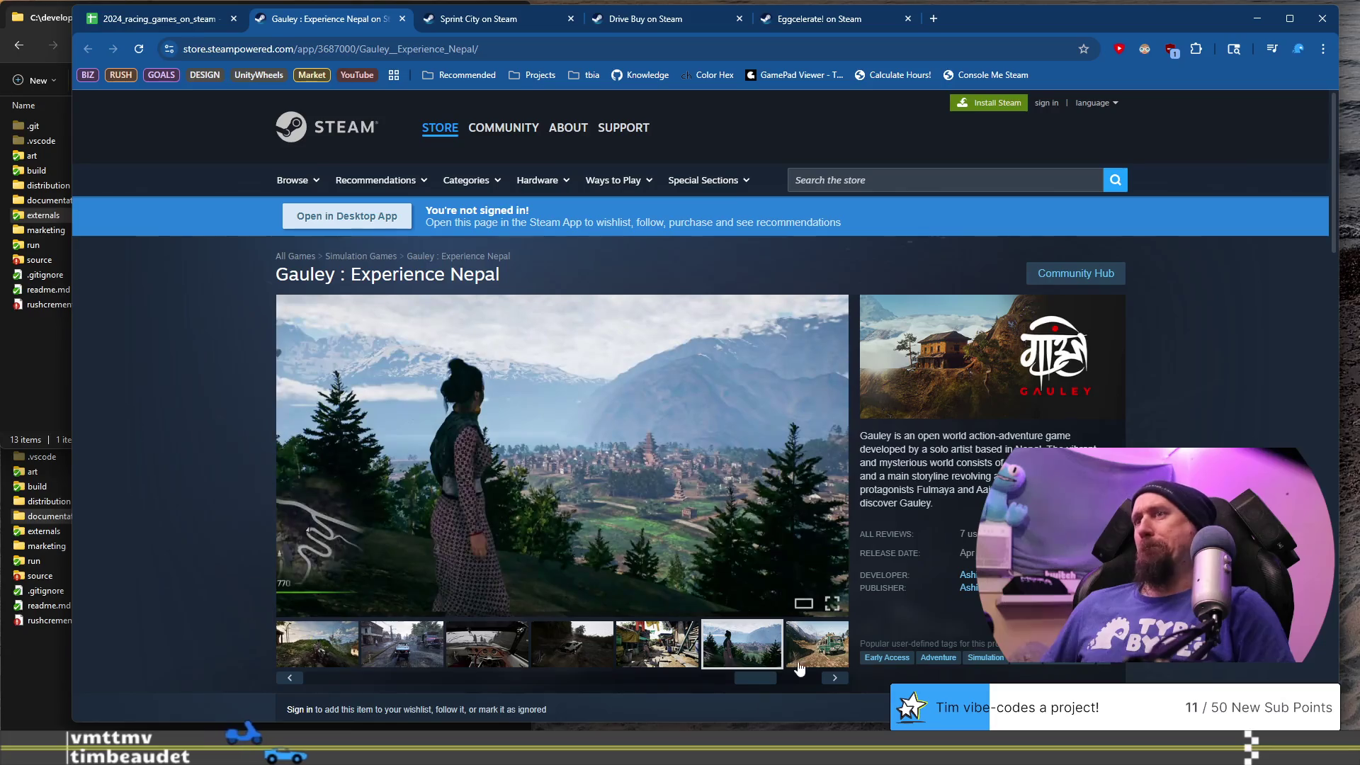
click(834, 679)
click(834, 678)
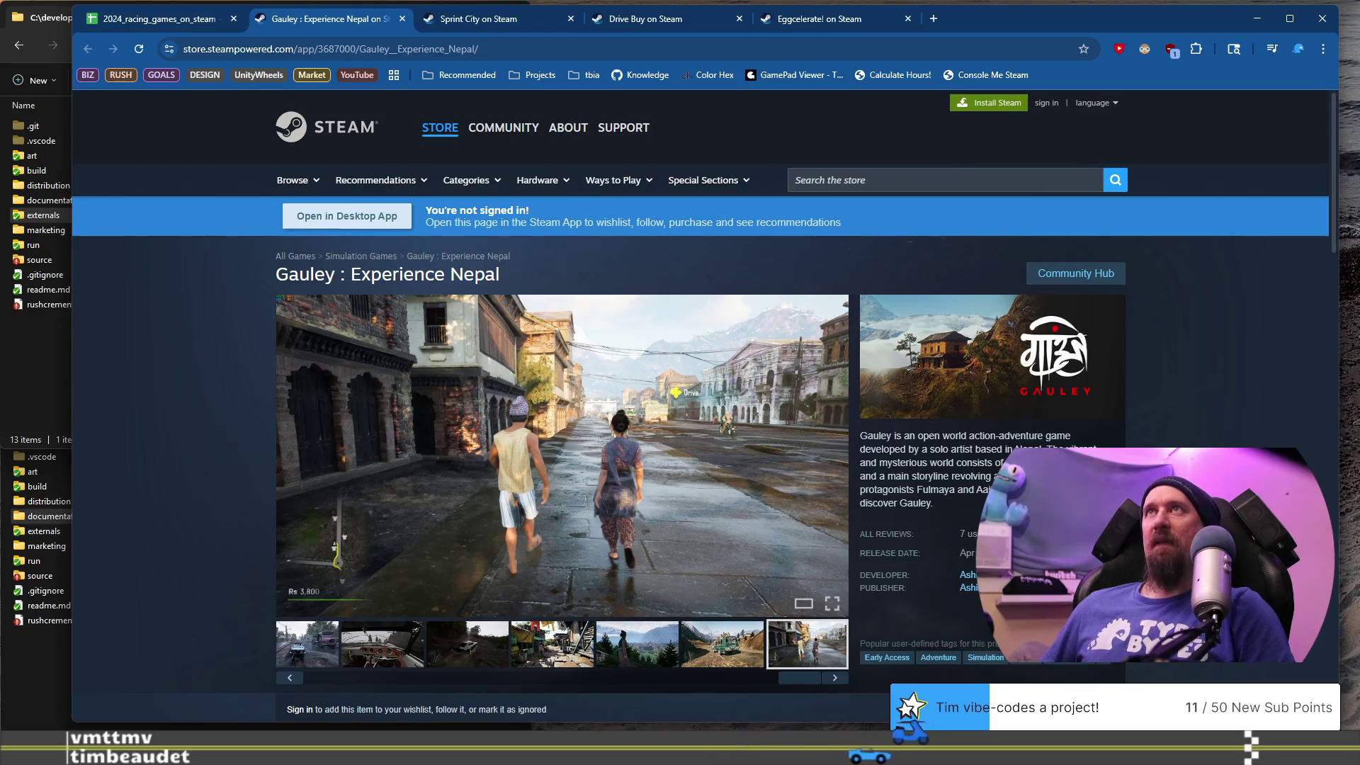
key(alt+Tab)
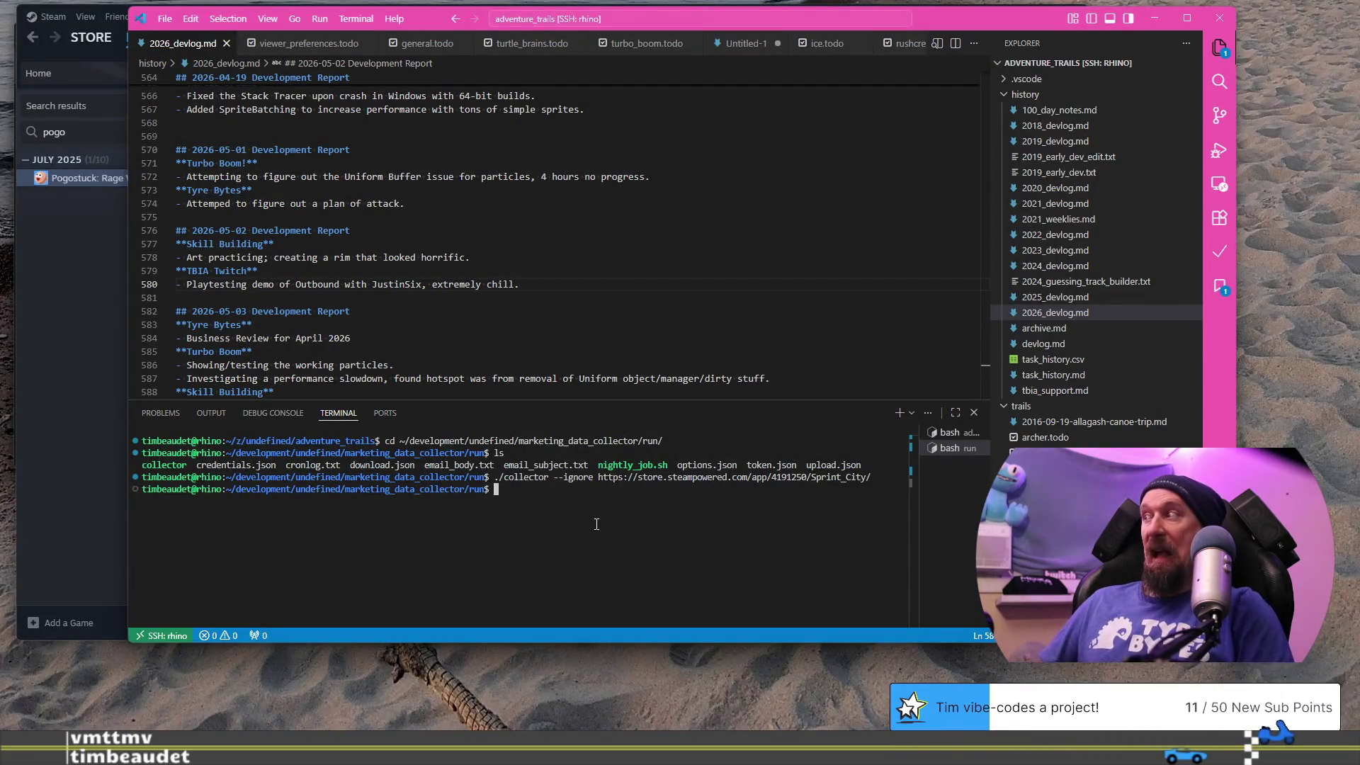
- Rerun ./collector --ignore with Gauley : Experience Nepal's pasted store URL
key(Up)
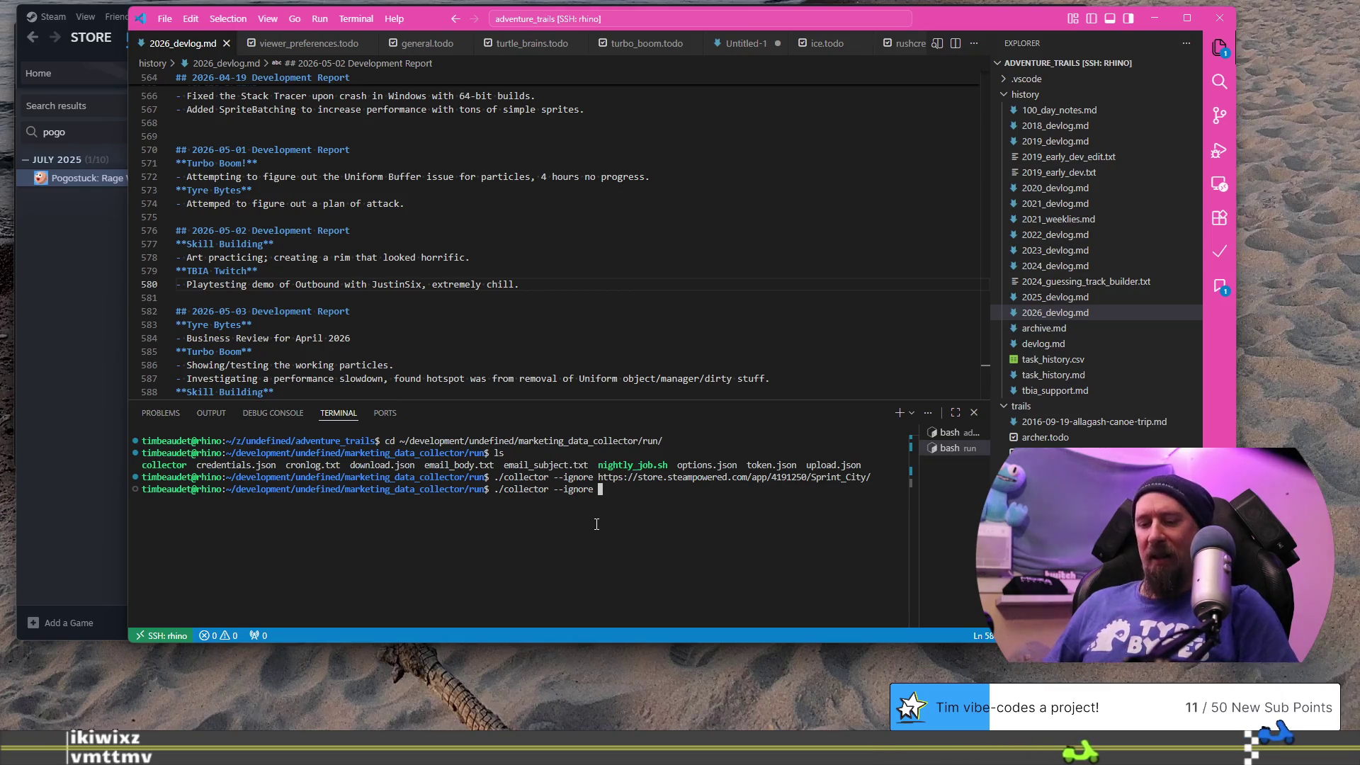
text(https://store.steampowered.com/app/3687000/Gauley__Experience_Nepal/)
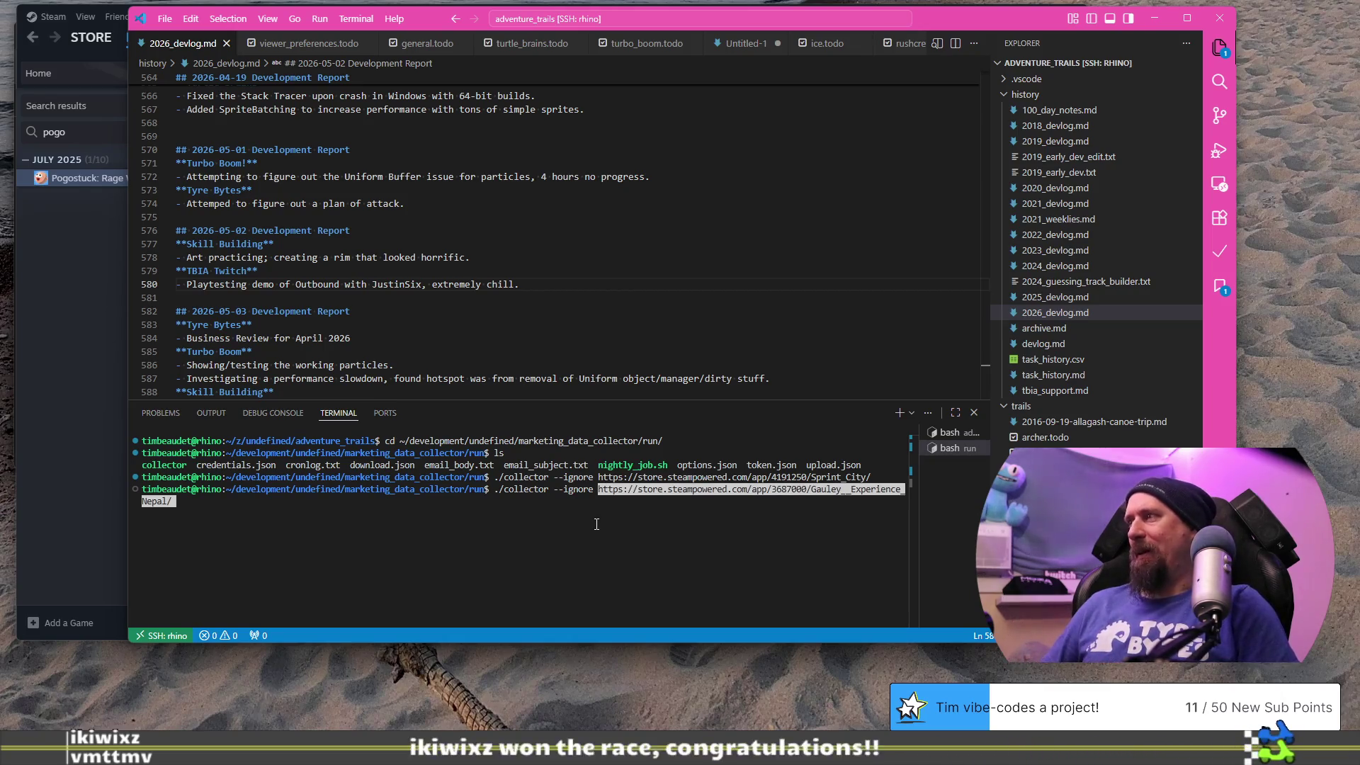
key(Return)
key(alt+Tab)
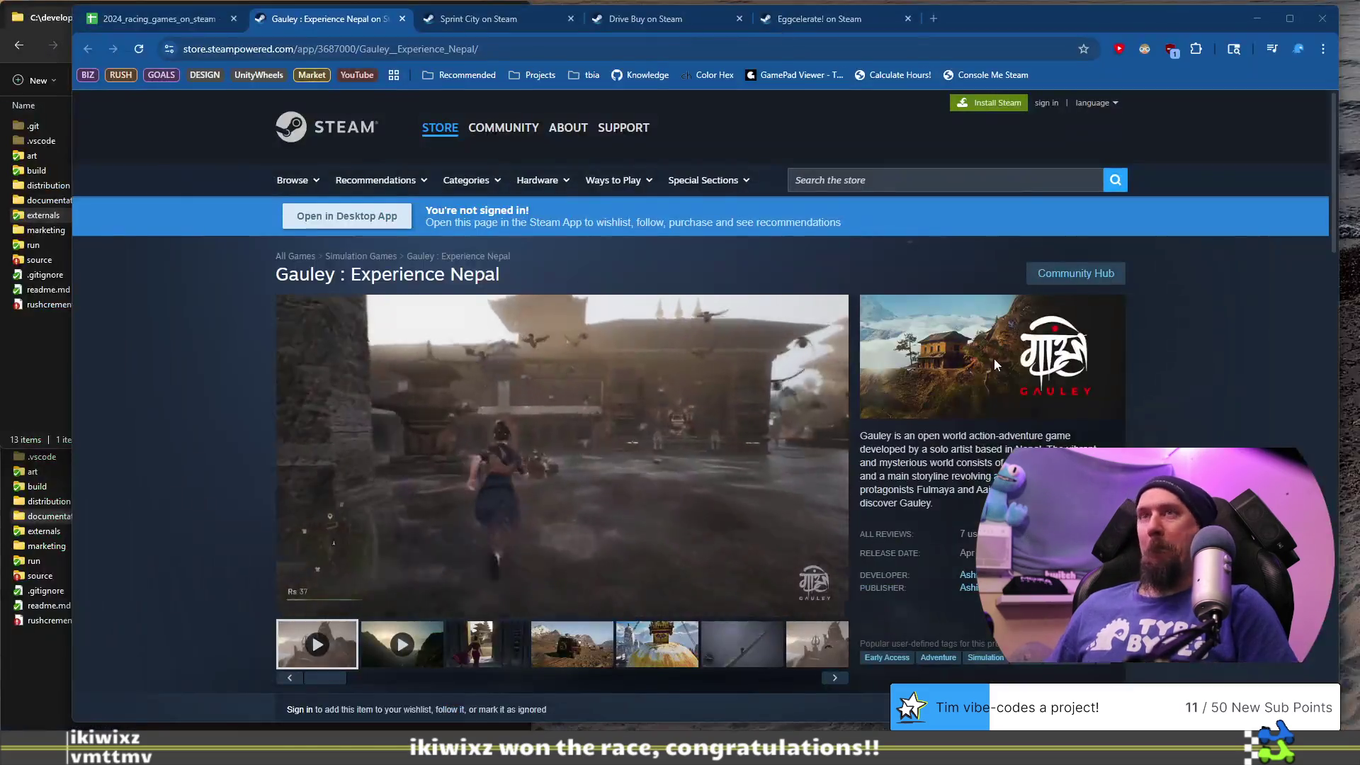
- Open GutterPunk's store page from B928 in a new tab, pause its trailer, and return to the spreadsheet
click(159, 21)
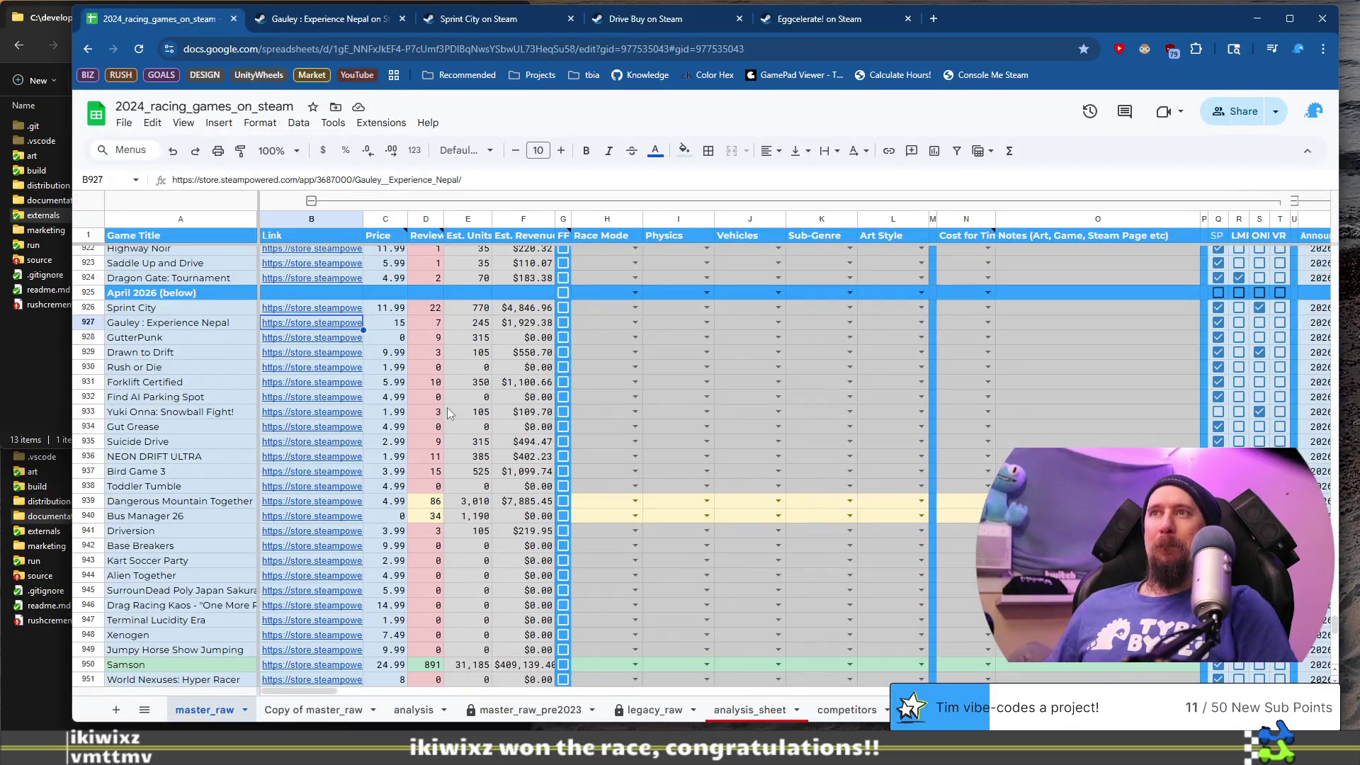
click(168, 333)
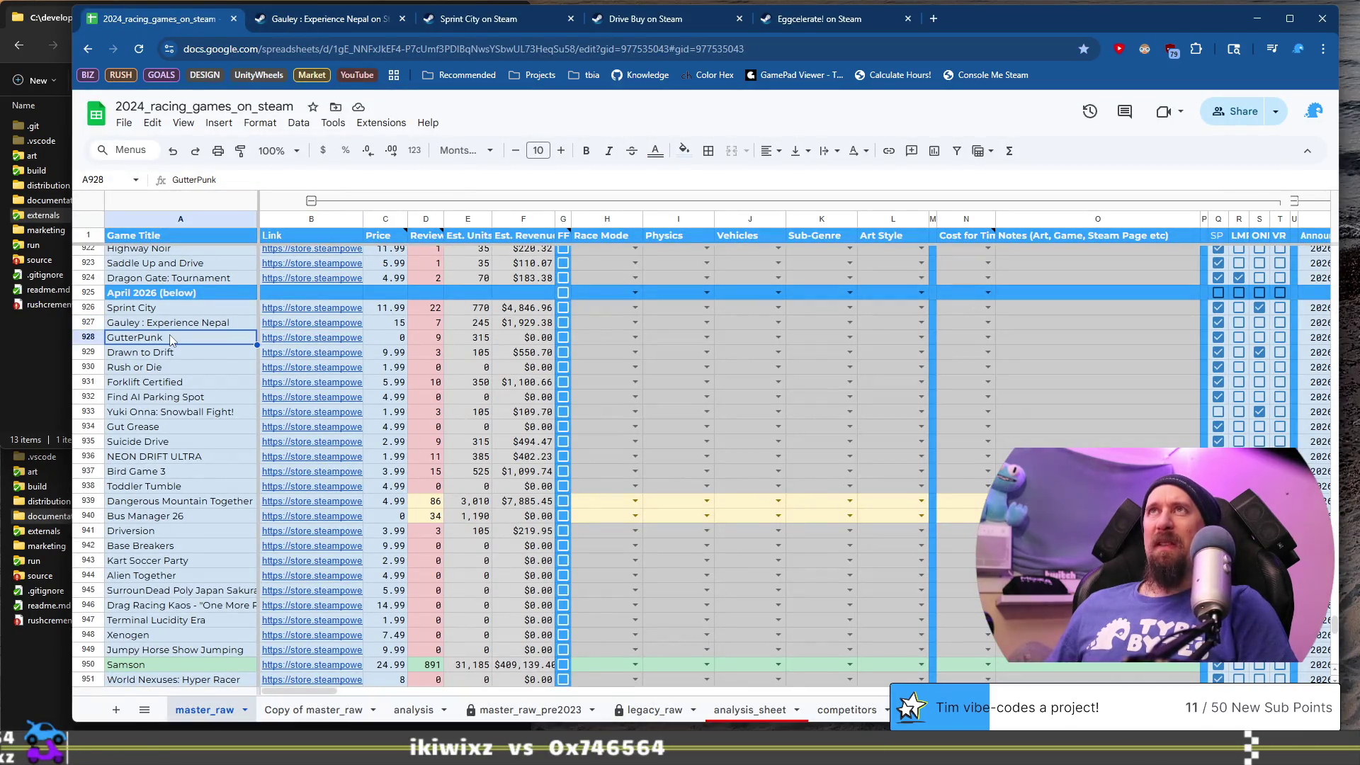
click(319, 338)
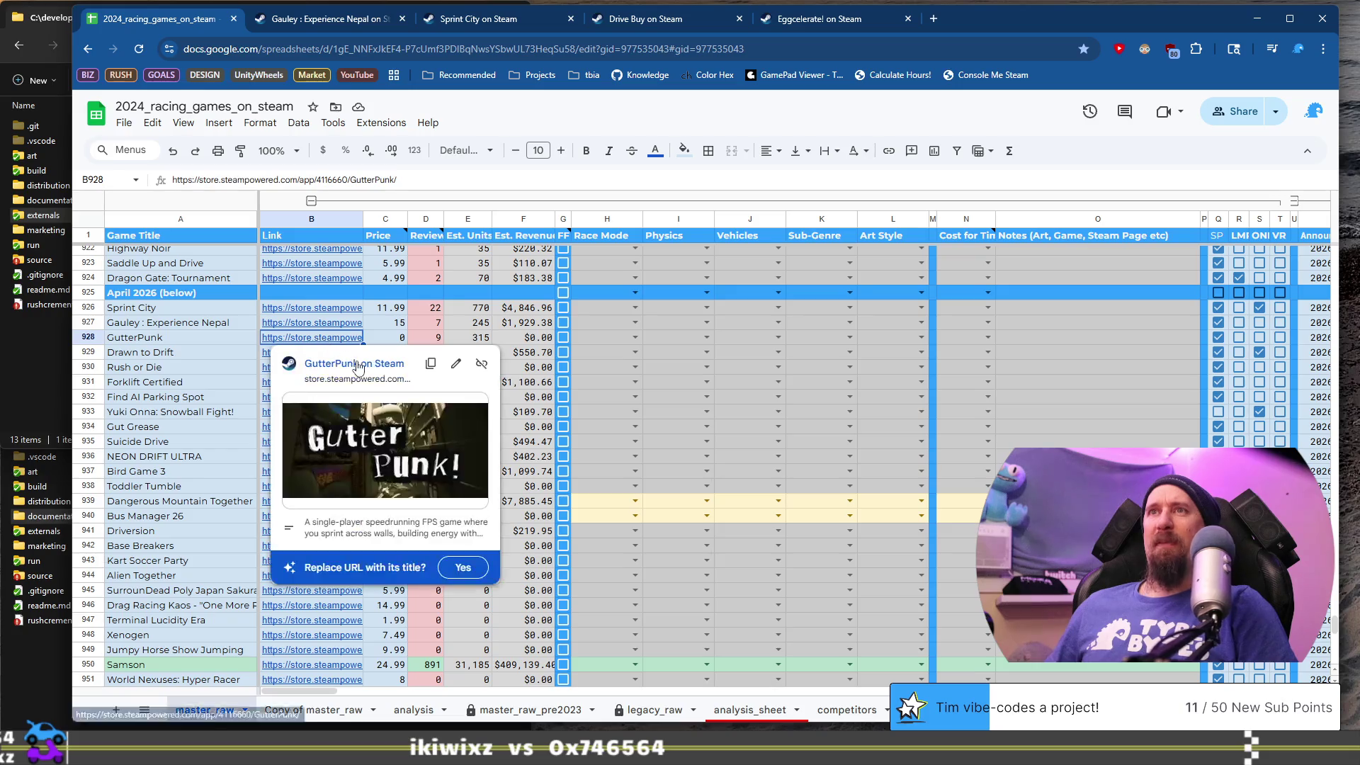
click(357, 367)
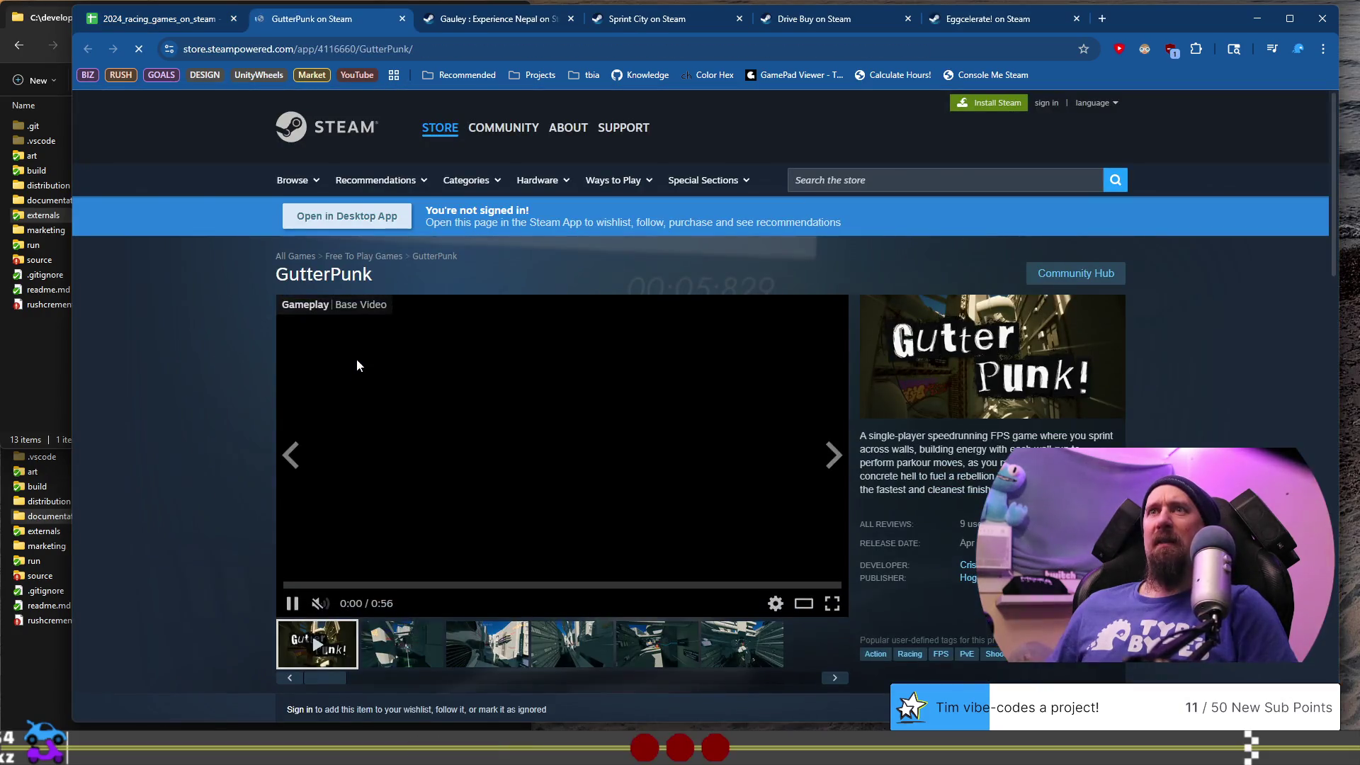
click(291, 603)
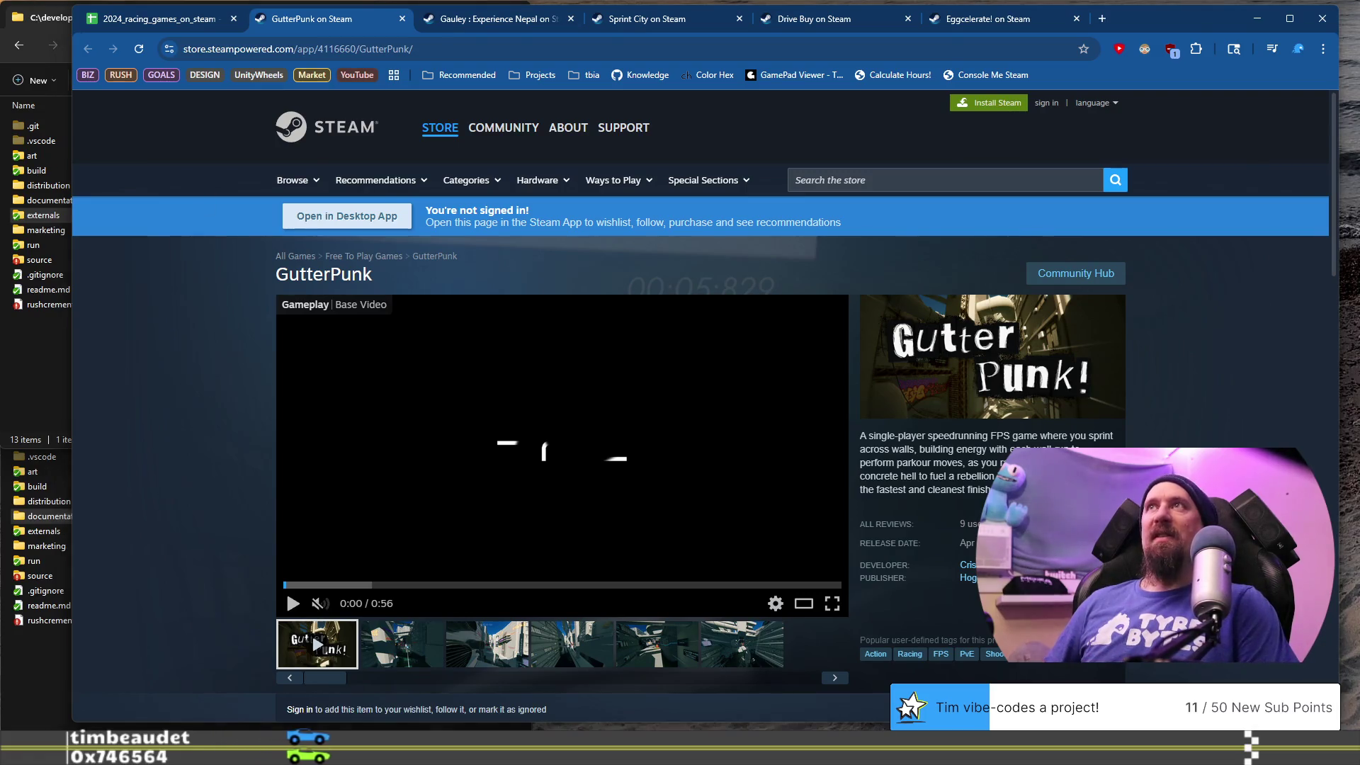
click(156, 21)
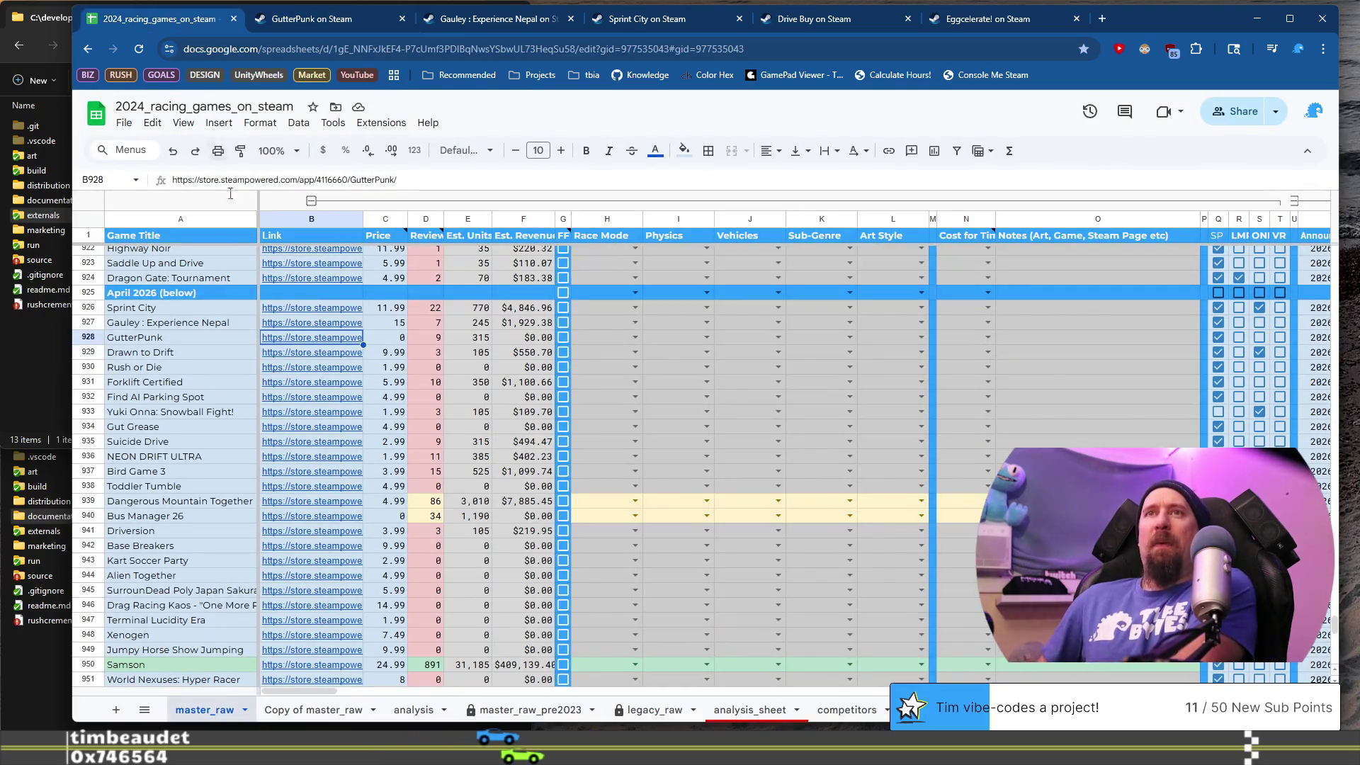
click(206, 339)
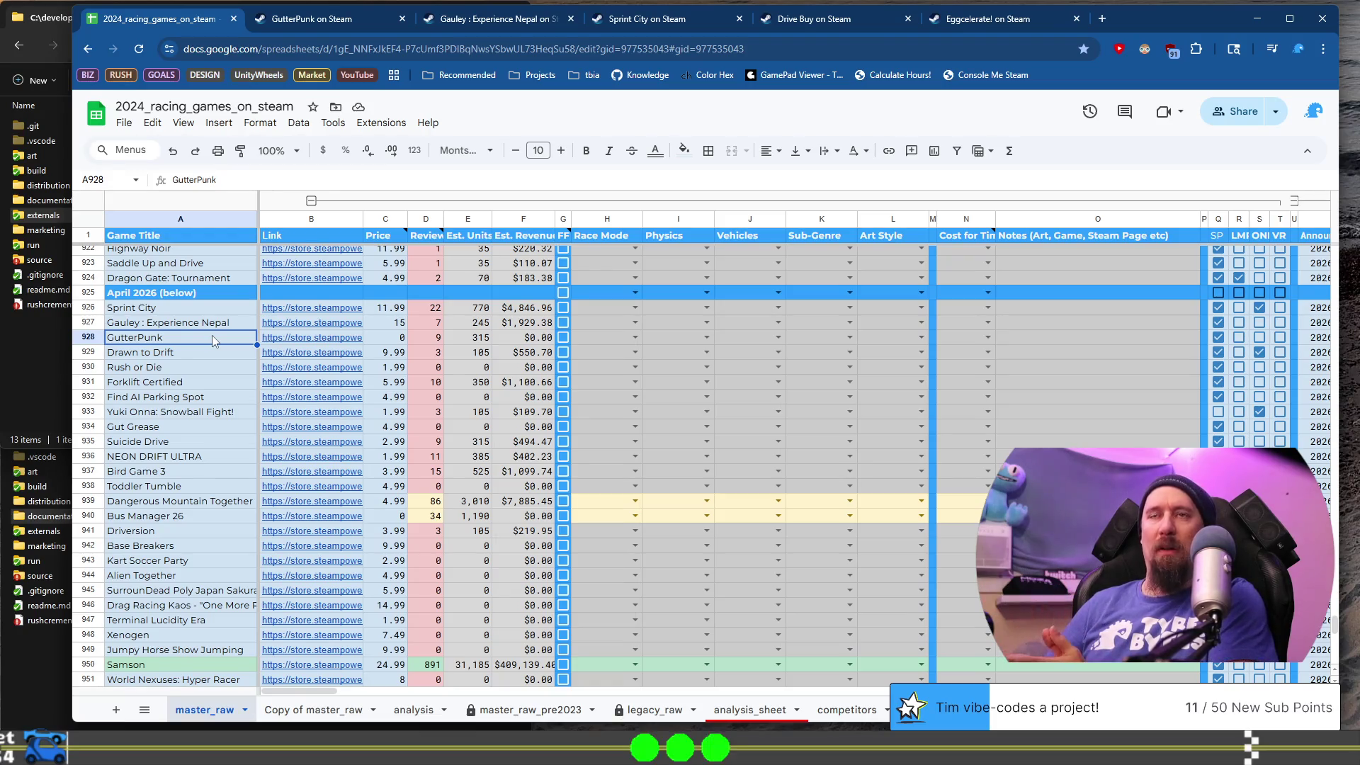
- Web-search 'splitlane' in a new tab and open the LANESPLIT Steam Store result
click(1104, 19)
text(sp)
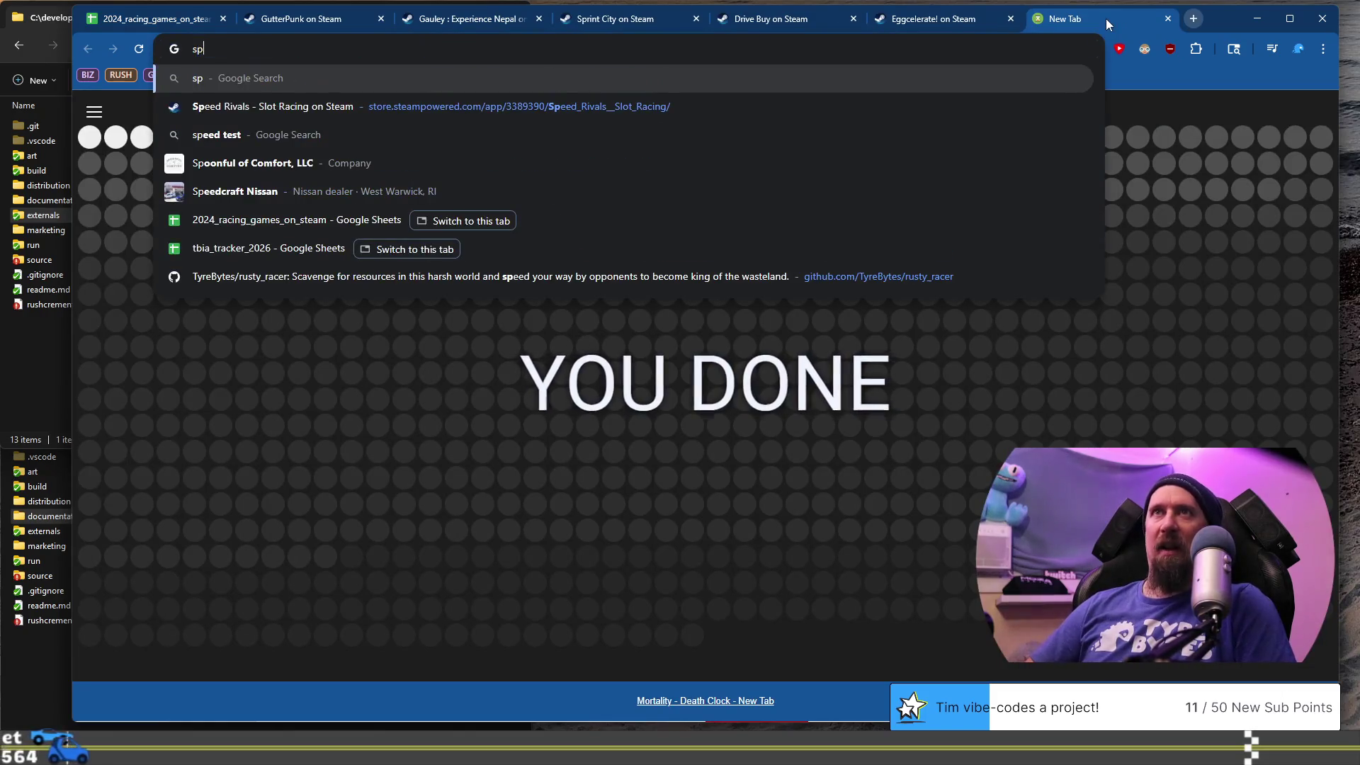
text(litlane)
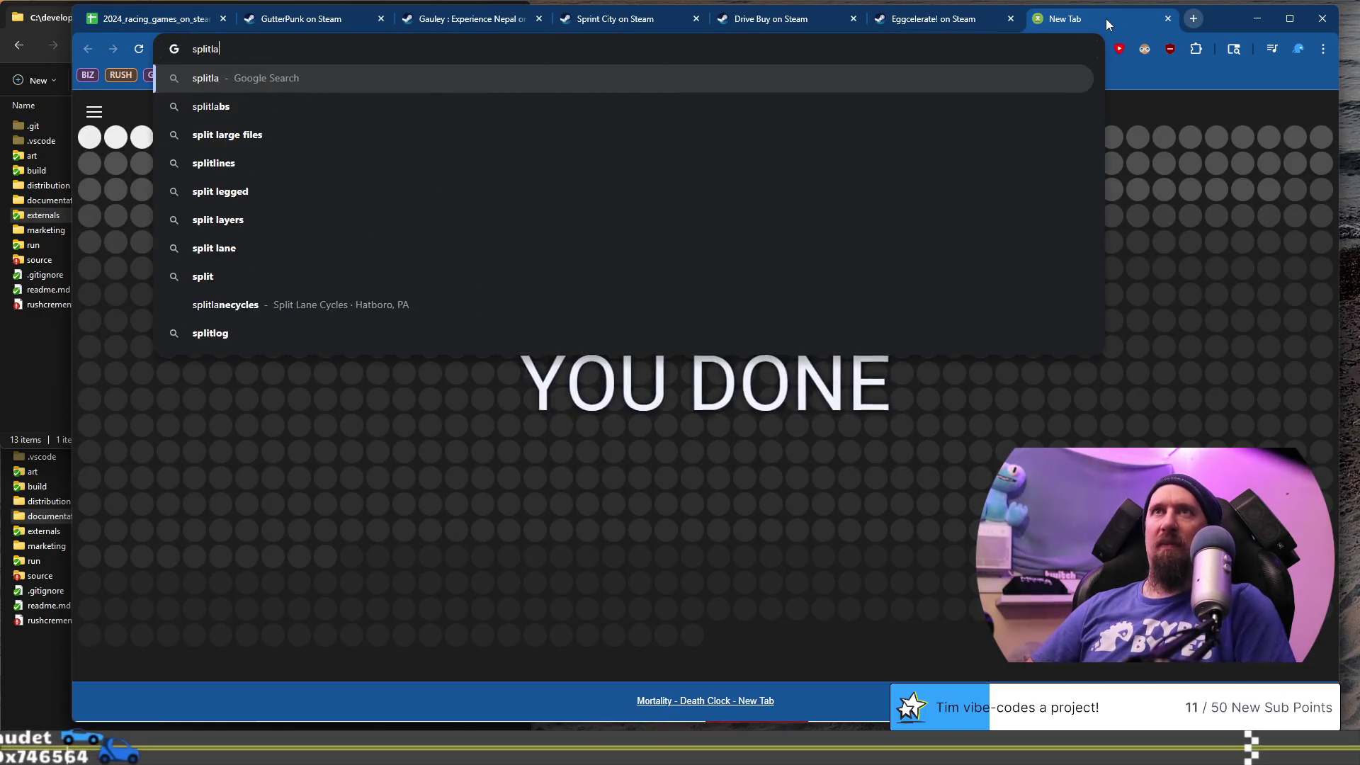
key(Return)
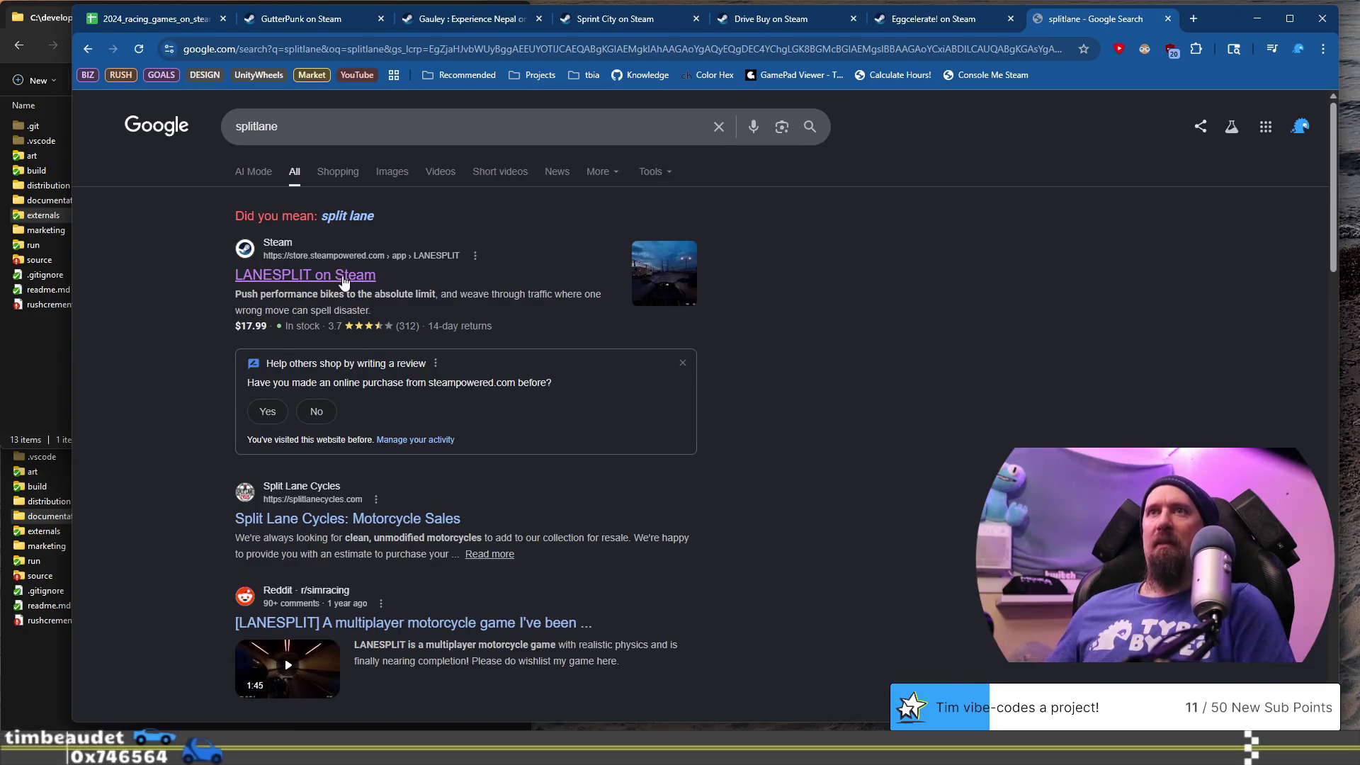
click(434, 269)
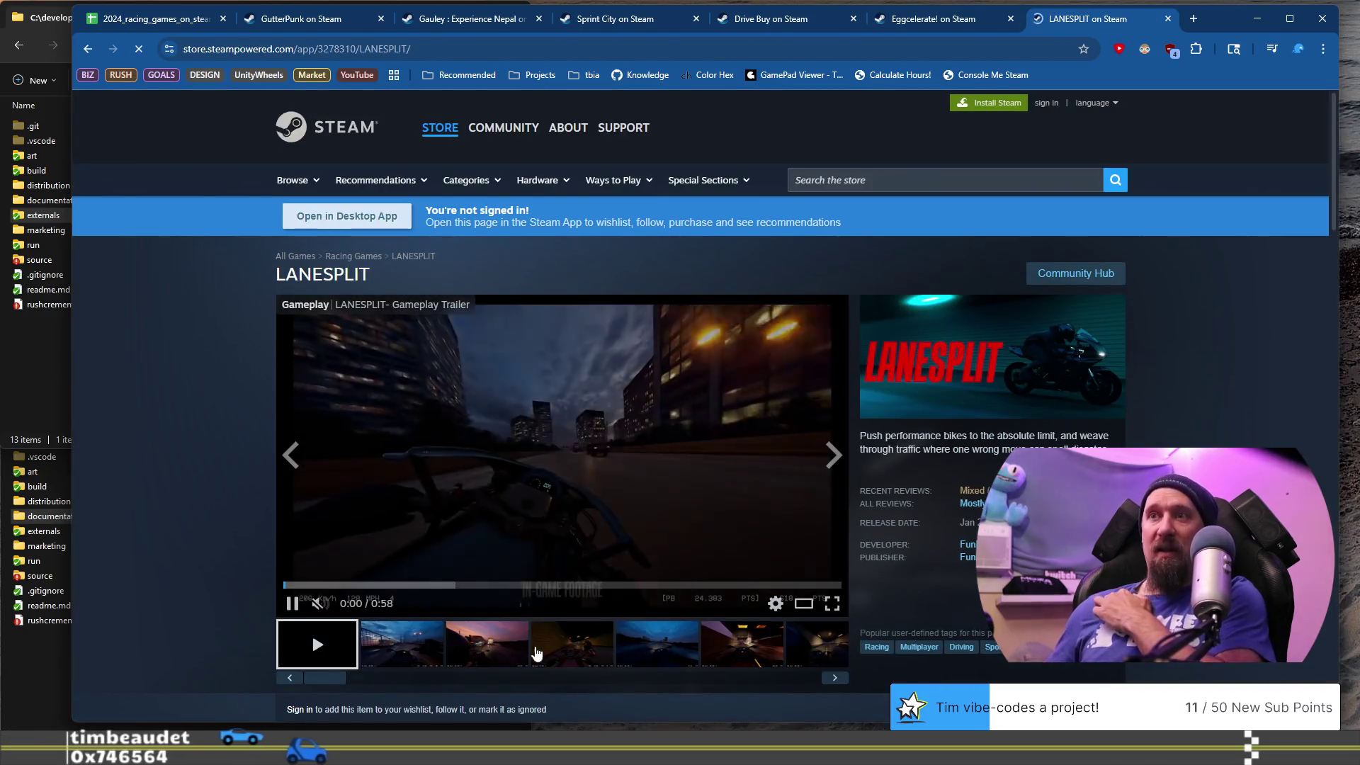
- Browse the LANESPLIT screenshots, including tunnel, blue highway and aurora road, then return to the racing sheet
click(498, 652)
click(572, 648)
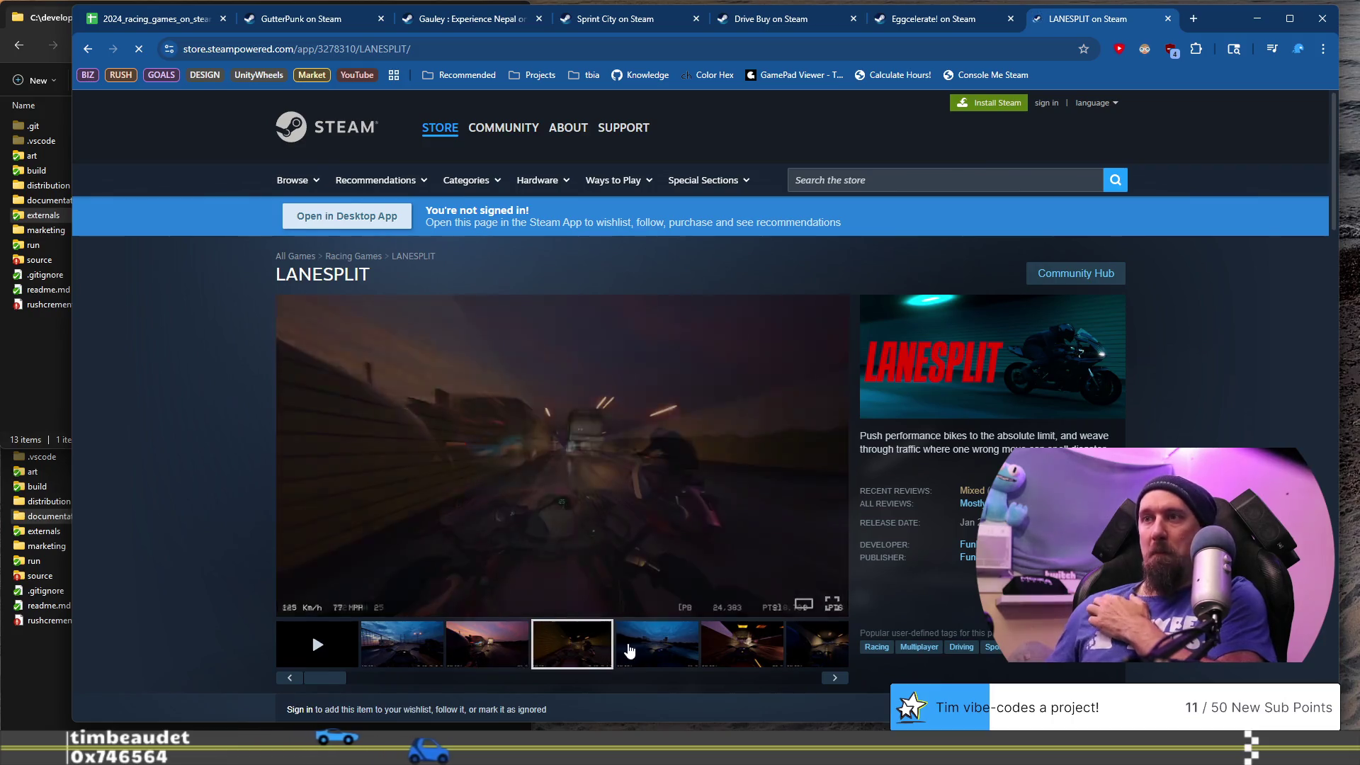
click(636, 650)
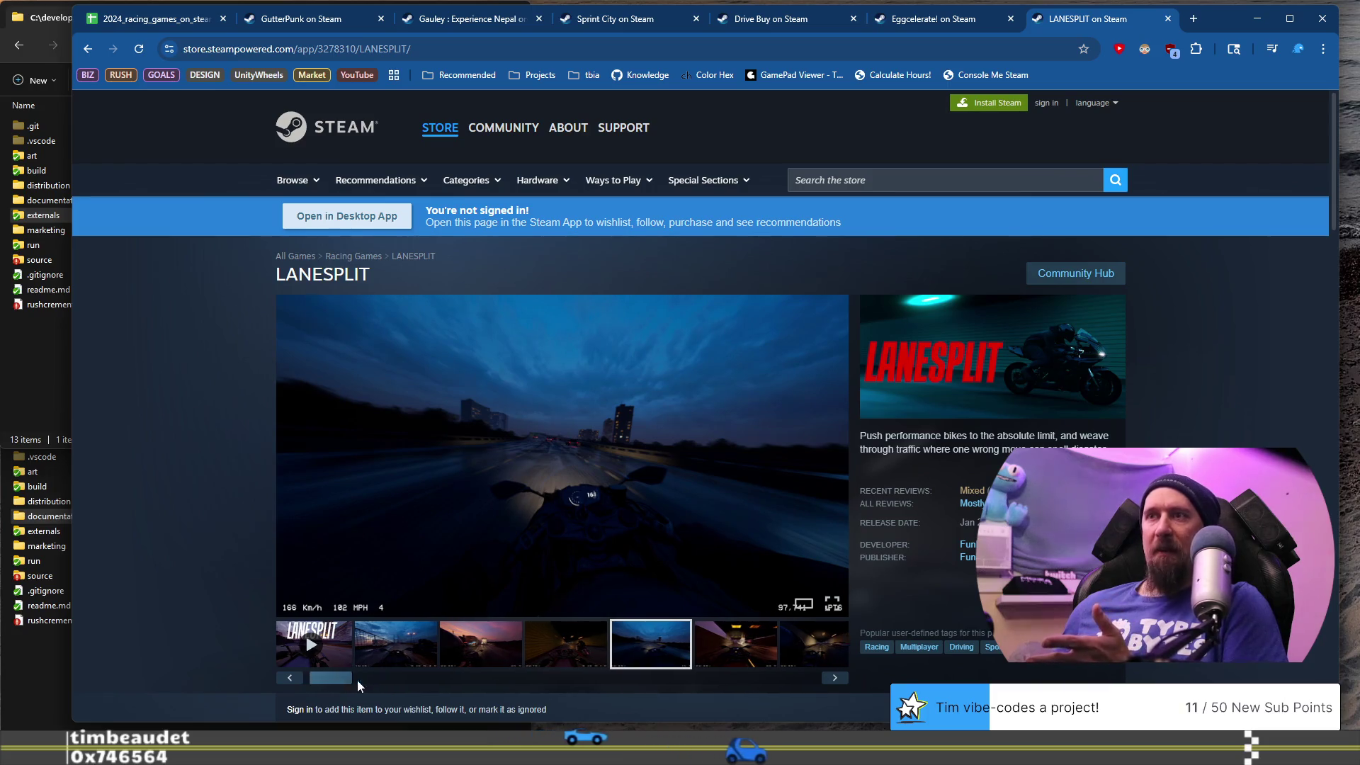
drag(357, 679, 546, 678)
click(674, 623)
click(756, 643)
drag(547, 679, 791, 672)
click(734, 657)
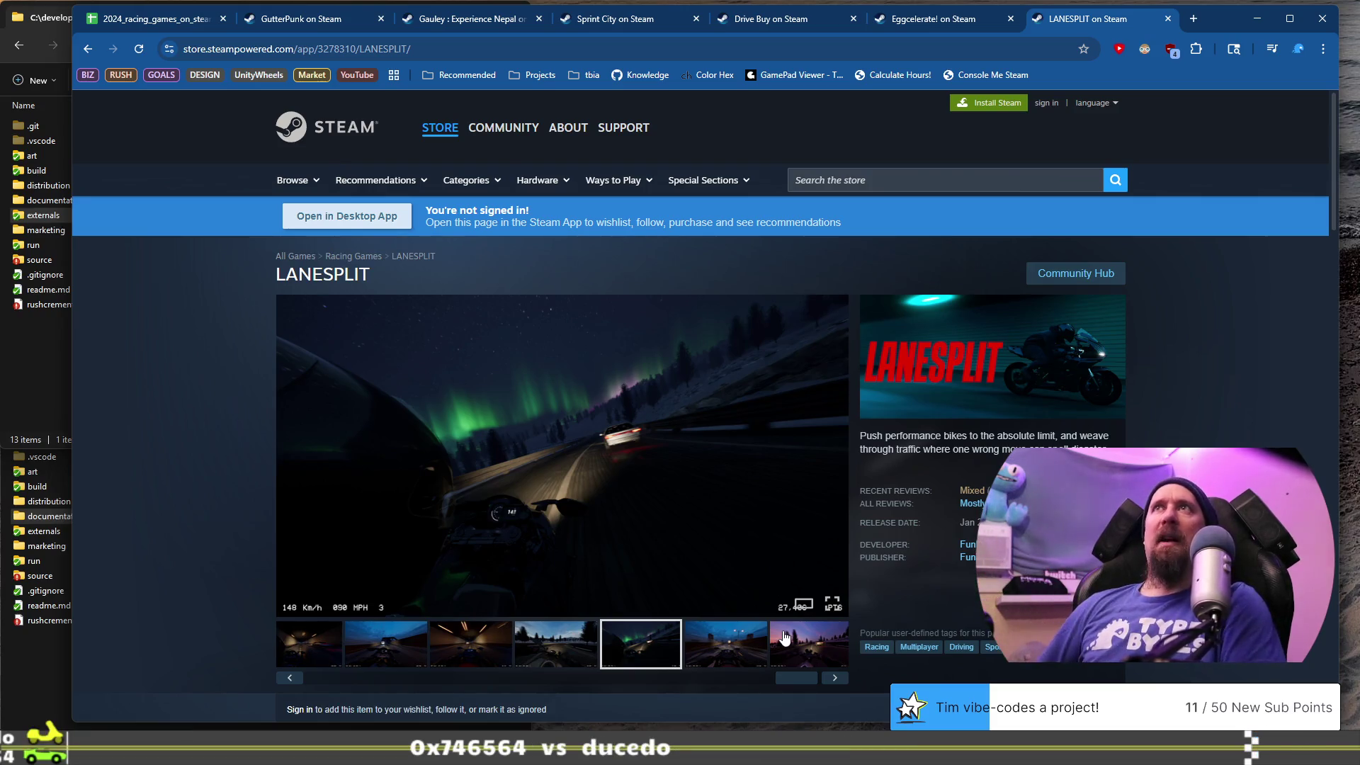
scroll(784, 637, down, 3)
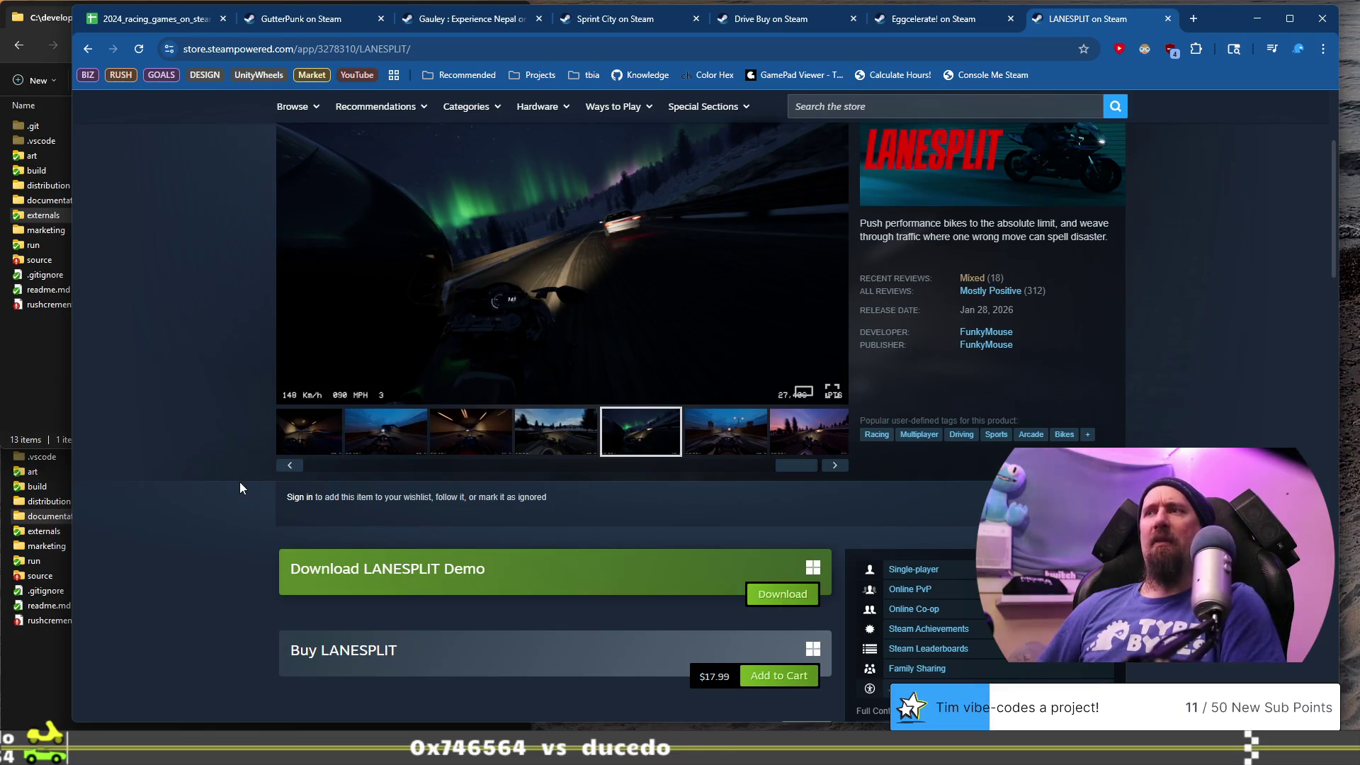
mouse_move(797, 466)
mouse_down()
mouse_move(635, 480)
mouse_move(251, 473)
mouse_up()
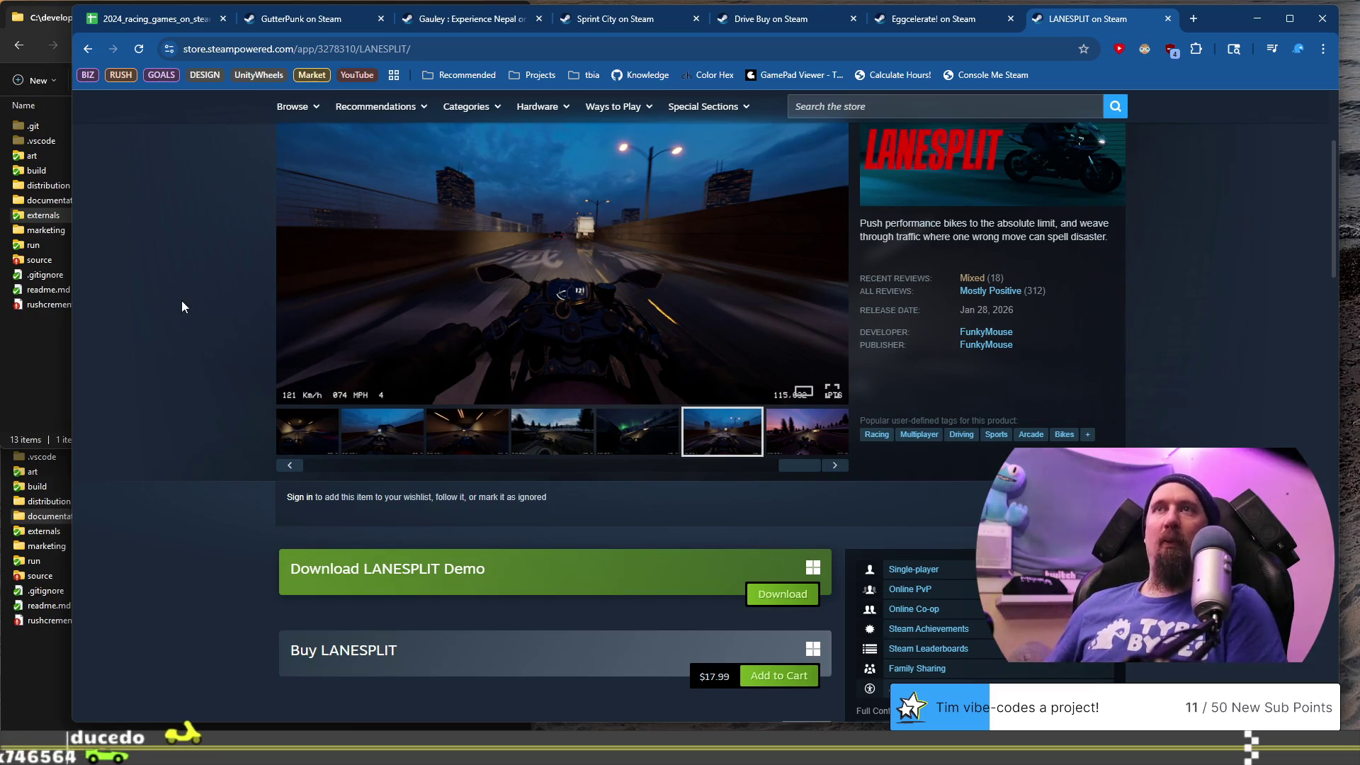
click(157, 21)
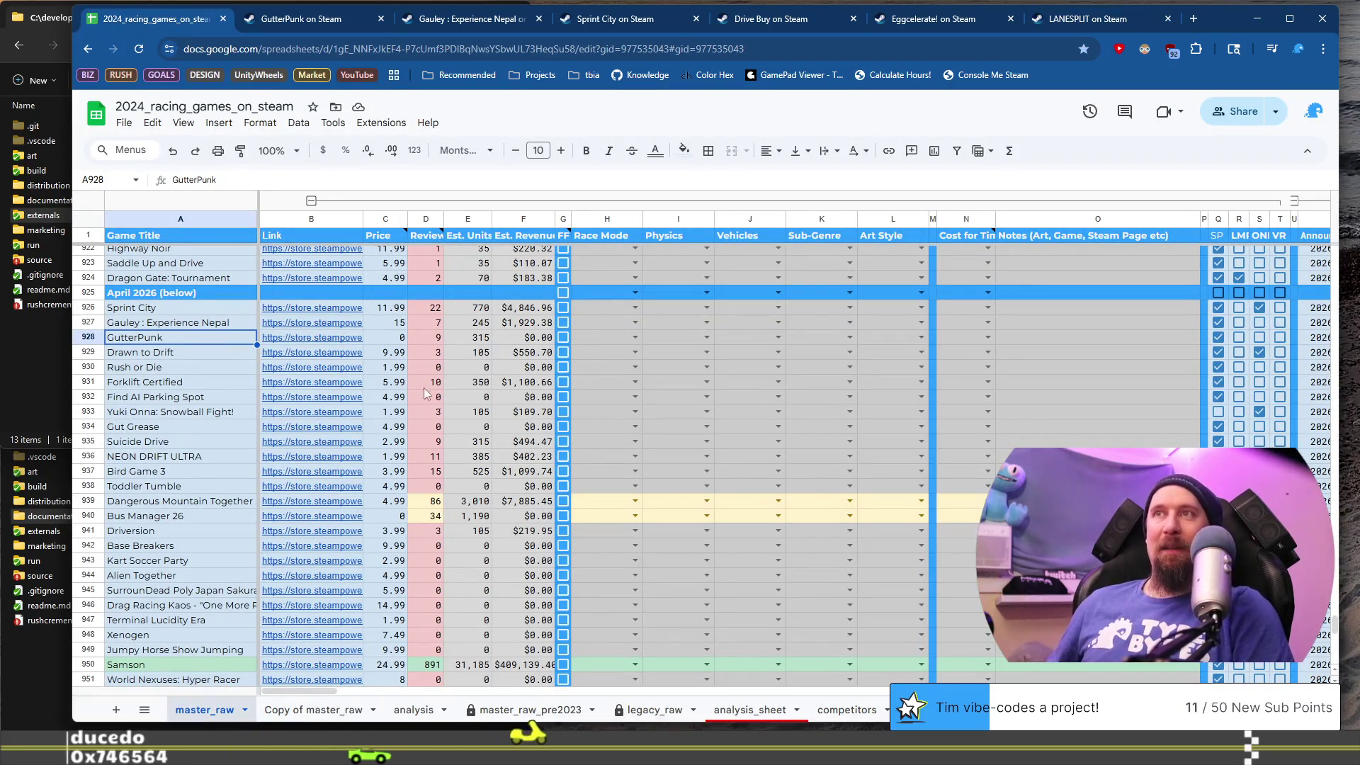
- Close the Drive Buy and Eggcelerate! Steam tabs and jump back to the spreadsheet with Ctrl+1
click(784, 26)
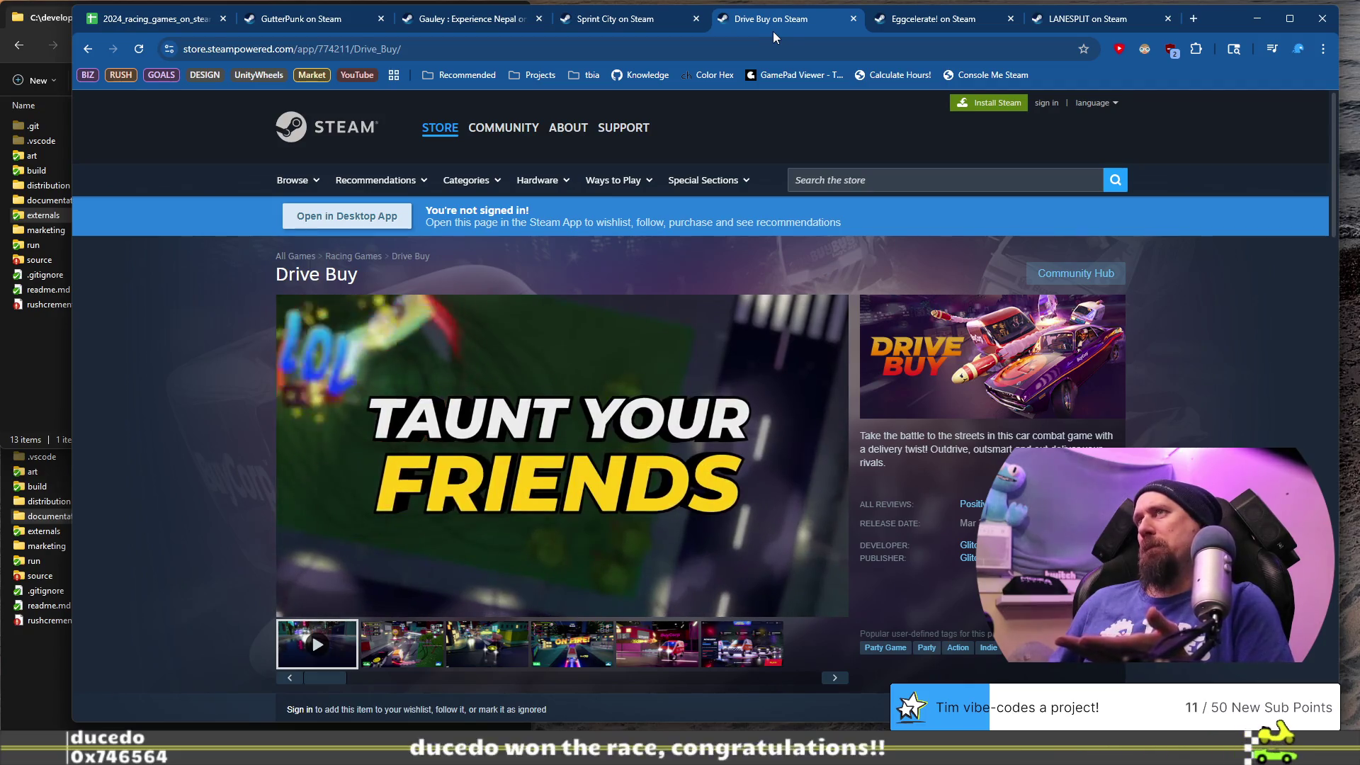
click(854, 22)
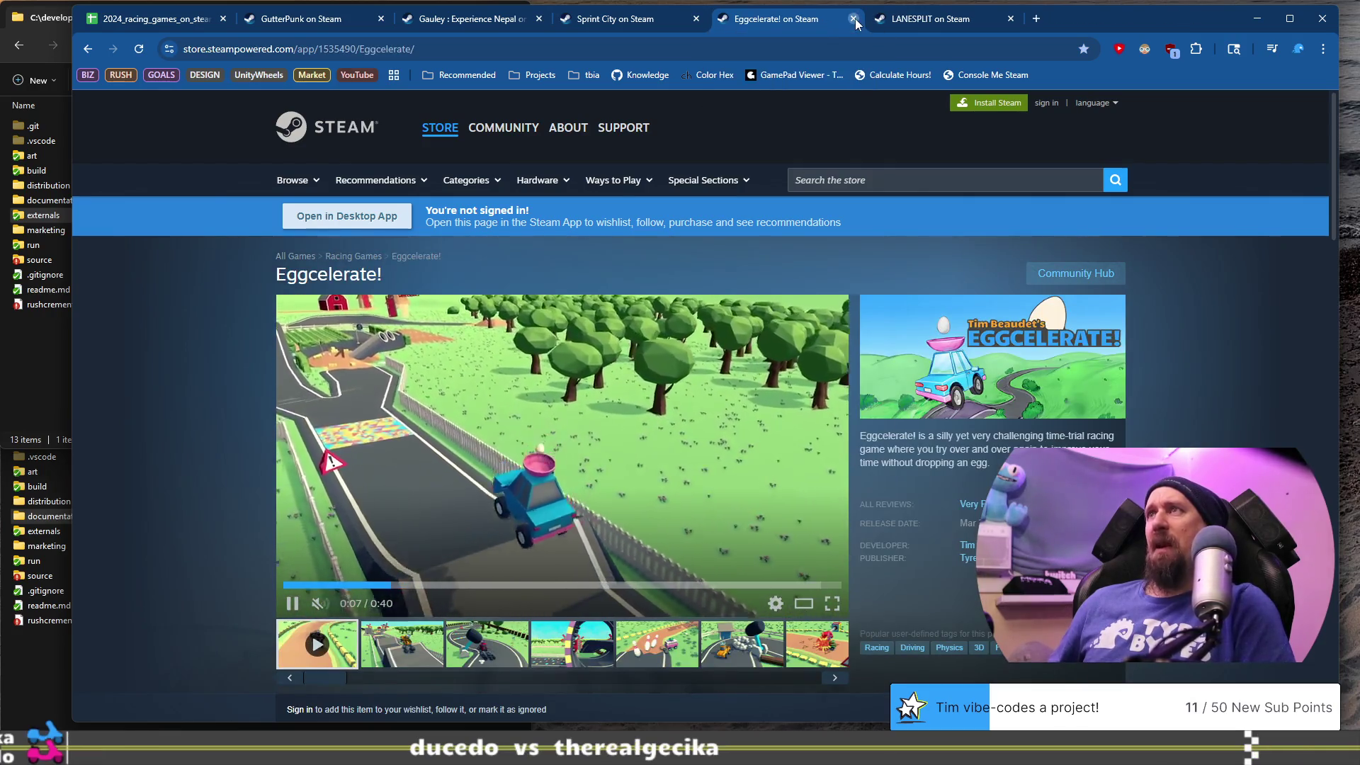
click(854, 22)
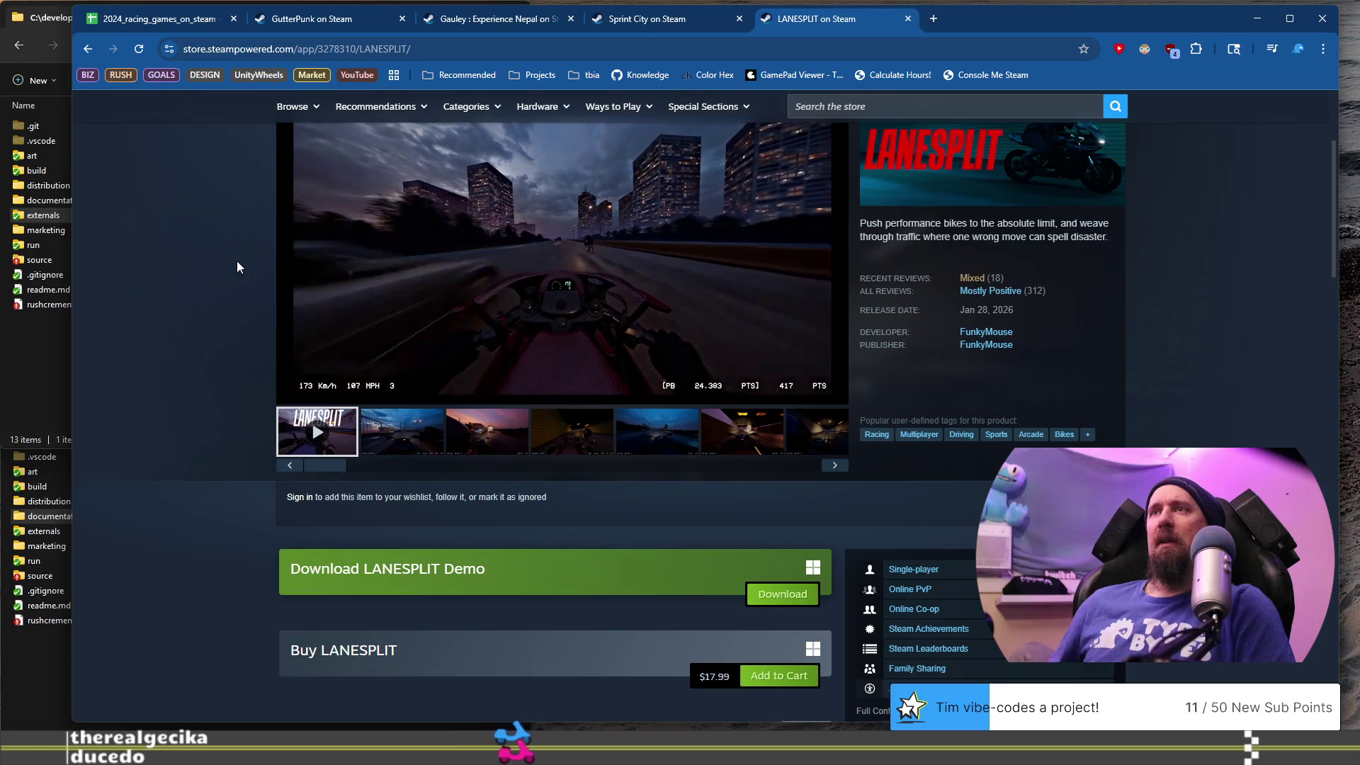
key(ctrl+1)
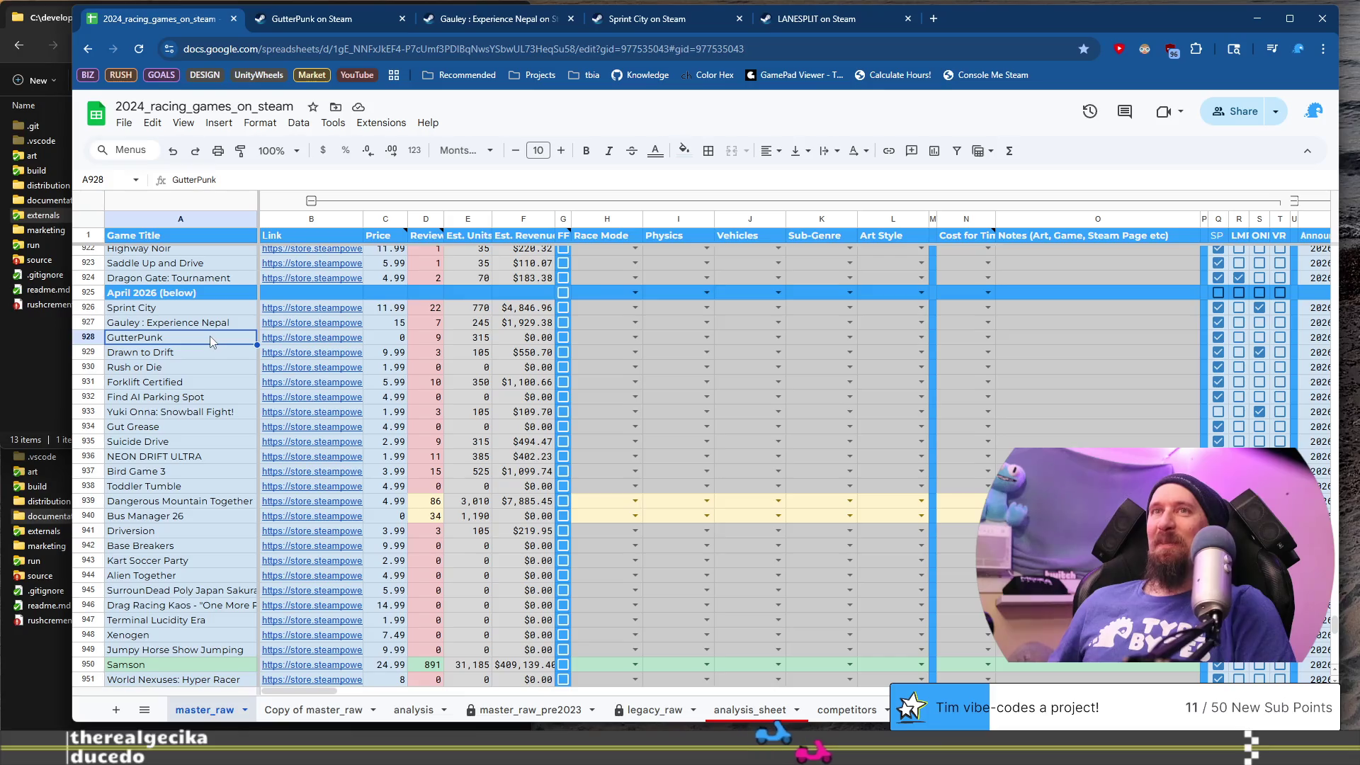
- Open GutterPunk's store page from cell B928 and view its second through sixth screenshots
click(284, 343)
click(356, 361)
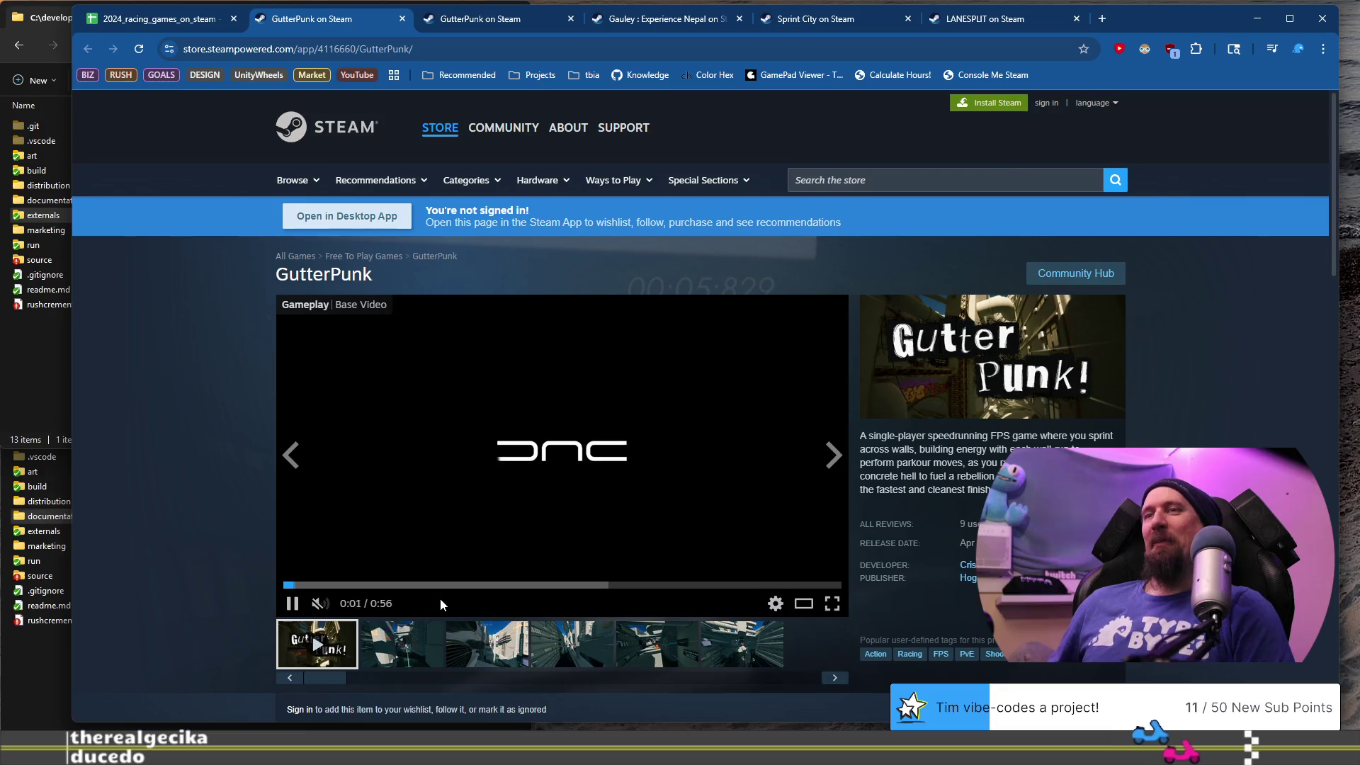
click(402, 645)
click(487, 644)
click(589, 641)
click(657, 645)
click(743, 644)
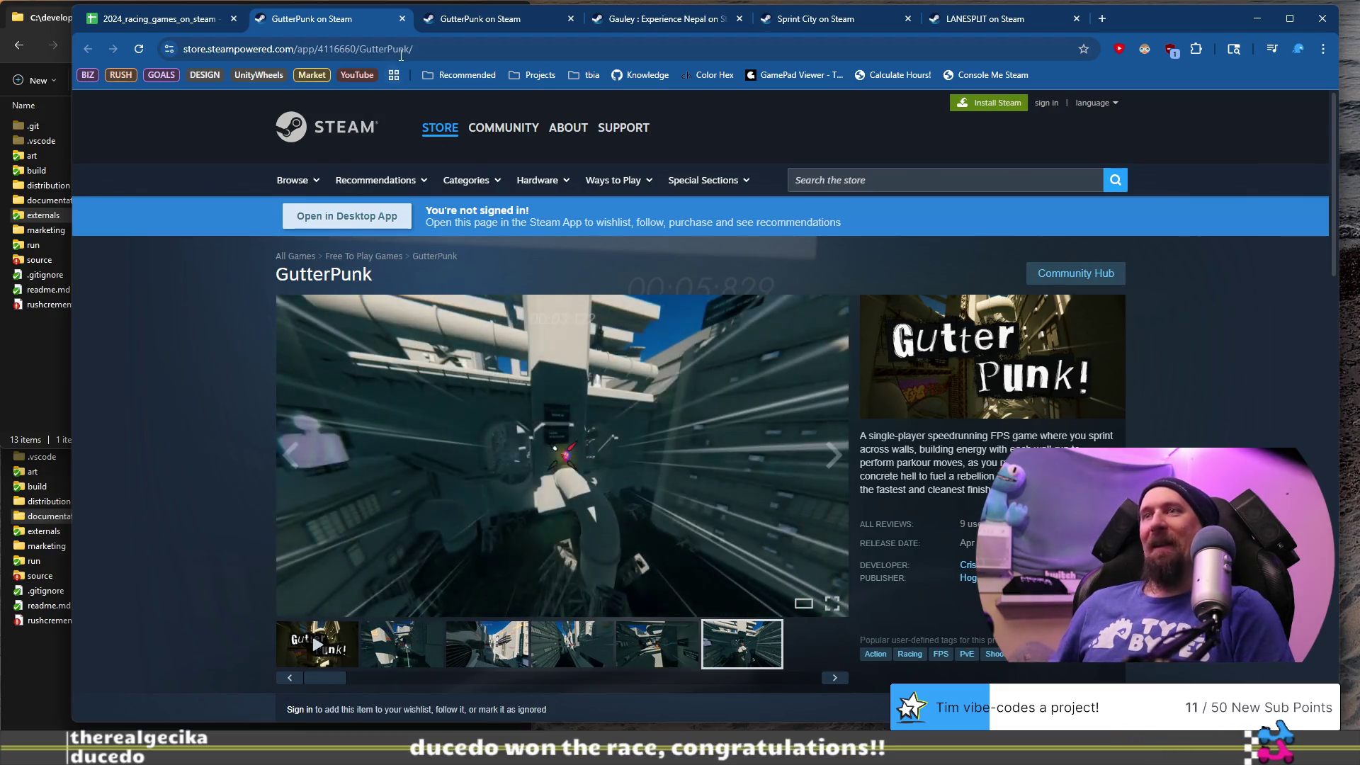
- Rerun ./collector --ignore in the terminal with the GutterPunk store URL, then return to the spreadsheet
click(463, 44)
key(alt+Tab)
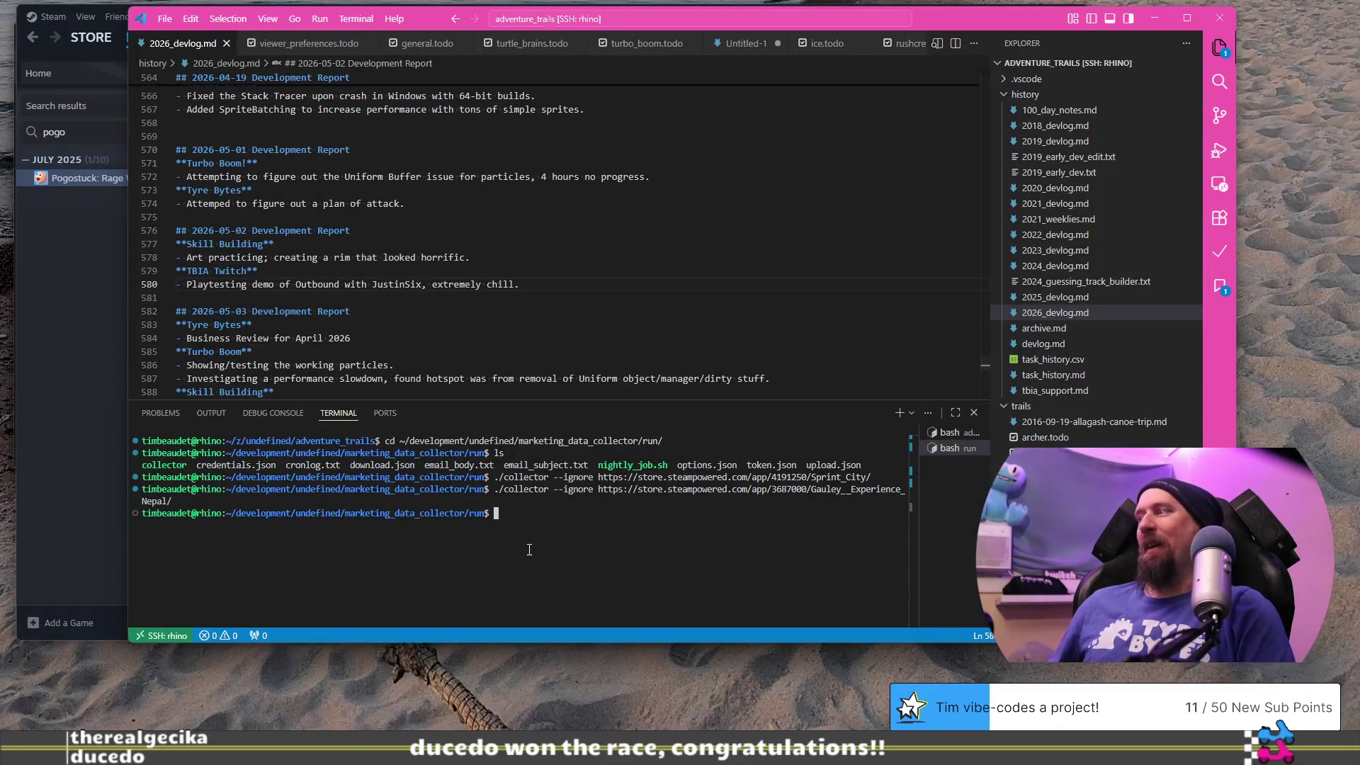
key(Up)
key(ctrl+w)
text(https://store.steampowered.com/app/4116660/GutterPunk/)
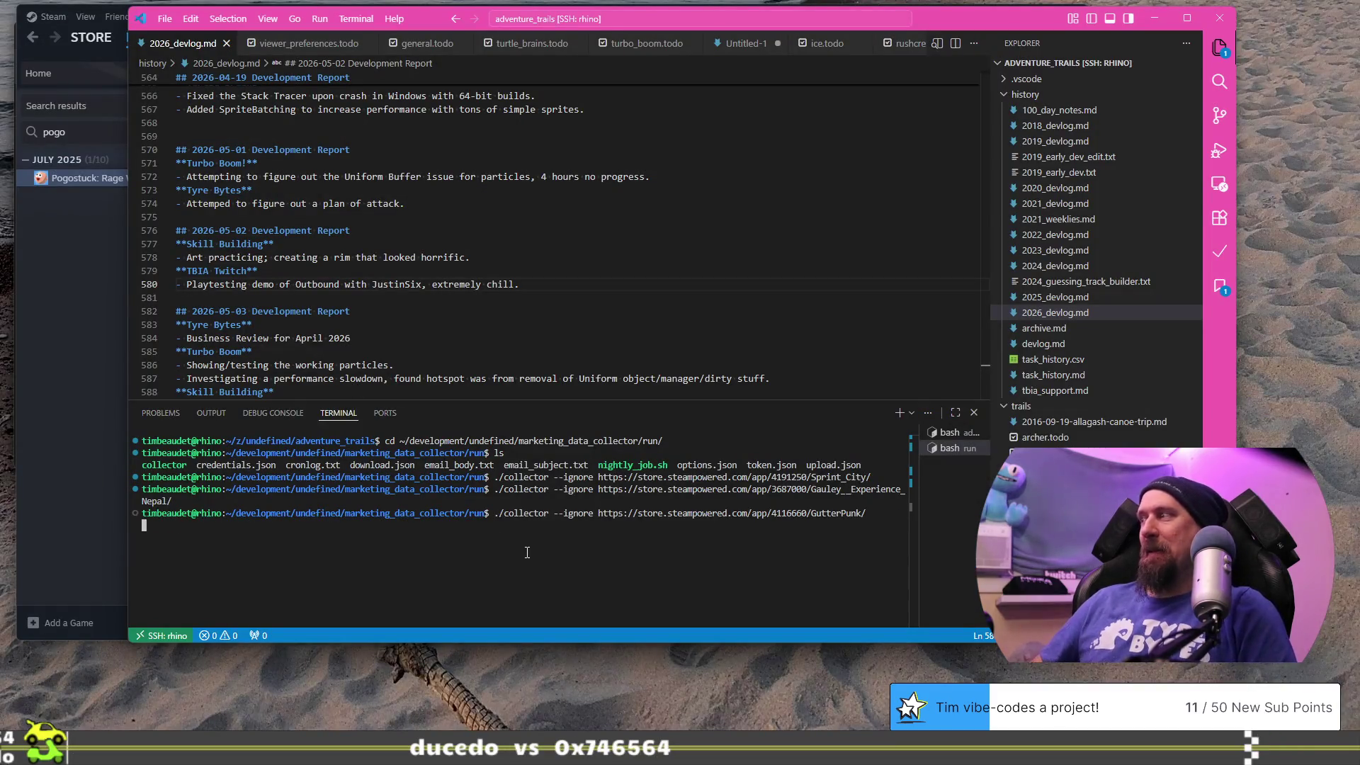
key(Return)
key(alt+Tab)
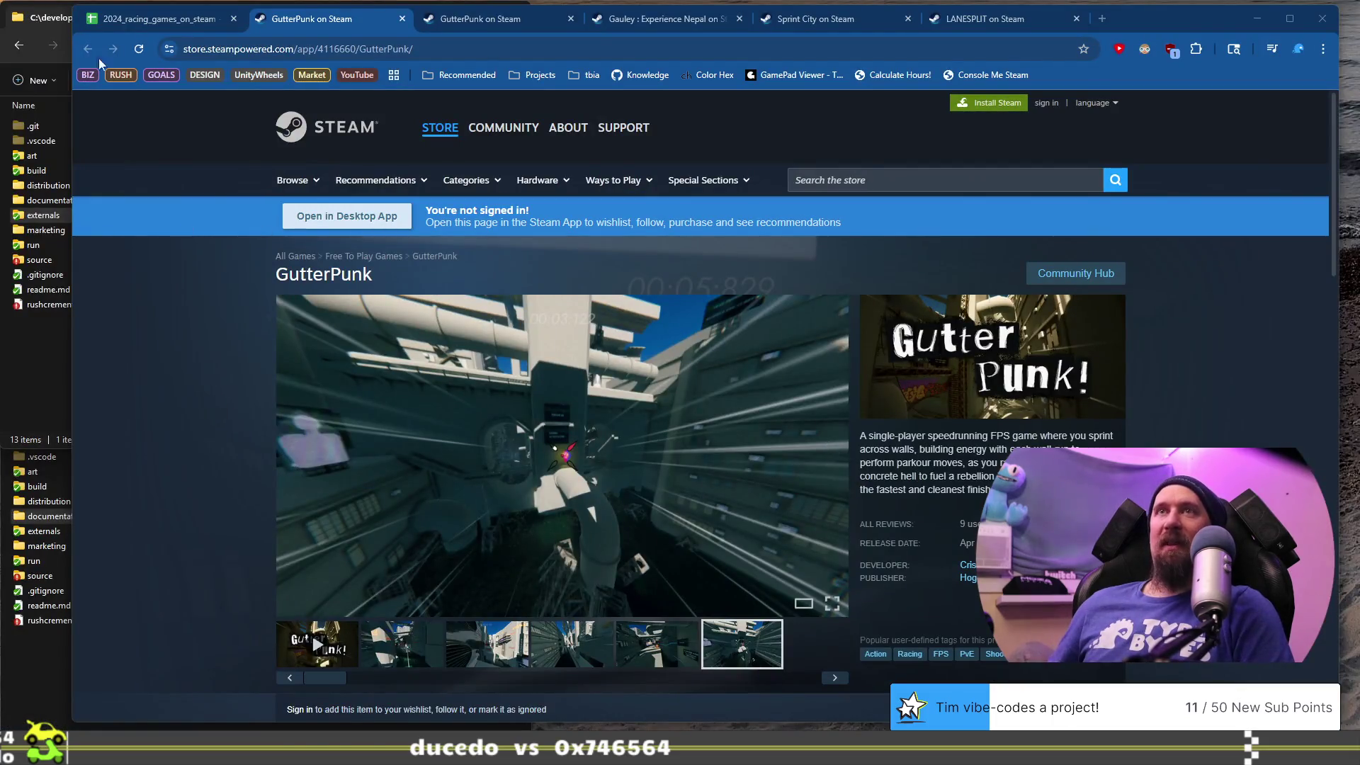
click(142, 19)
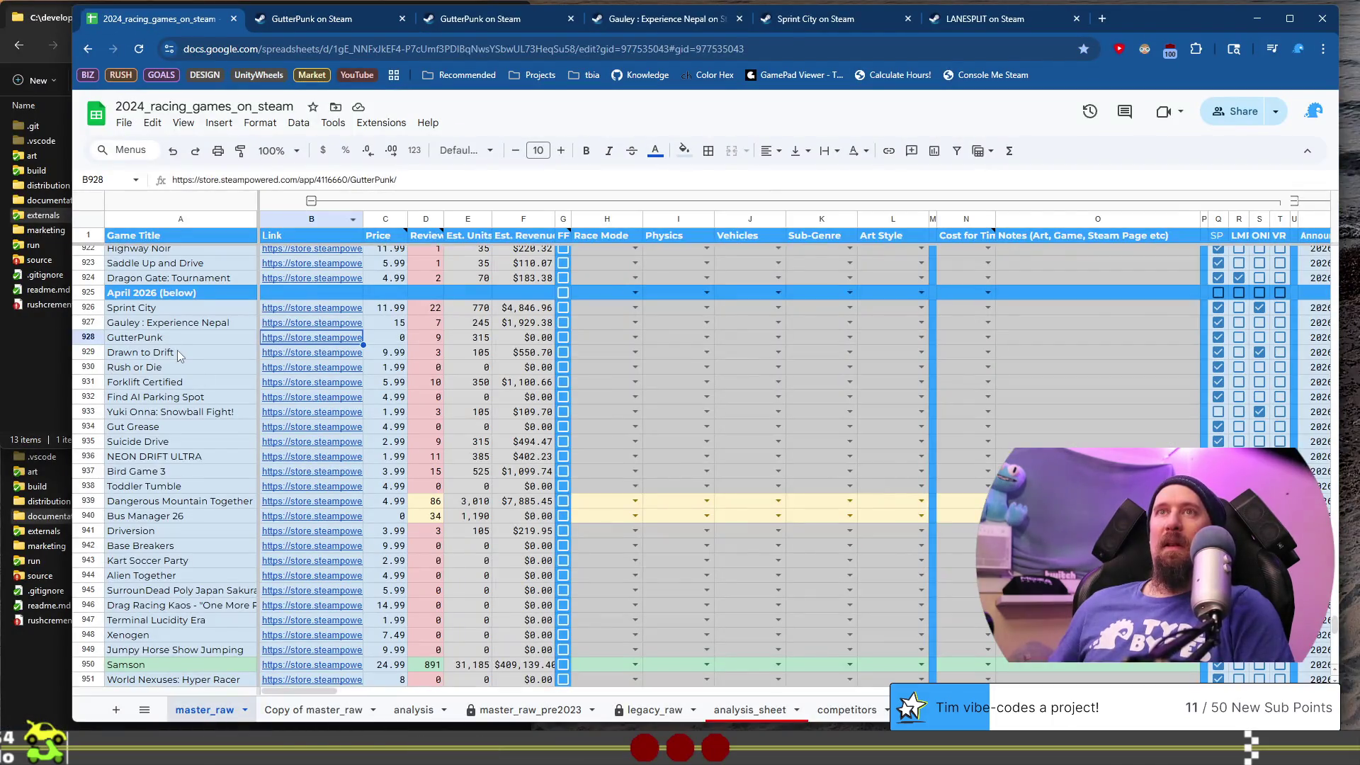
- Open the Drawn to Drift store page from cell B929 and browse its screenshots
key(Down)
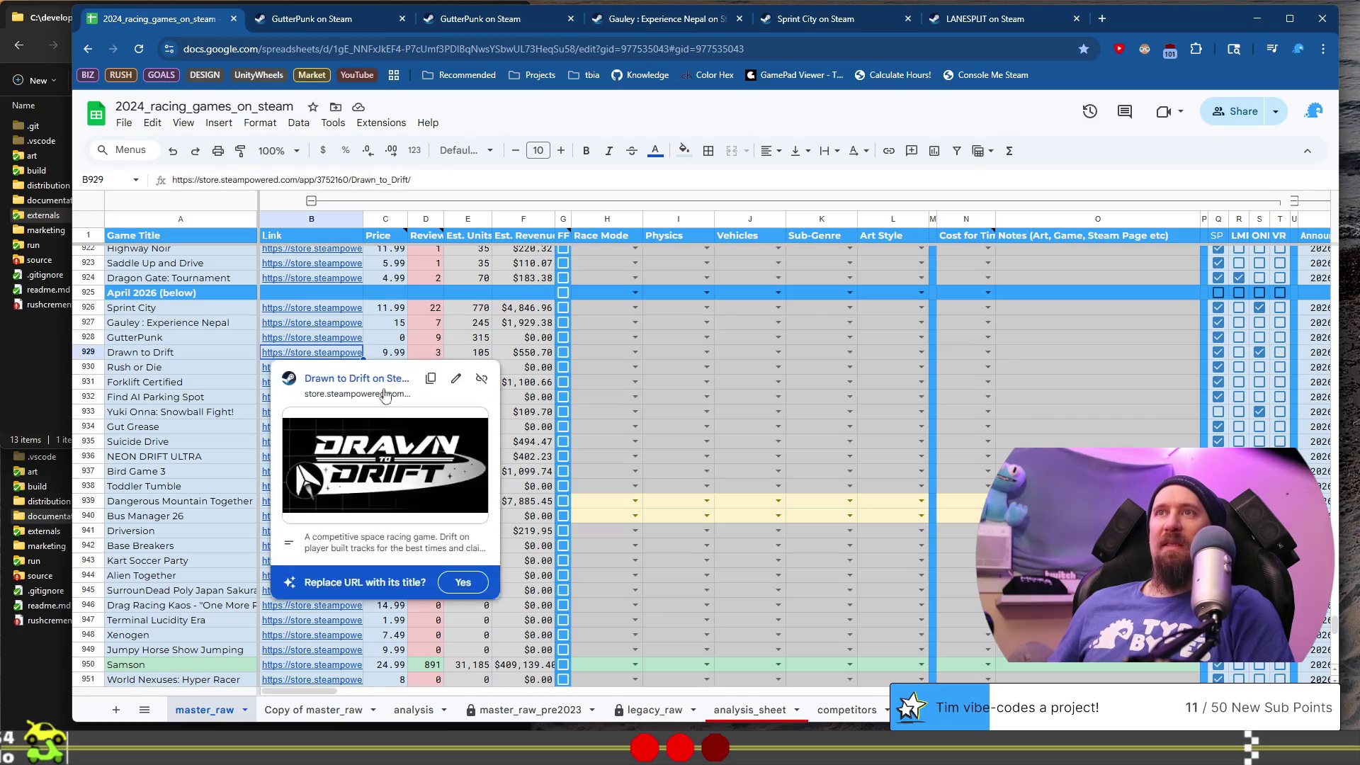
click(374, 392)
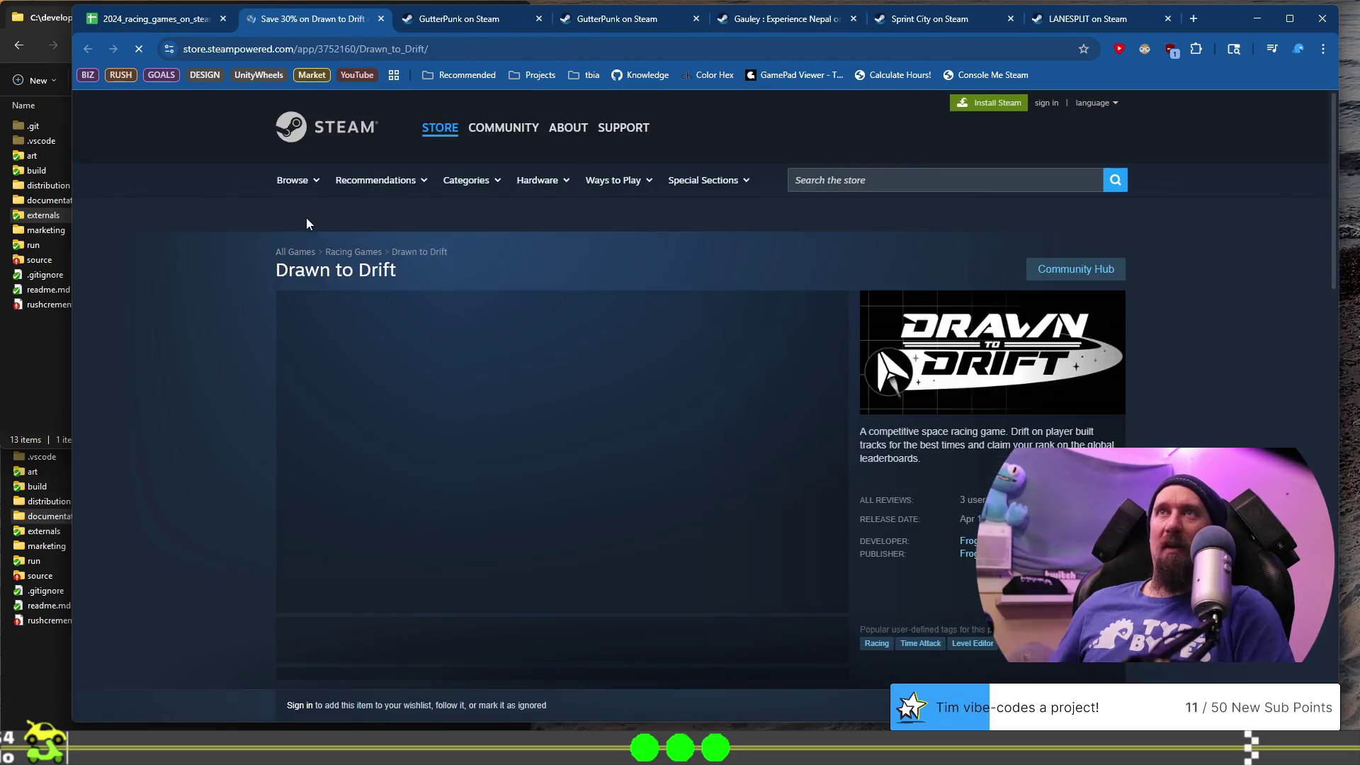
scroll(201, 262, down, 1)
click(400, 574)
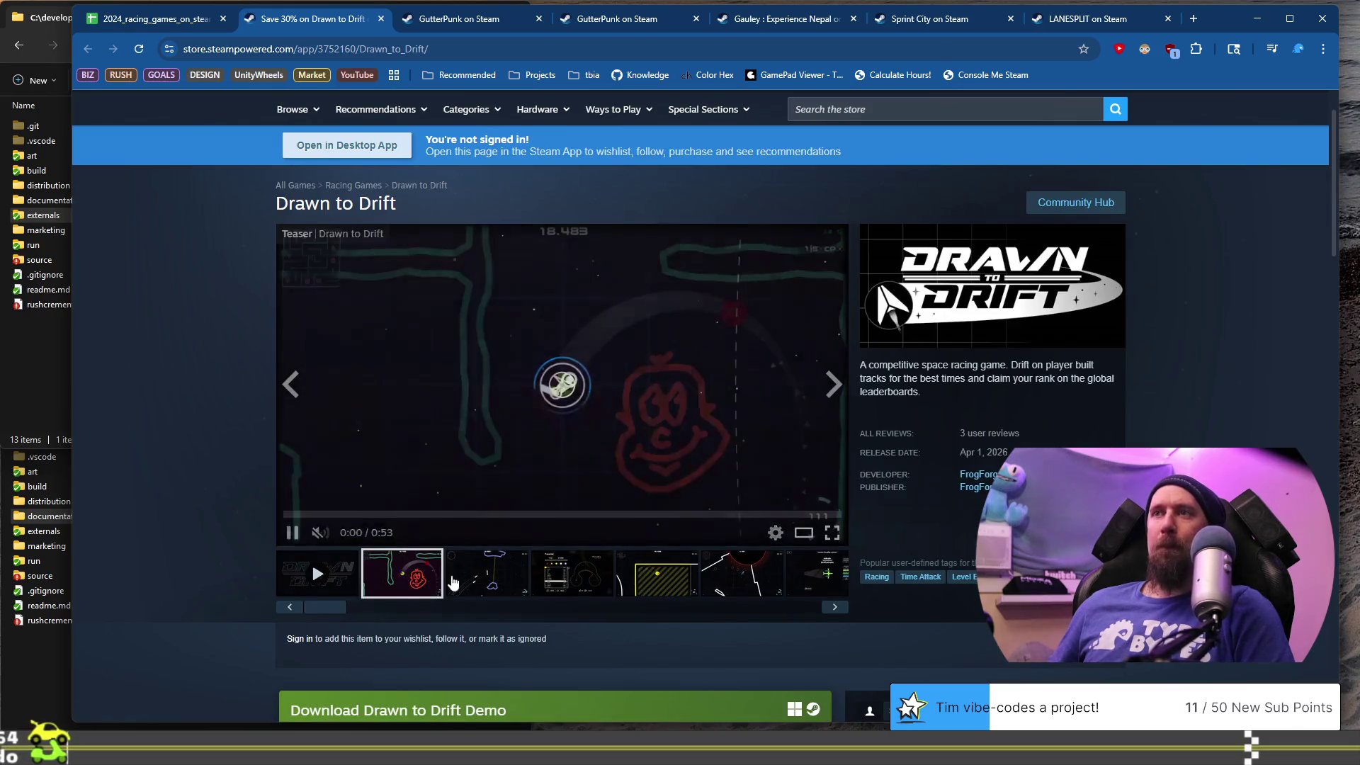
click(482, 581)
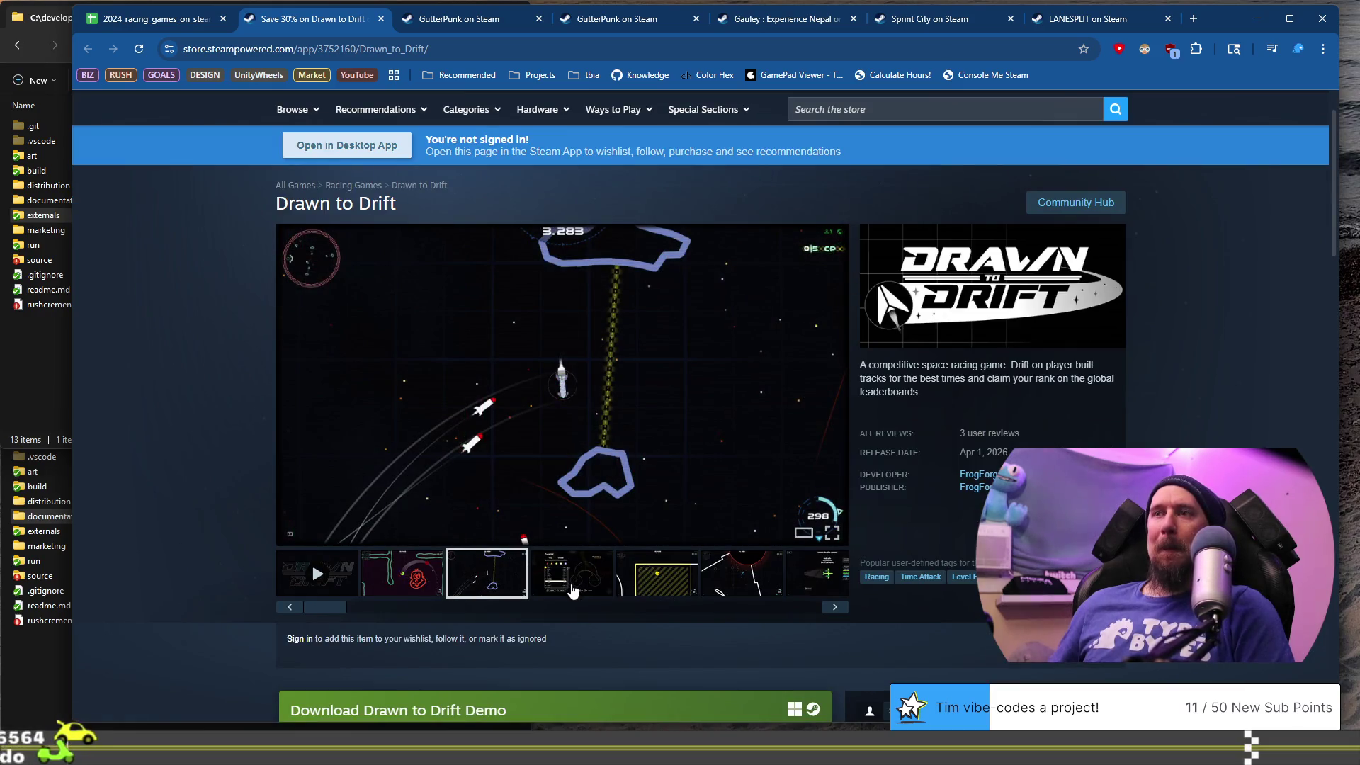
click(655, 577)
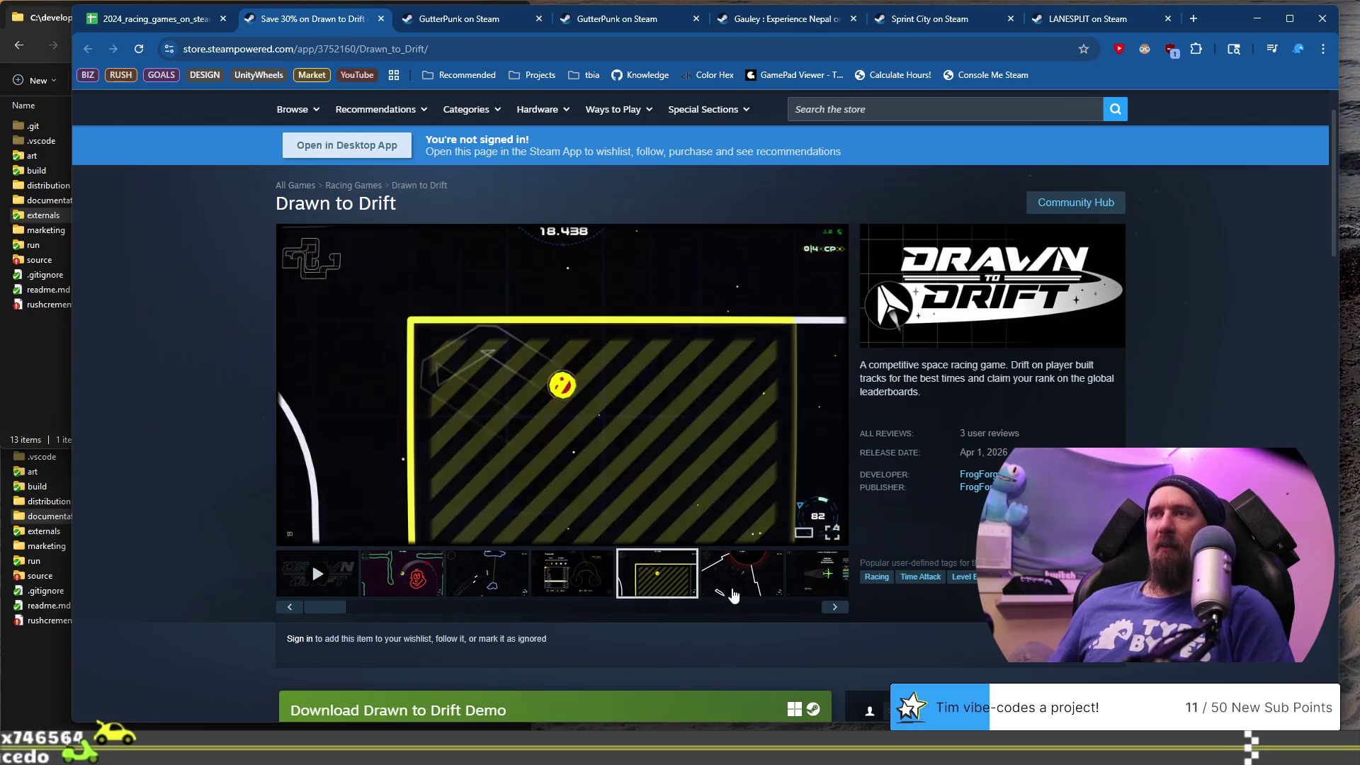
click(733, 595)
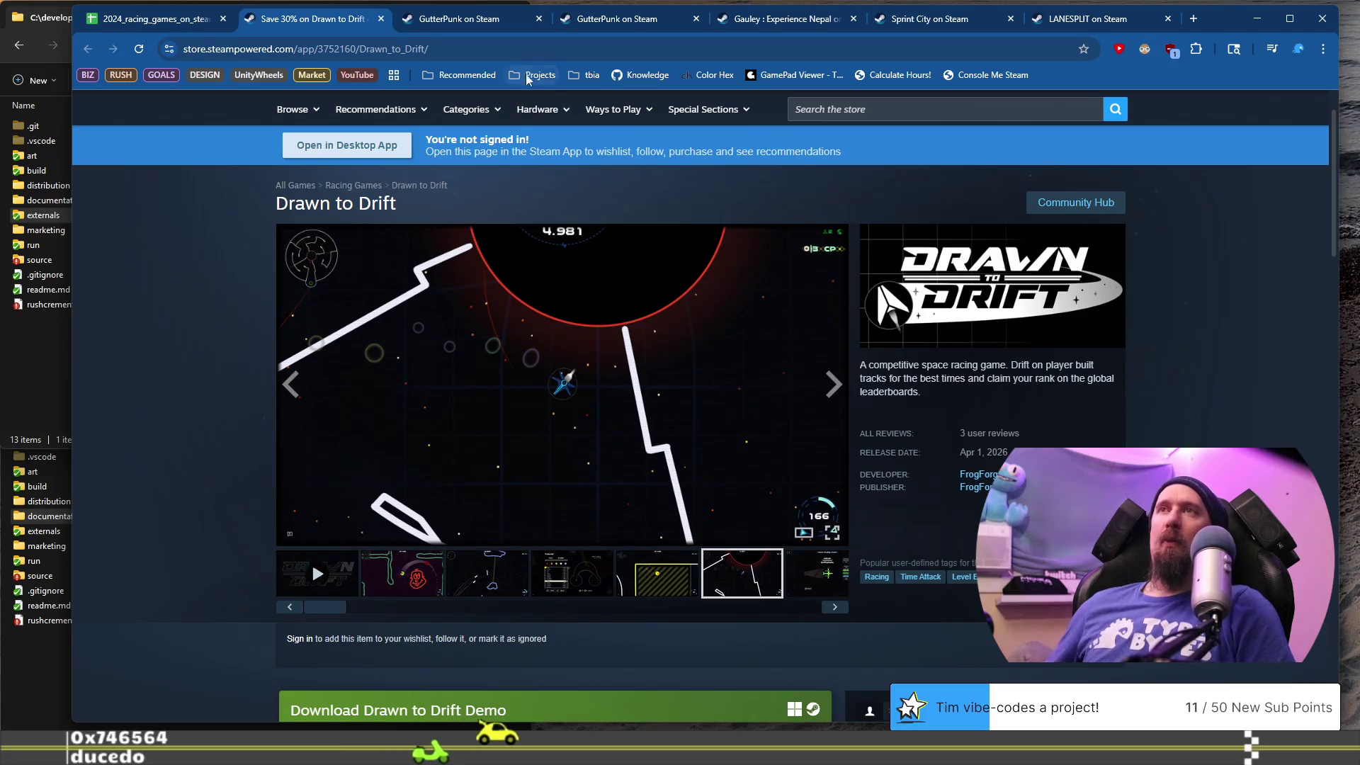
- Select the Drawn to Drift page address and bring the VS Code terminal to the front
click(527, 48)
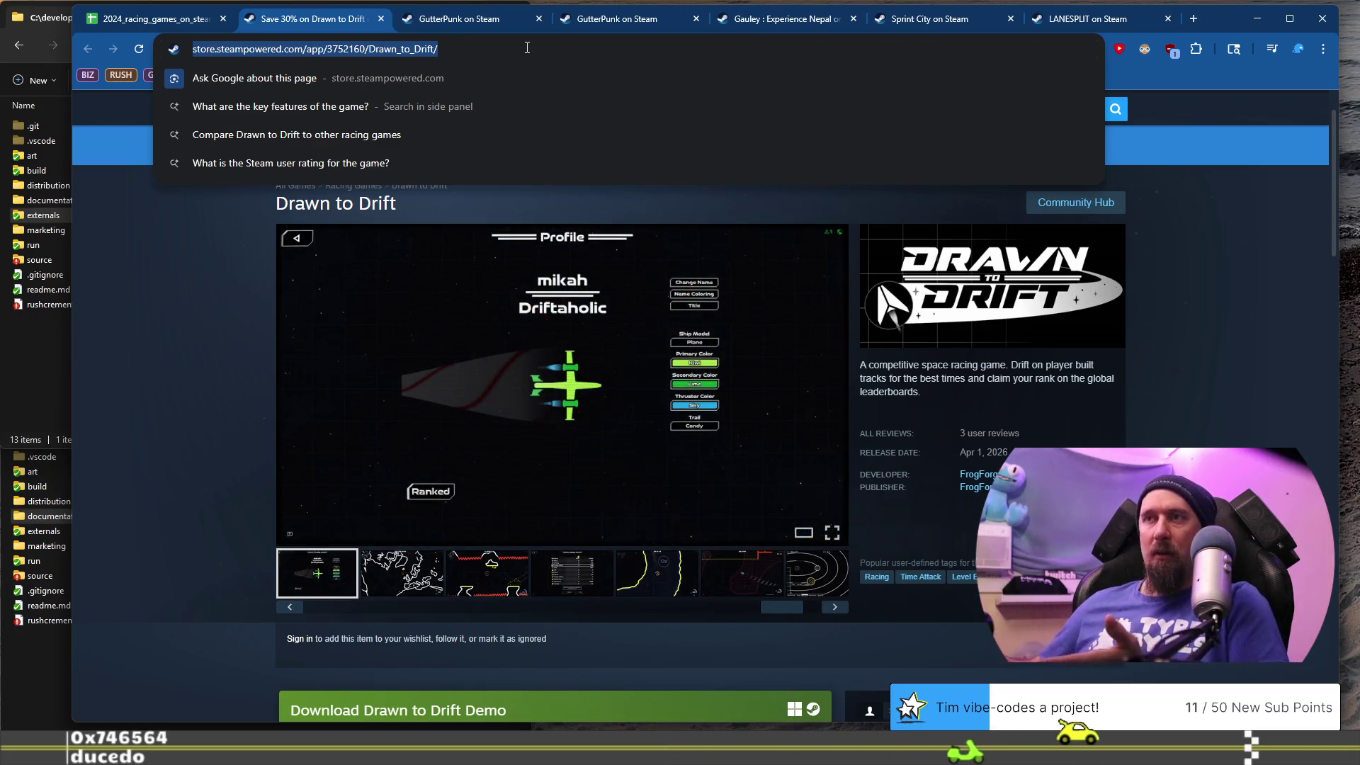
click(150, 22)
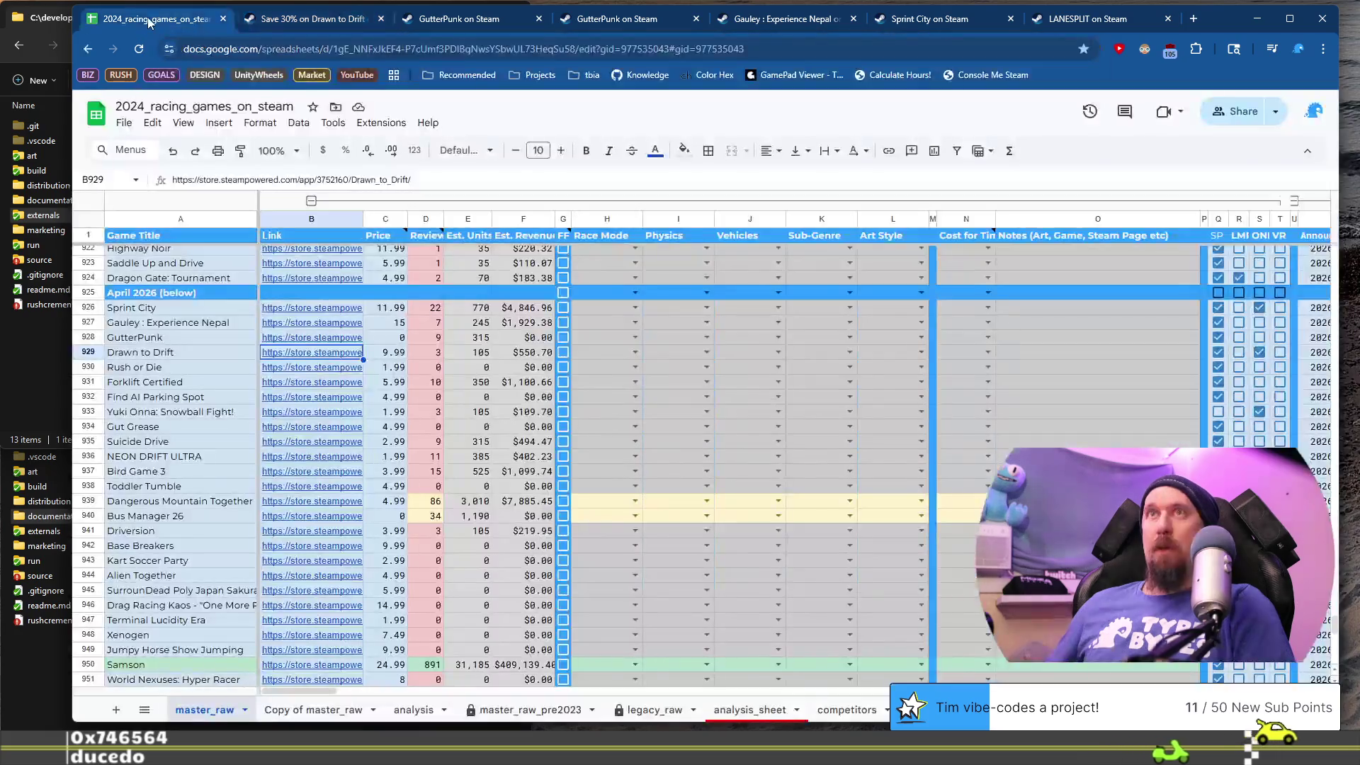
key(alt+Tab)
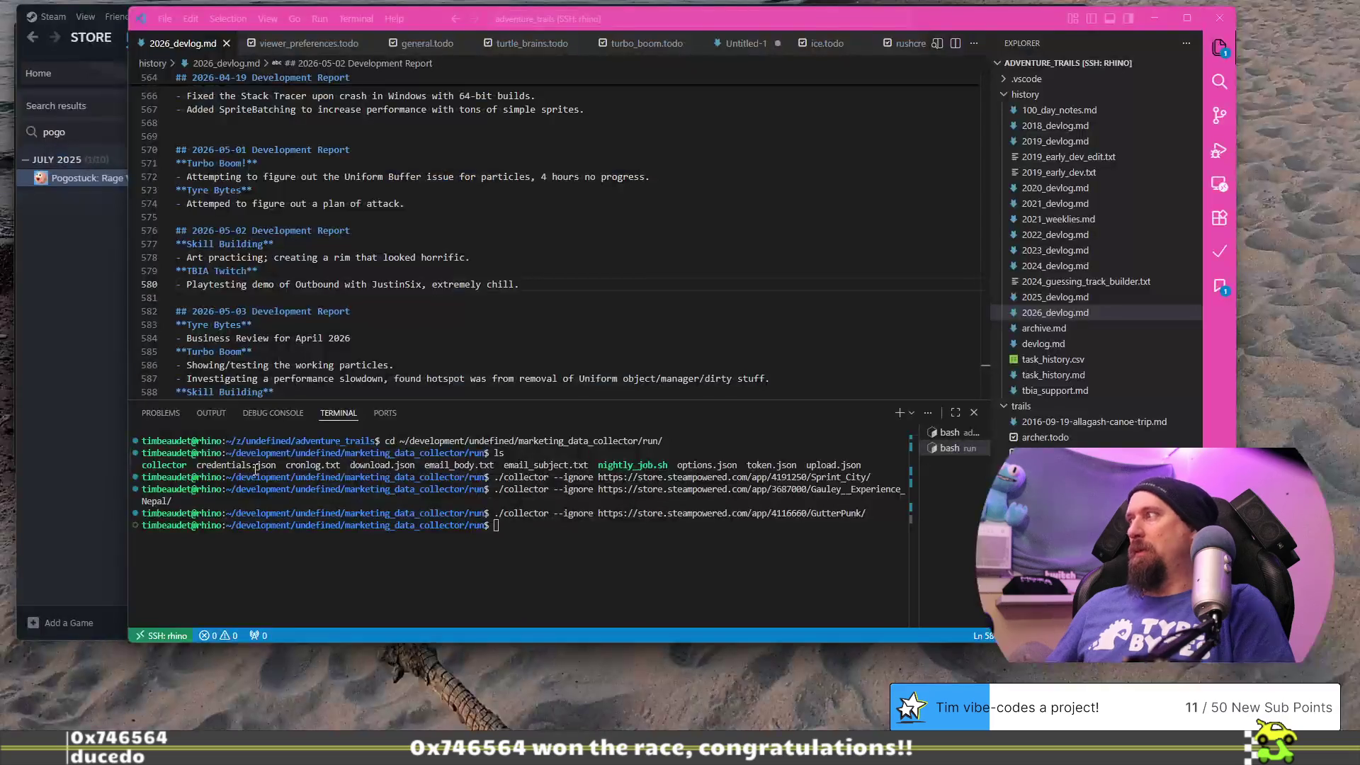
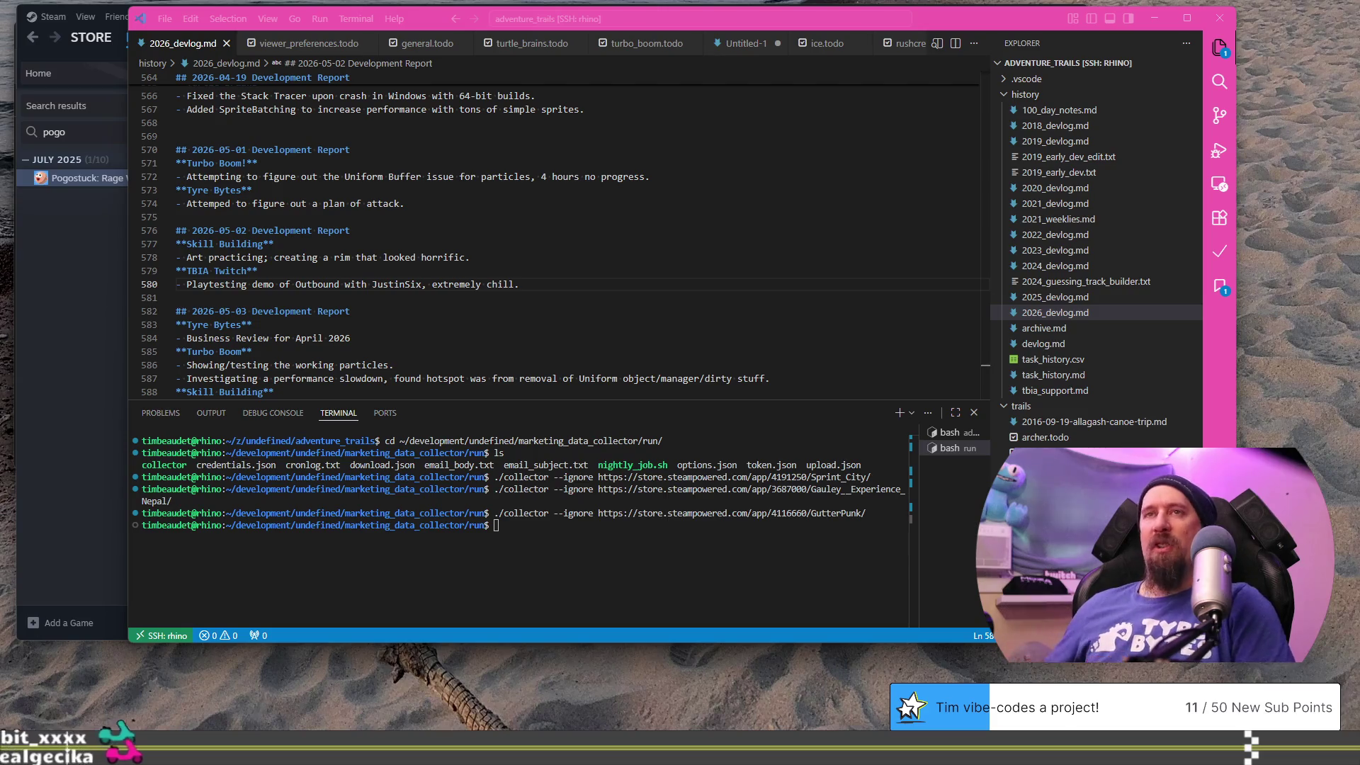
- Open Drawn to Drift's Steam store page from the link in cell B929
key(alt+Tab)
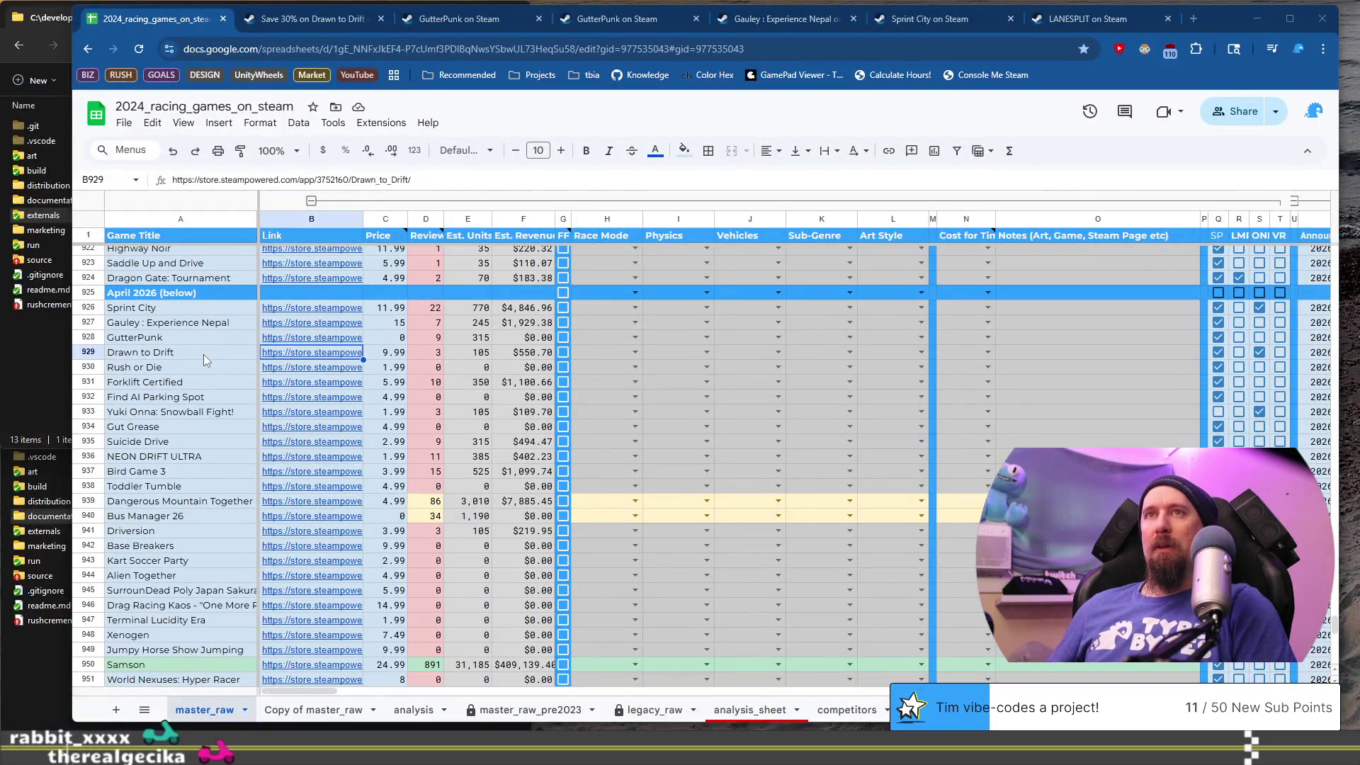
click(203, 354)
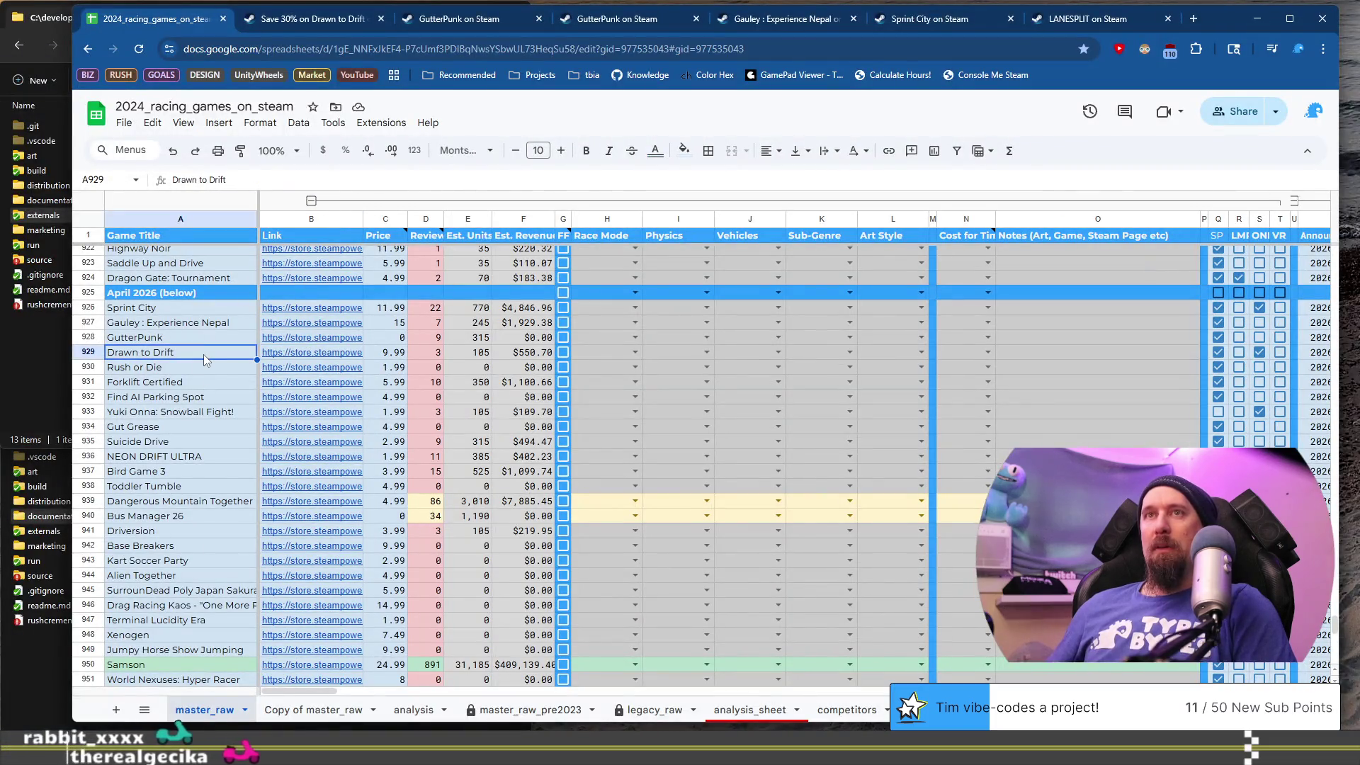
click(340, 354)
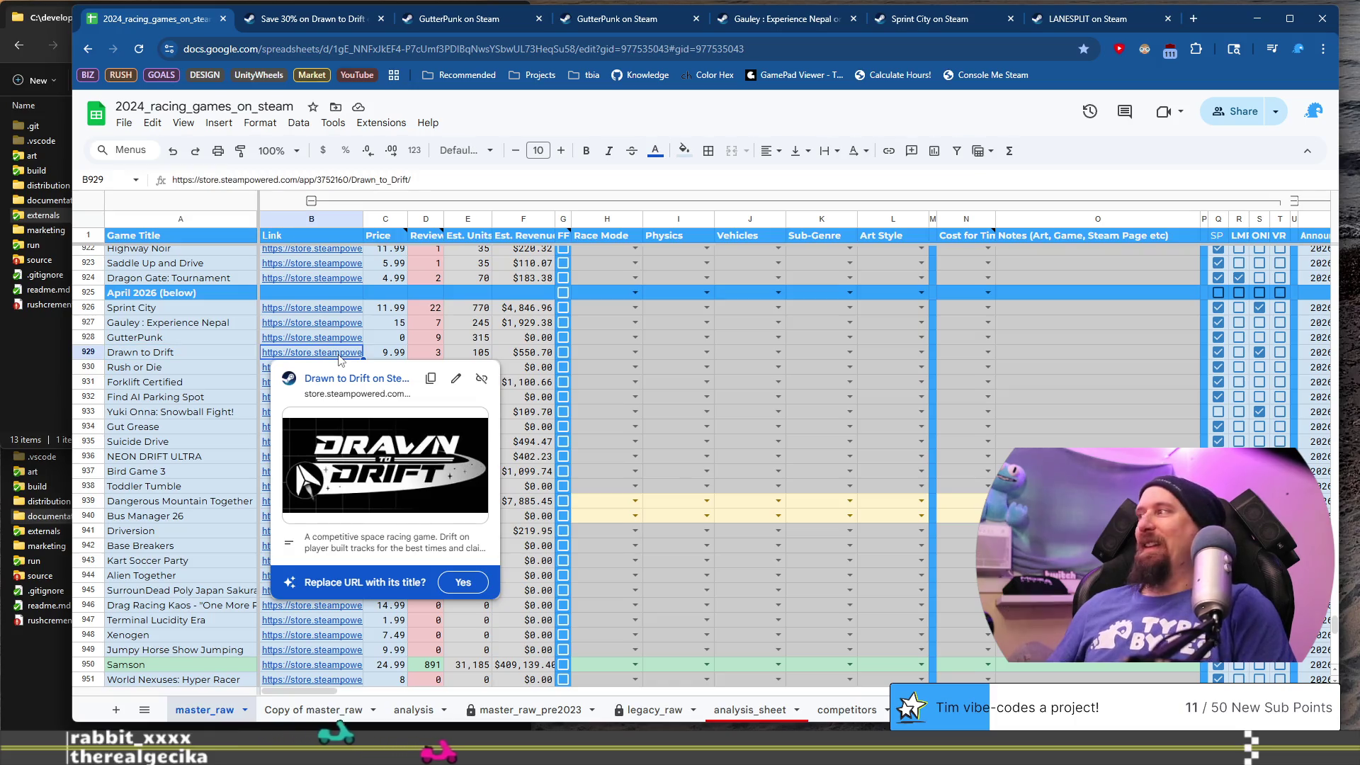
click(349, 378)
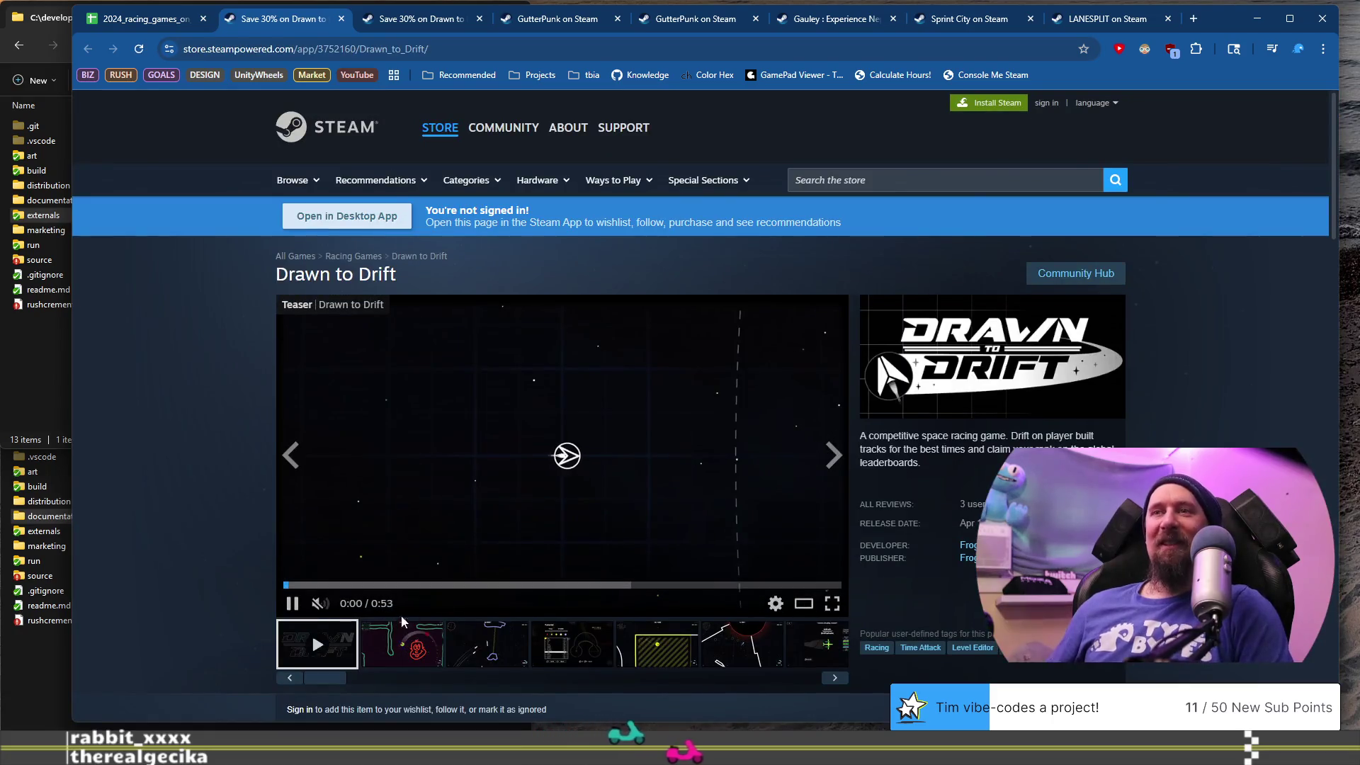
- Browse Drawn to Drift's screenshots two through six, ending on the red-planet race, then select the page URL
click(425, 644)
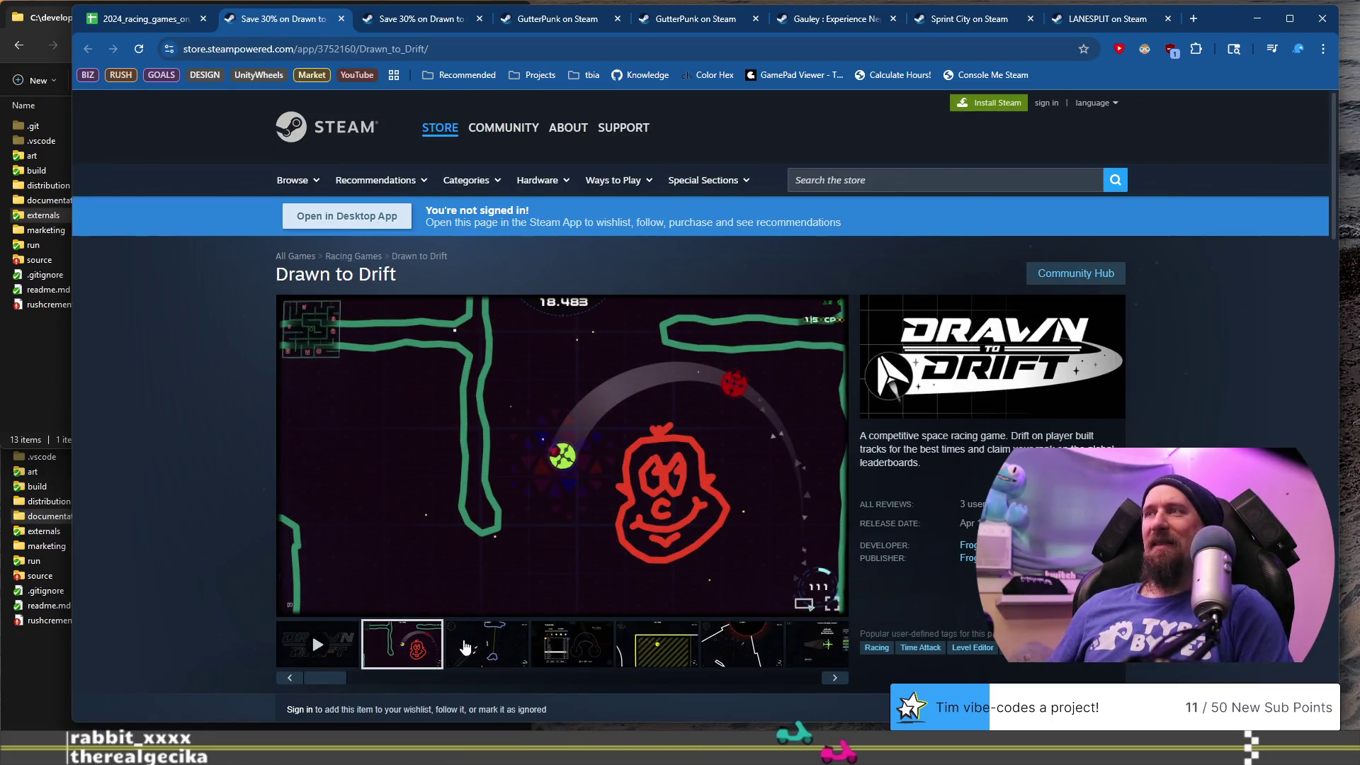
click(465, 646)
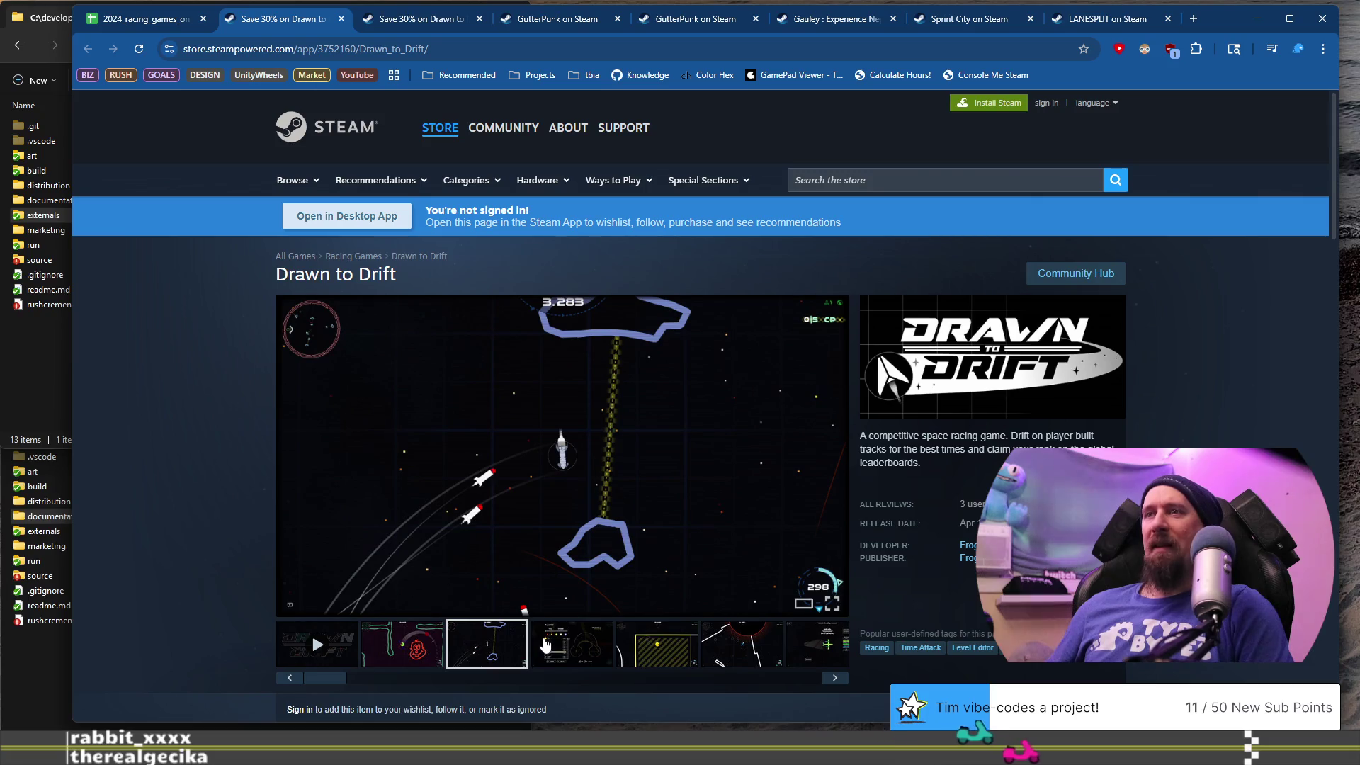
click(556, 644)
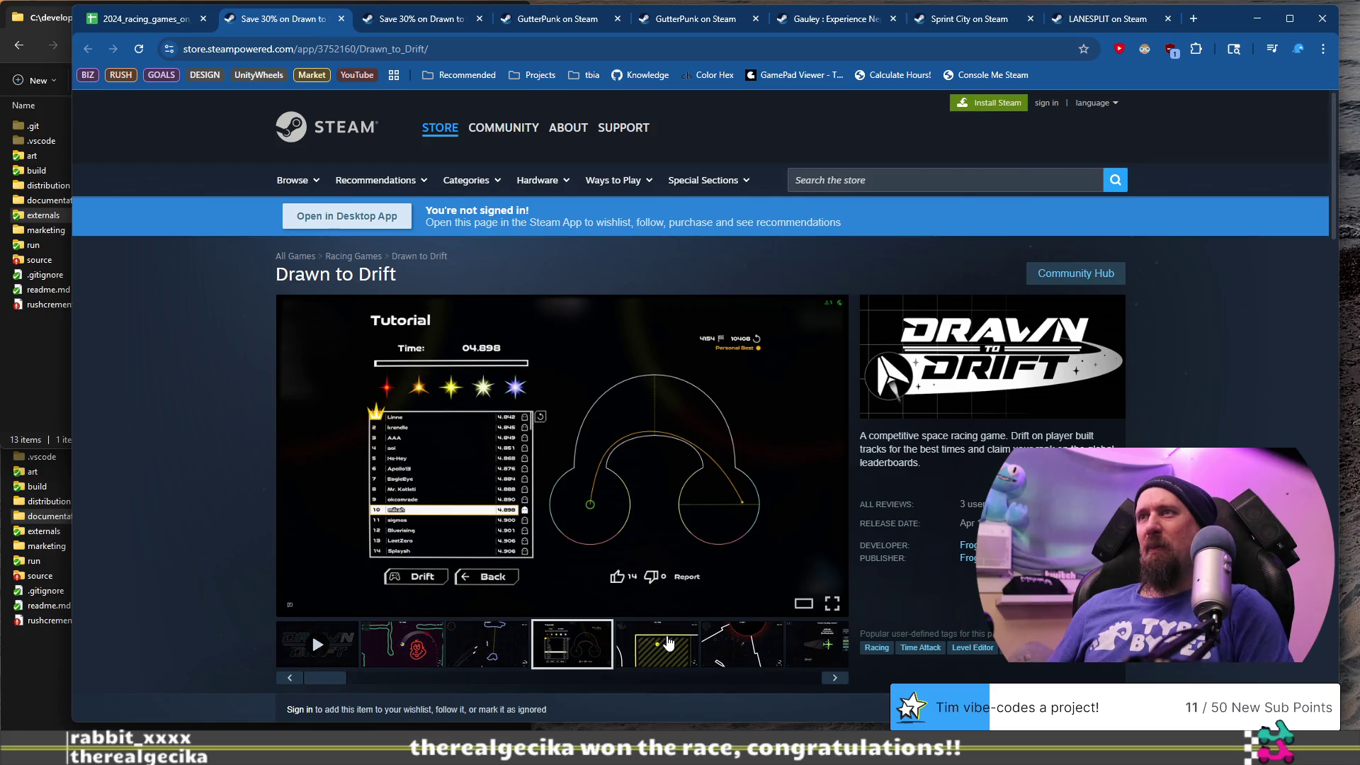
click(668, 642)
click(745, 653)
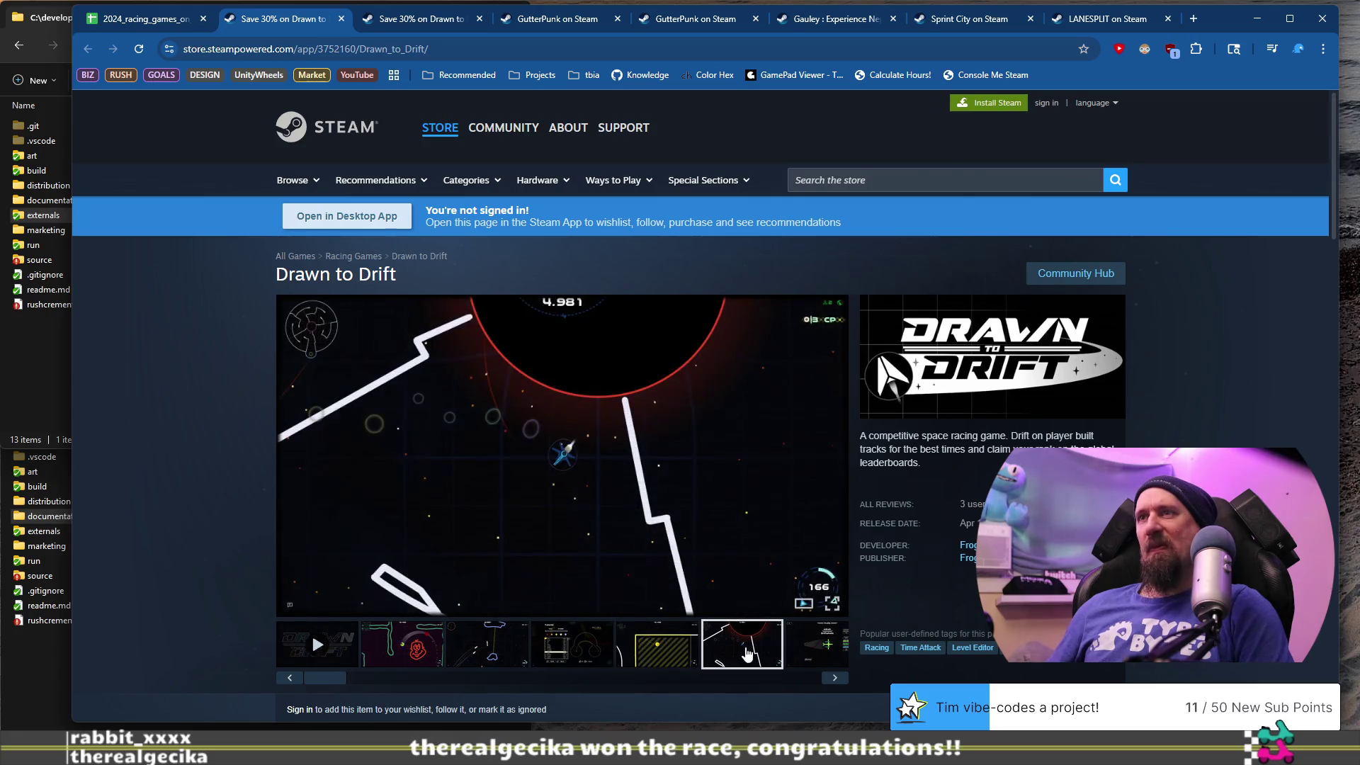
key(ctrl+l)
- Rerun the collector command in the VS Code terminal with Drawn to Drift's store URL
key(alt+Tab)
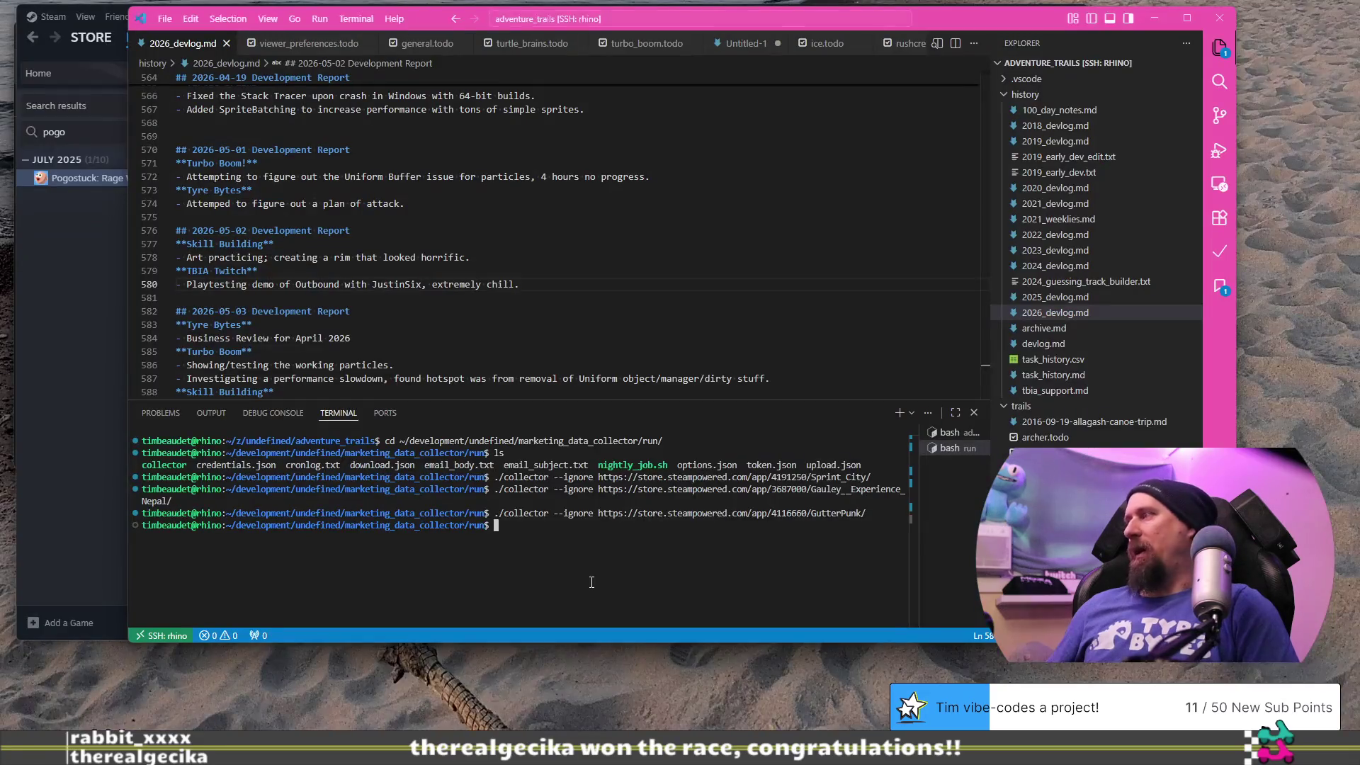
key(Up)
key(ctrl+w)
text(https://store.steampowered.com/app/3752160/Drawn_to_Drift/)
key(Return)
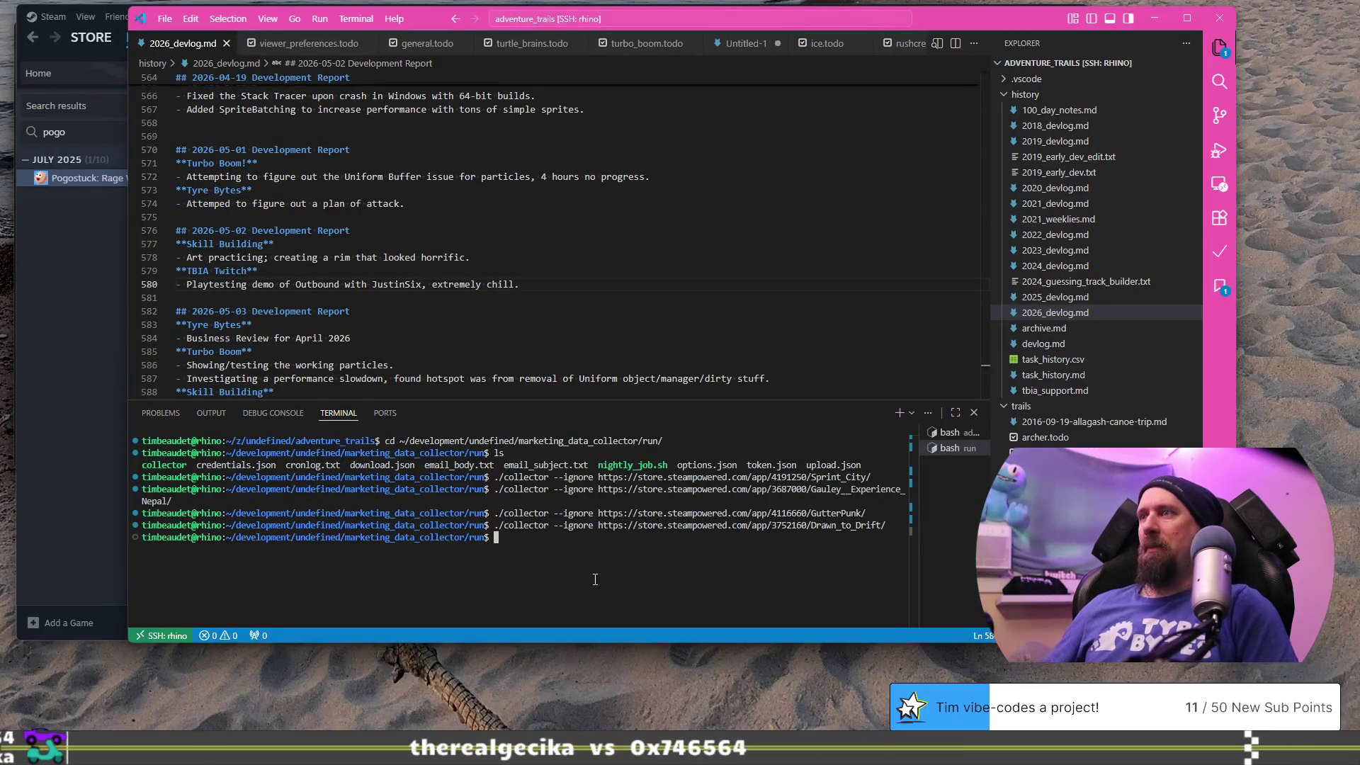
- Close the leftover Steam tabs for Drawn to Drift, GutterPunk and Gauley
key(alt+Tab)
click(345, 19)
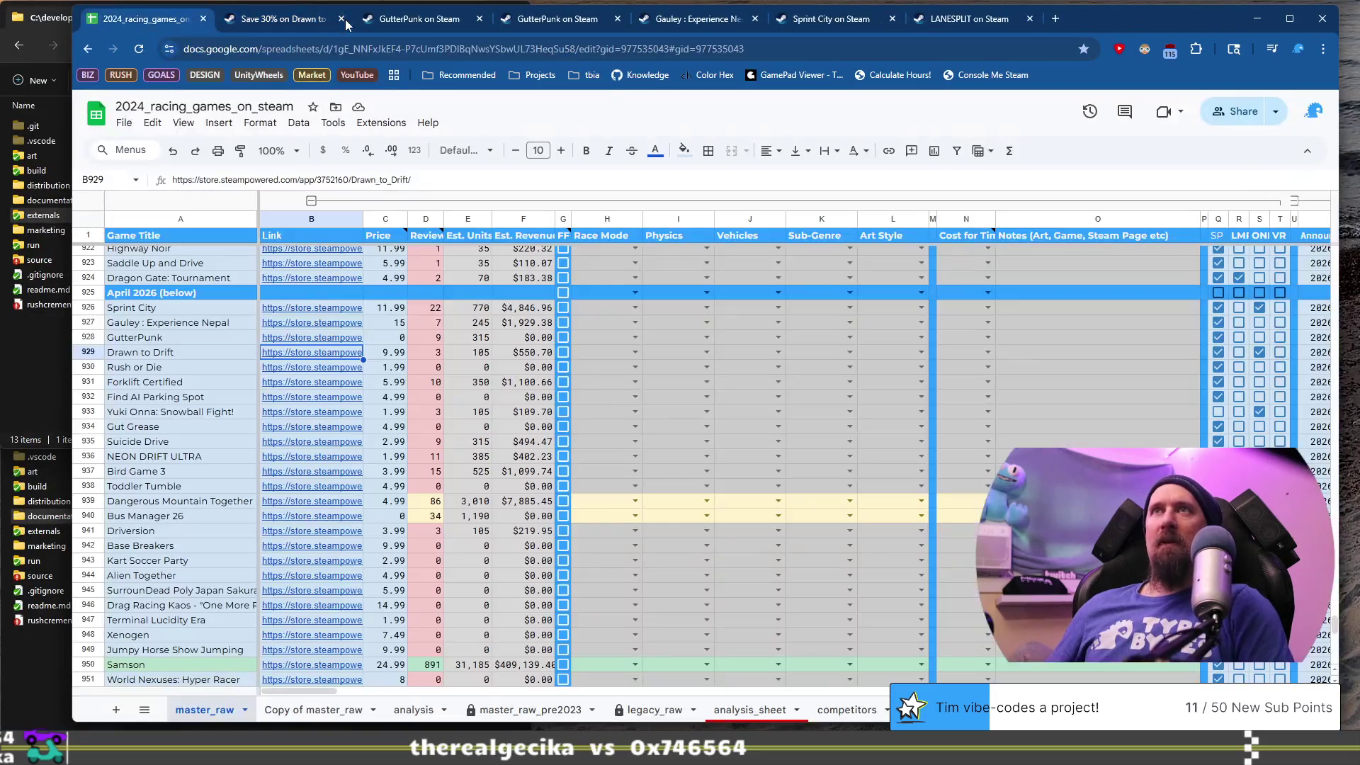
click(343, 19)
click(341, 20)
click(340, 20)
click(340, 20)
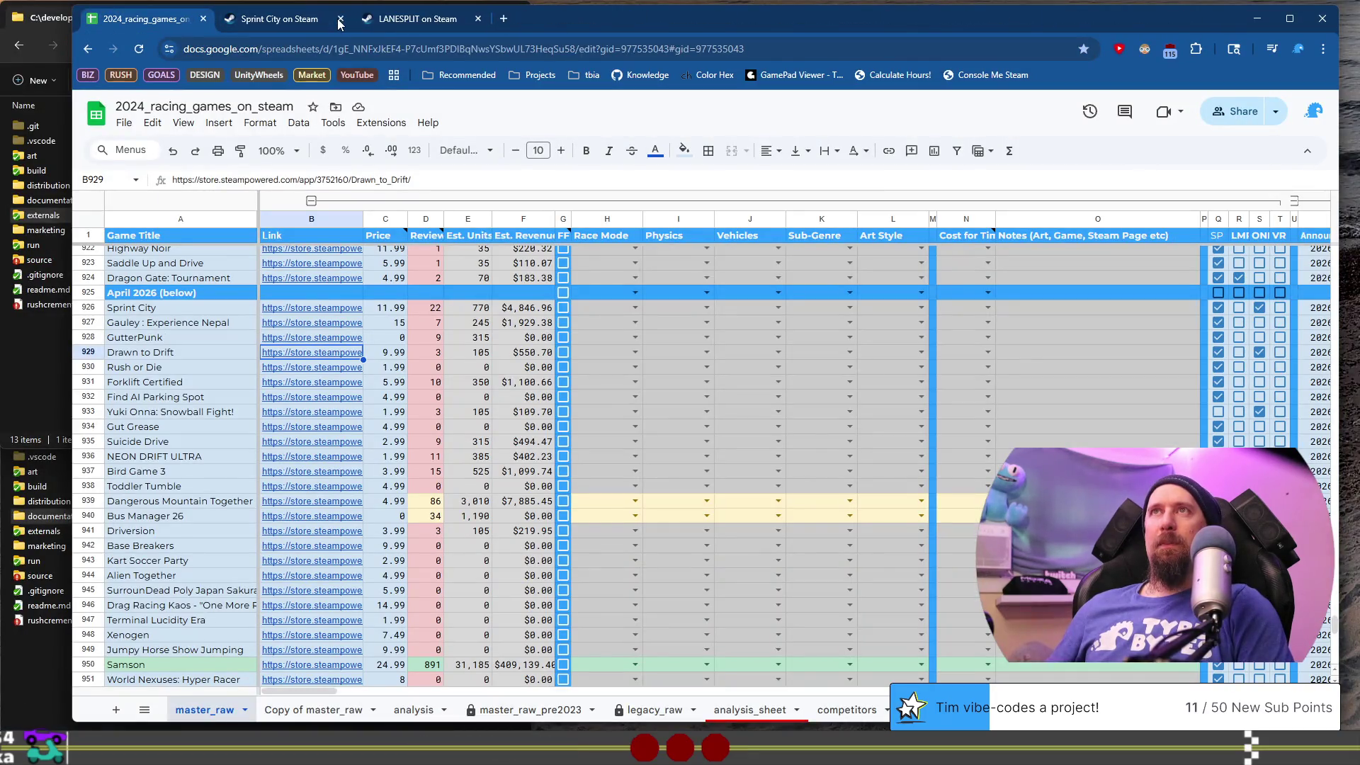
click(340, 20)
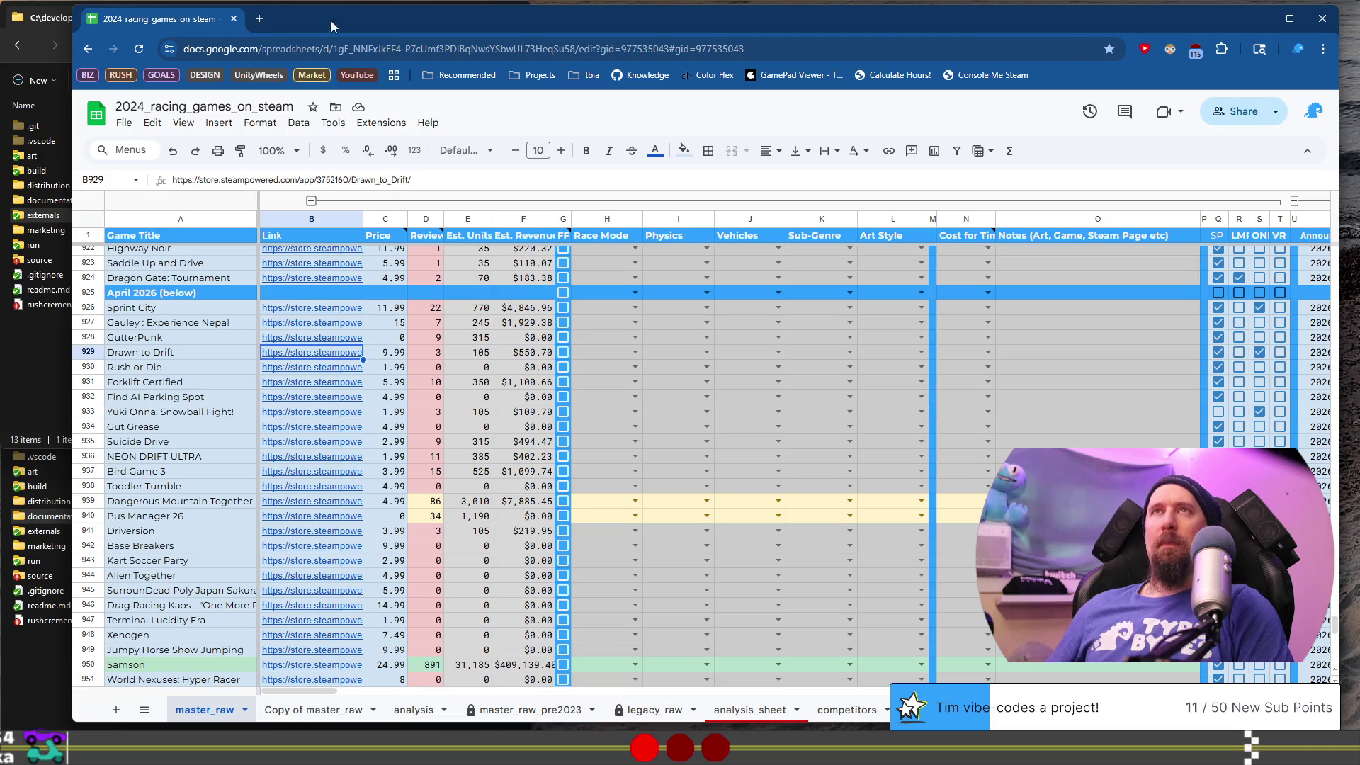
- Open Rush or Die's Steam store page from its link in cell B930
click(182, 365)
click(318, 368)
click(340, 405)
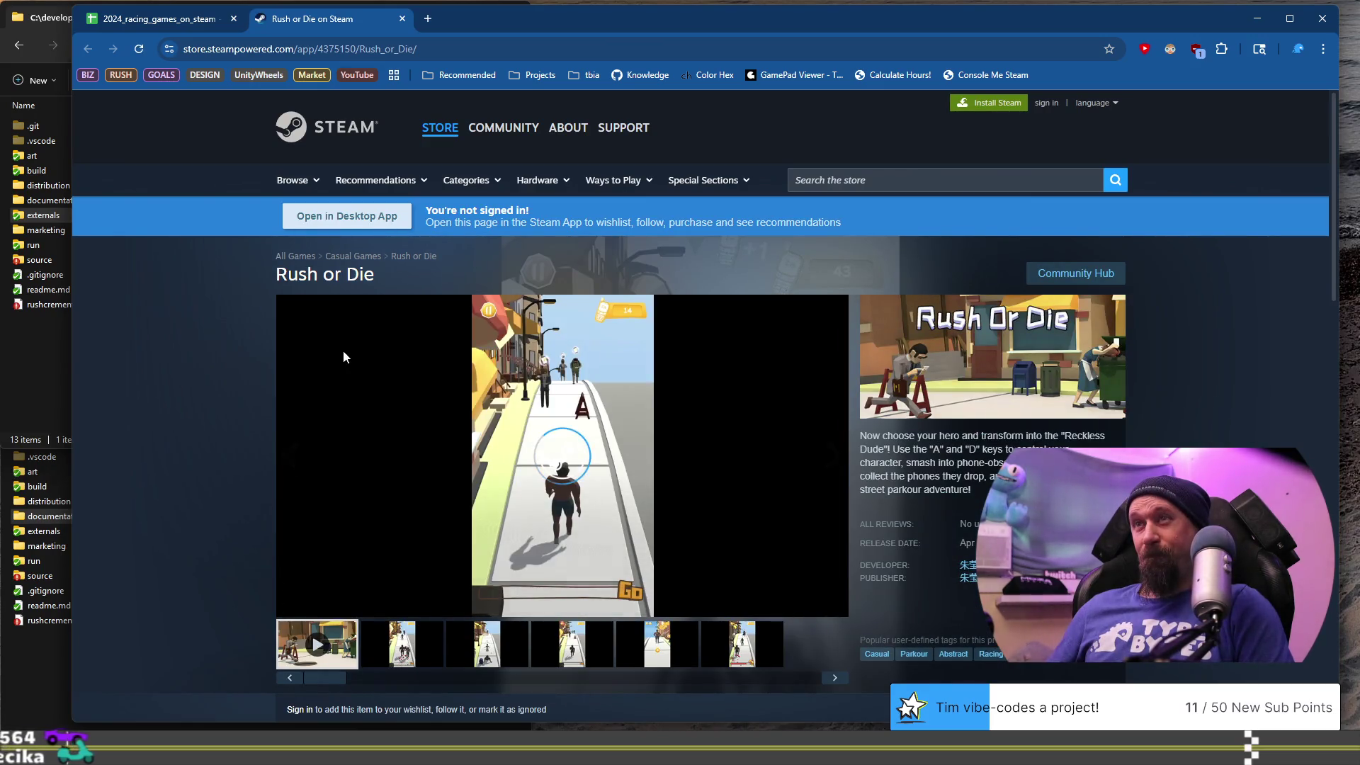
- Browse Rush or Die's six screenshots, play its trailer and scroll the page
click(401, 646)
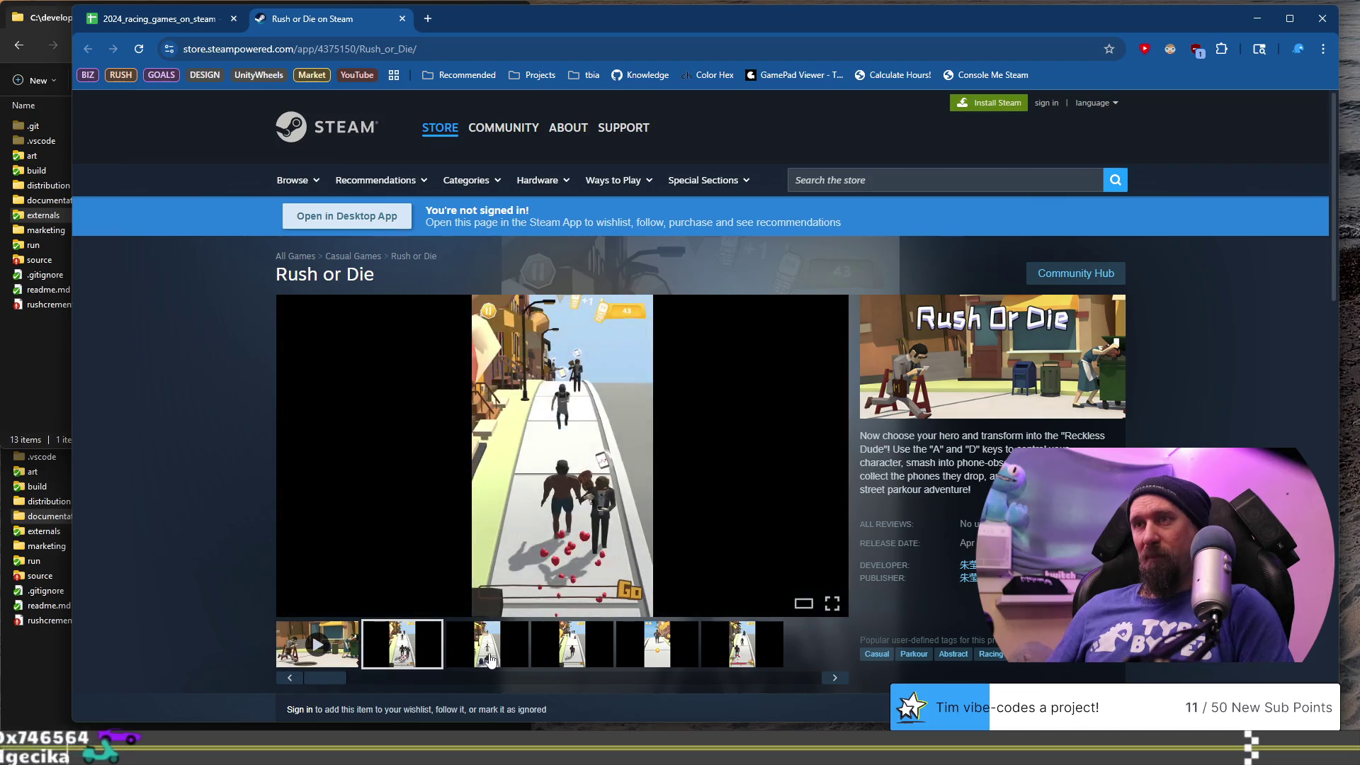
click(492, 658)
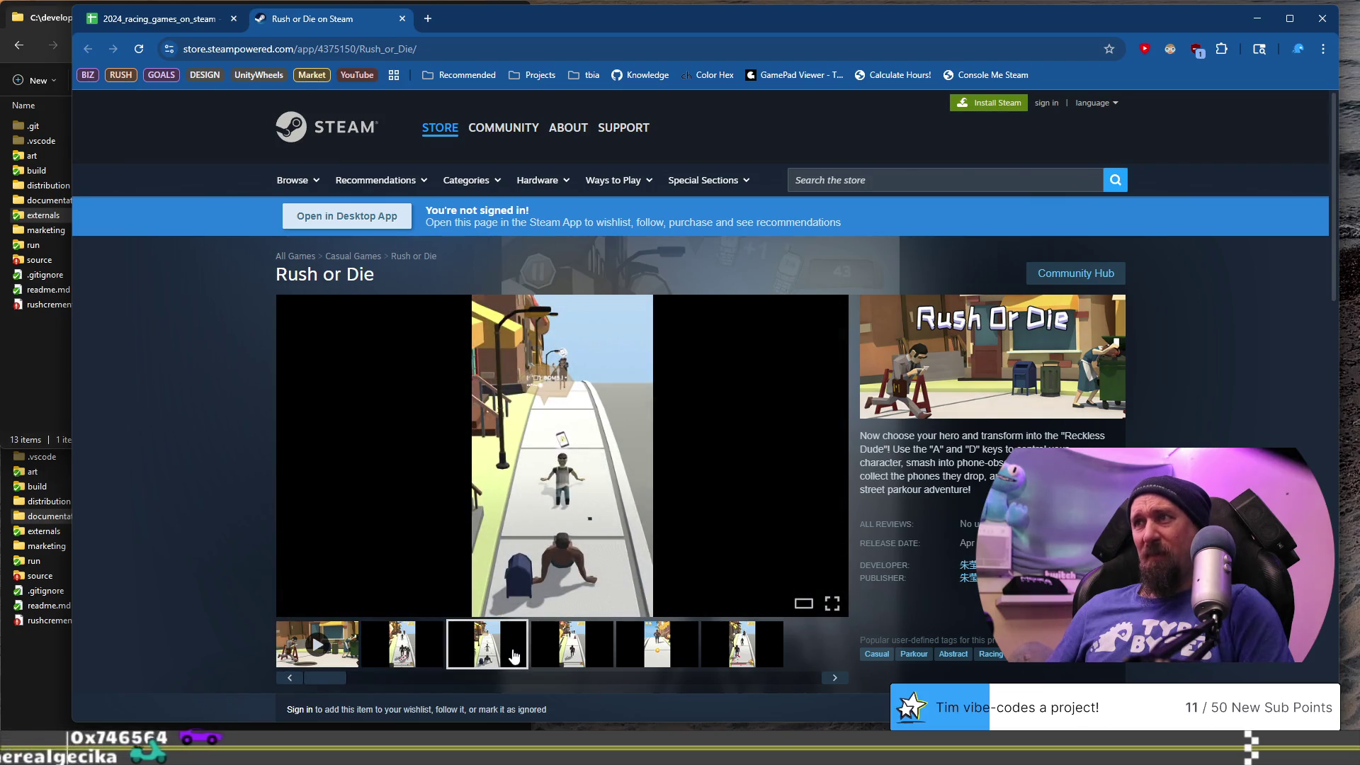
click(568, 660)
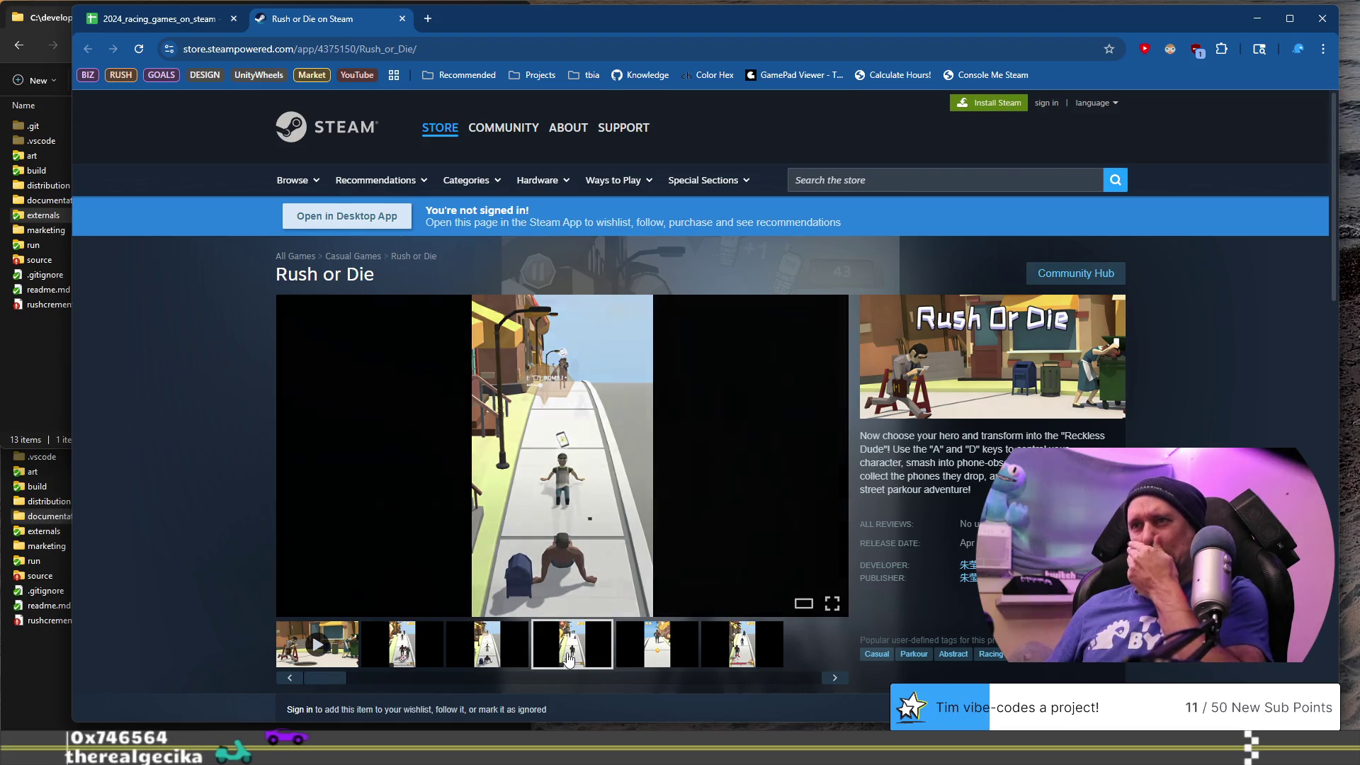
click(653, 658)
click(744, 655)
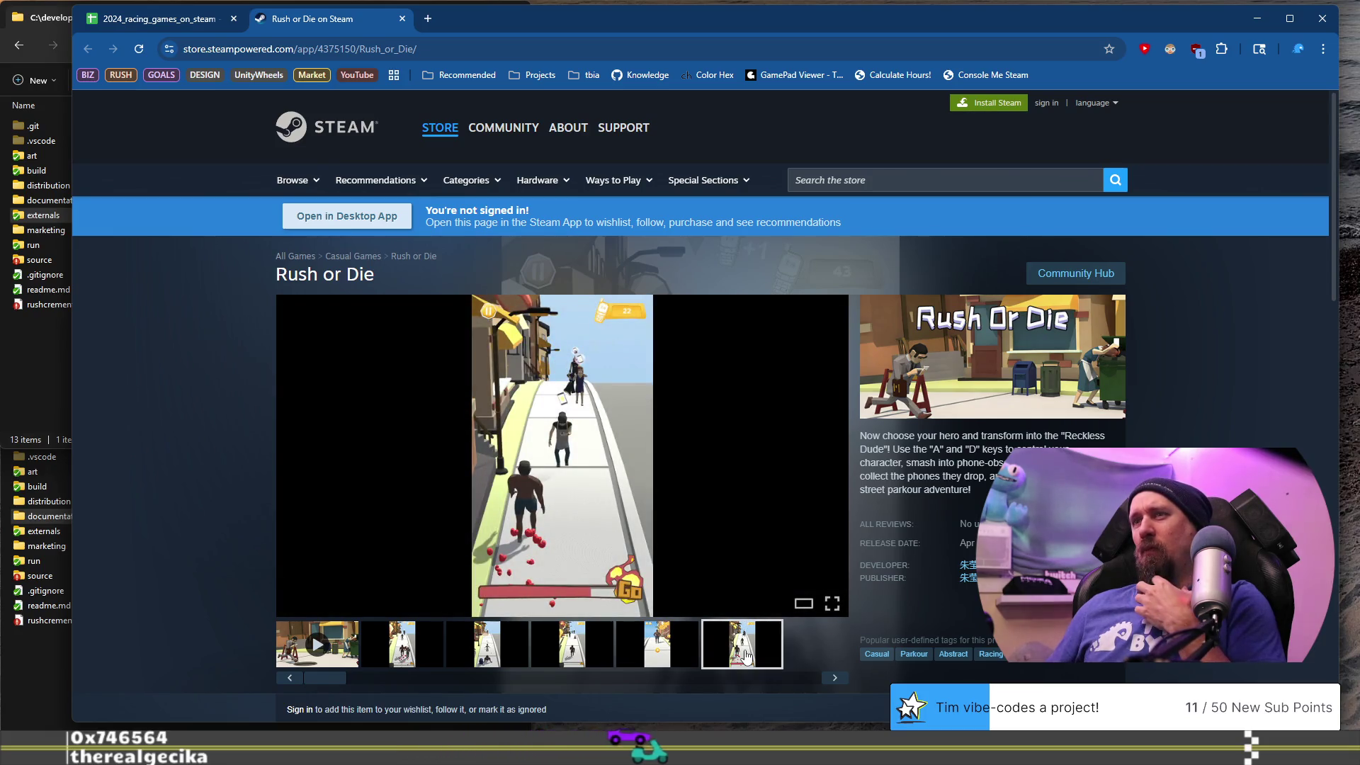
click(311, 642)
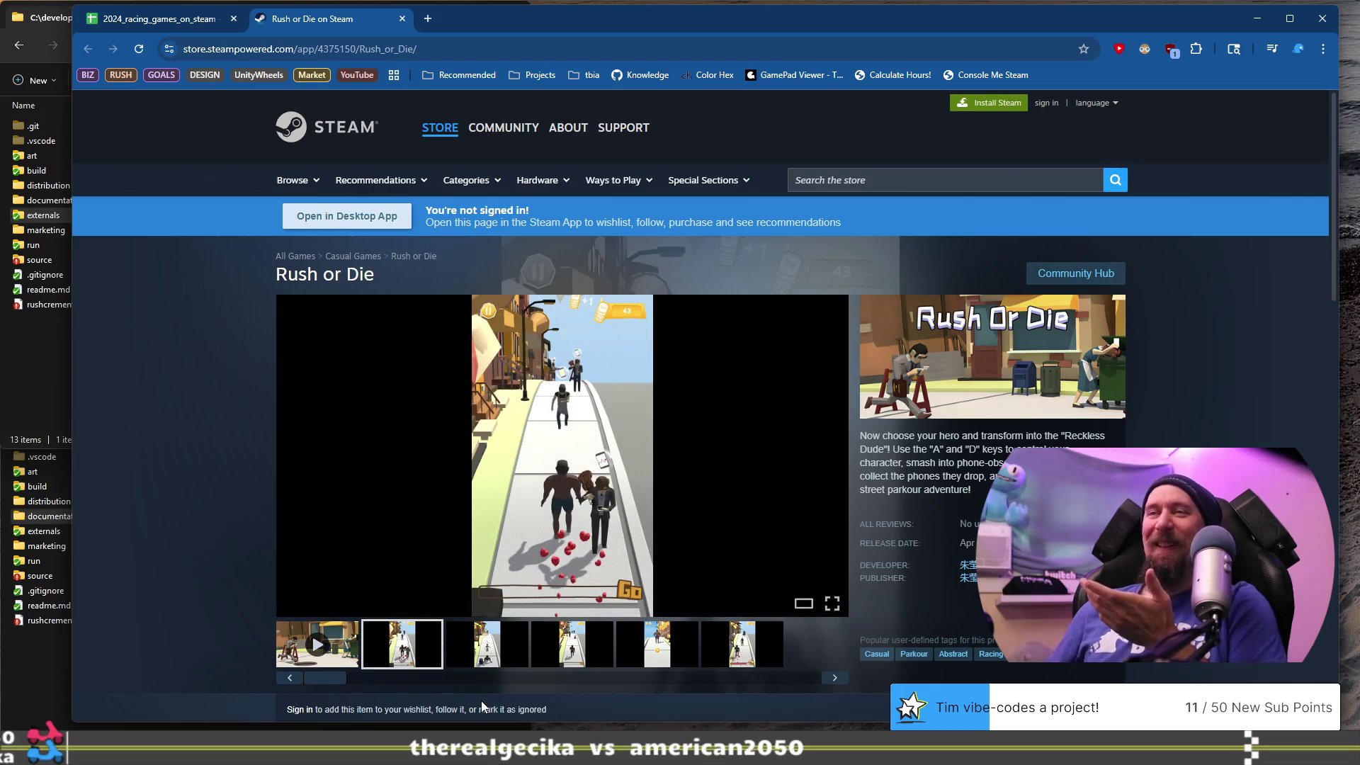
scroll(133, 473, down, 10)
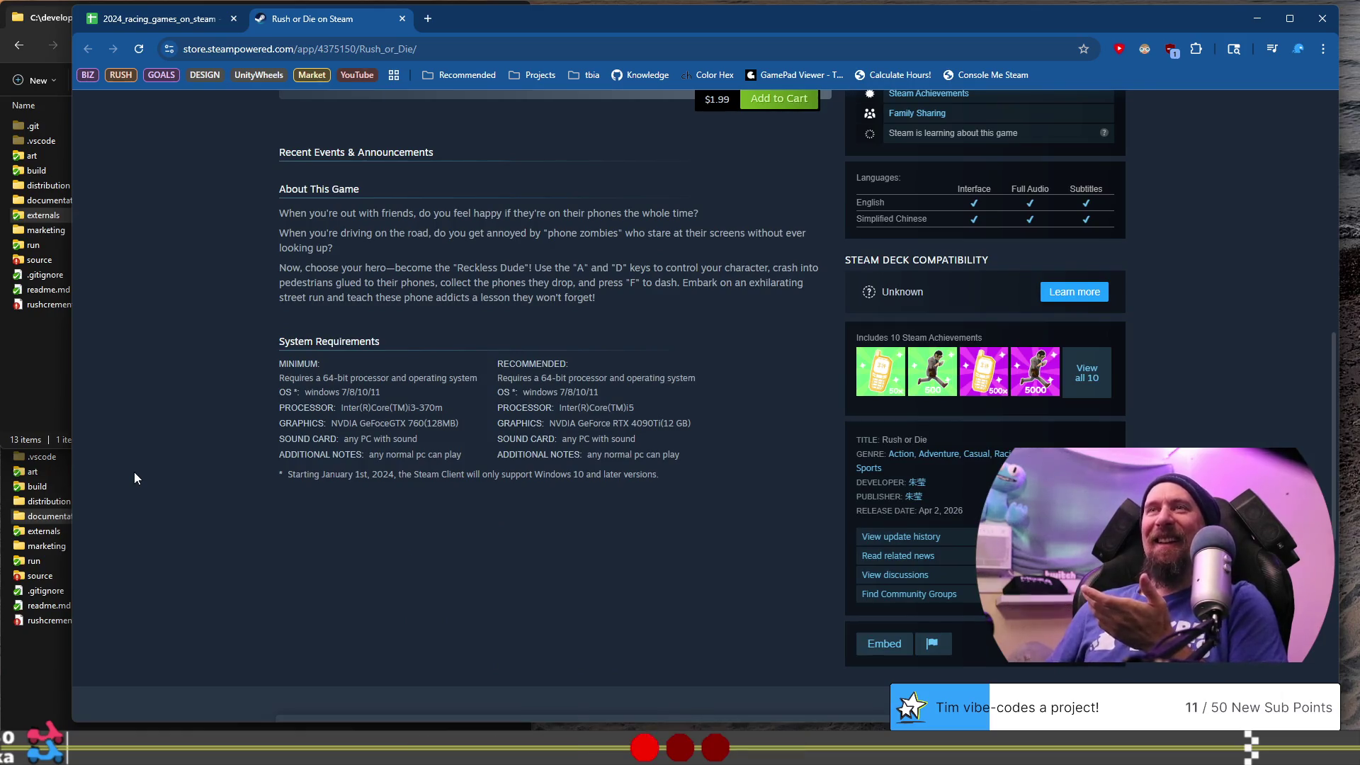
scroll(134, 472, up, 10)
- Run the collector on Rush or Die's store URL and close its tab
click(467, 44)
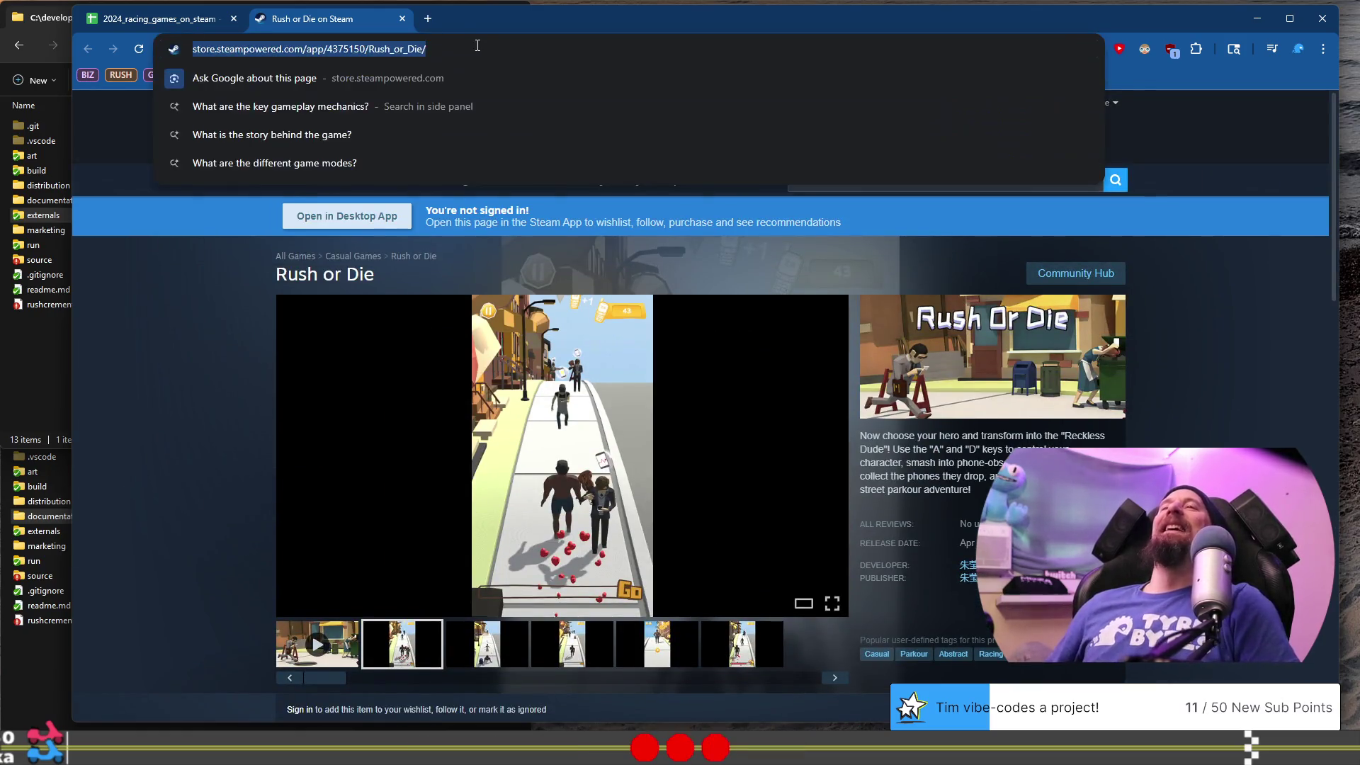
key(alt+Tab)
key(Up)
key(ctrl+w)
text(https://store.steampowered.com/app/4375150/Rush_or_Die/)
key(Return)
key(alt+Tab)
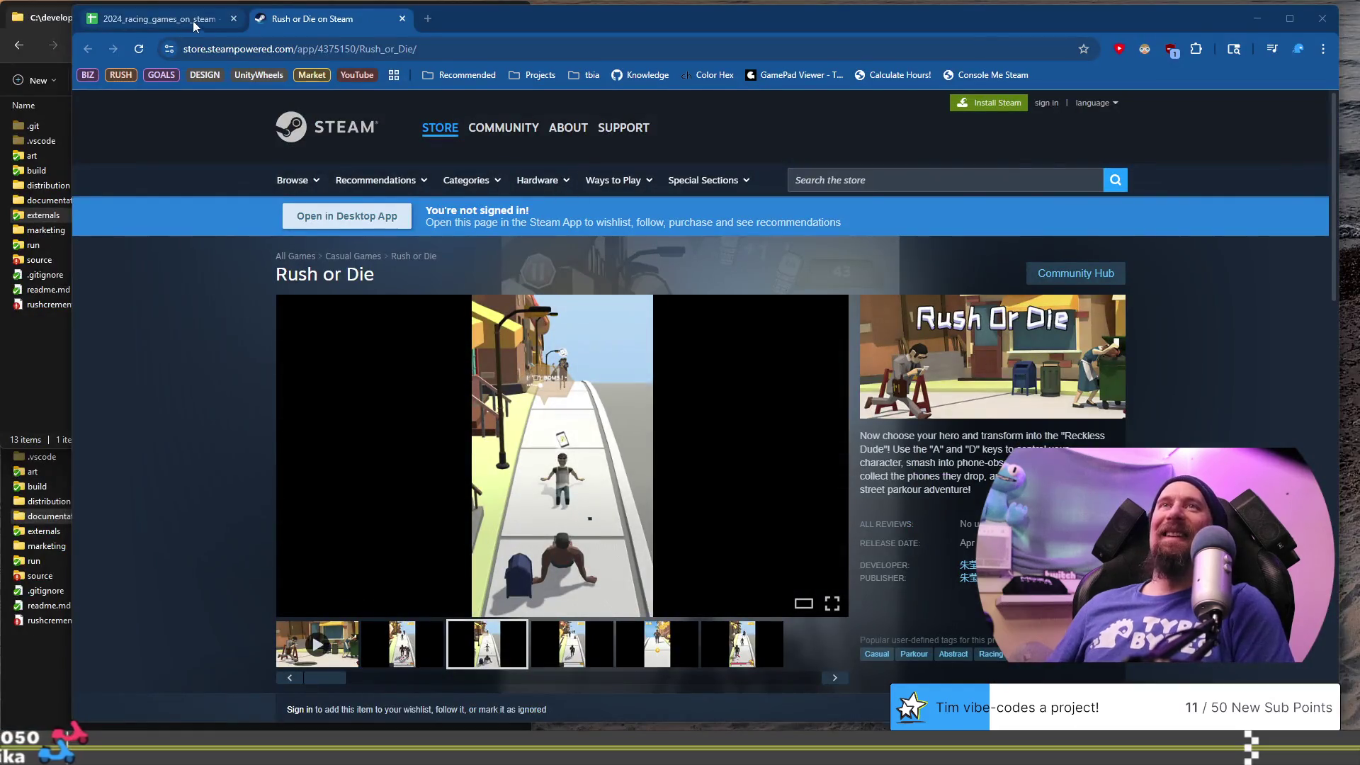
key(ctrl+w)
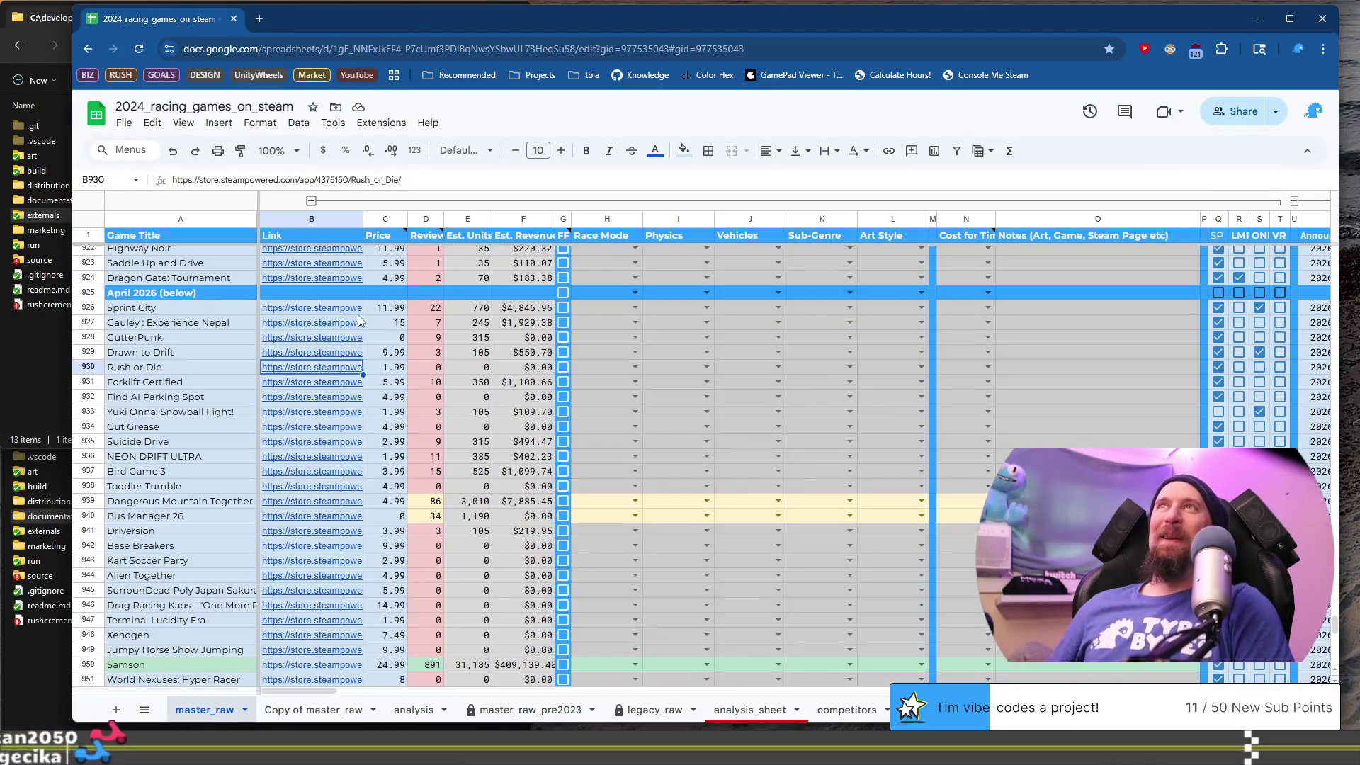
- Open Forklift Certified's Steam store page from the link in cell B931
mouse_move(319, 337)
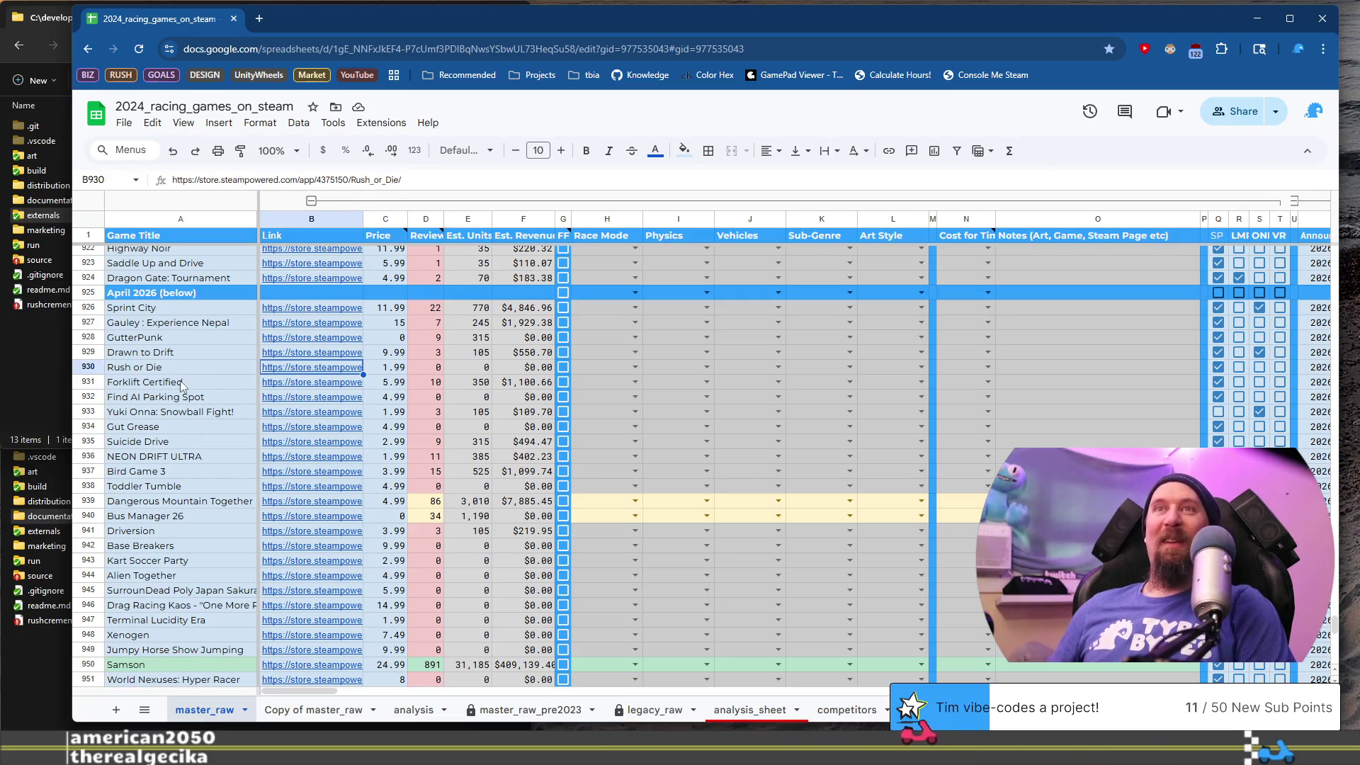
click(182, 386)
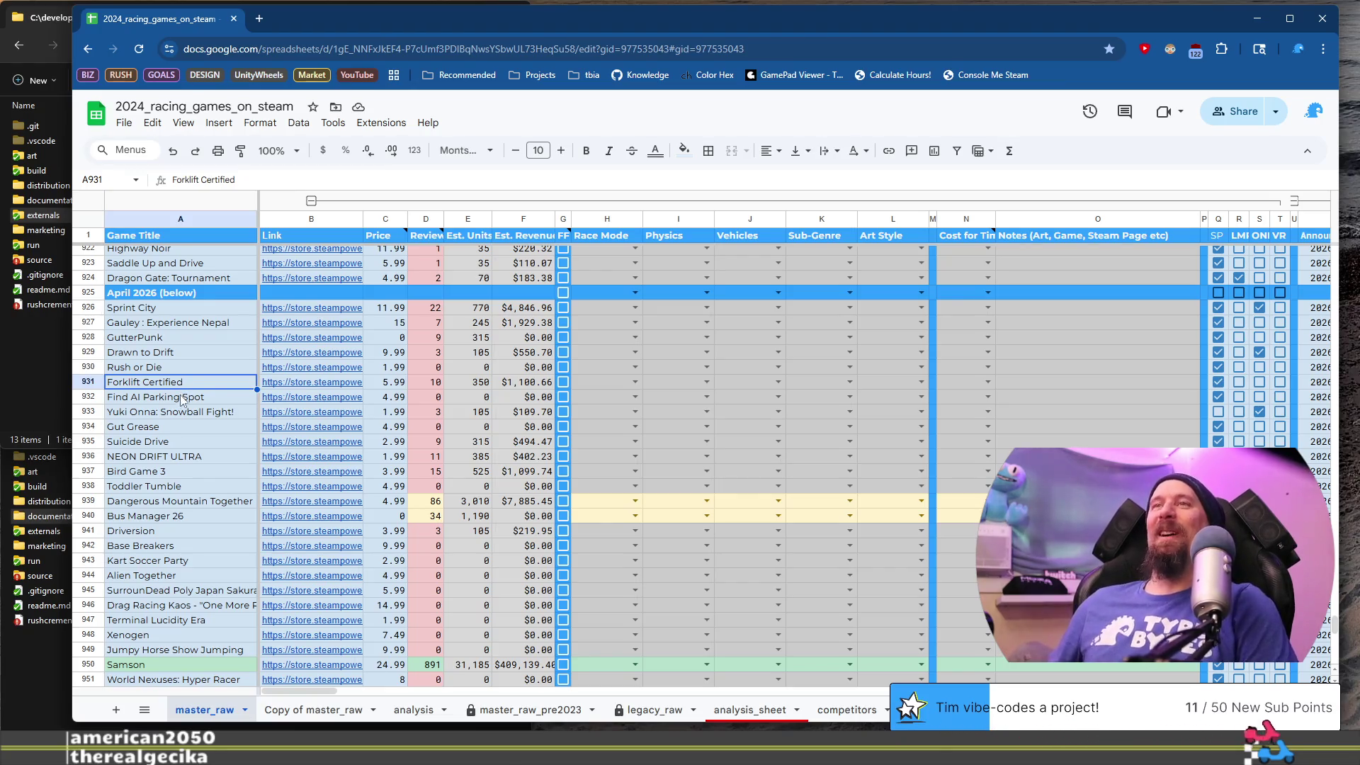
click(282, 386)
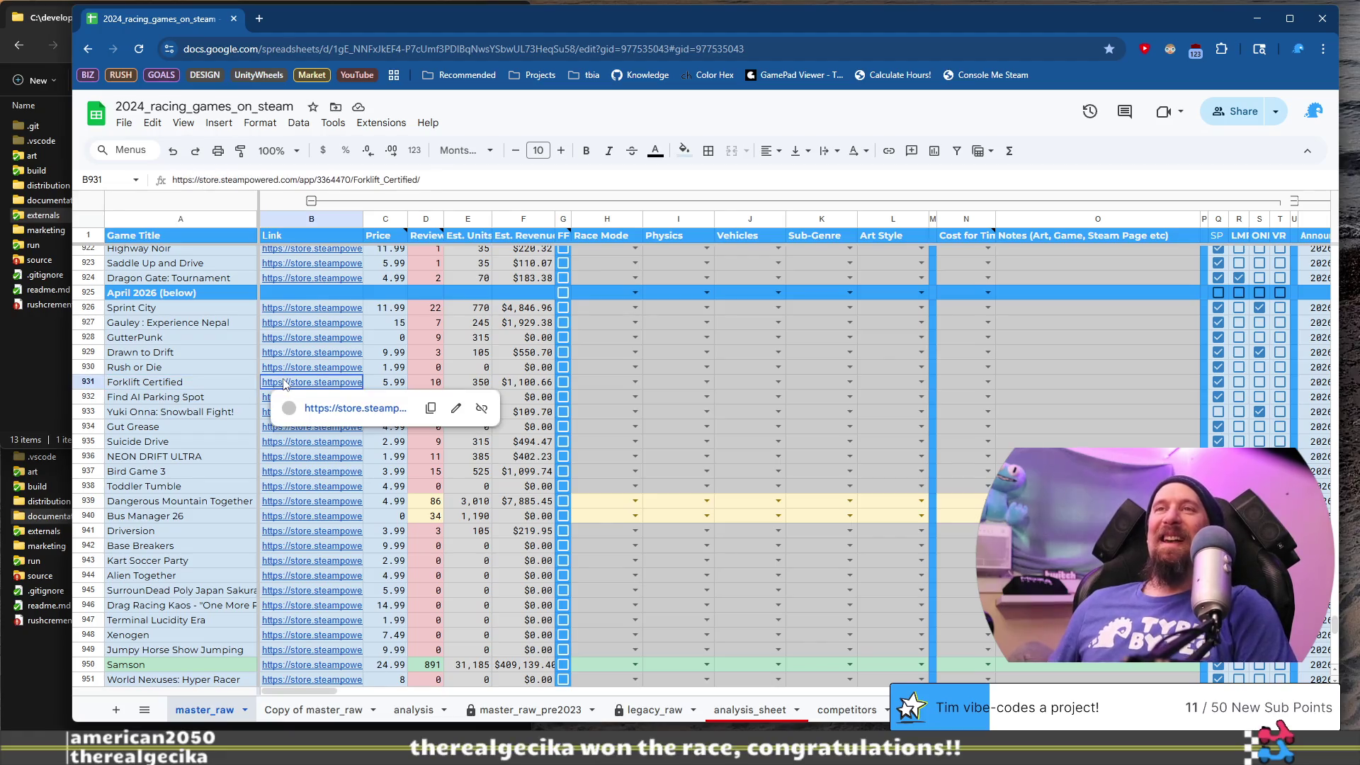
click(347, 411)
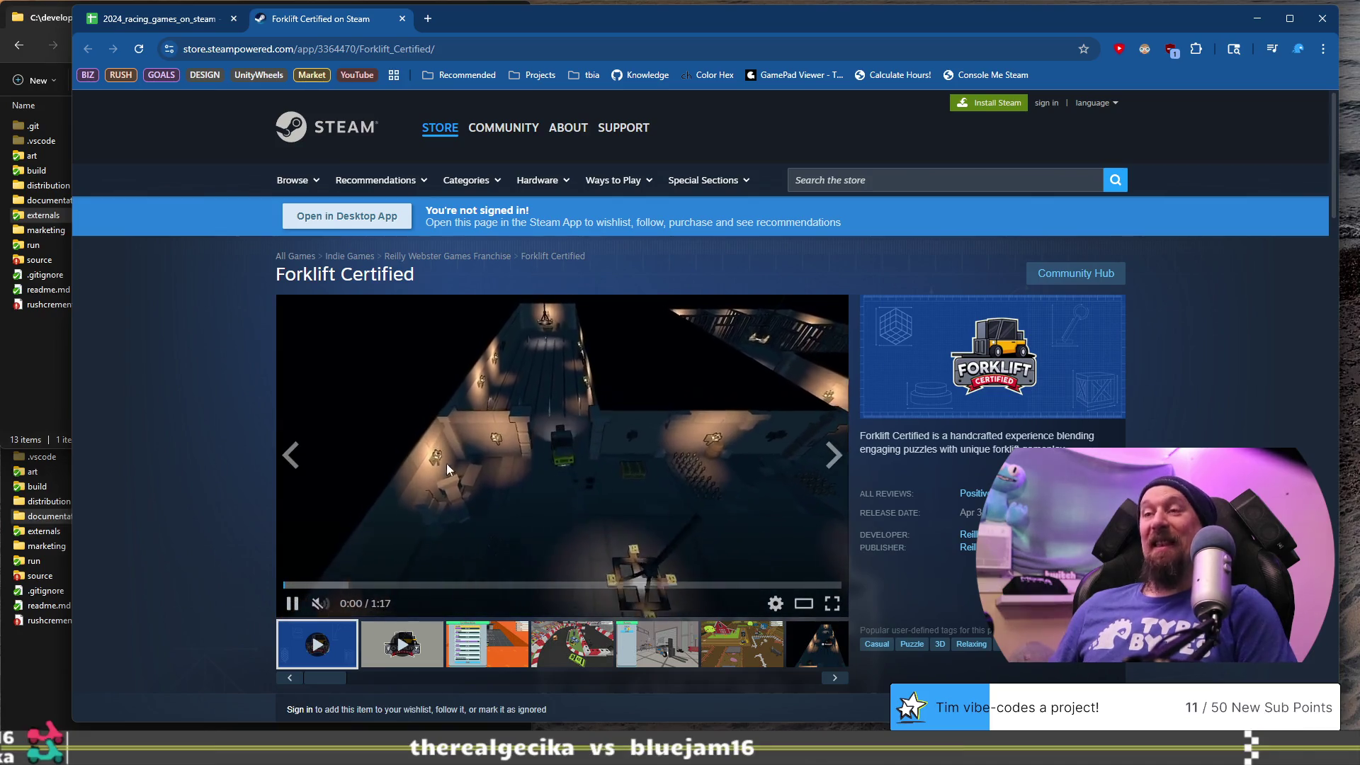
- Skip through Forklift Certified's trailer to near its end
drag(364, 585, 464, 585)
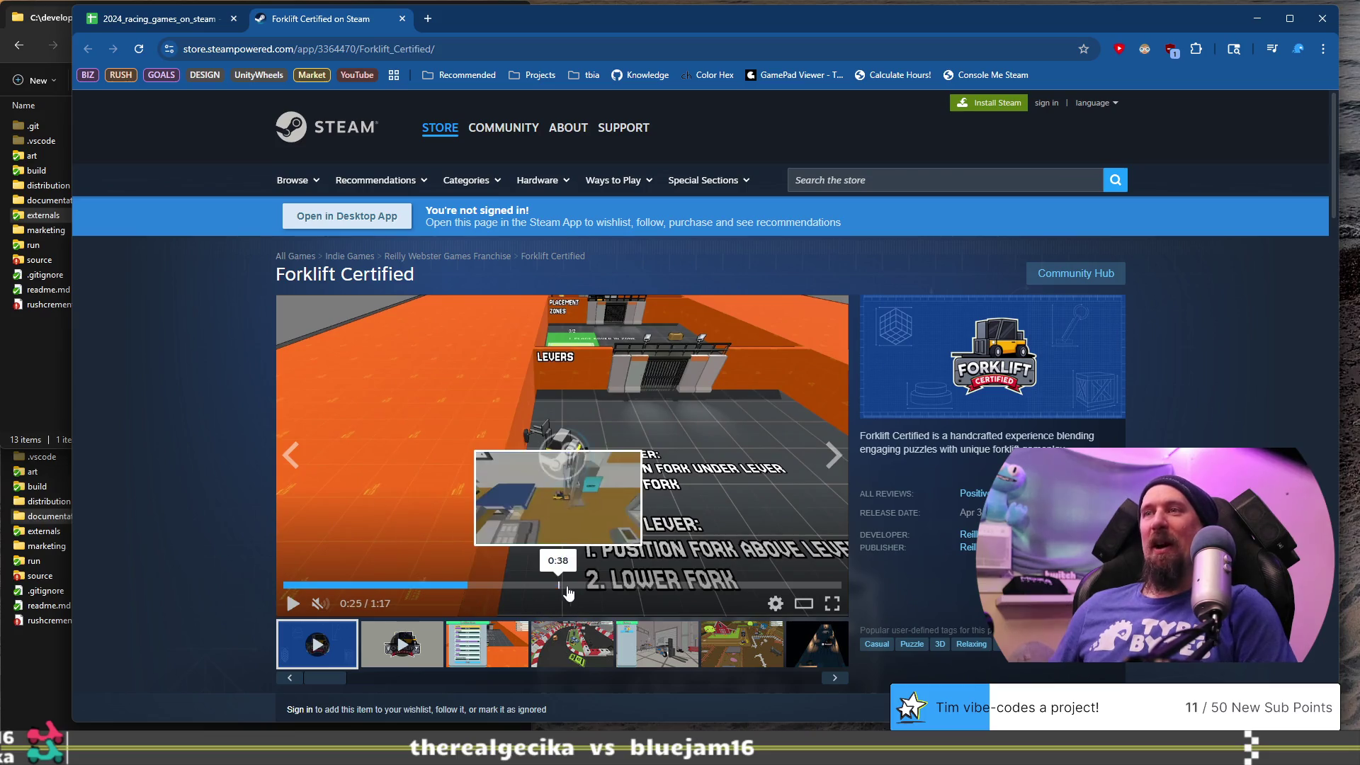
click(661, 585)
click(750, 585)
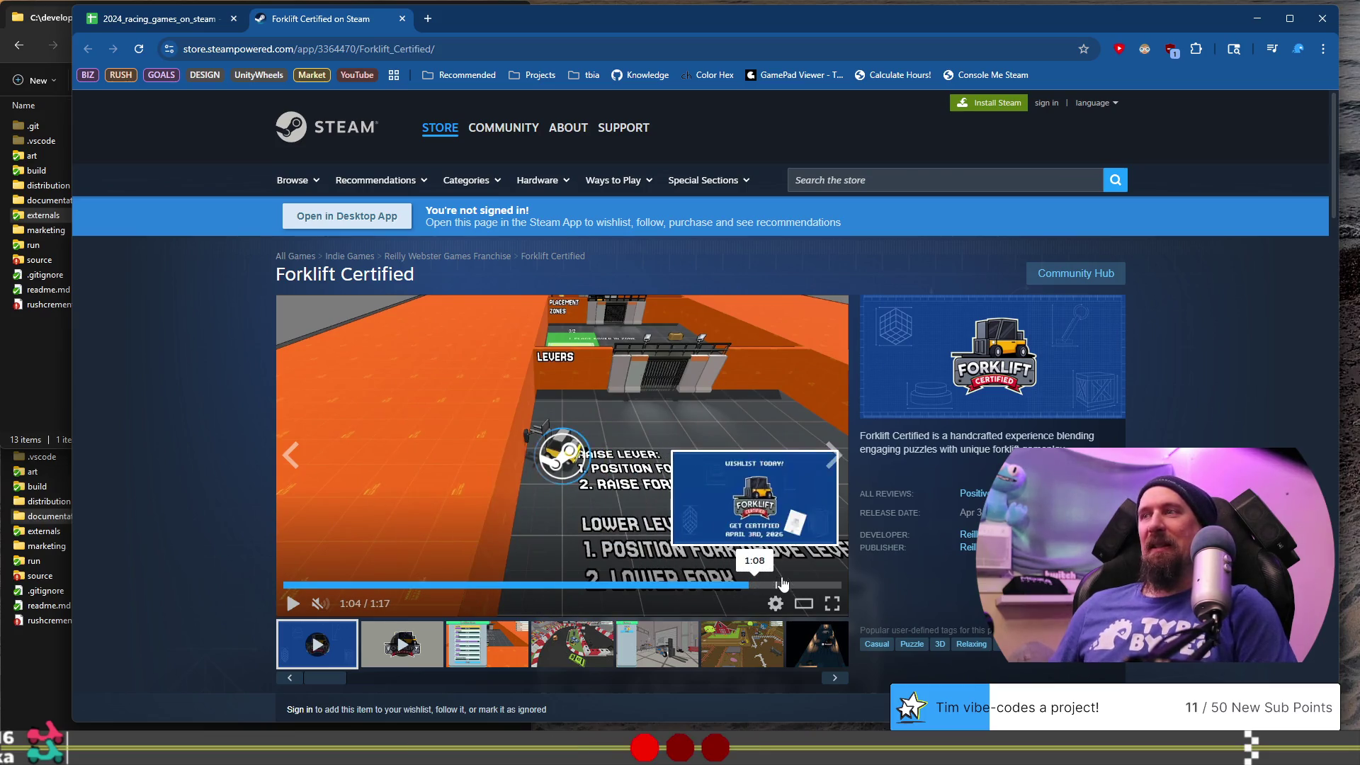
scroll(412, 457, down, 4)
scroll(411, 457, up, 3)
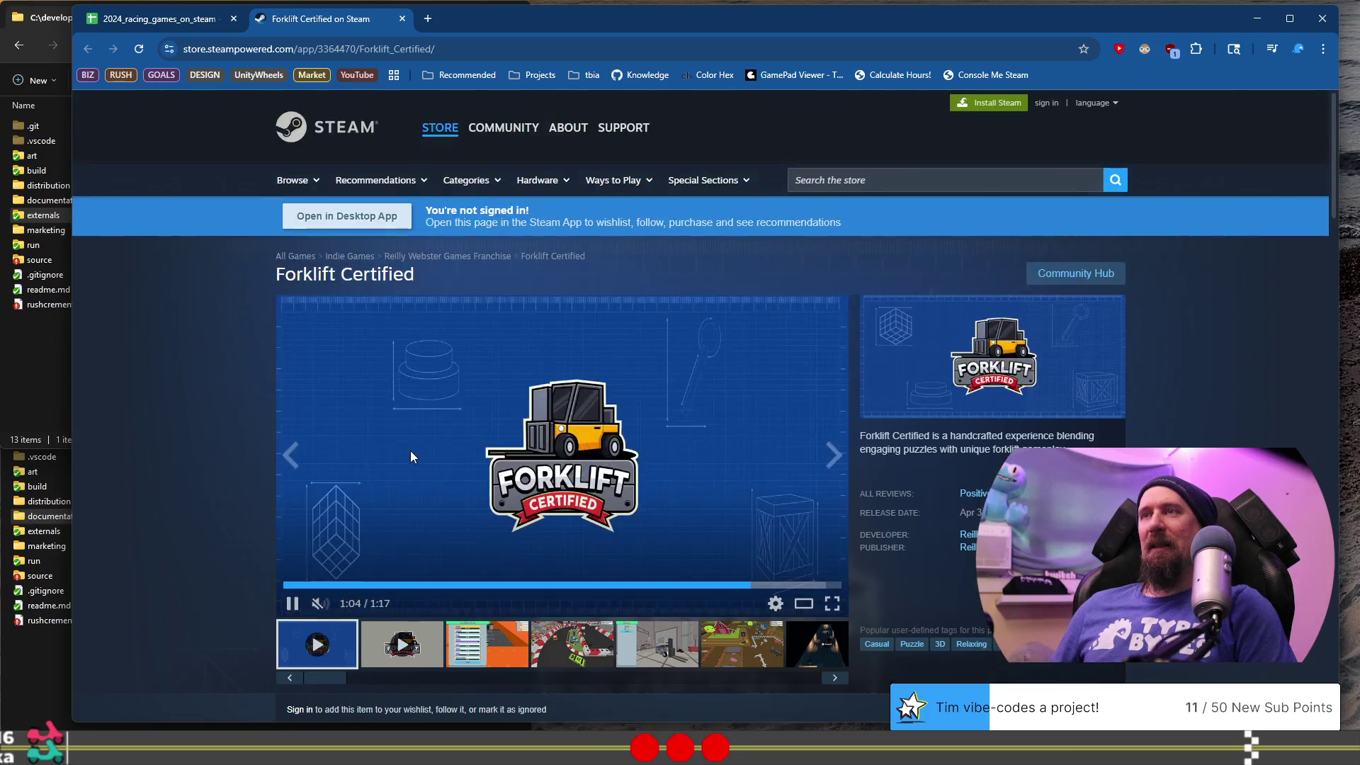
- Browse Forklift Certified's screenshots, including the farm, space shuttle and Certifications scenes, then return to the spreadsheet
click(519, 575)
click(594, 575)
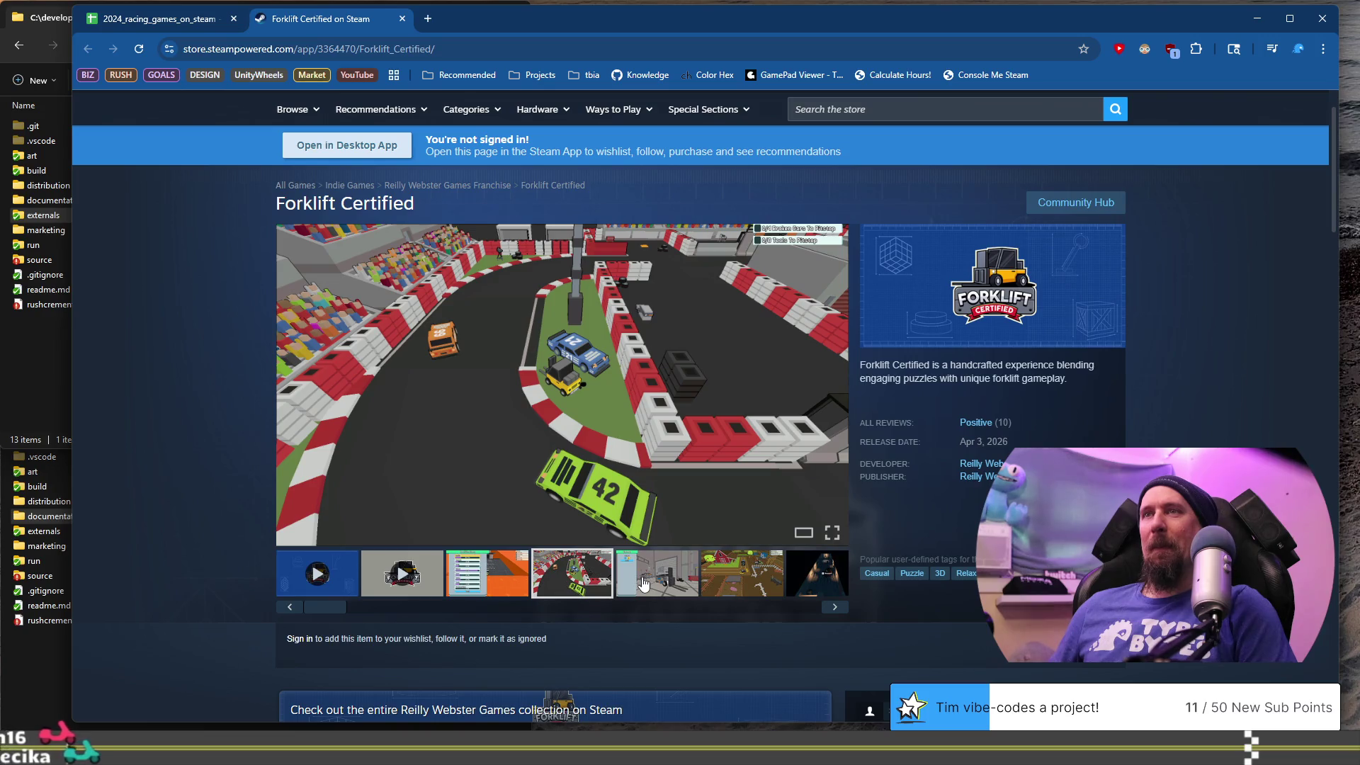
click(643, 582)
click(830, 603)
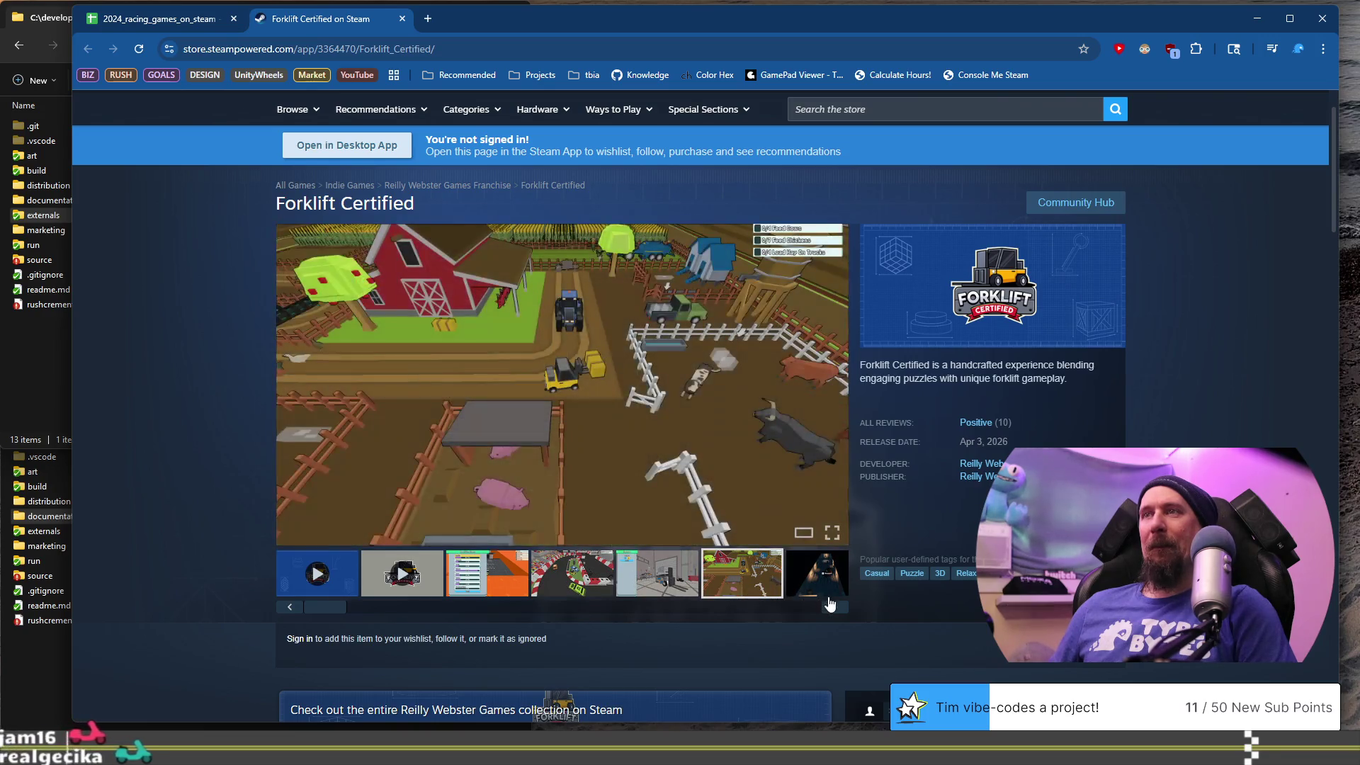
click(833, 607)
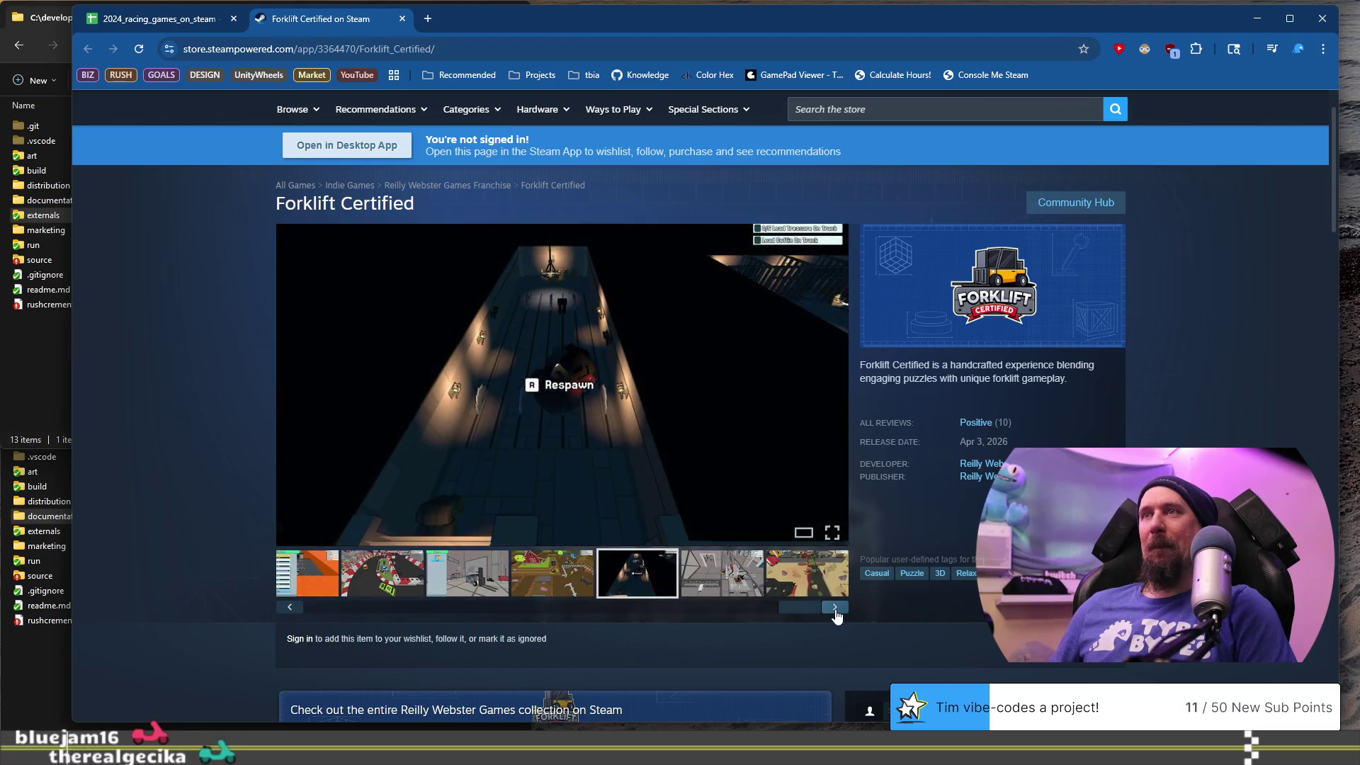
click(835, 609)
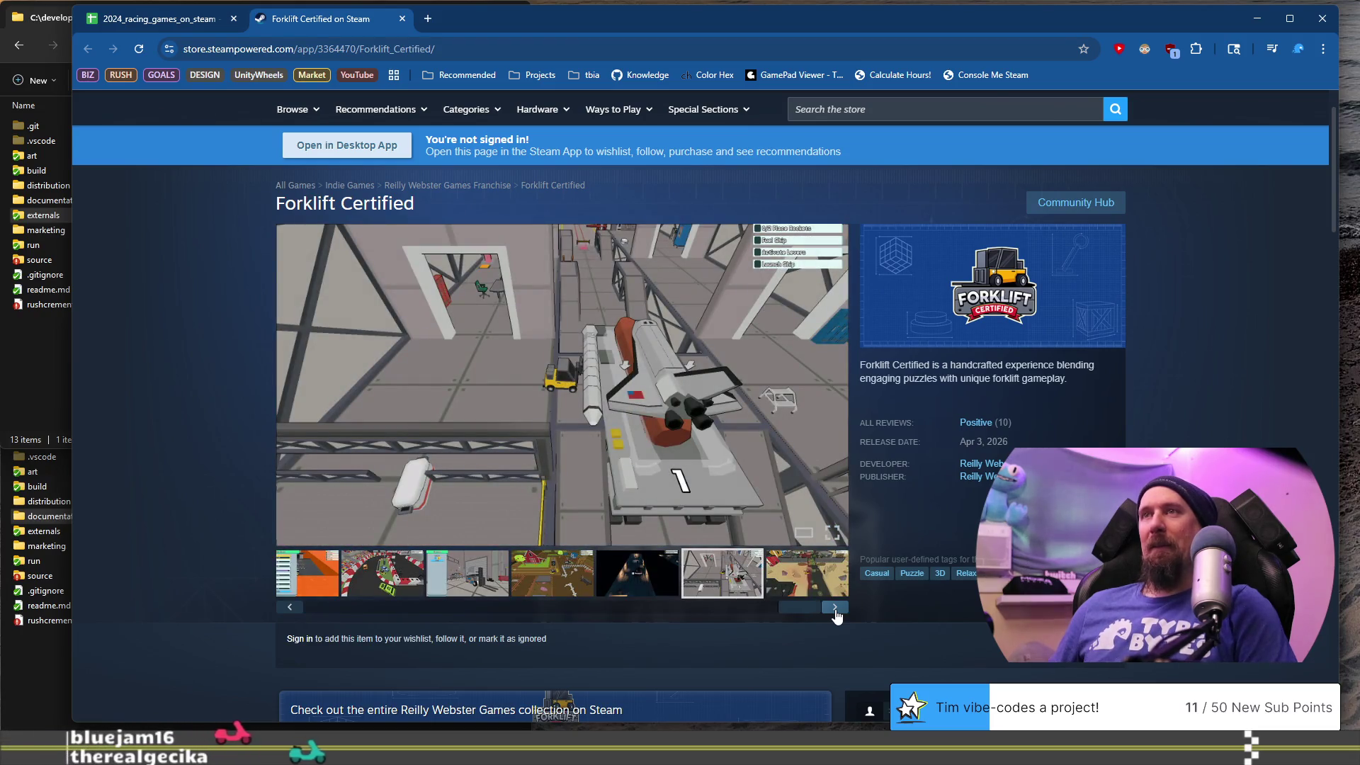
click(835, 608)
click(835, 607)
click(452, 570)
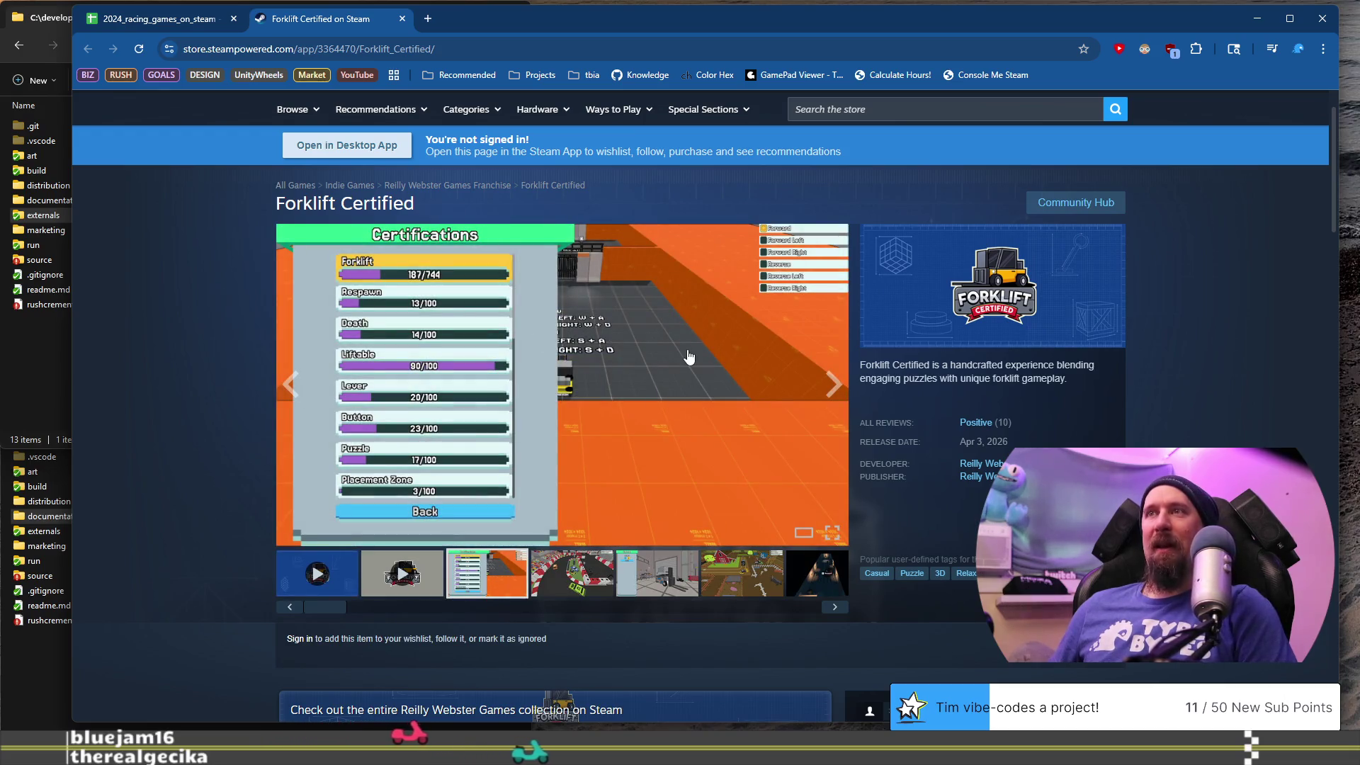
click(156, 19)
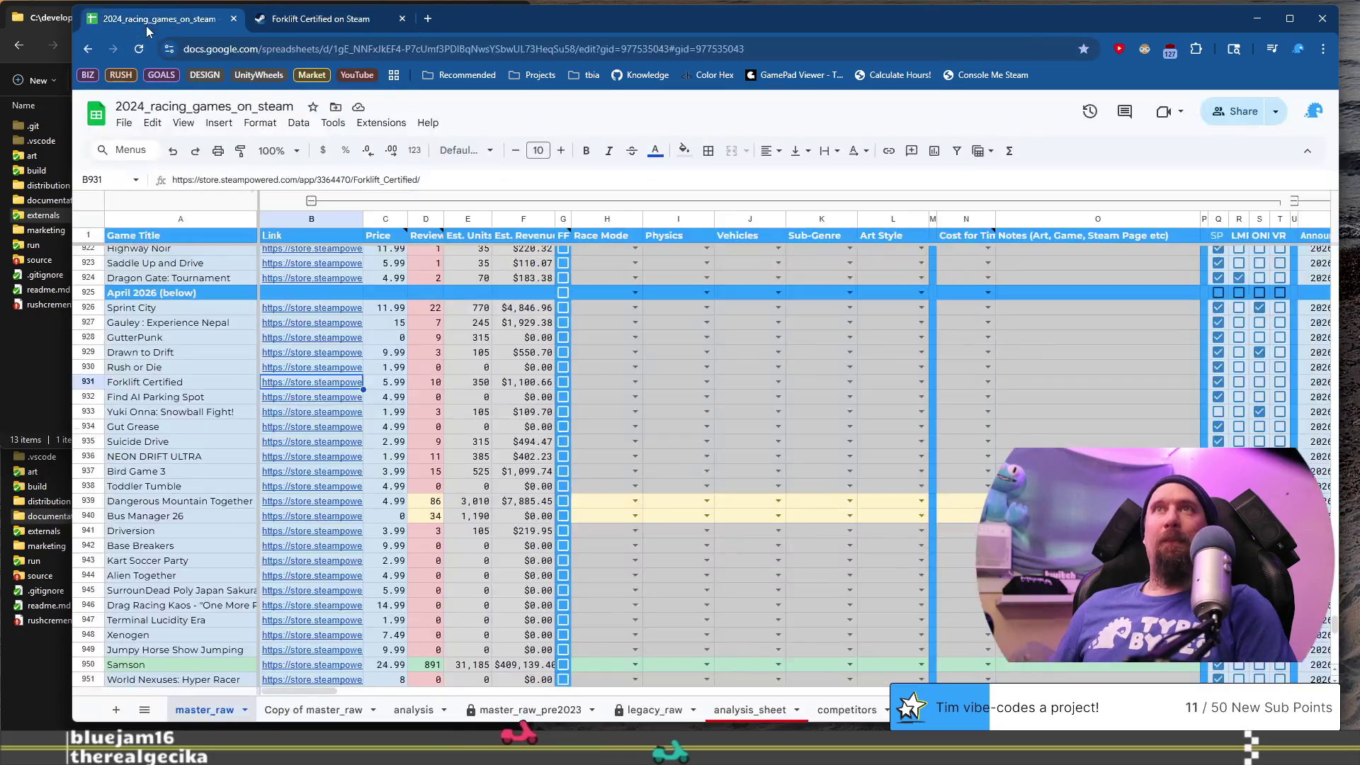
- Tick Forklift Certified's FF box in G931 and open Find AI Parking Spot's store page from B932
click(563, 383)
click(205, 398)
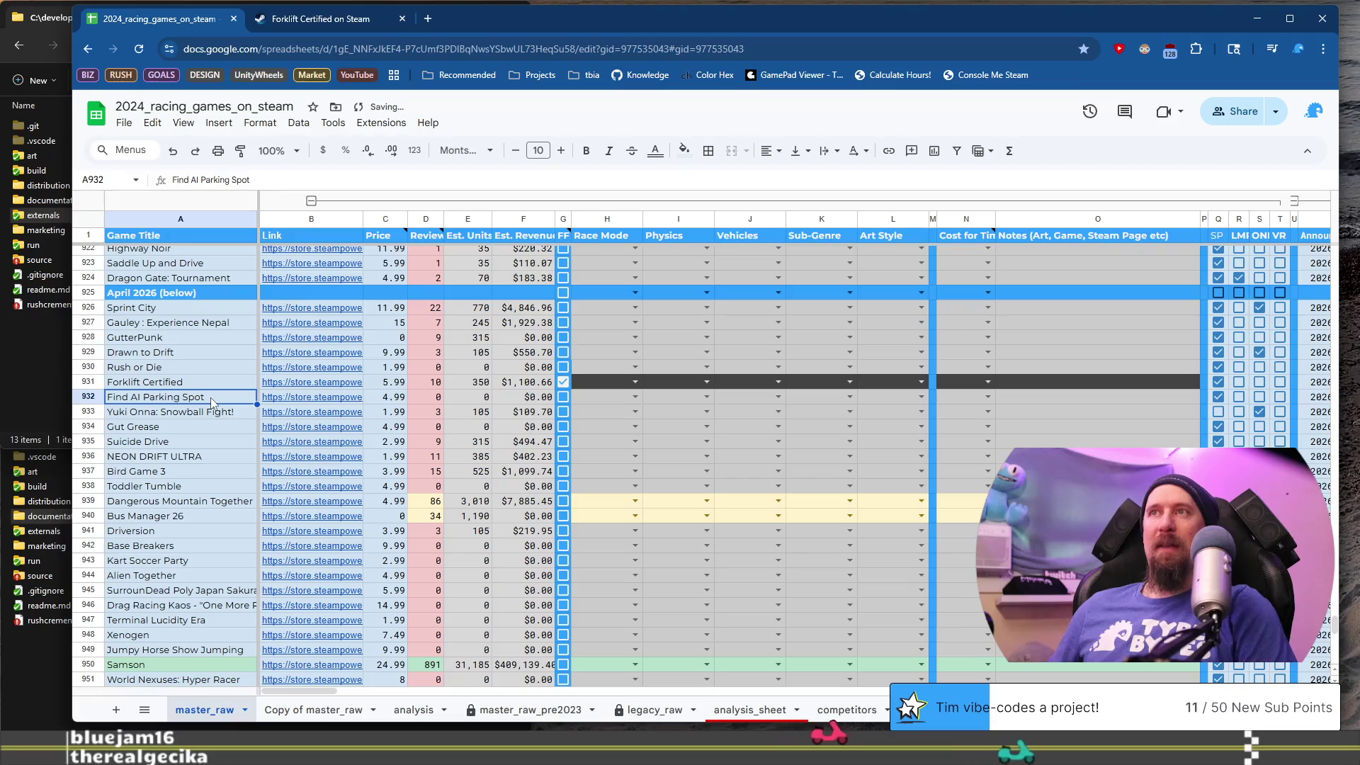
click(291, 401)
click(370, 424)
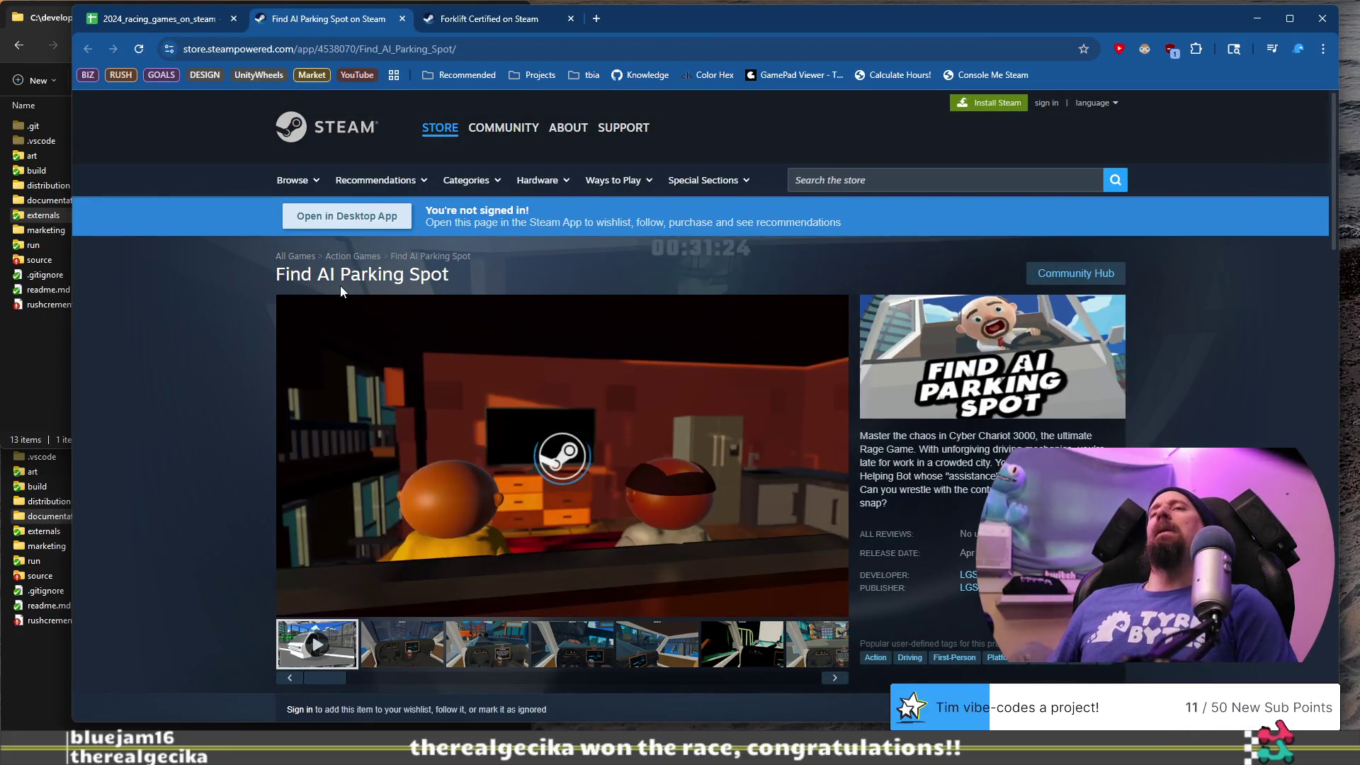
- Browse Find AI Parking Spot's screenshots, including the cockpit with AI notes, and scroll its page
click(414, 646)
click(607, 646)
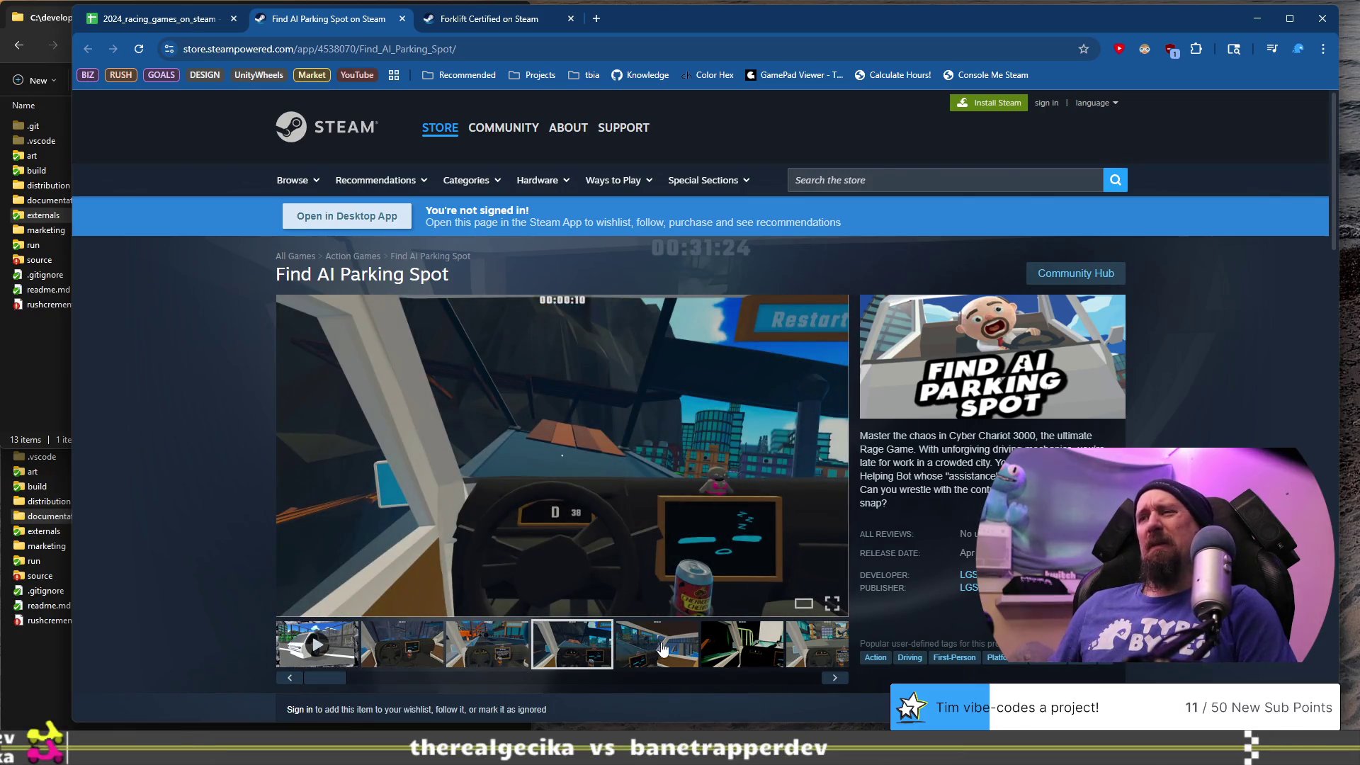
click(662, 648)
click(744, 650)
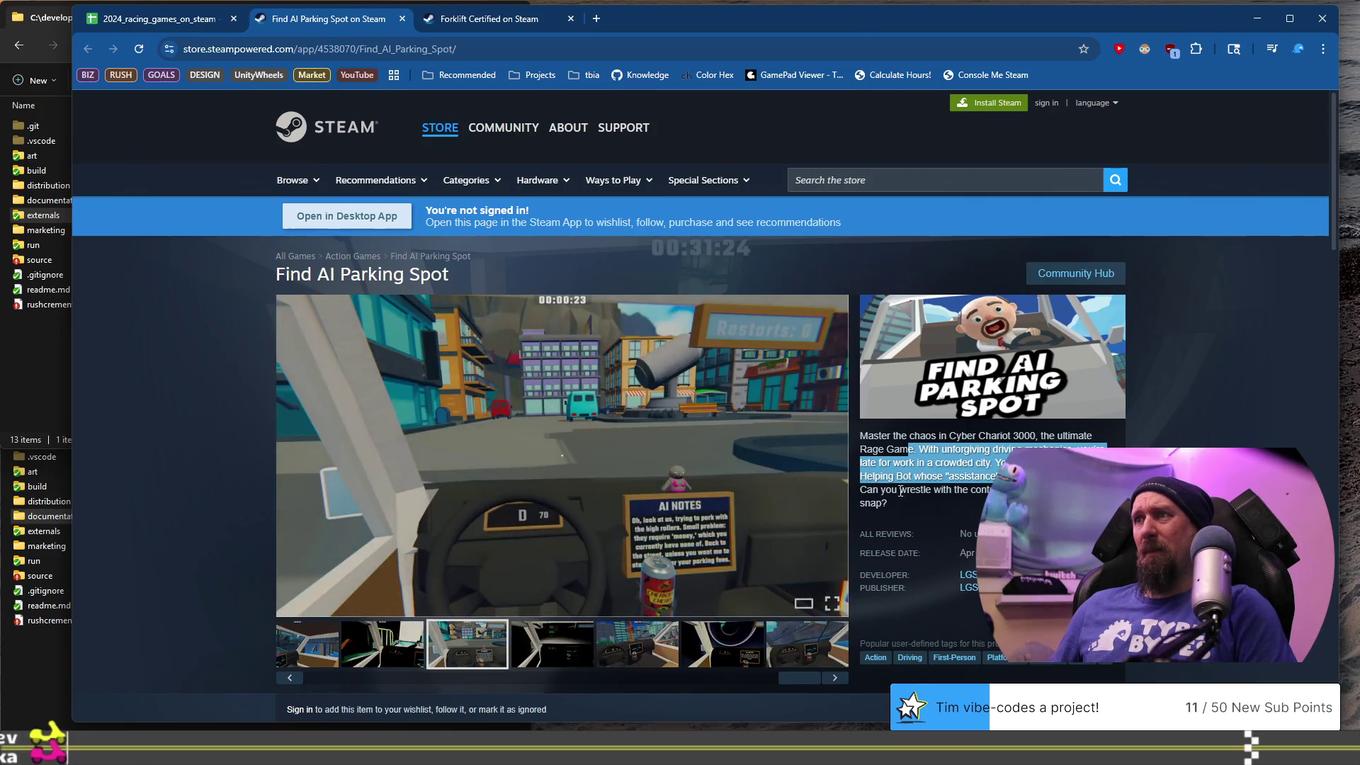
scroll(493, 507, down, 10)
scroll(491, 507, down, 8)
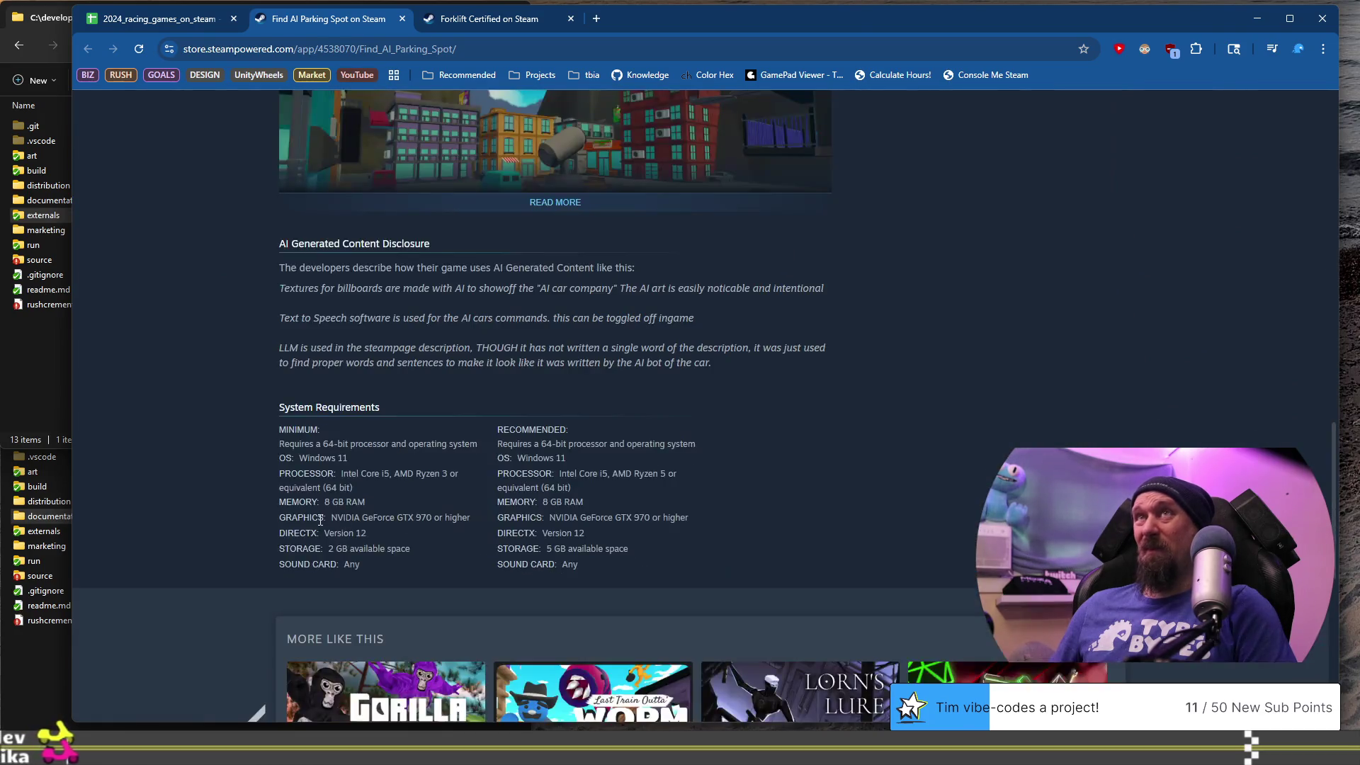
scroll(325, 516, up, 15)
scroll(329, 525, down, 4)
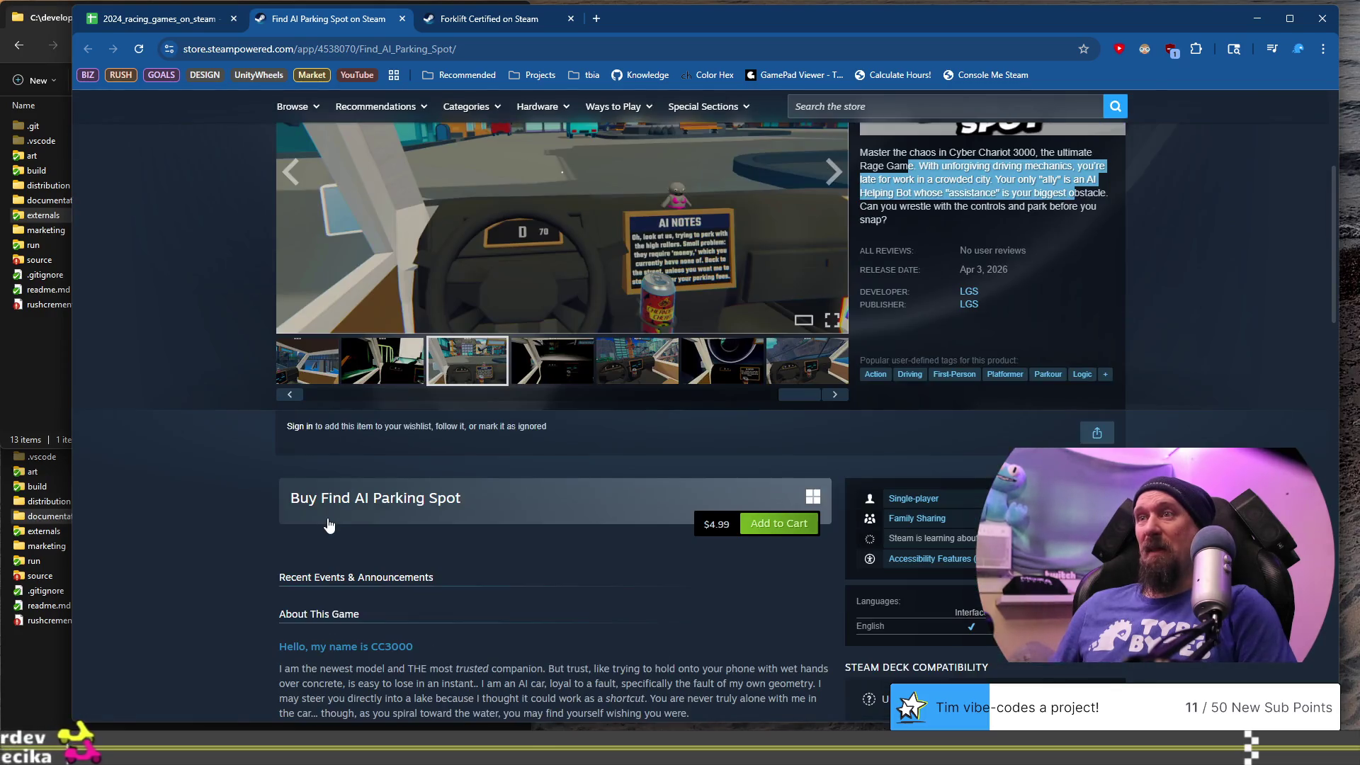
scroll(327, 522, up, 4)
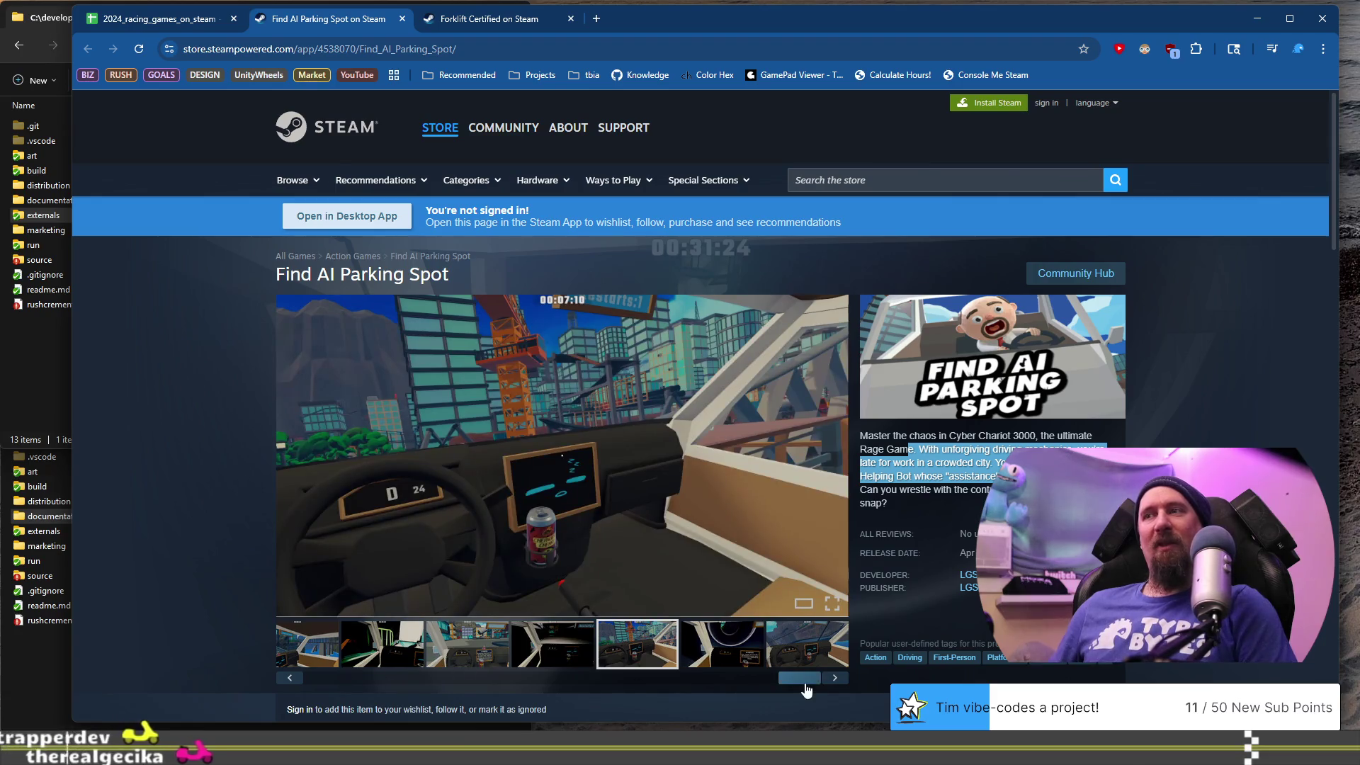
- Play Find AI Parking Spot's trailer, skipping from 0:09 to past 0:38, then return to the spreadsheet
drag(800, 678, 260, 682)
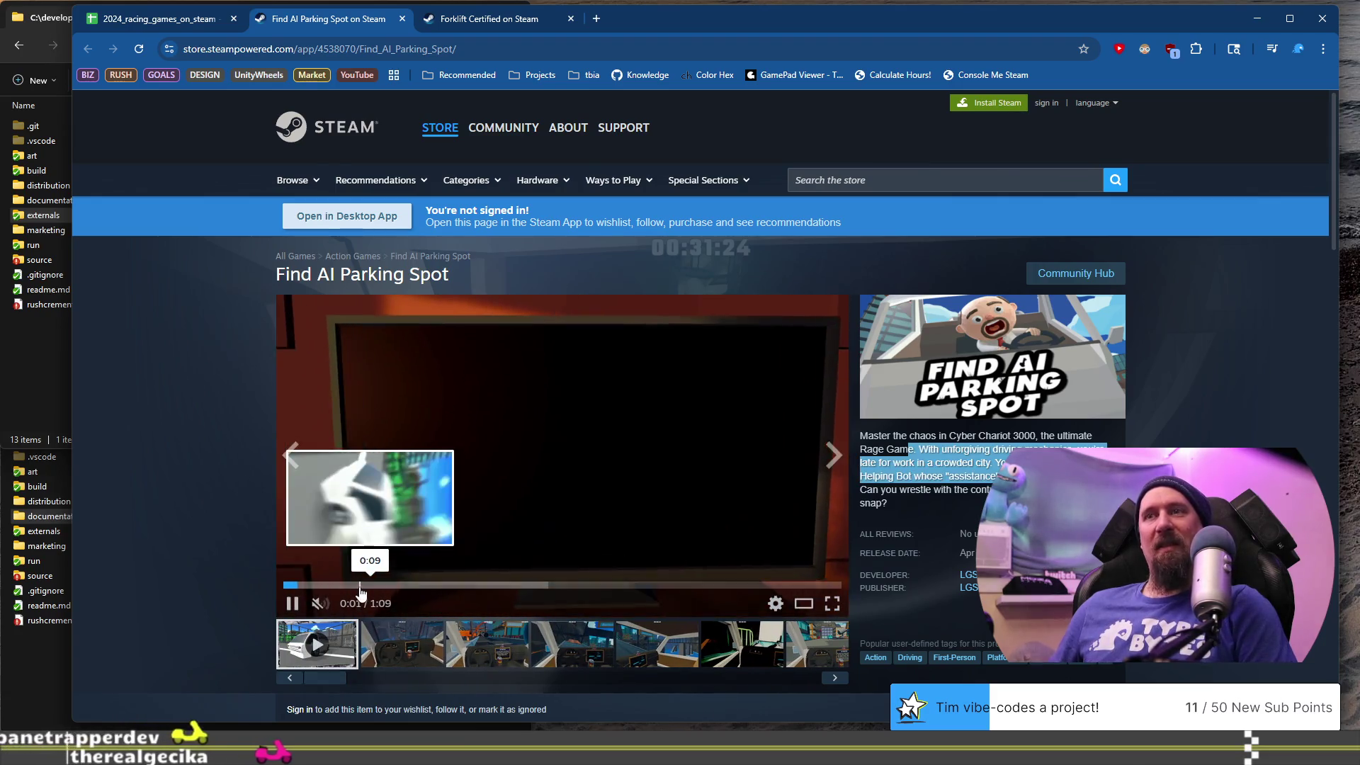
click(360, 585)
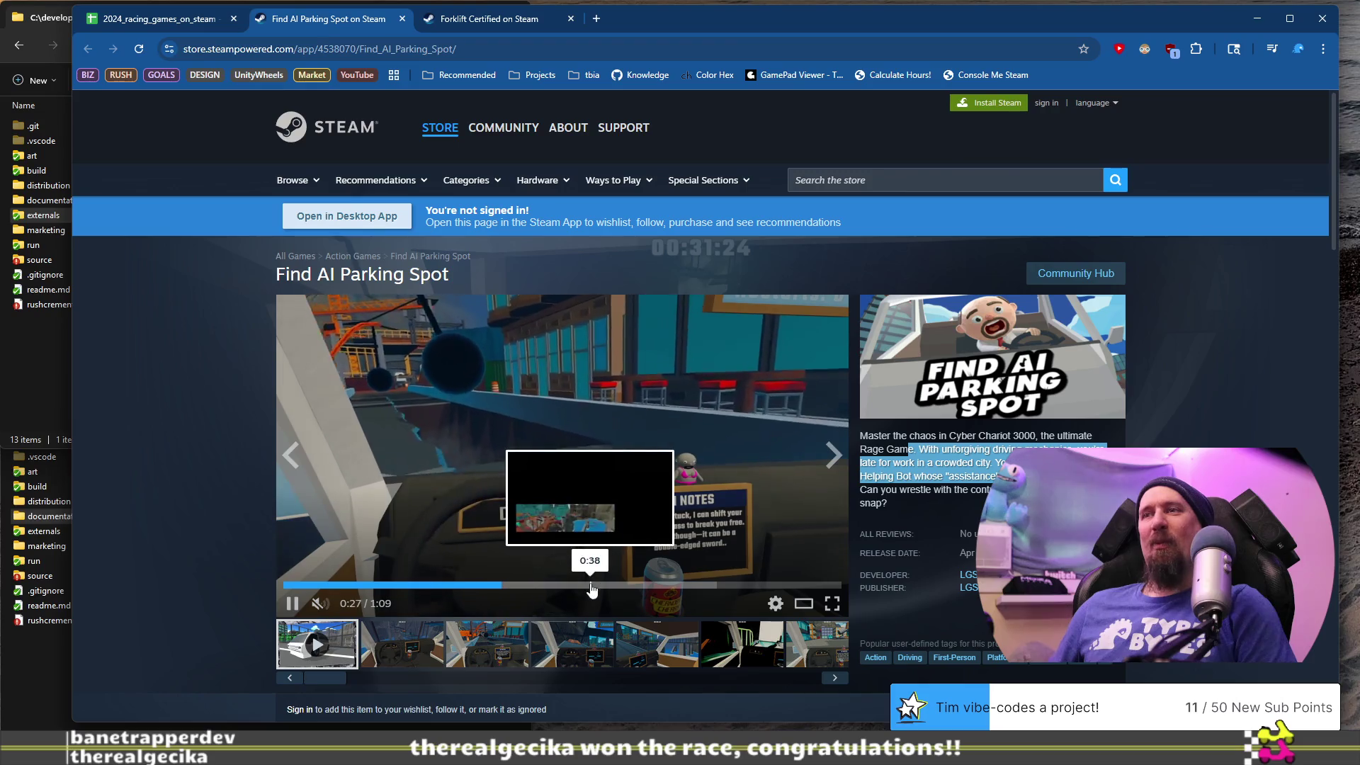
click(585, 585)
click(664, 593)
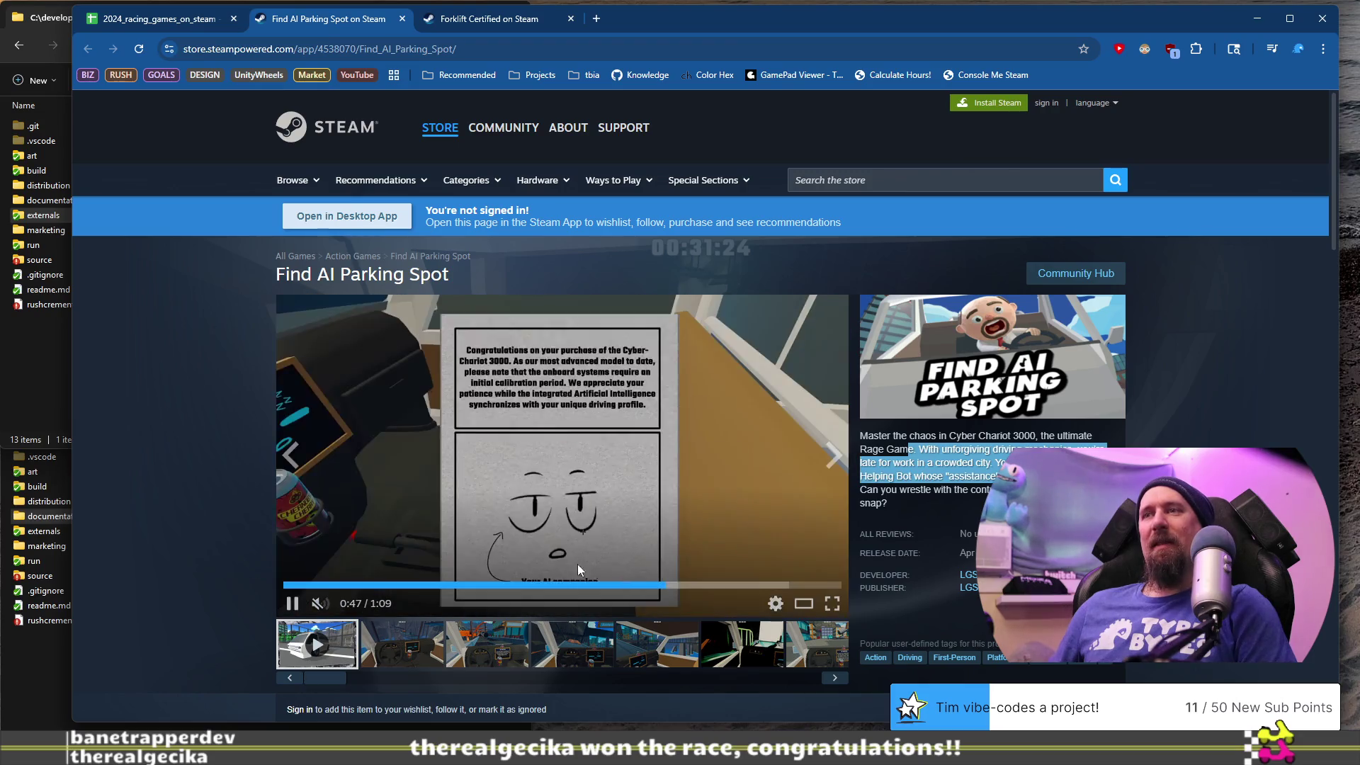
click(194, 25)
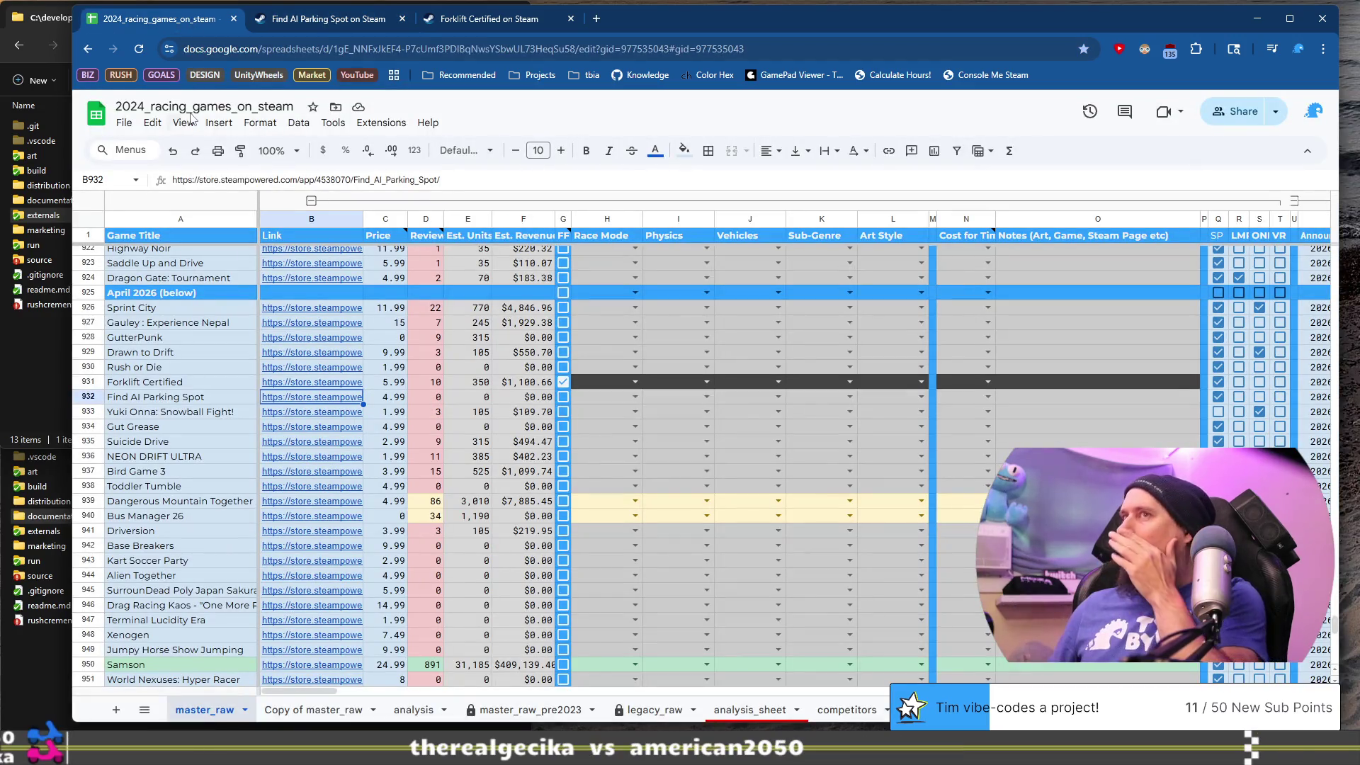
- Open the Steam page for Yuki Onna: Snowball Fight! from the link in cell B933
click(182, 415)
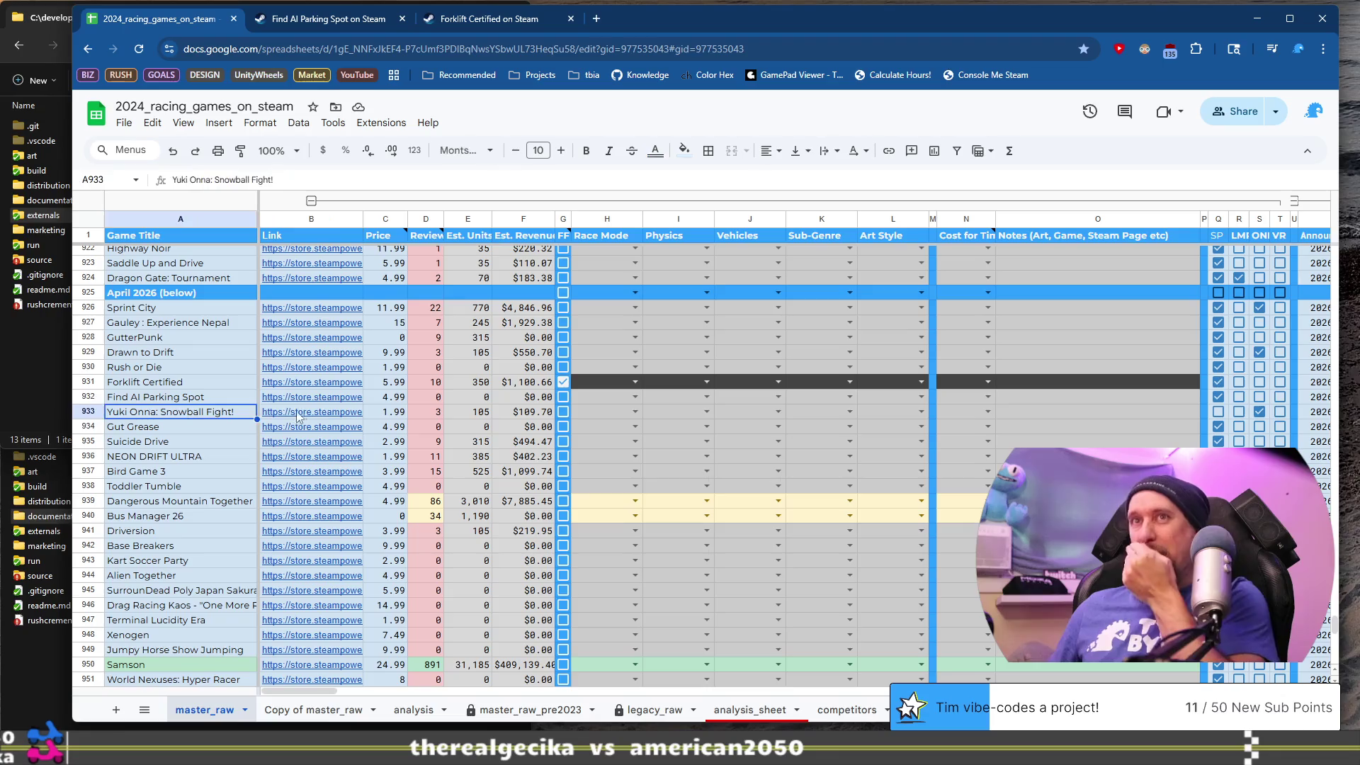
click(301, 413)
click(374, 438)
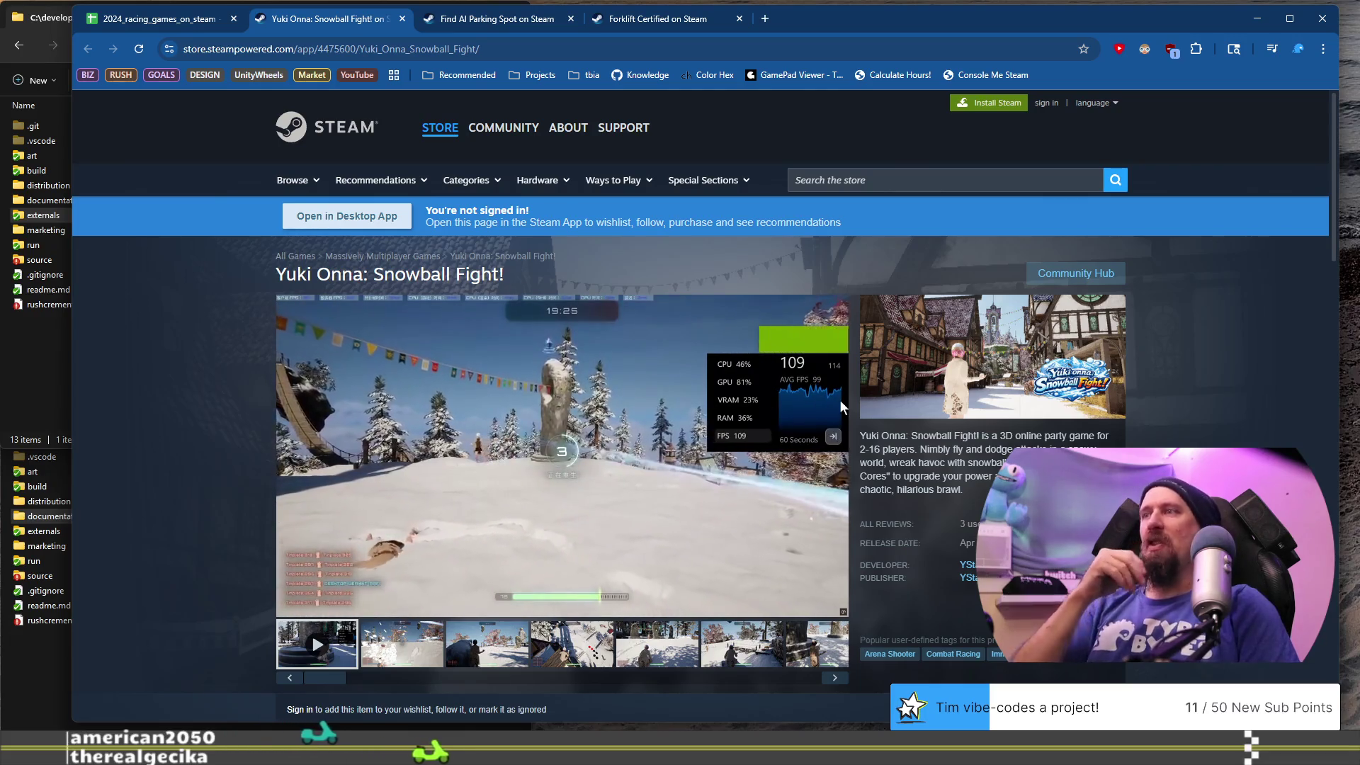
- Browse Yuki Onna's gameplay screenshots on its $1.99 store page, then copy its URL for VS Code
mouse_move(527, 542)
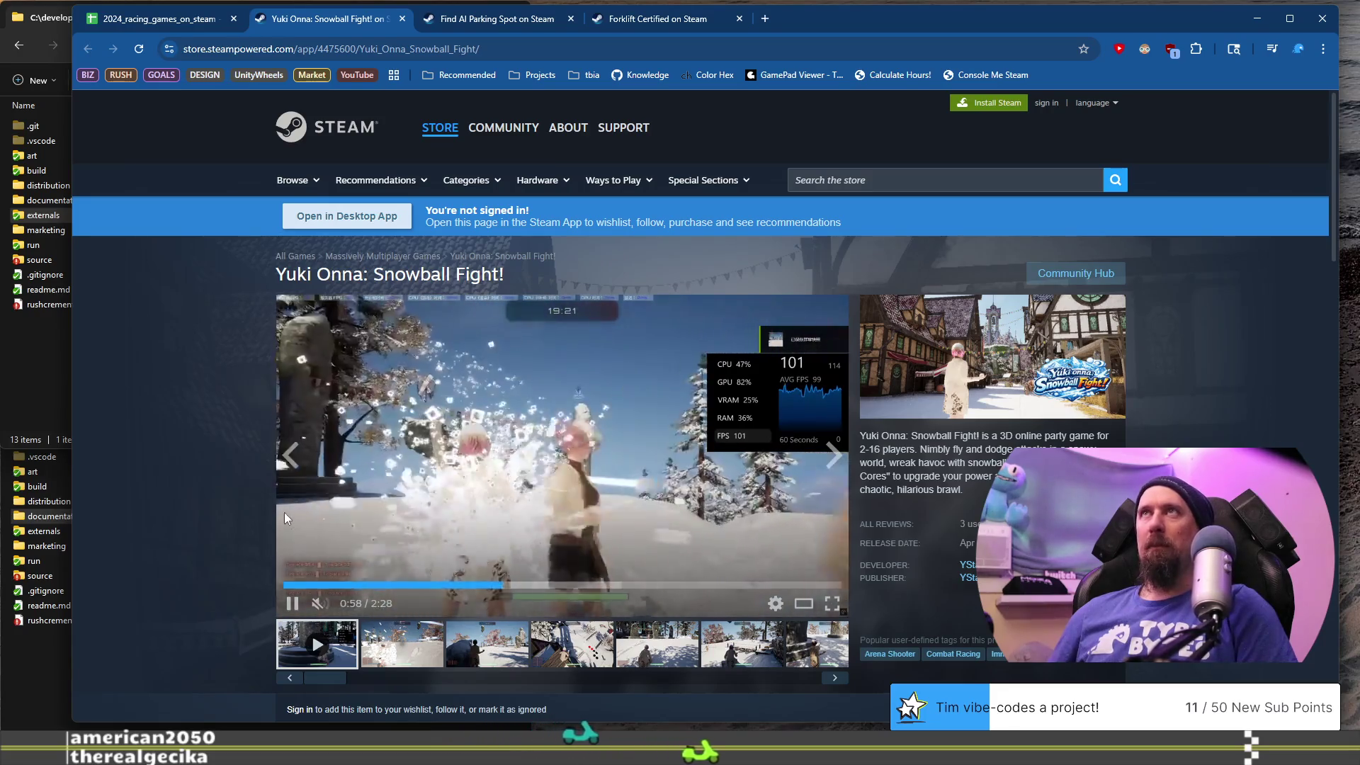
scroll(252, 506, down, 5)
scroll(253, 506, up, 2)
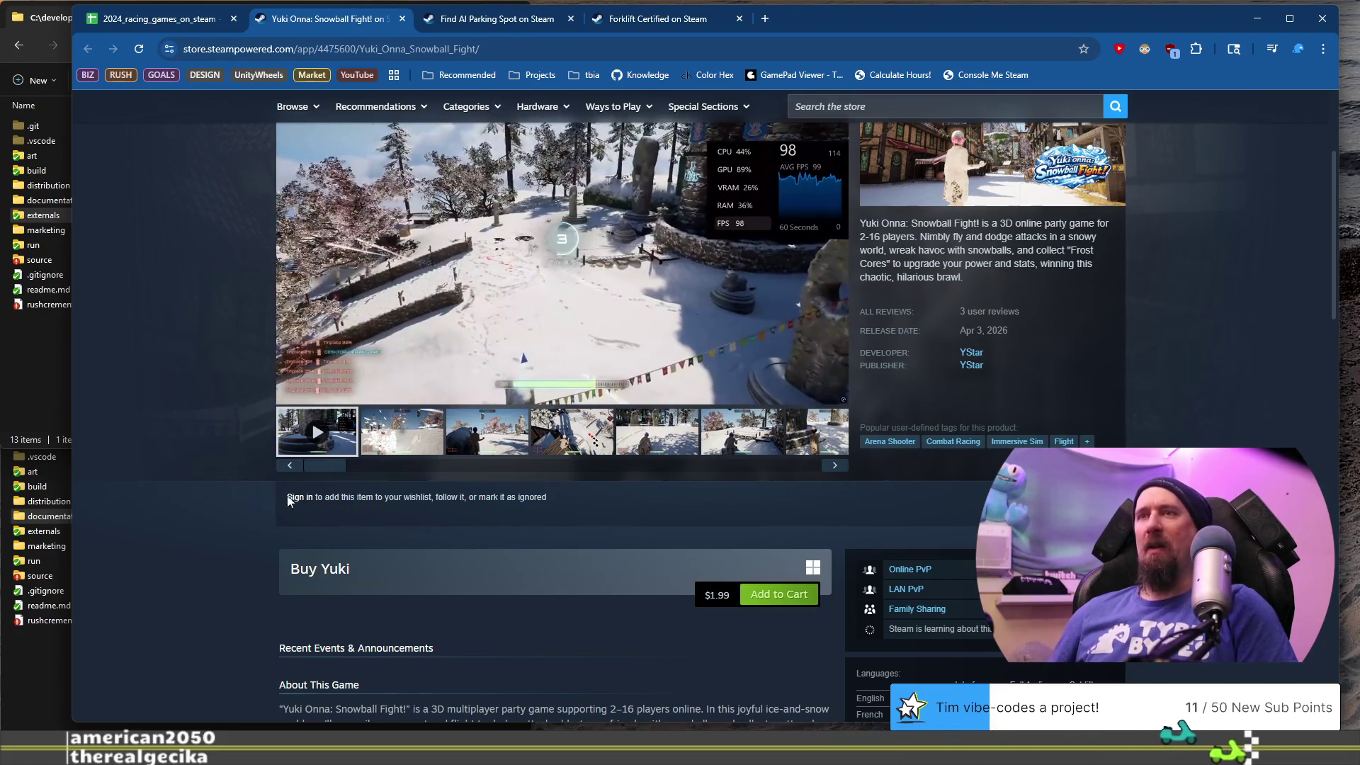
click(487, 434)
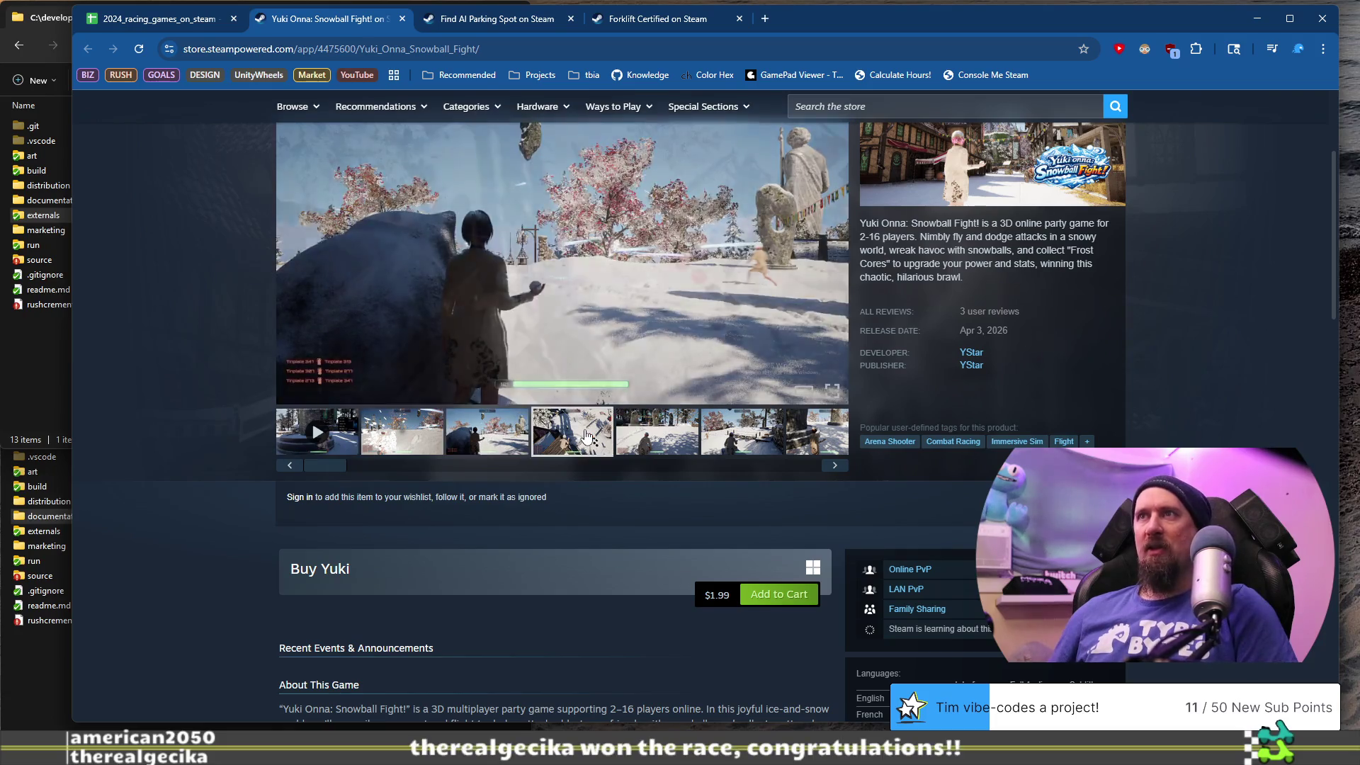
click(572, 433)
click(652, 437)
scroll(253, 398, down, 5)
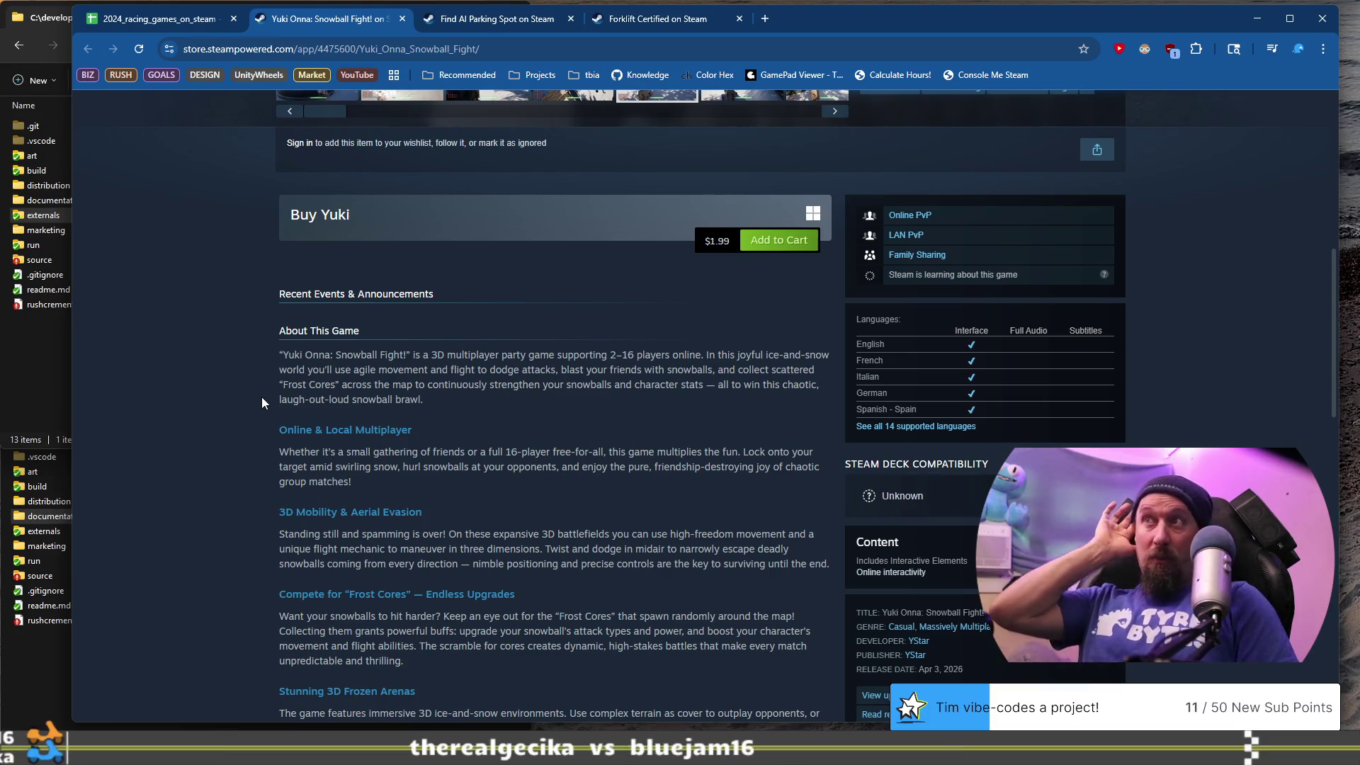
scroll(262, 397, up, 8)
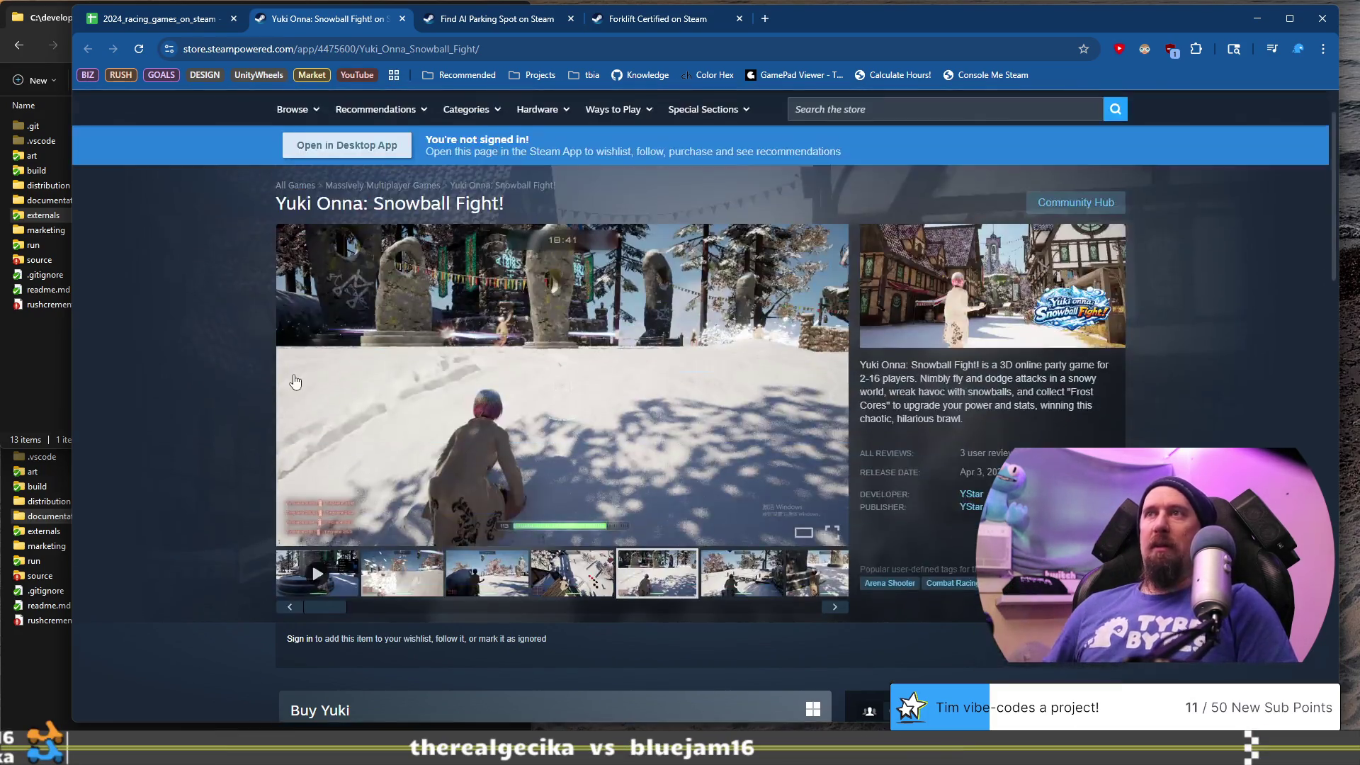
scroll(314, 368, down, 2)
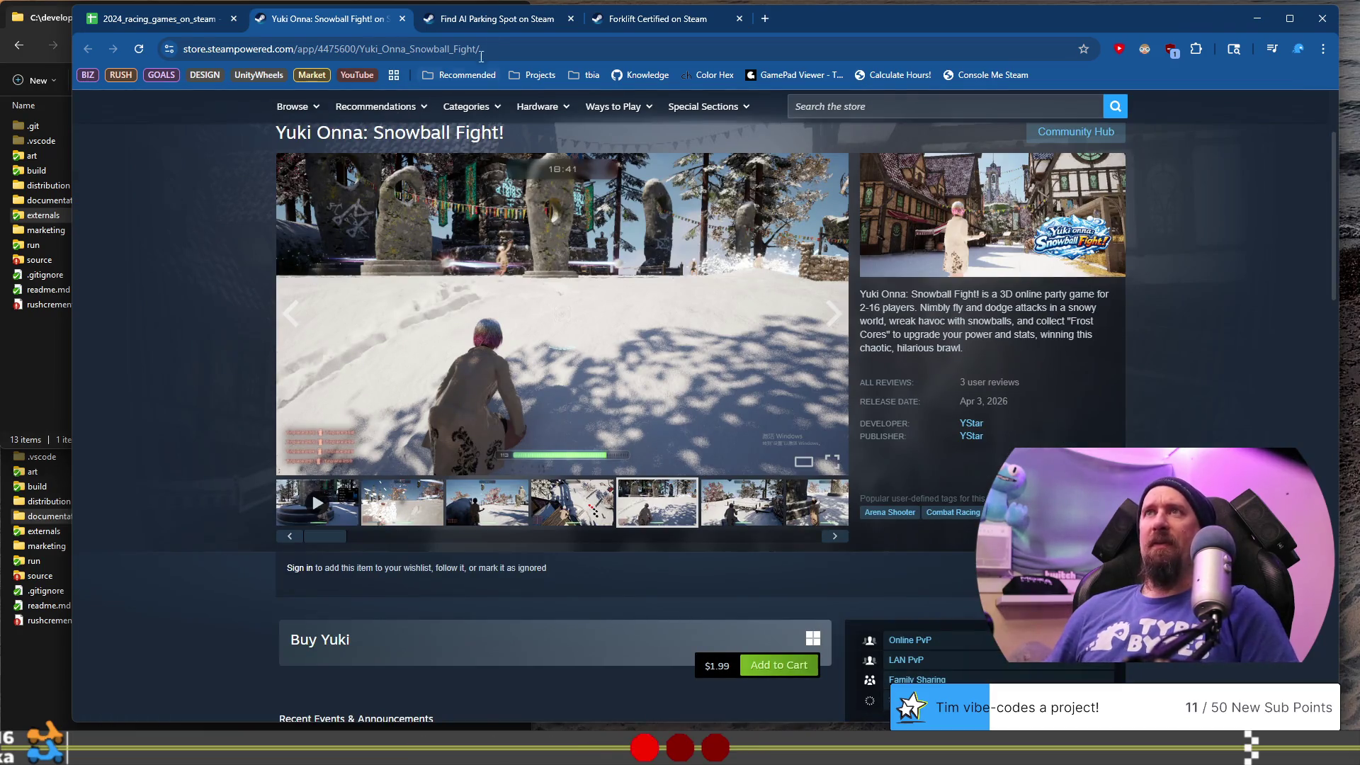
click(425, 49)
key(alt+Tab)
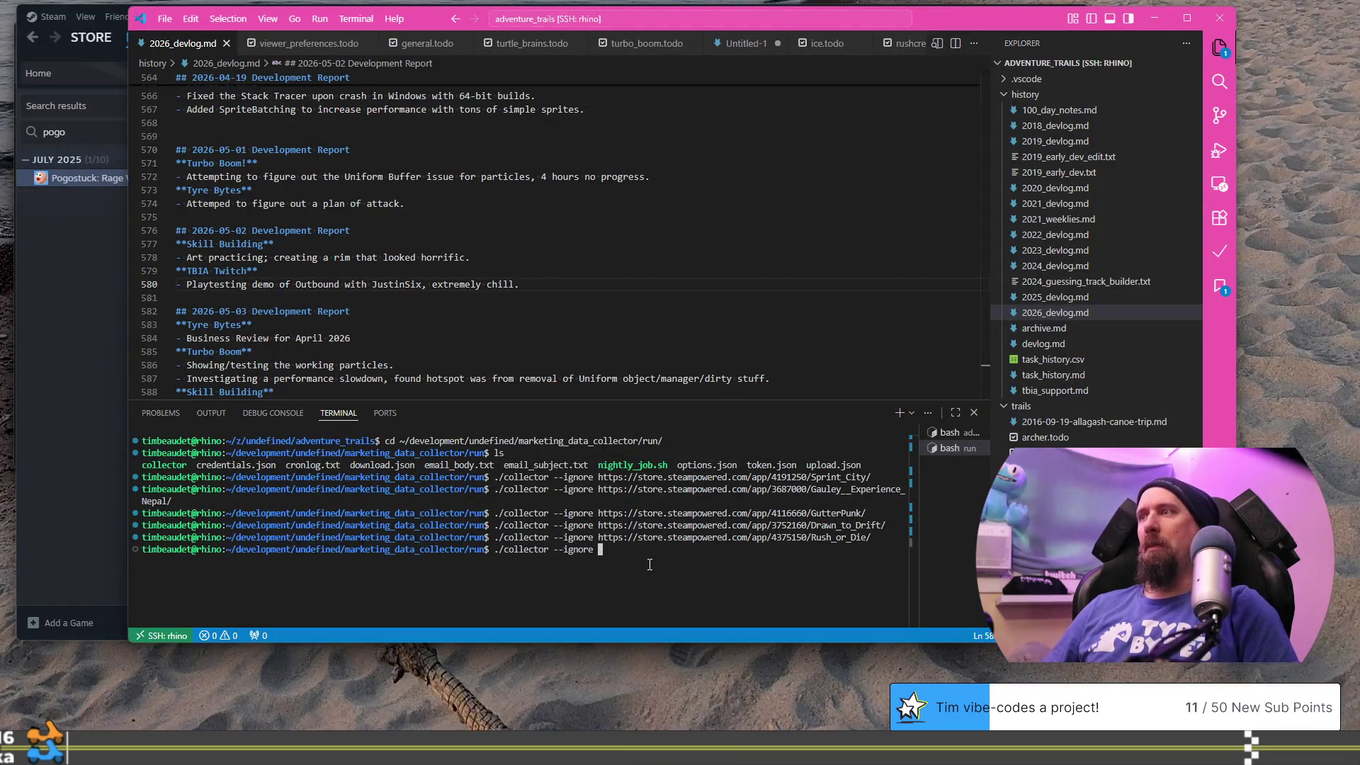
- Run ./collector --ignore on the Yuki Onna store URL, then return to Chrome
text(https://store.steampowered.com/app/4475600/Yuki_Onna_Snowball_Fight/)
key(Return)
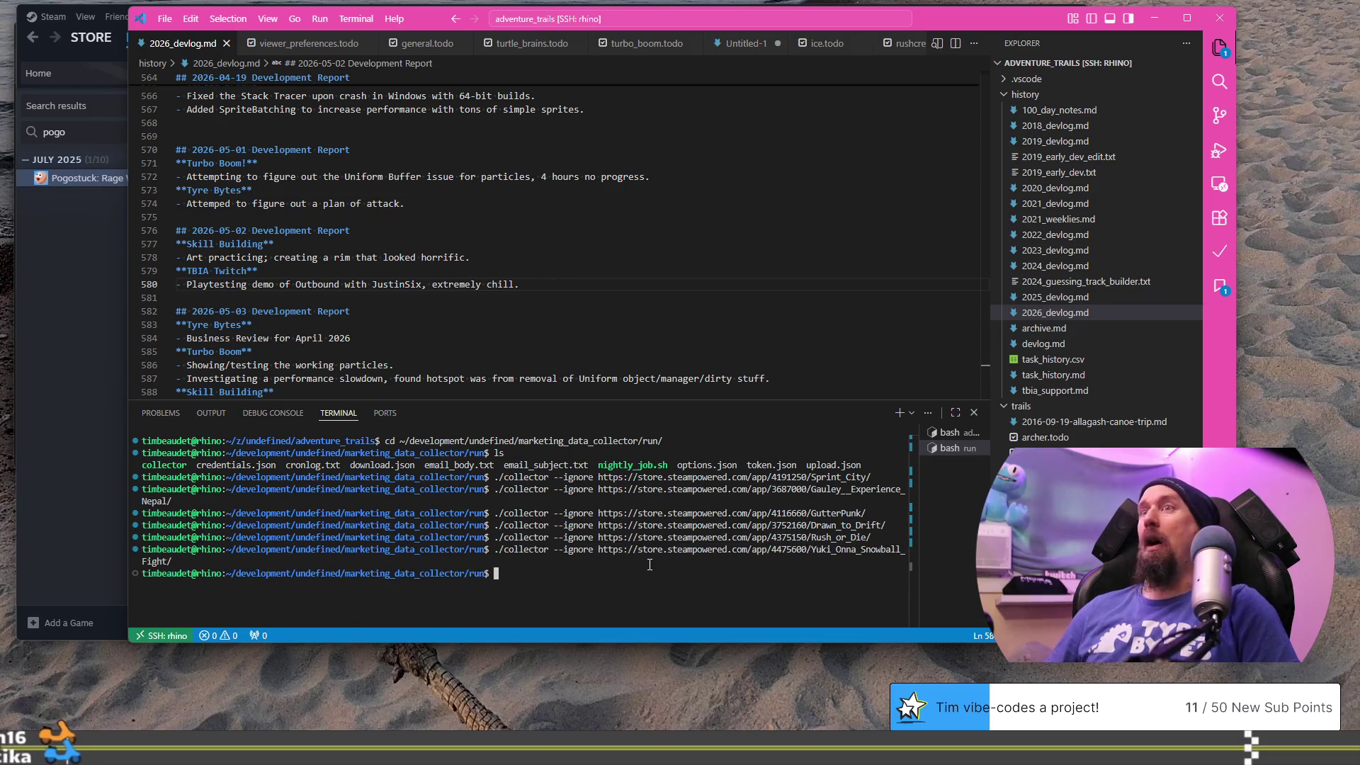
key(alt+Tab)
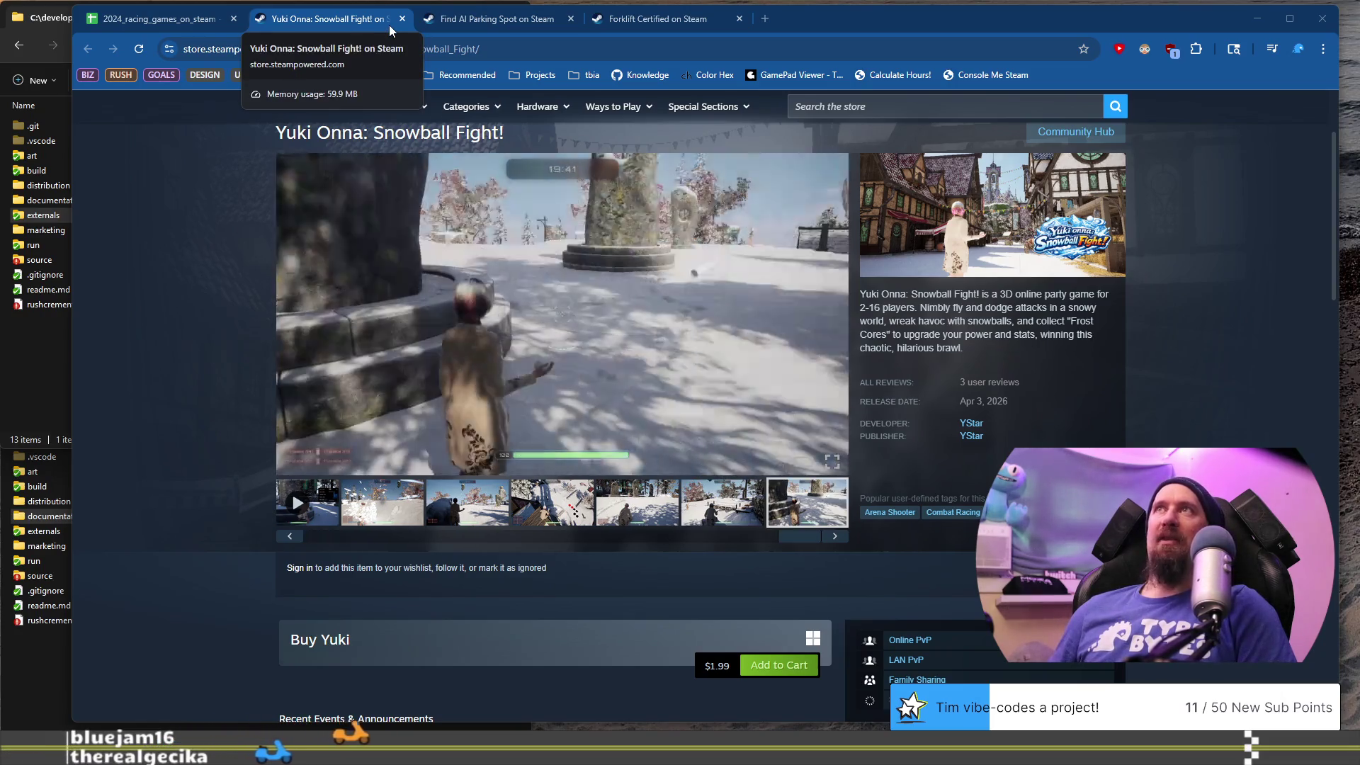
- Close the Yuki Onna tab, open Gut Grease's Steam page from row 934, and browse its screenshots
click(402, 19)
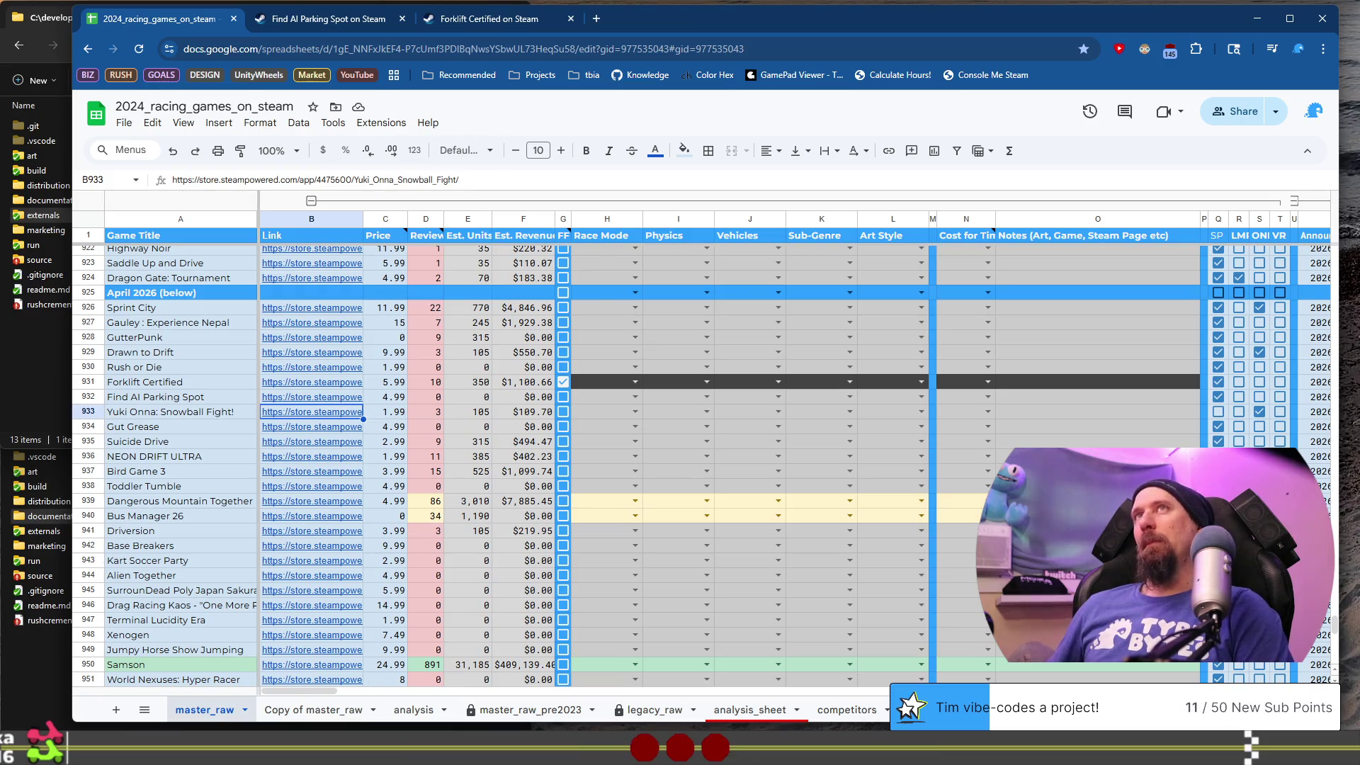
mouse_move(425, 235)
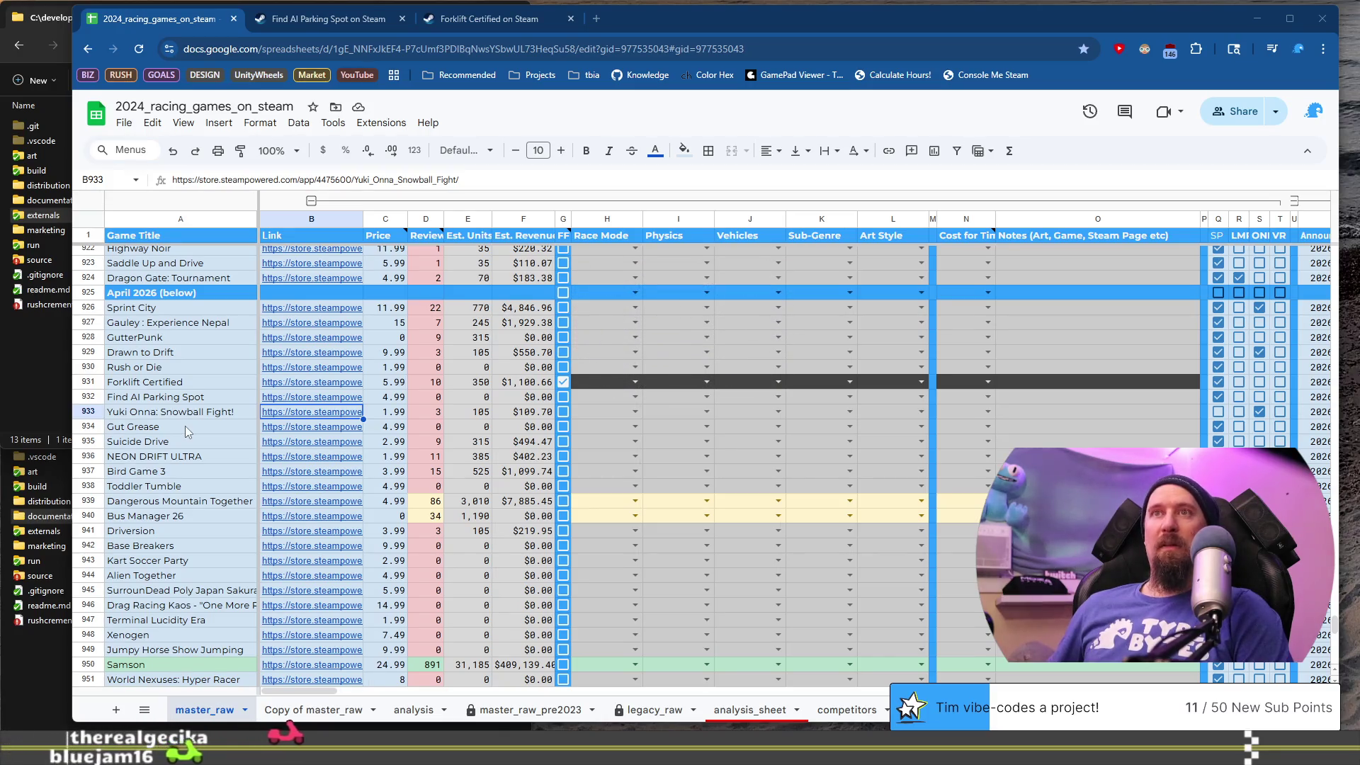
click(185, 427)
click(333, 426)
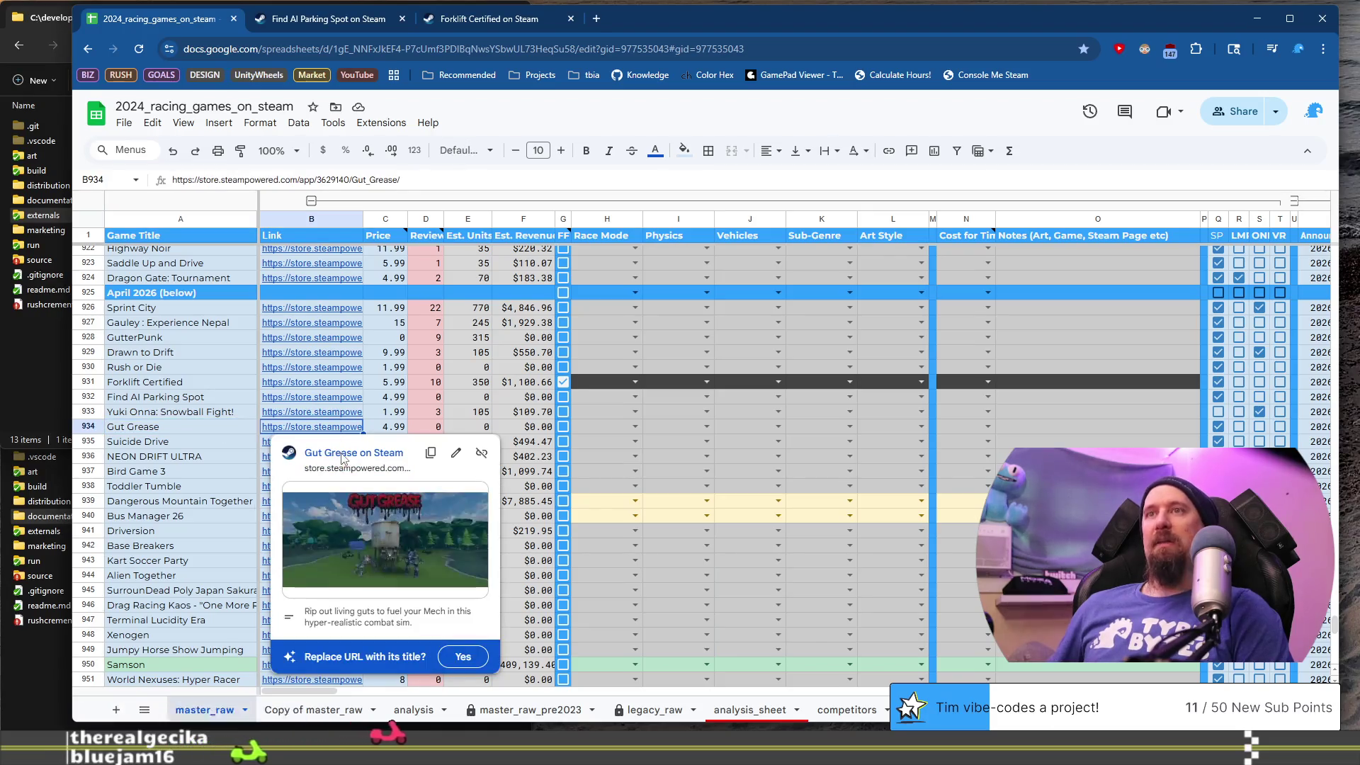
click(341, 456)
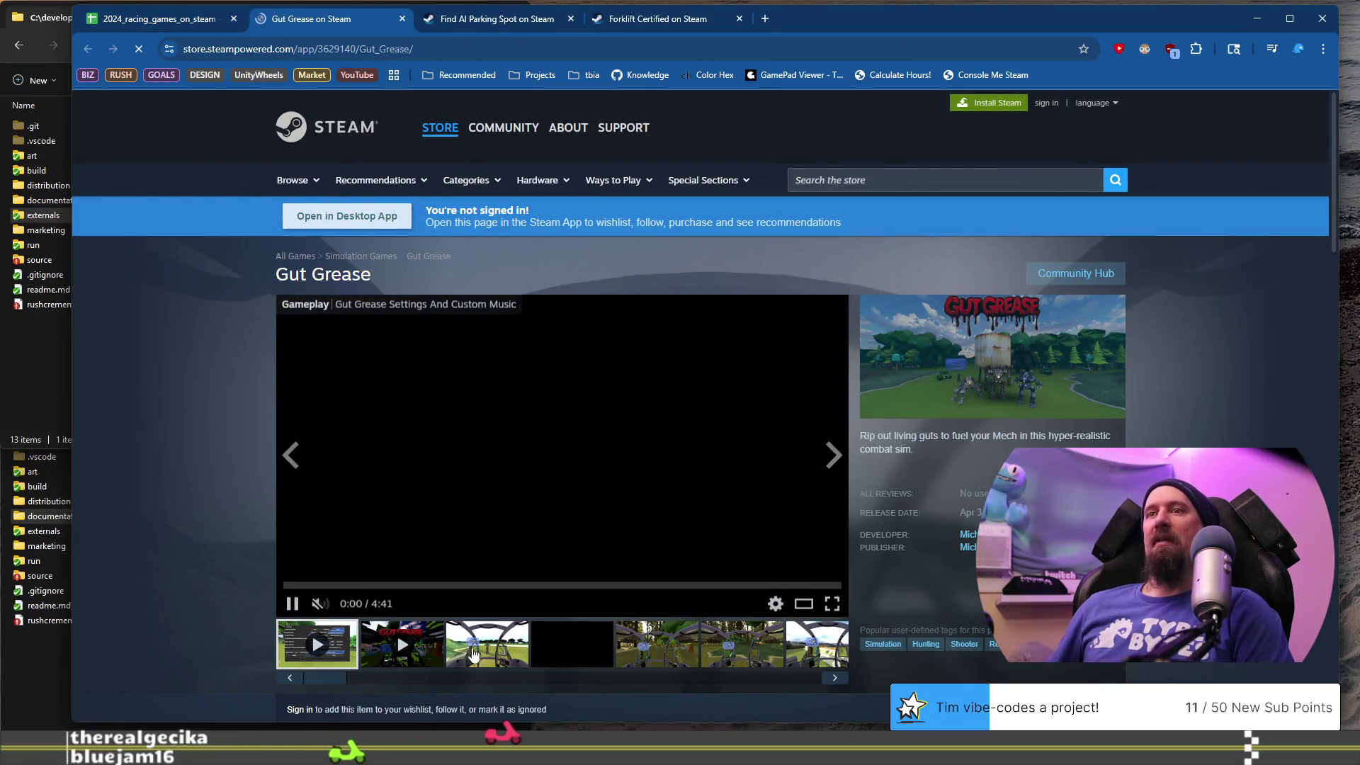
click(473, 655)
click(658, 655)
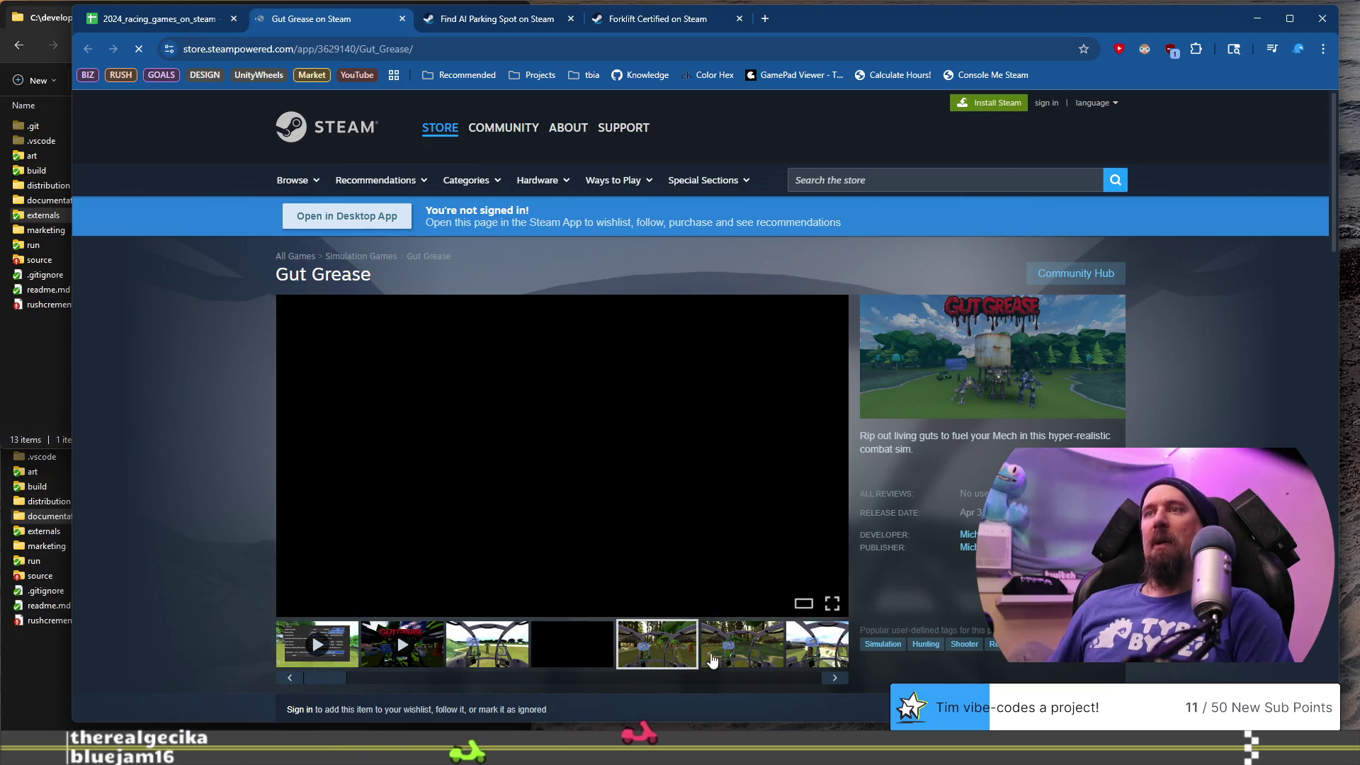